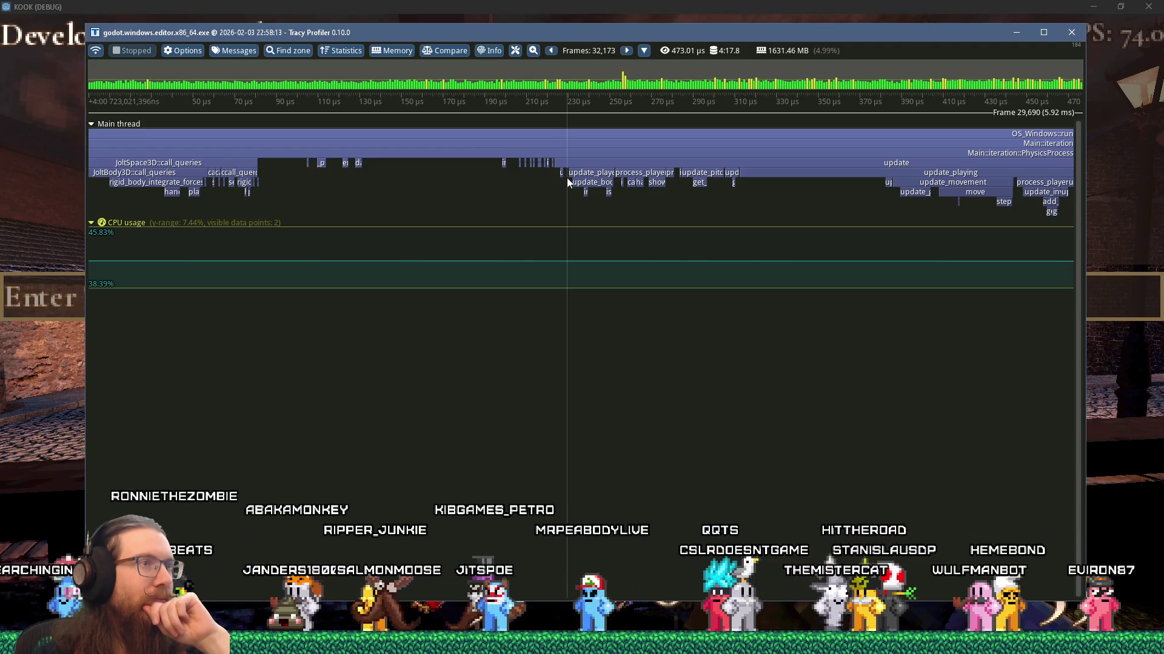
Zoom the Tracy timeline around the physics zones, then bring the kook_todo.txt notes forward
scroll(566, 178, down, 5)
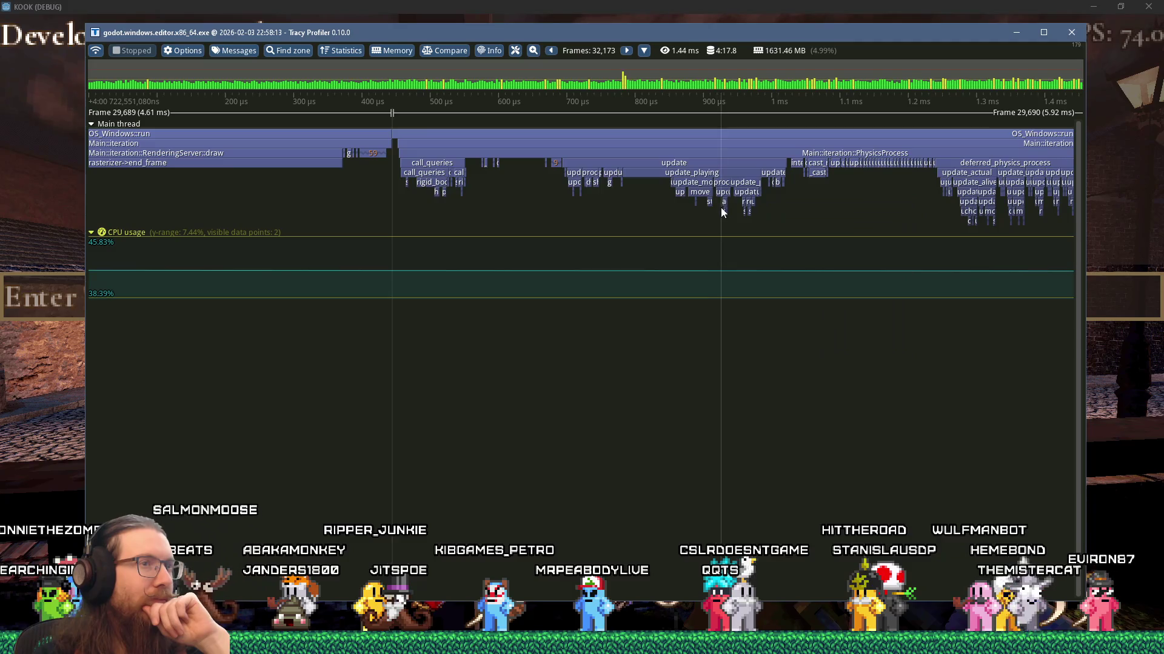
scroll(721, 207, down, 5)
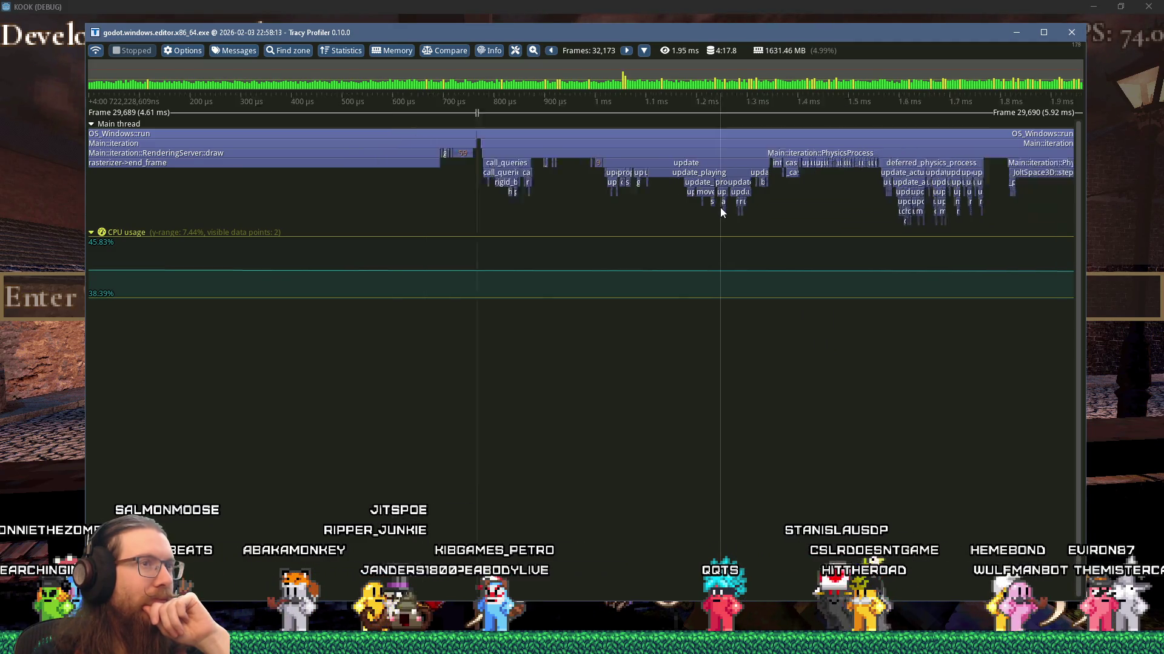
scroll(720, 207, down, 4)
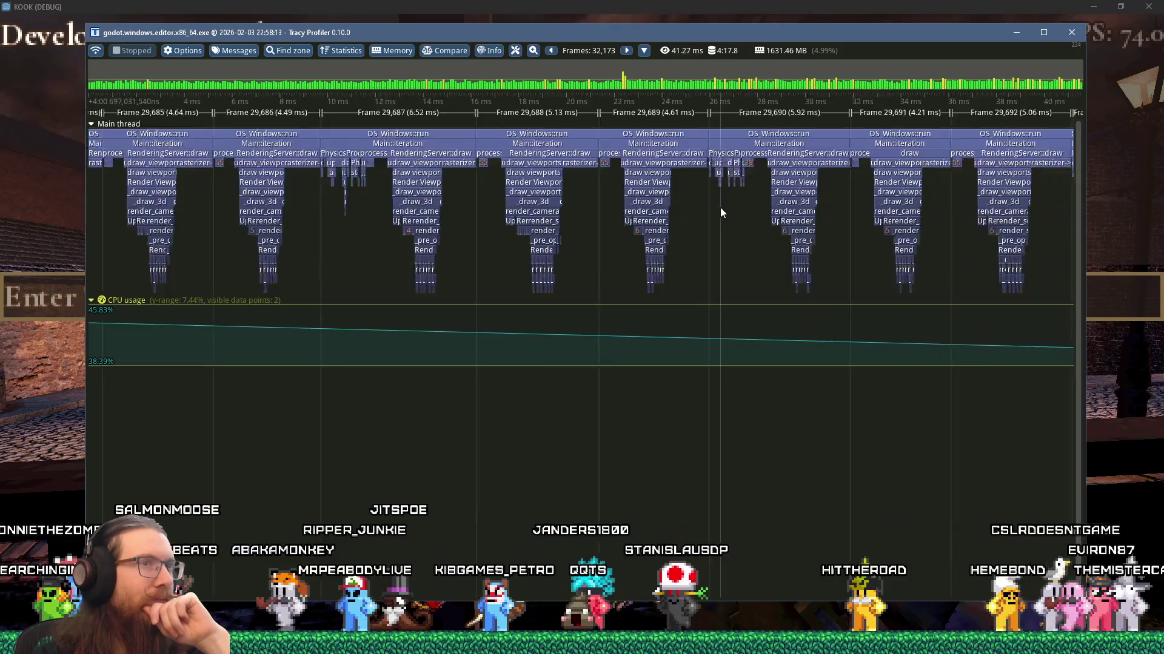
scroll(720, 208, up, 4)
scroll(720, 207, up, 3)
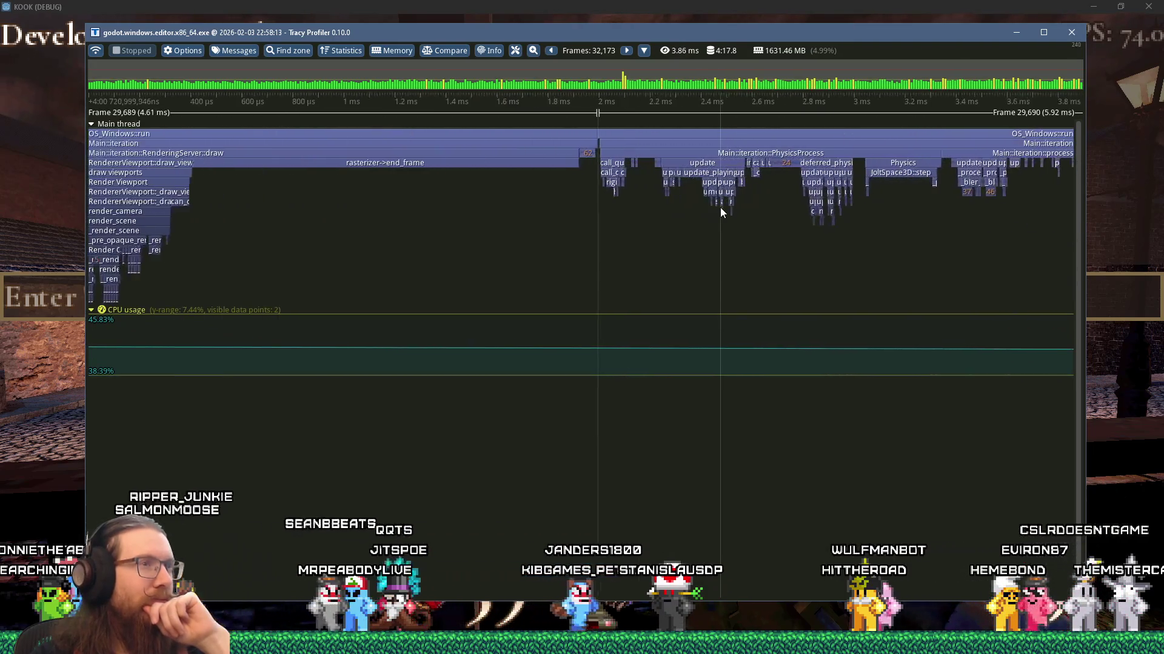
key(alt+Tab)
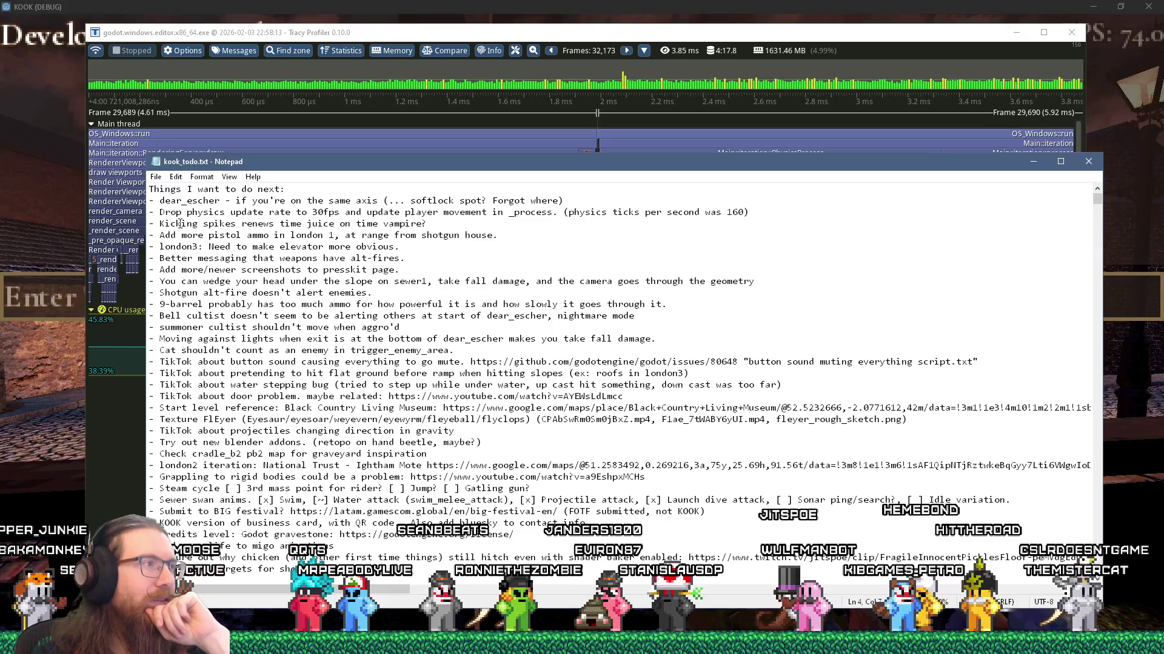
In KOOK, close the console, walk into the brick building and grab the floating weapon
key(alt+Tab)
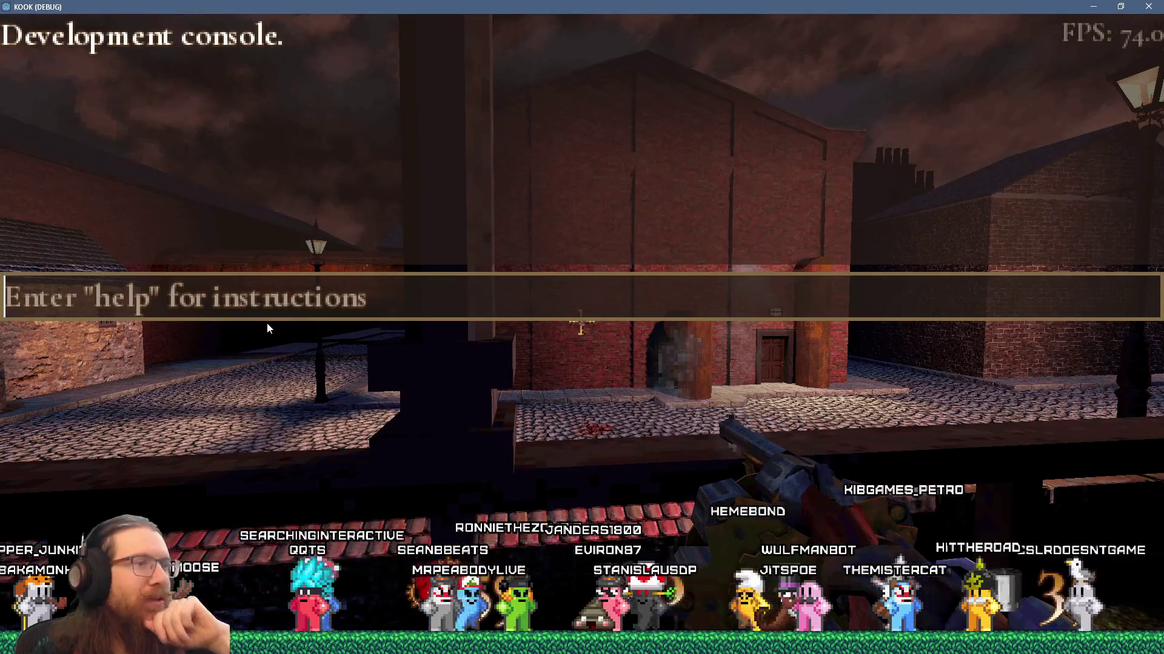
key(grave)
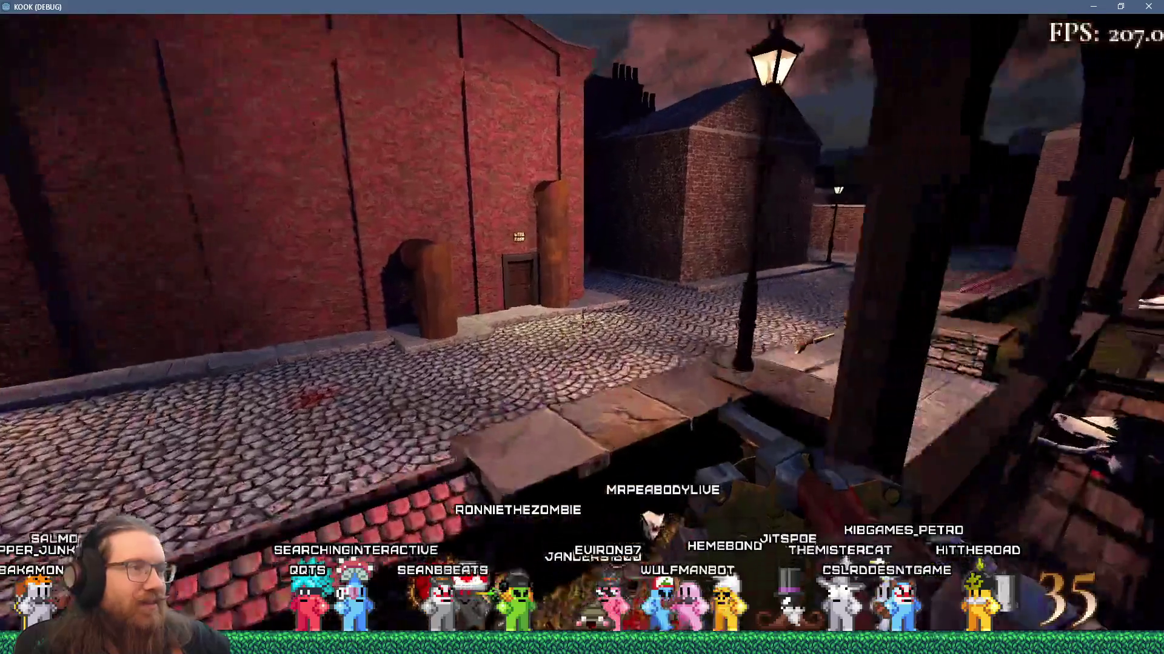
key(w)
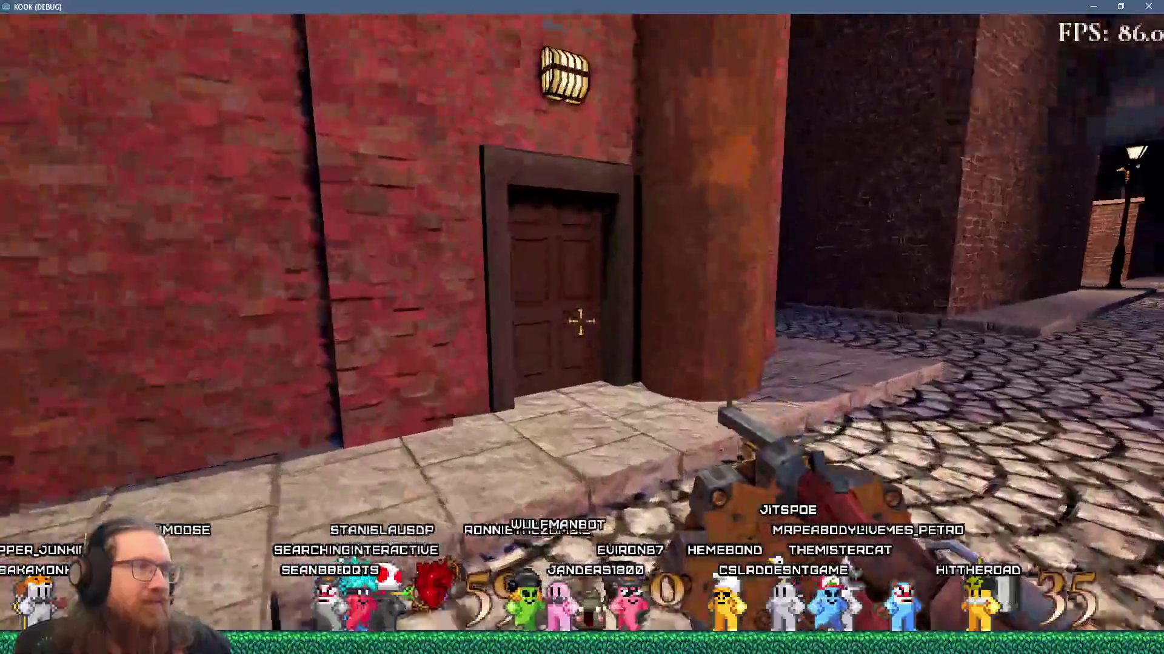
key(w)
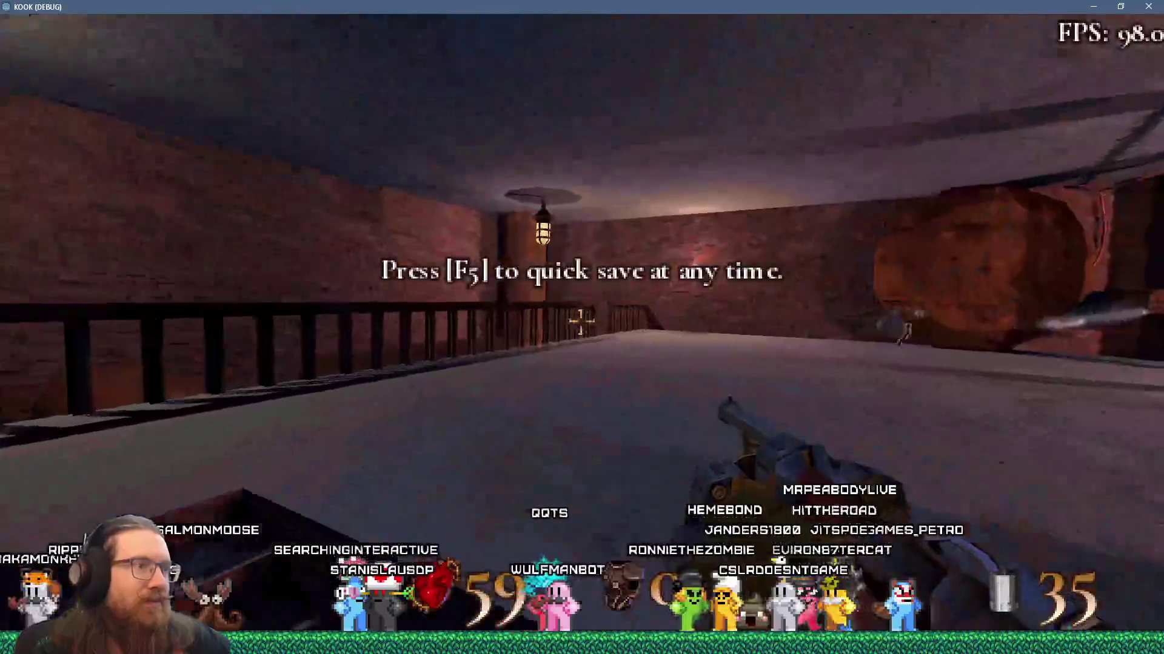
key(w)
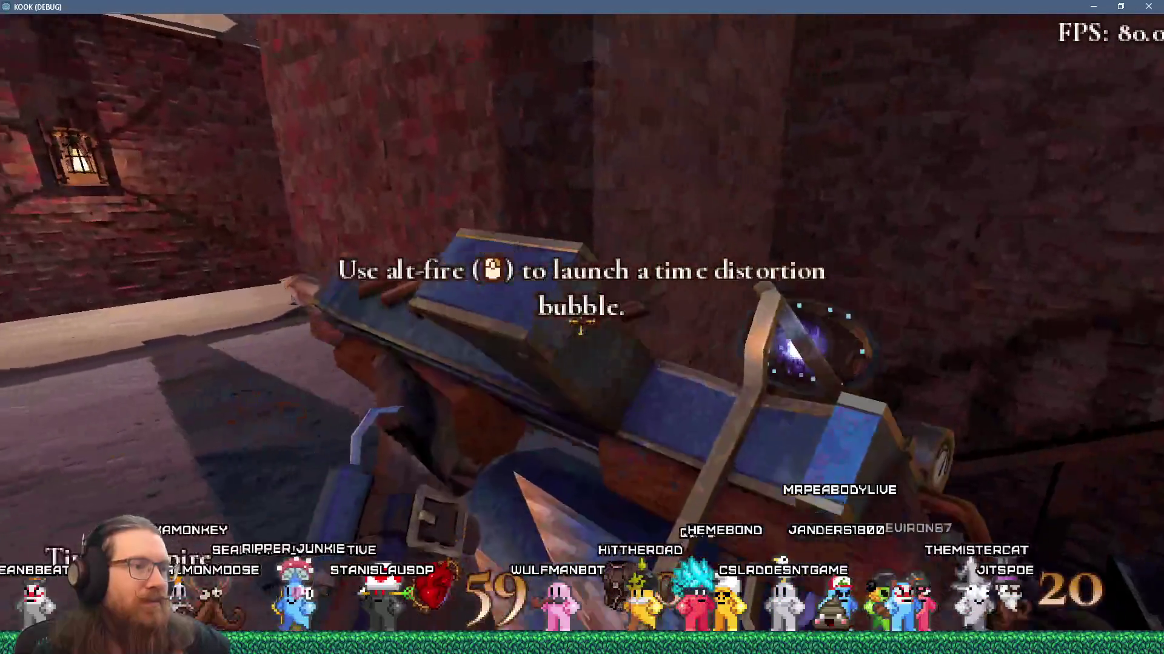
key(w)
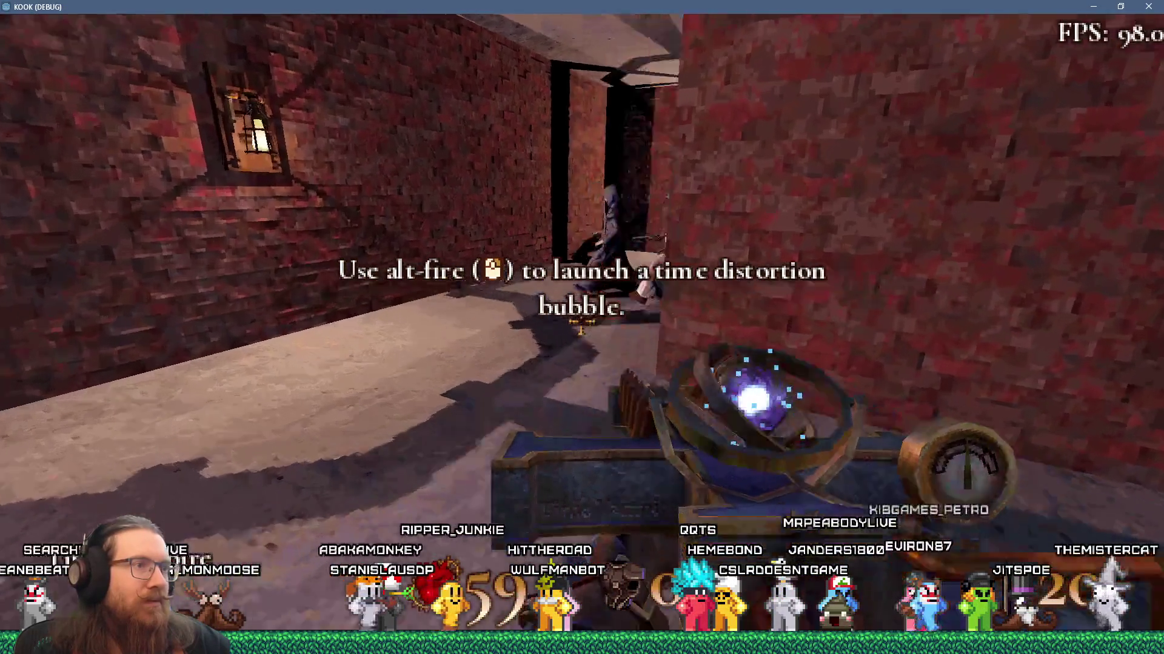
key(w)
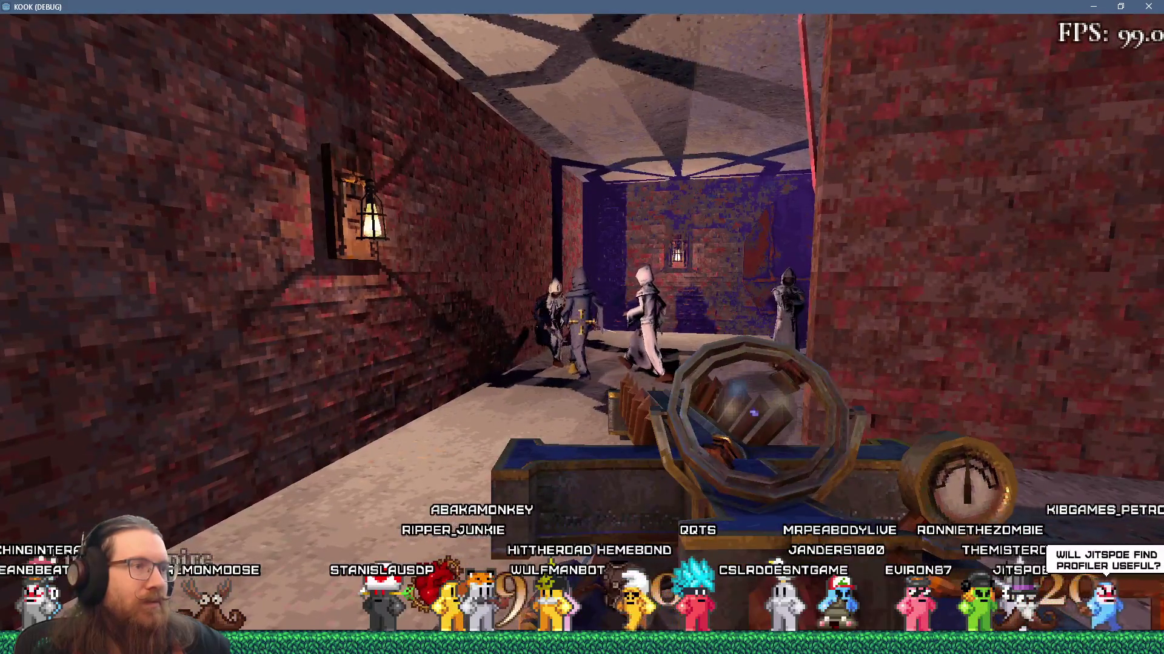
Shoot and kick the hooded cultists, reopen the console, and close the game window
key(w)
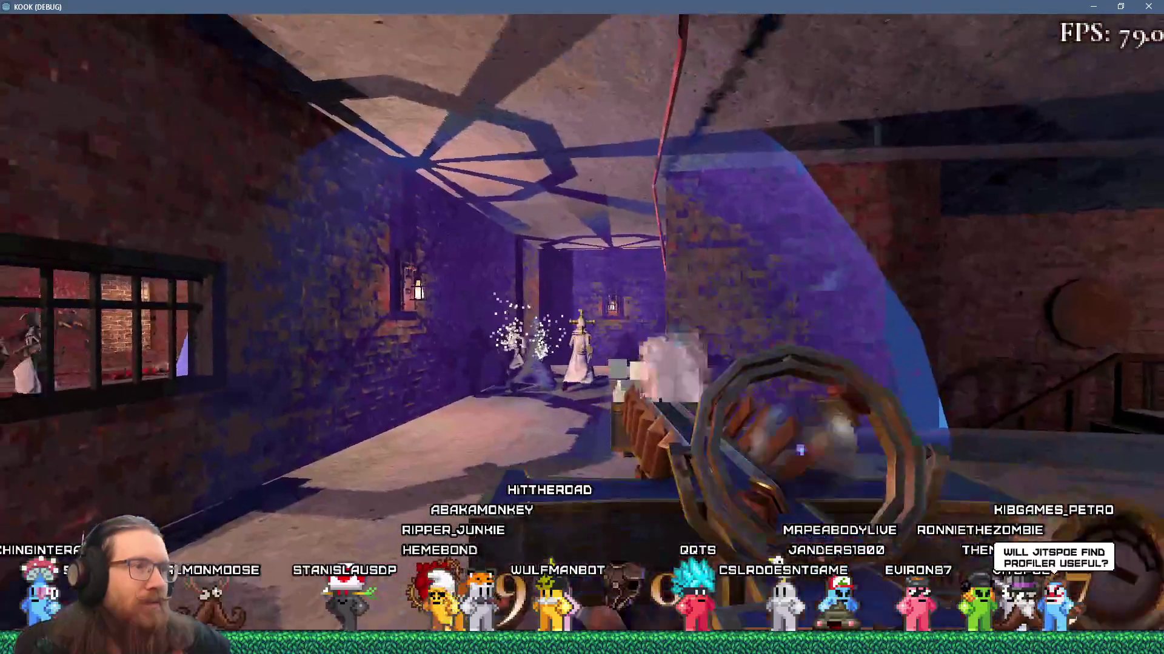
key(w)
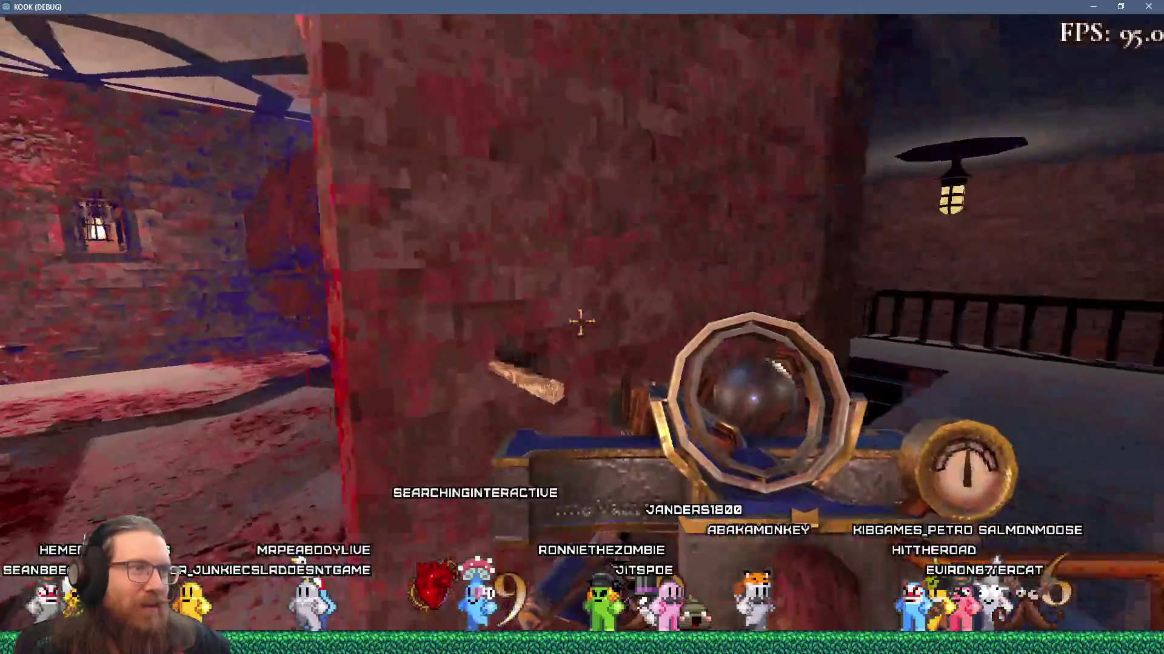
key(f)
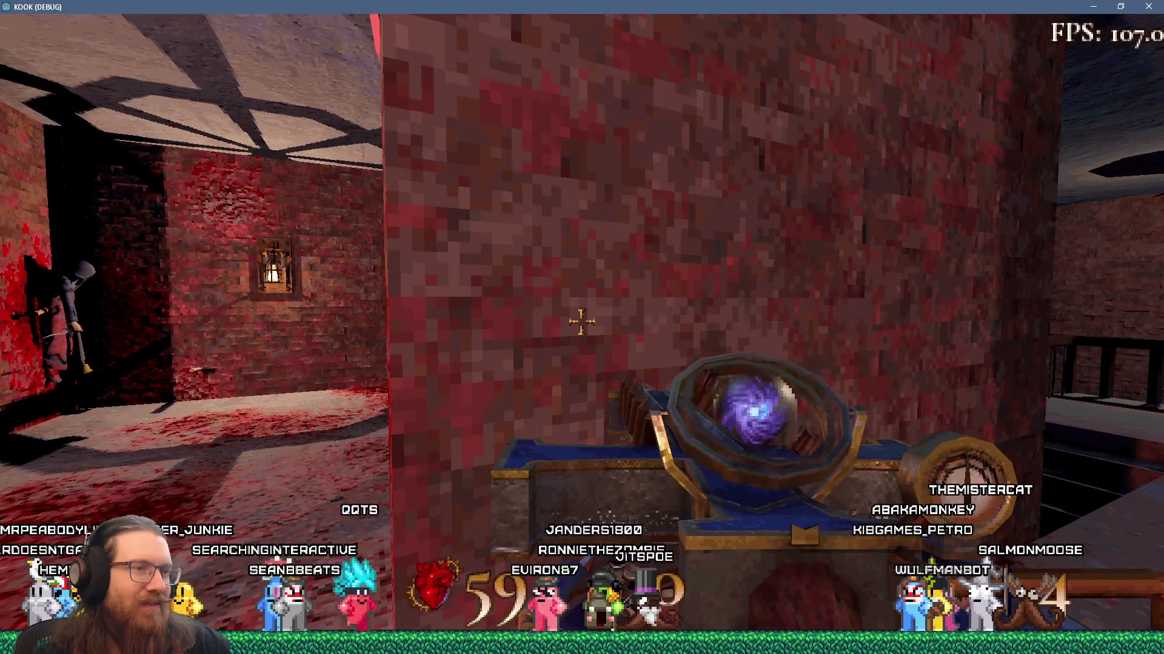
key(s)
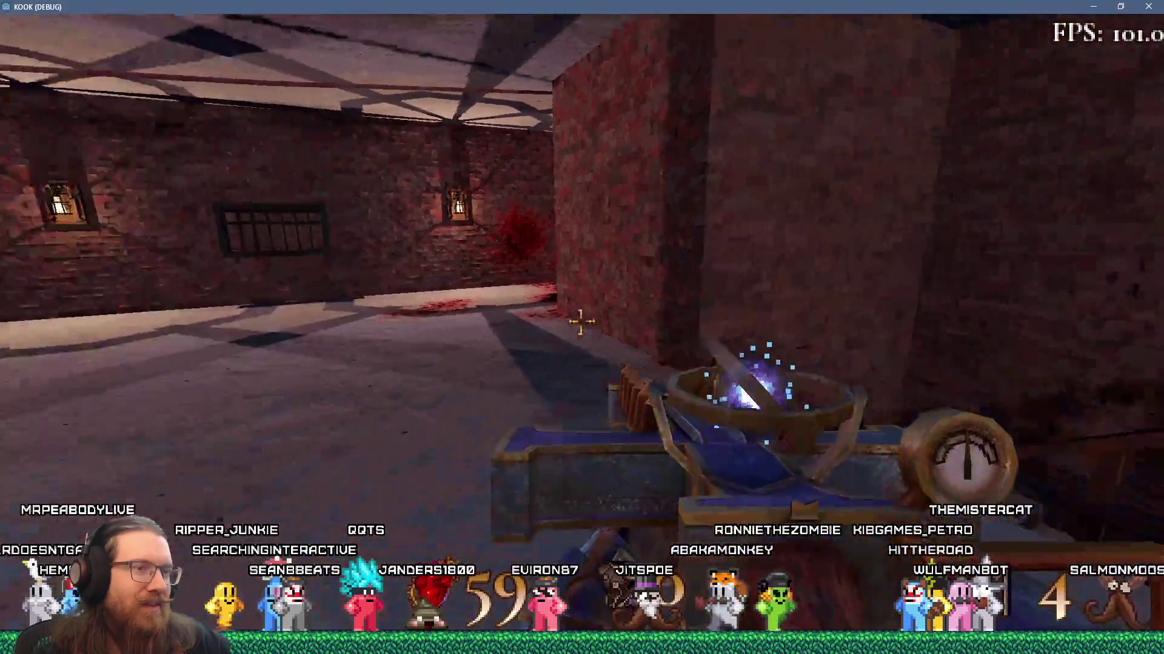
key(grave)
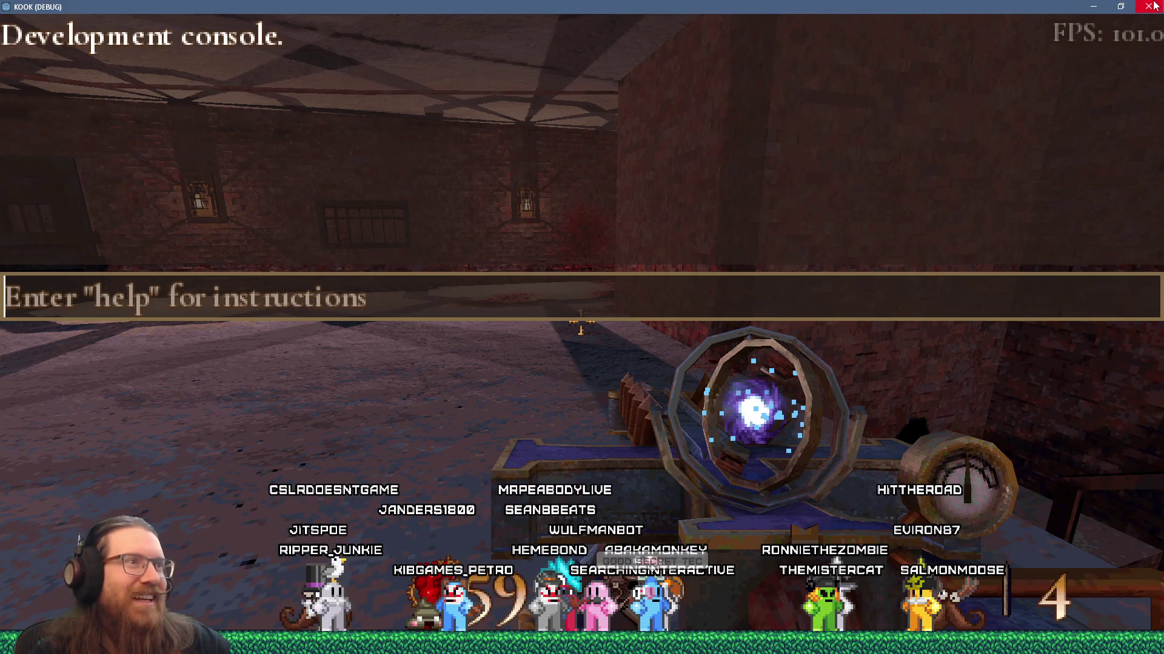
click(1154, 5)
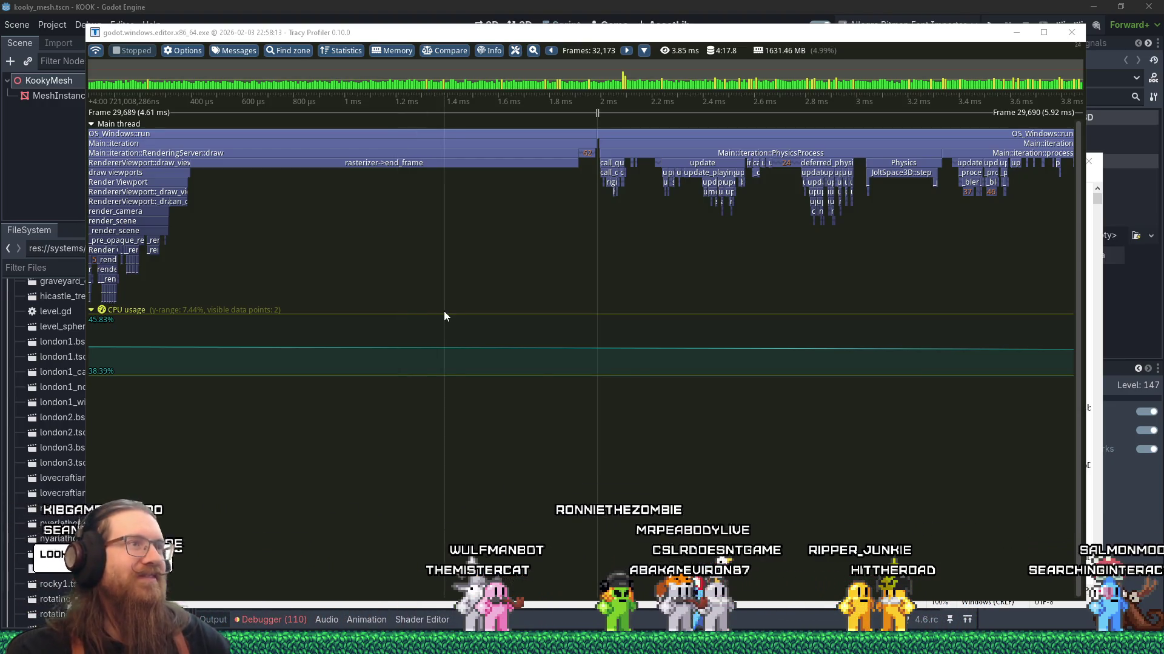
Nudge the Tracy window, zoom out to frames 29,688–29,690, and bring Firefox forward
drag(608, 32, 621, 40)
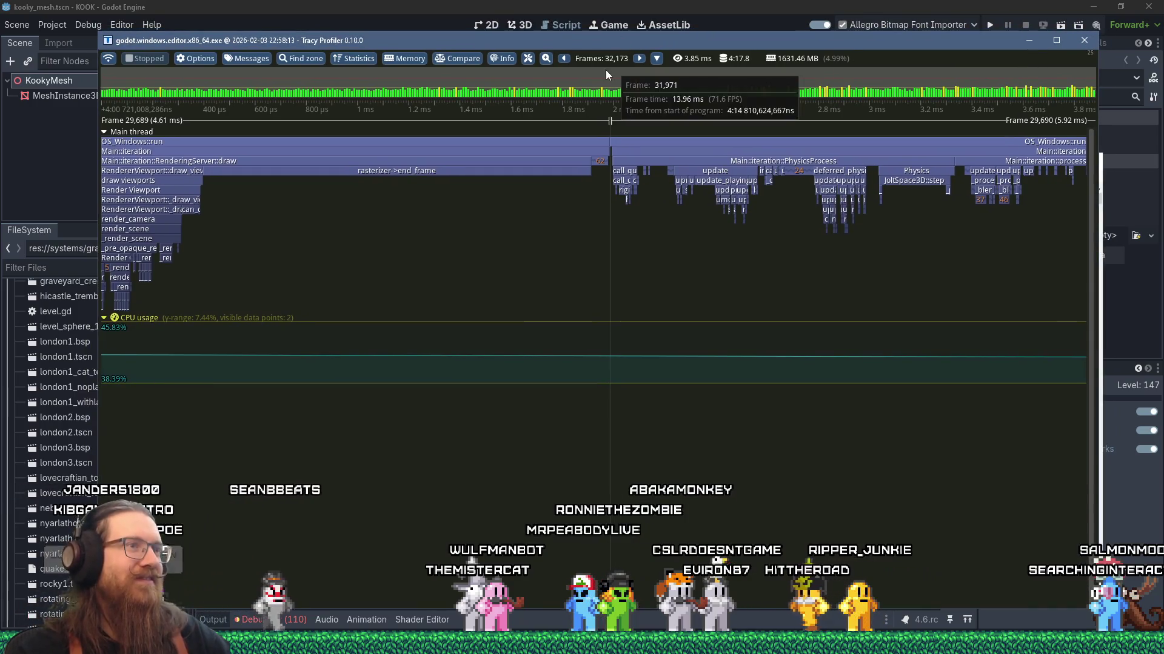
scroll(714, 249, down, 5)
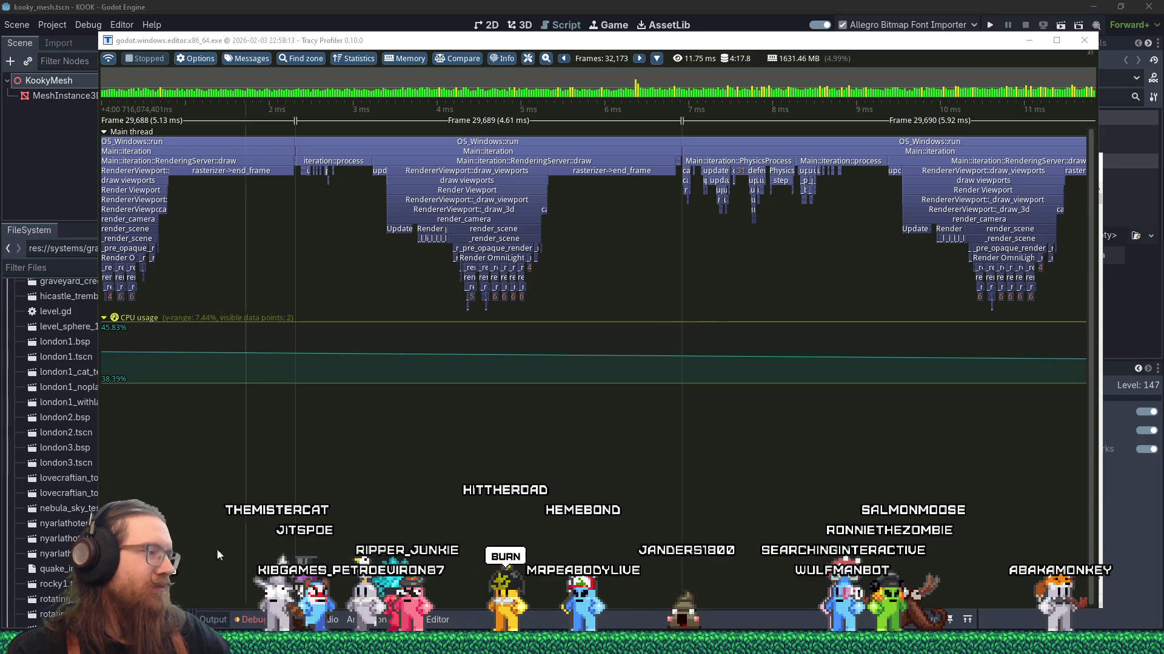
mouse_move(458, 626)
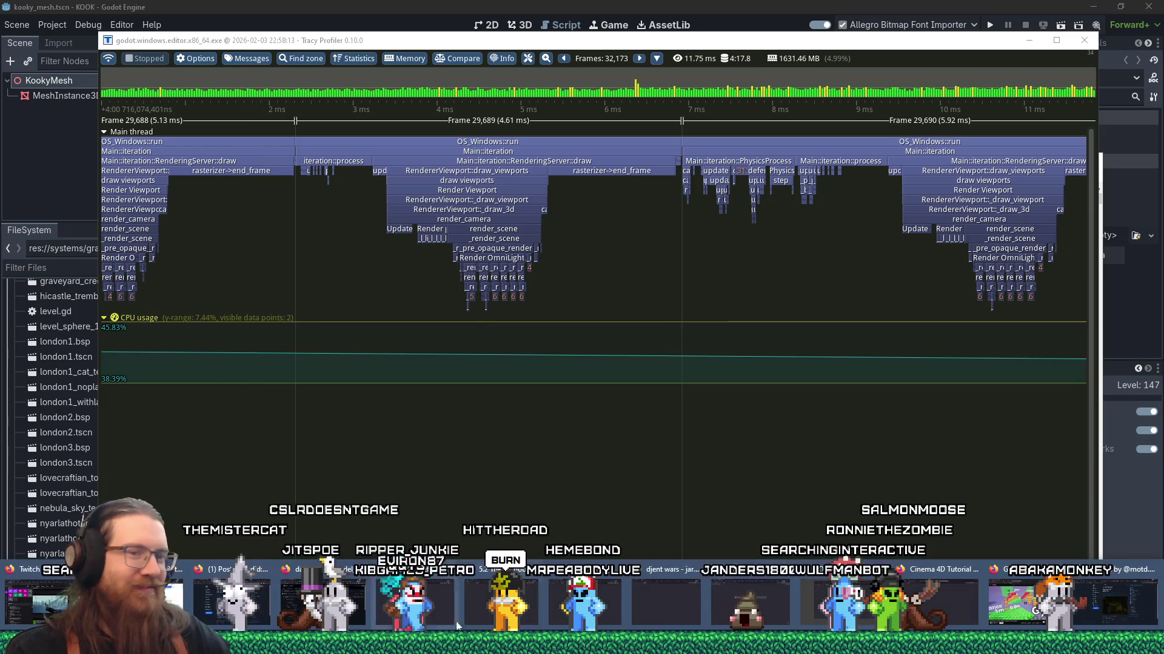
click(1110, 608)
Search 'godot github' in a new Firefox tab and open the godotengine/godot repository result
key(ctrl+t)
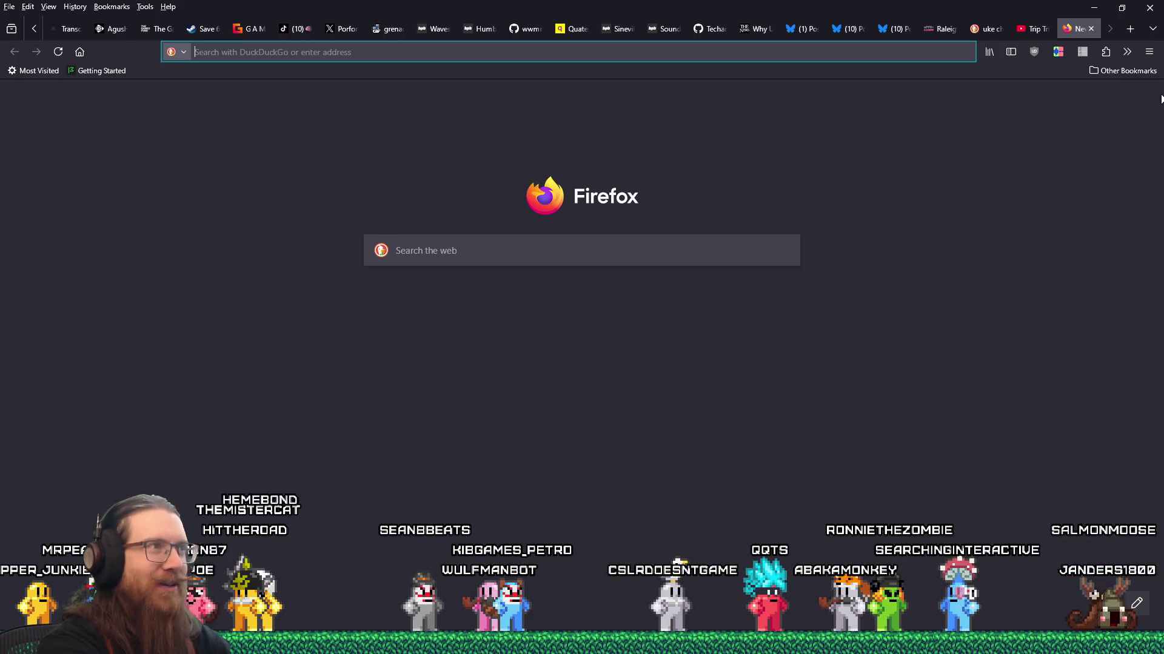
text(godot gi)
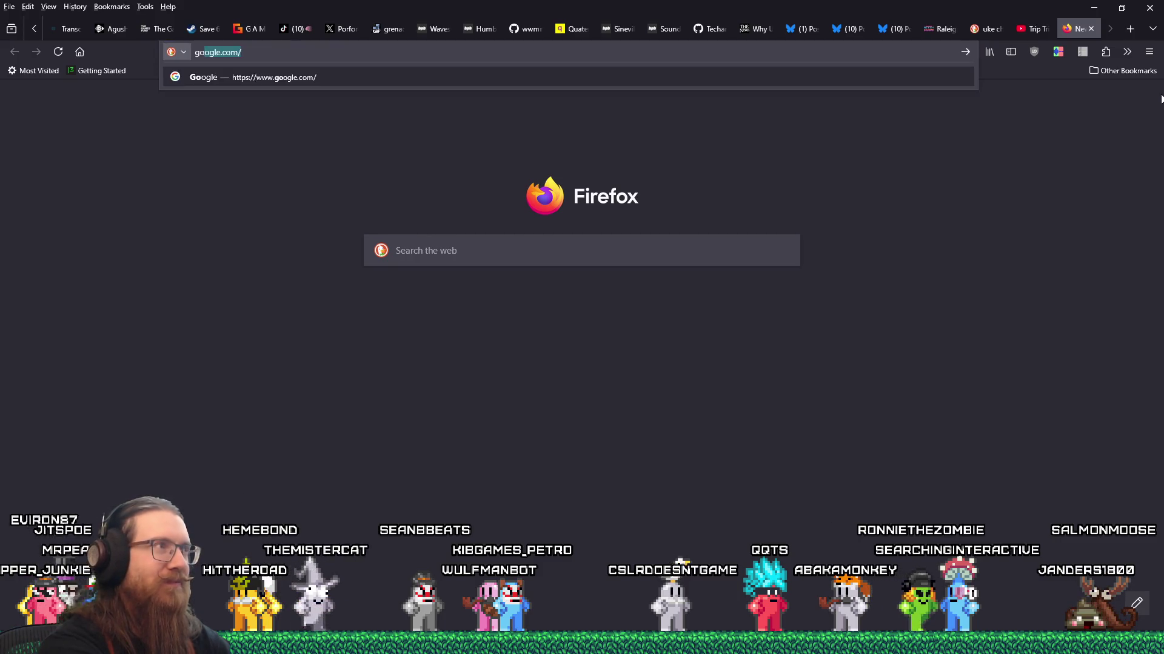
click(246, 157)
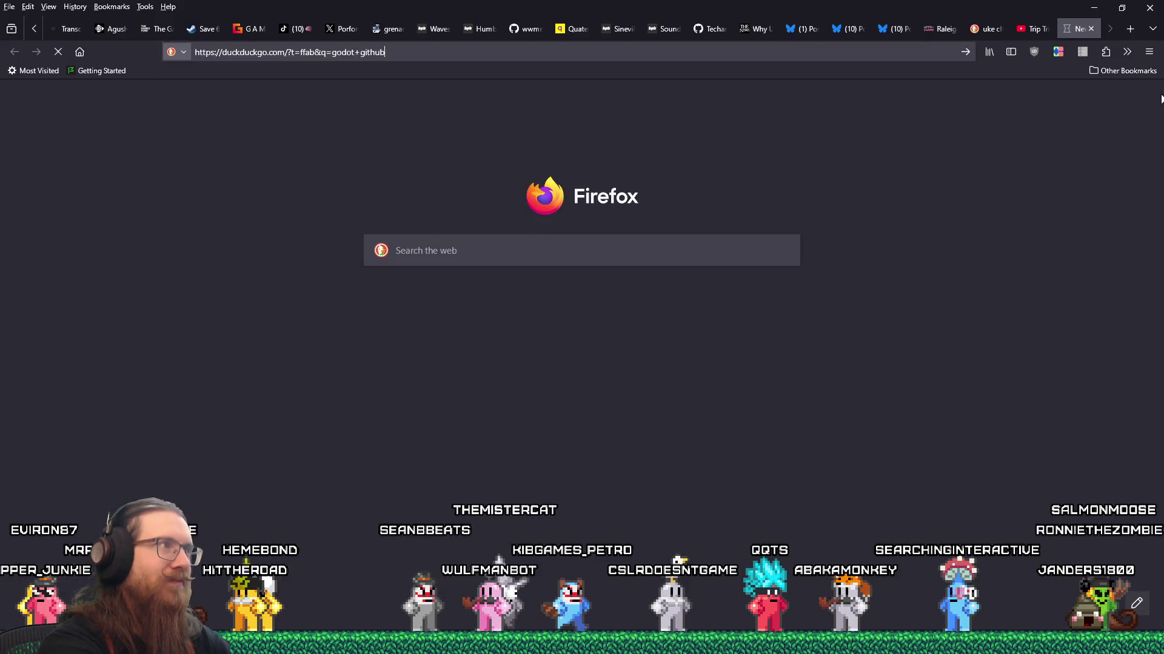
click(260, 195)
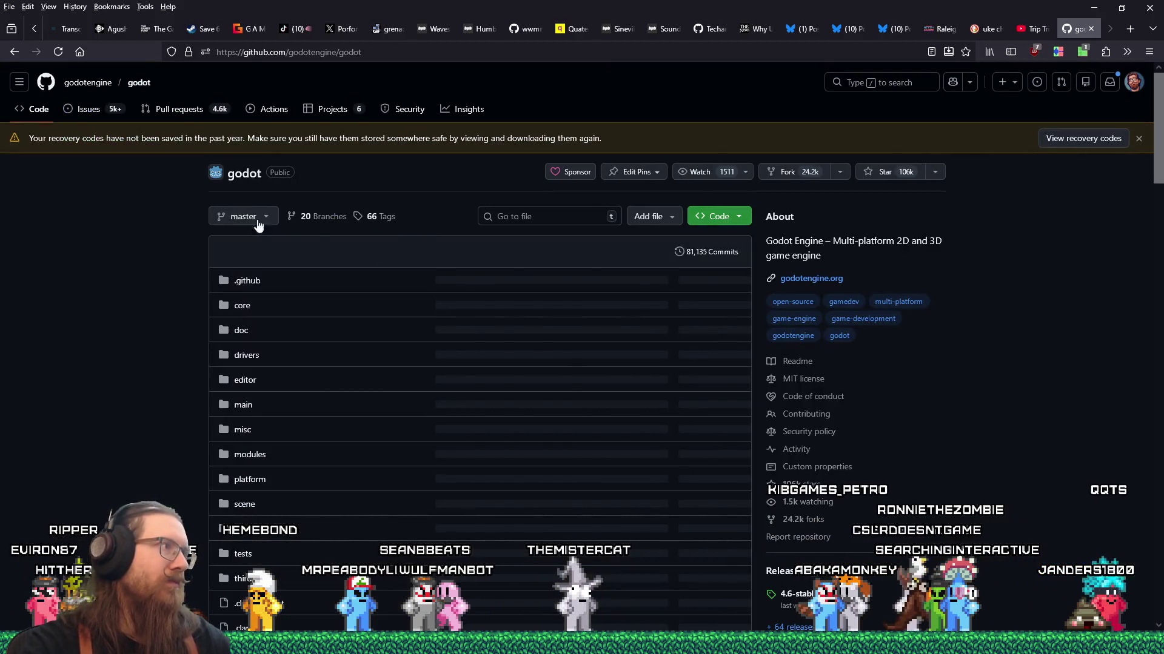
Filter godot's issues by end_frame, finding 6 open and 15 closed, then open godotengine's page
click(95, 112)
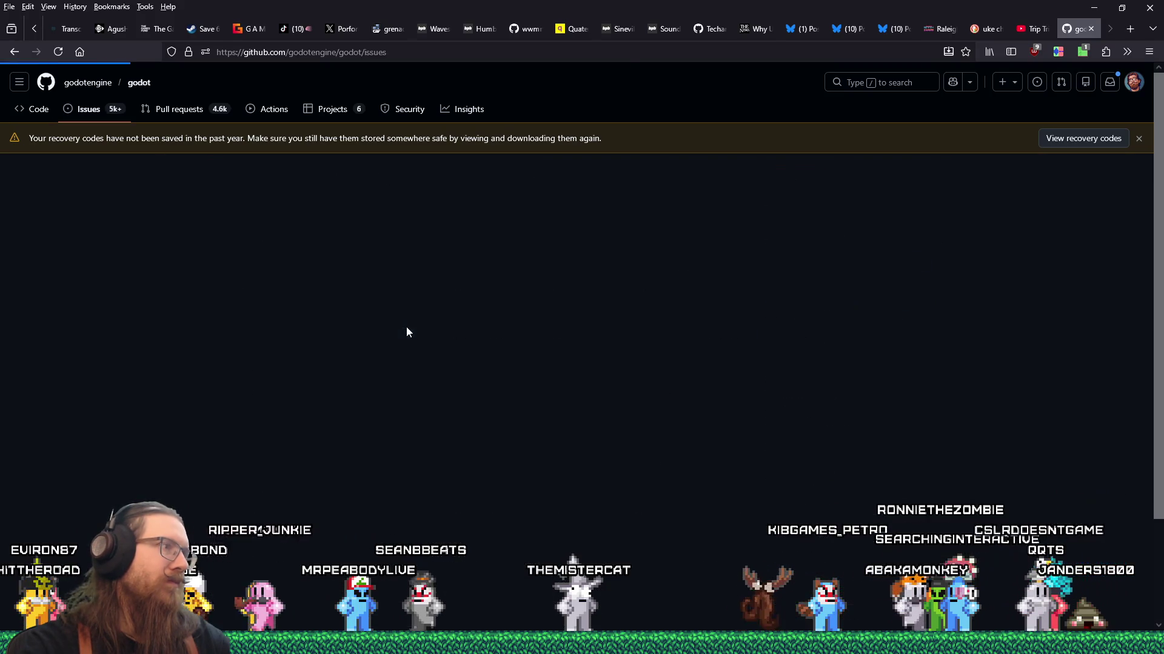
click(408, 263)
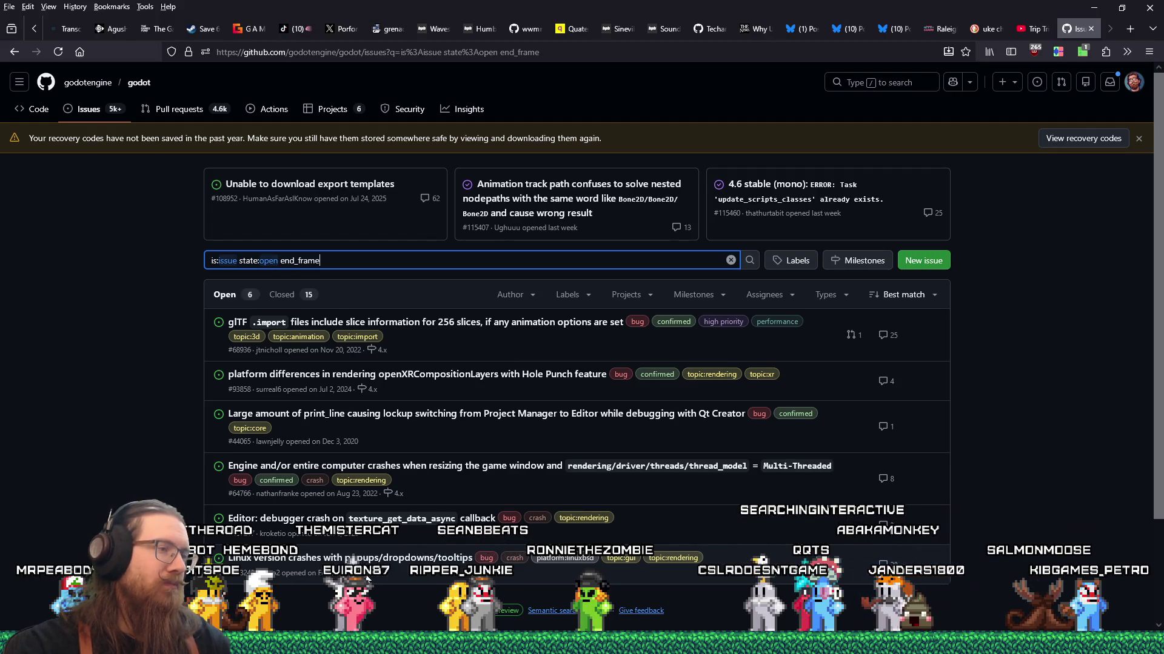
scroll(366, 578, down, 2)
scroll(61, 410, up, 2)
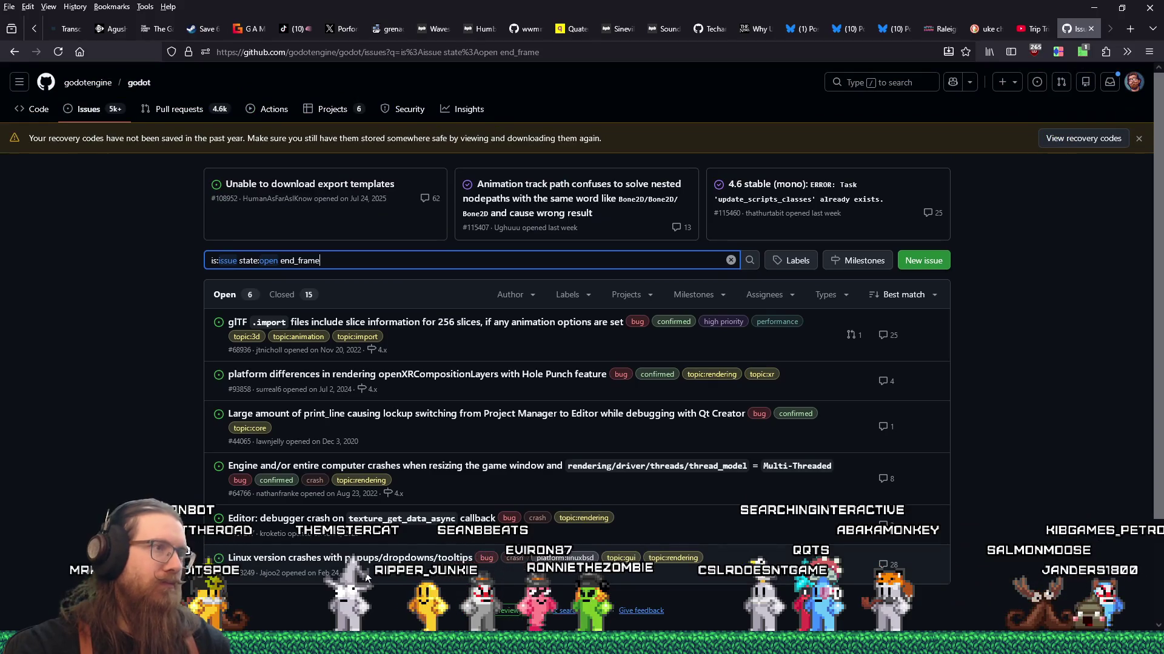
click(60, 410)
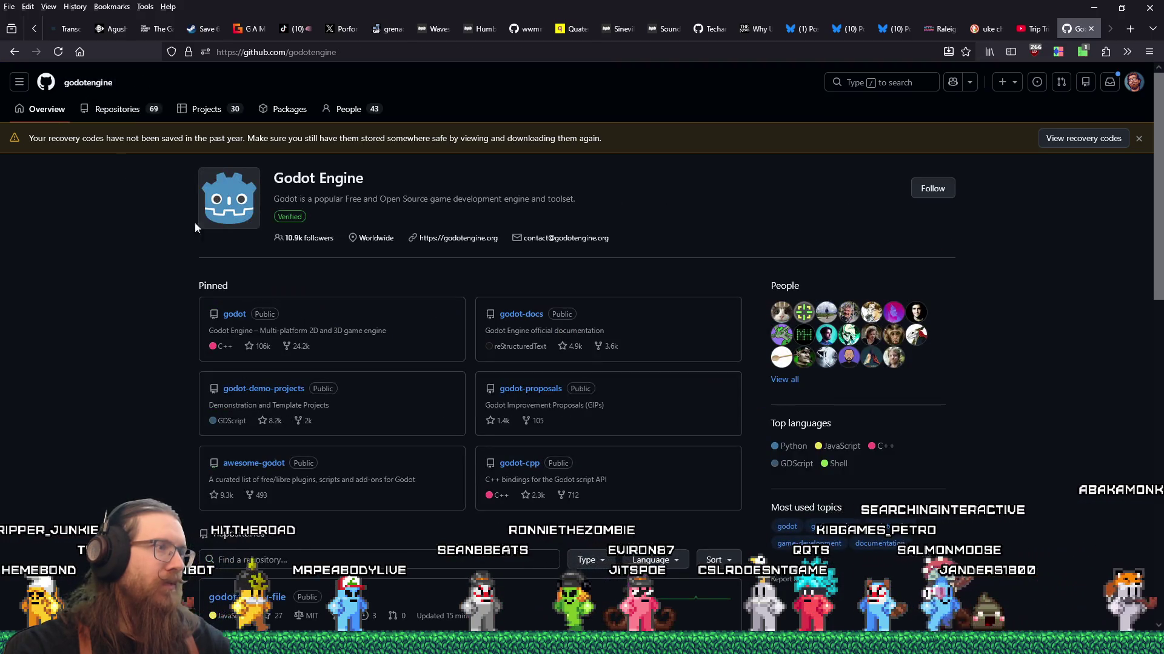
Search godot-proposals issues for end_frame and show the two closed Animation Frame Signal matches
click(530, 389)
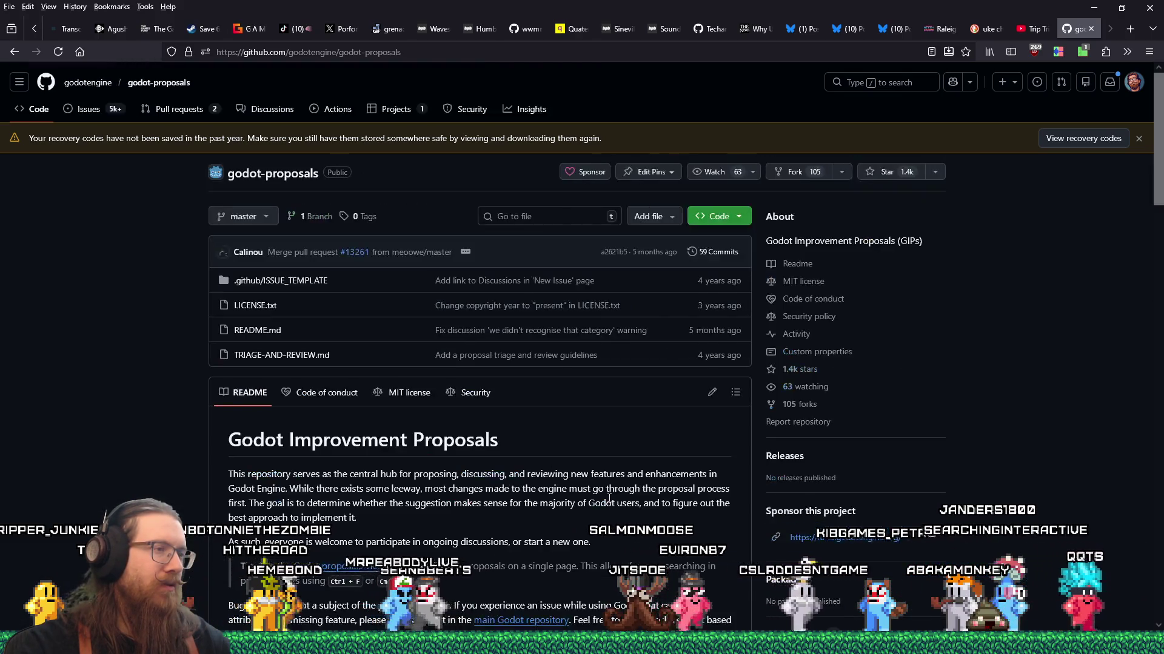
click(77, 113)
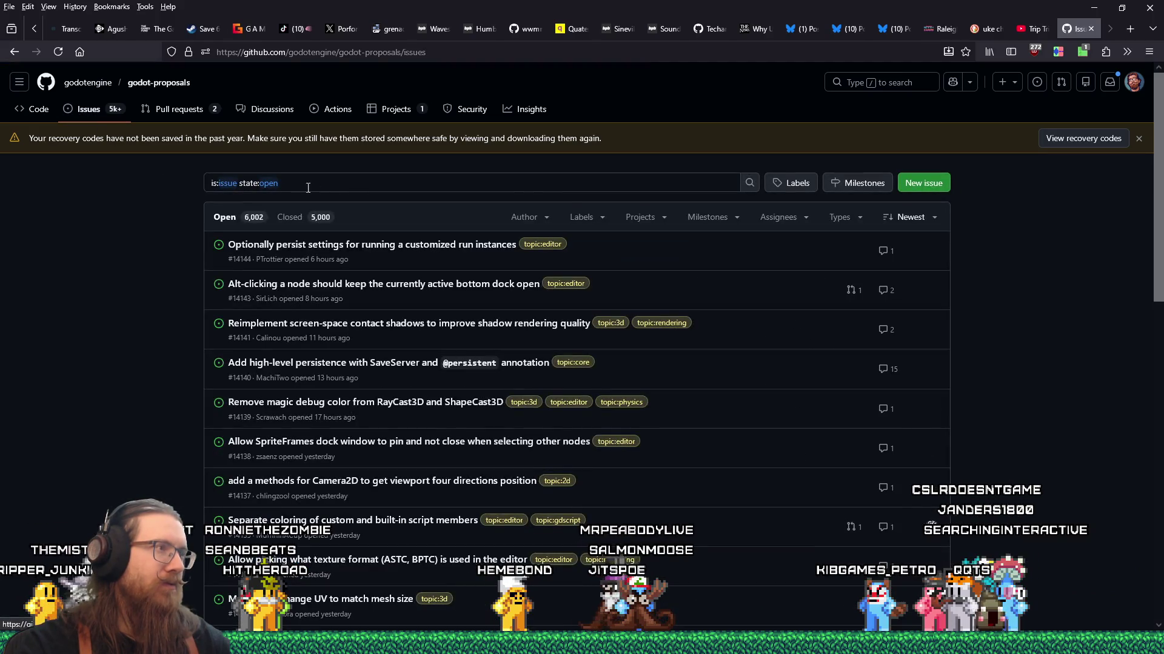
click(308, 183)
text(end_)
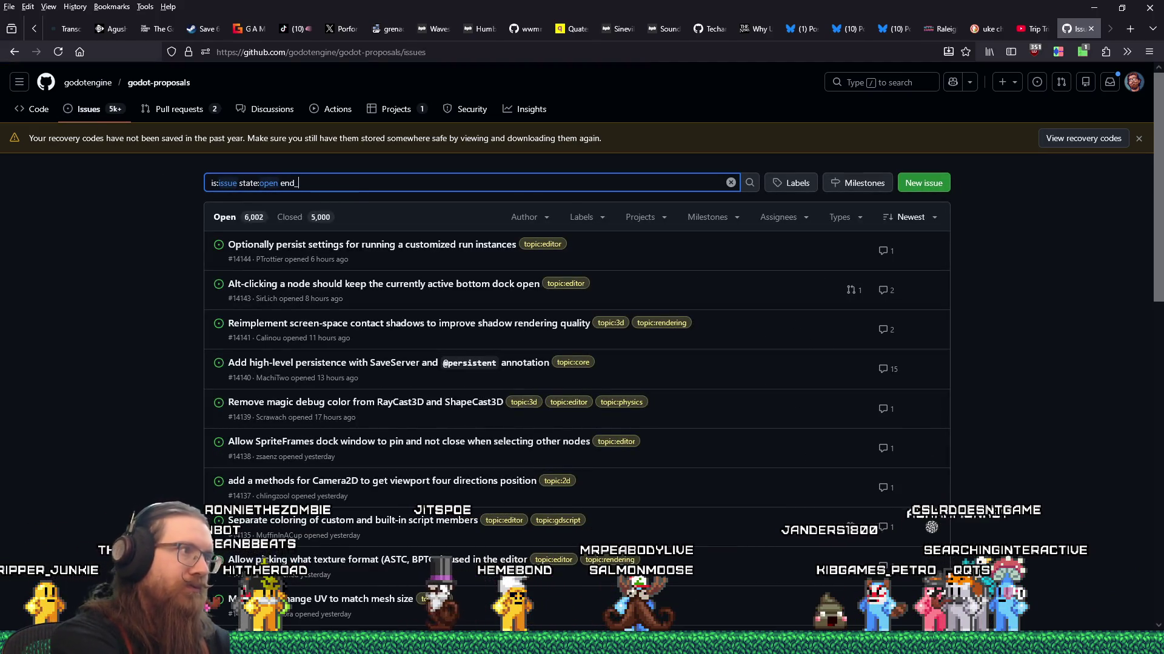
text(frame)
key(Return)
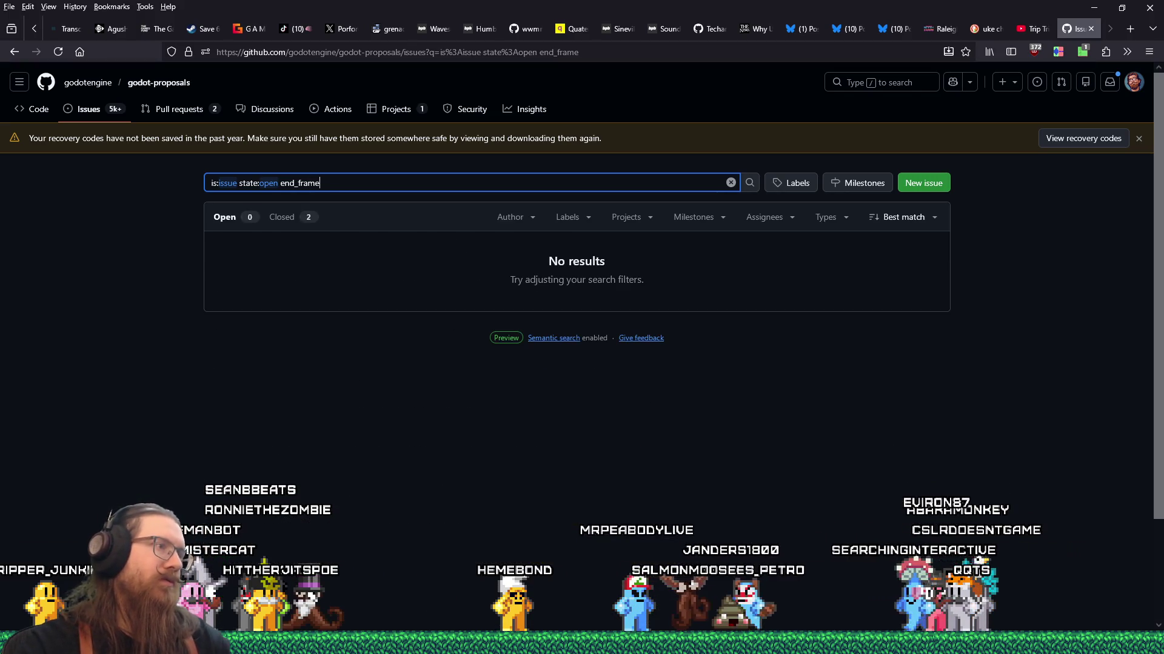
click(303, 218)
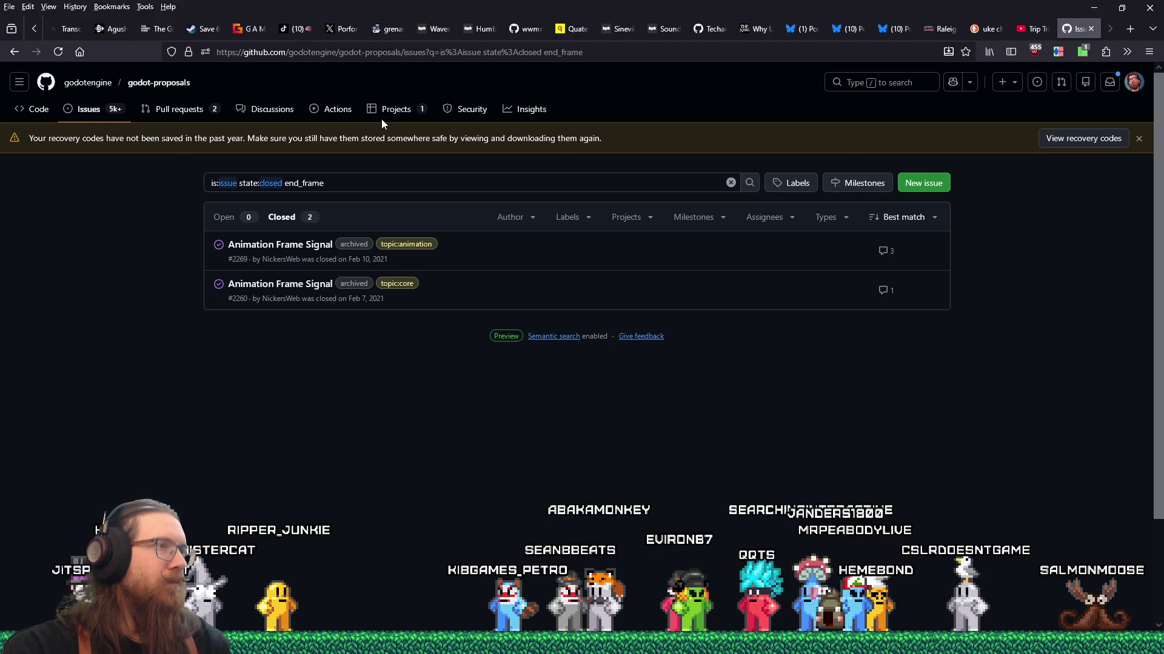
Glance at the Tracy Profiler trace, then return to the GitHub search results
key(alt+Tab)
key(alt+Tab)
click(435, 144)
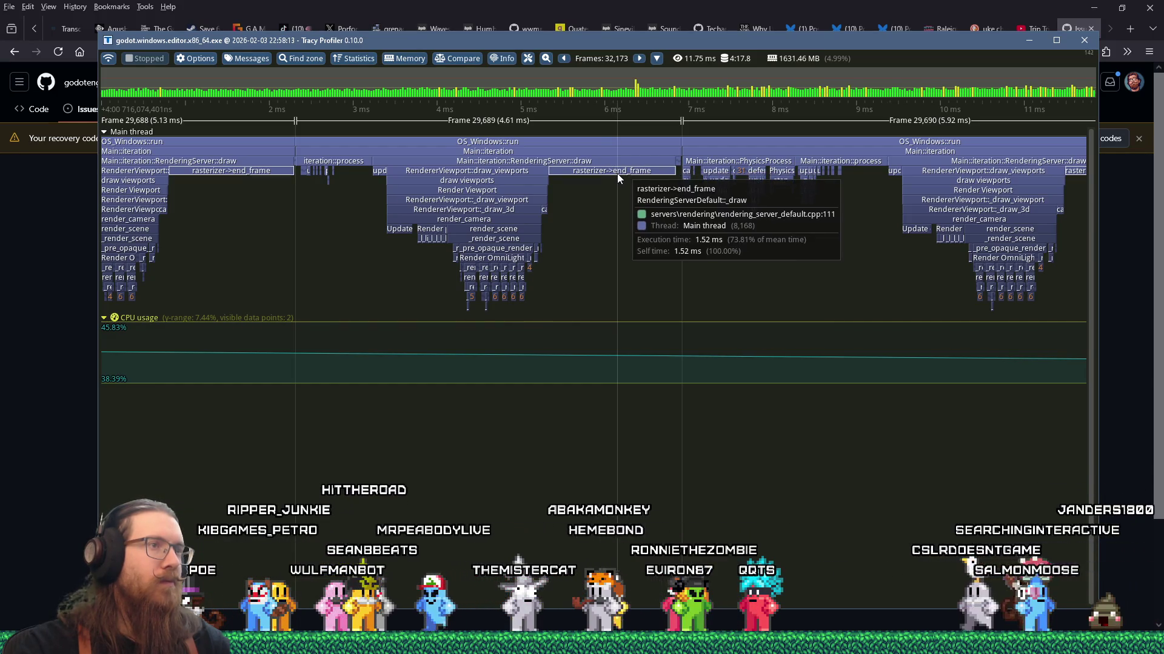
key(alt+Tab)
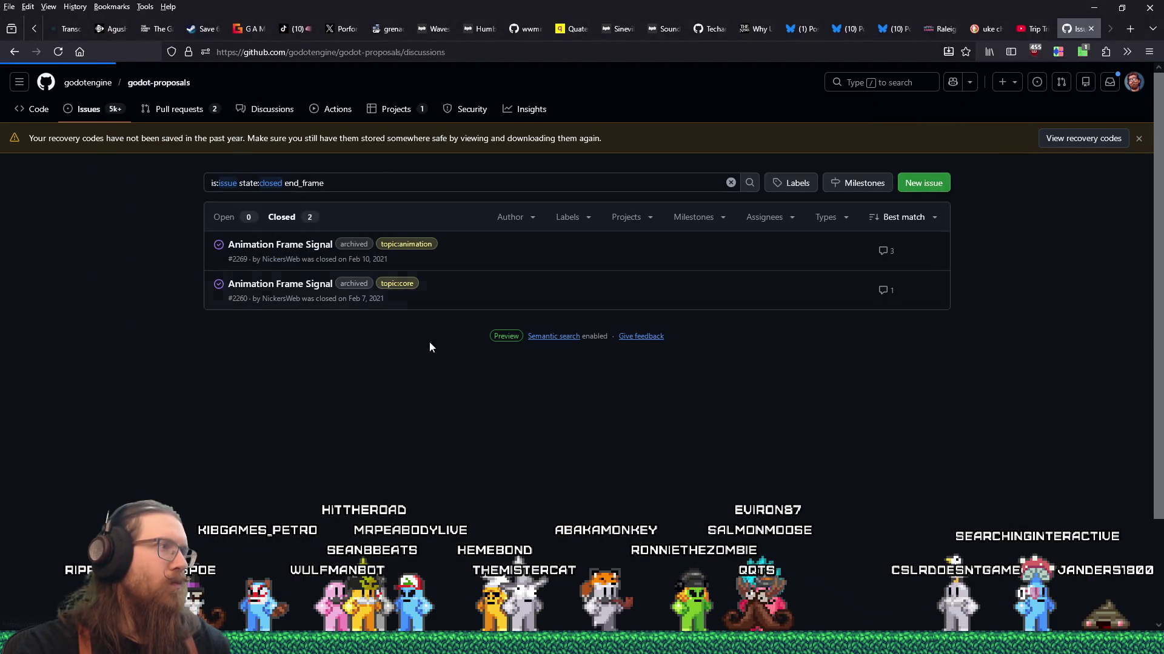
Search discussions for end_frame and open the Boosting 2D Performance discussion #7424
click(448, 293)
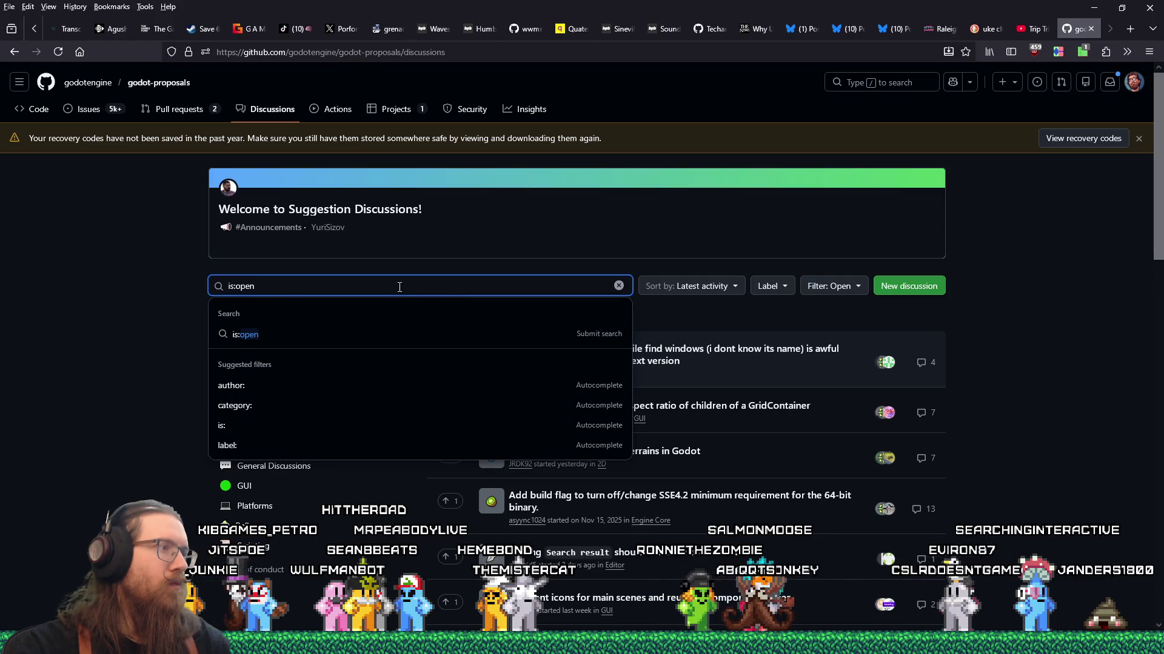
text(end_frame)
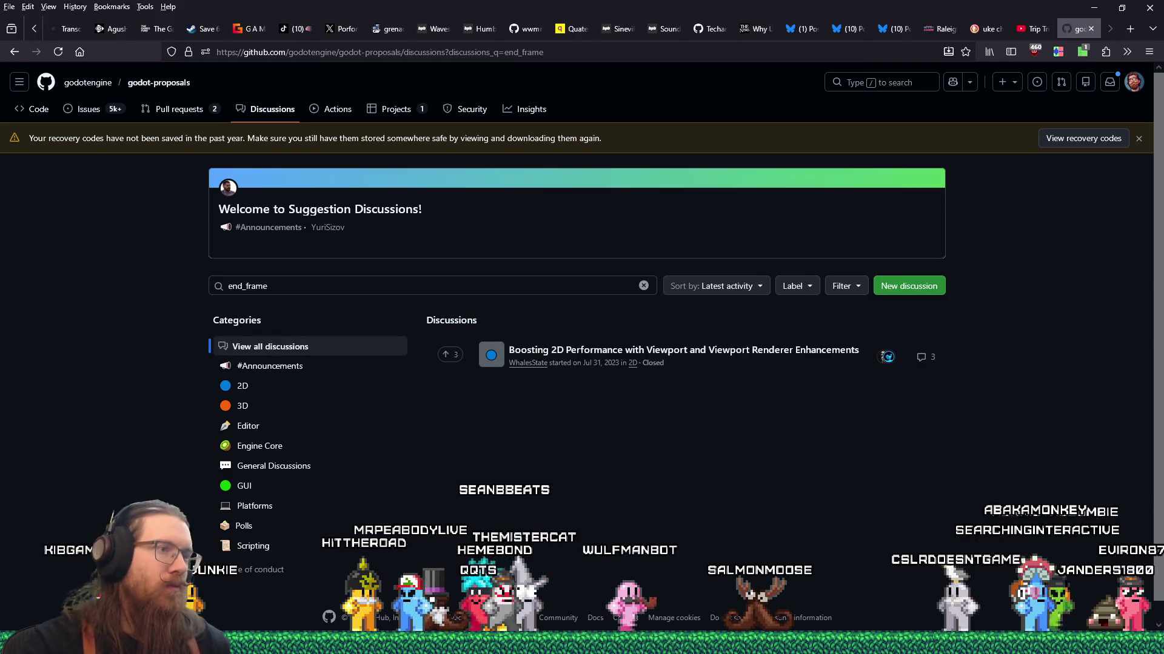
click(697, 352)
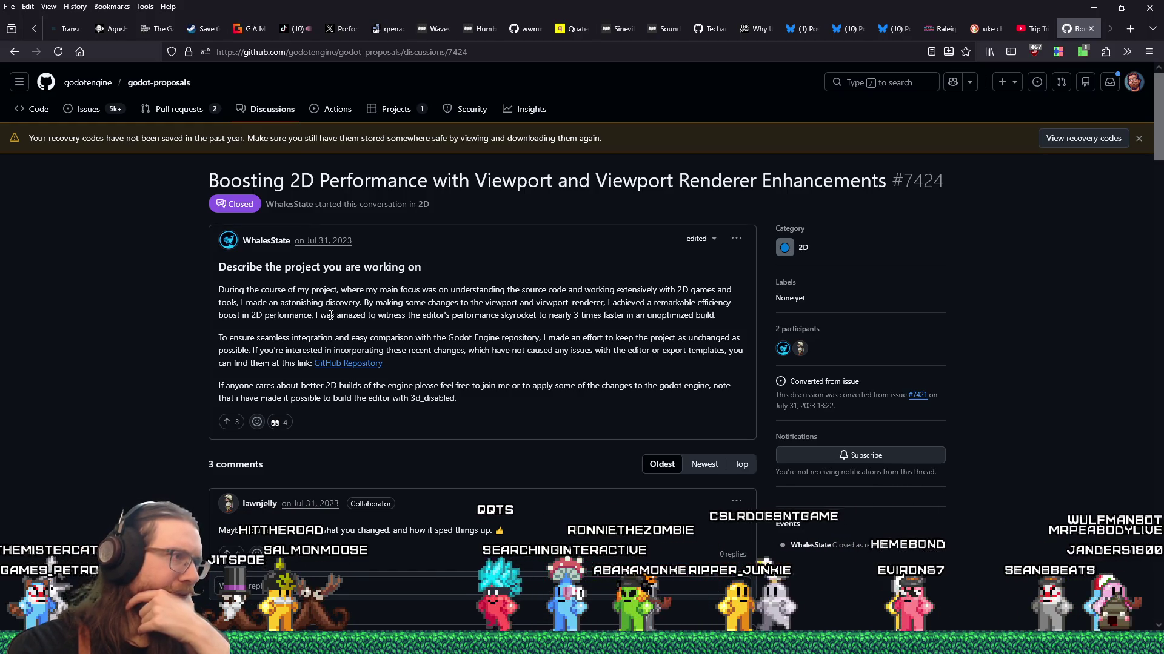
Highlight the nearly 3x speedup passage and read through the discussion's comments to the end
drag(332, 319, 333, 335)
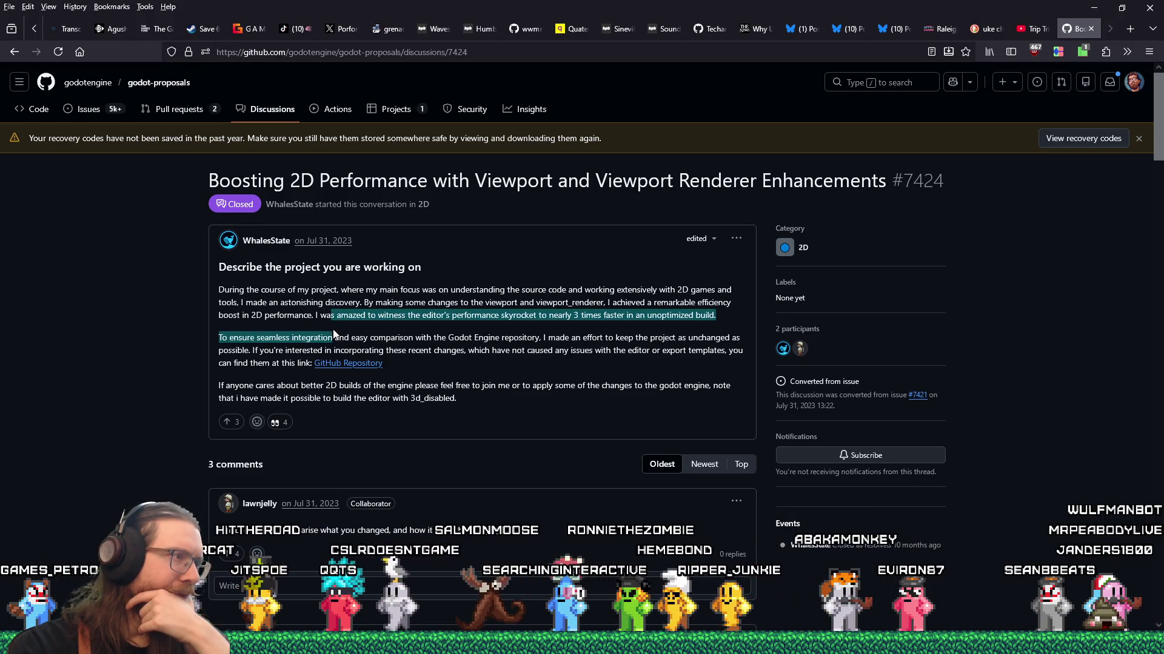
drag(332, 340, 370, 339)
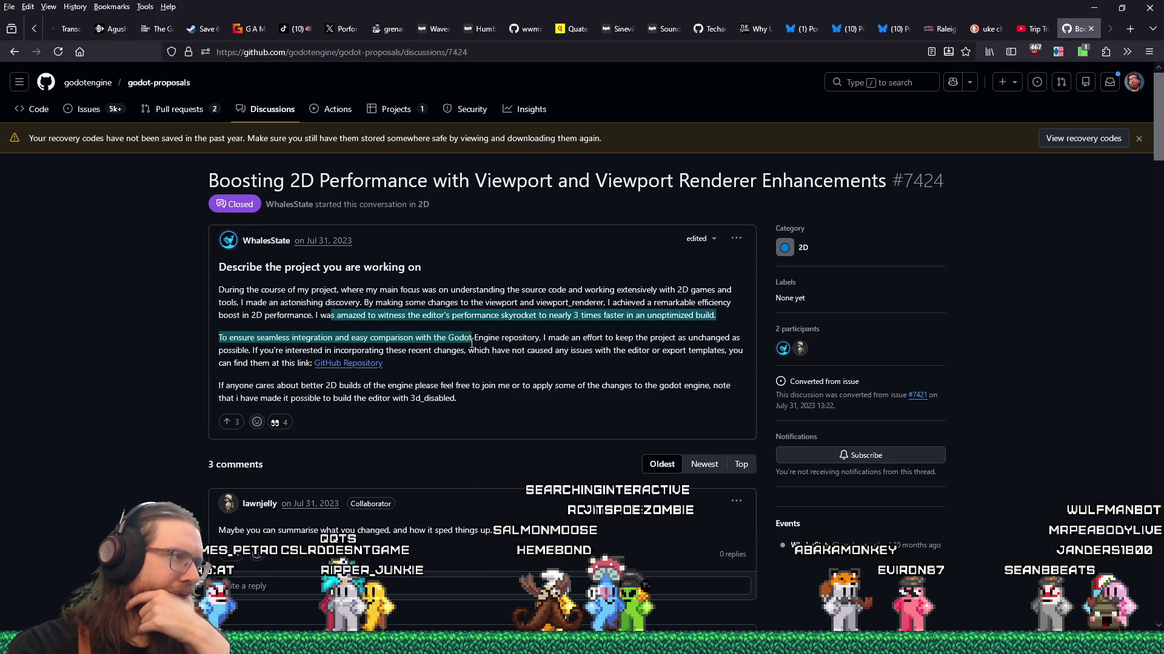
drag(472, 343, 470, 390)
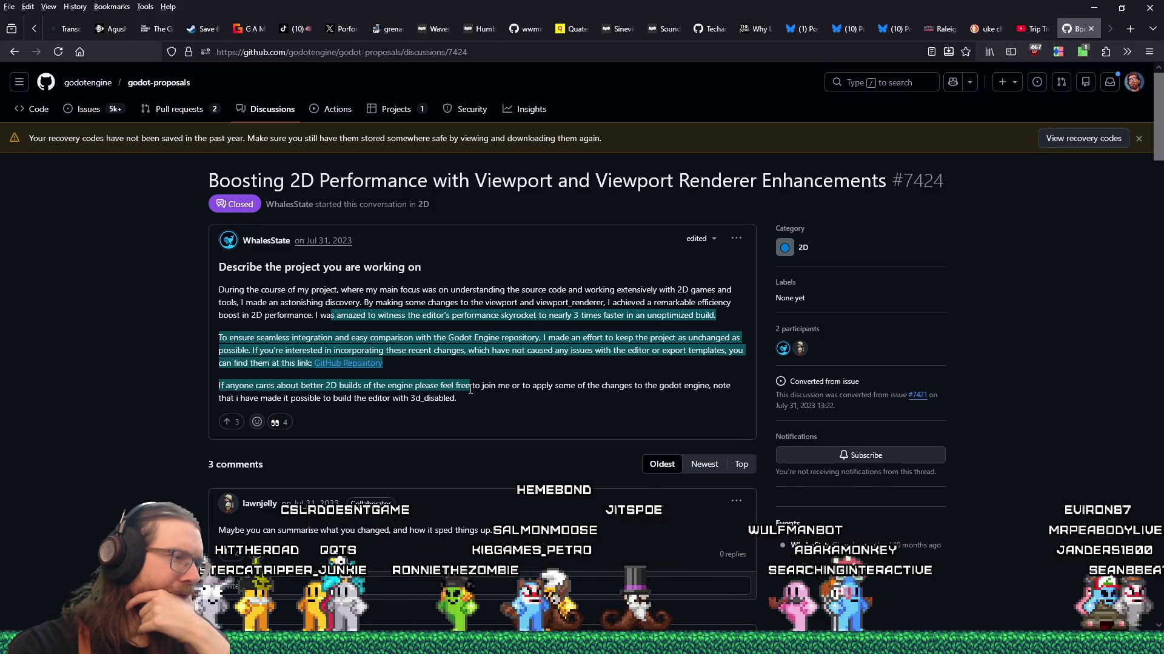
scroll(469, 391, down, 2)
scroll(469, 391, down, 5)
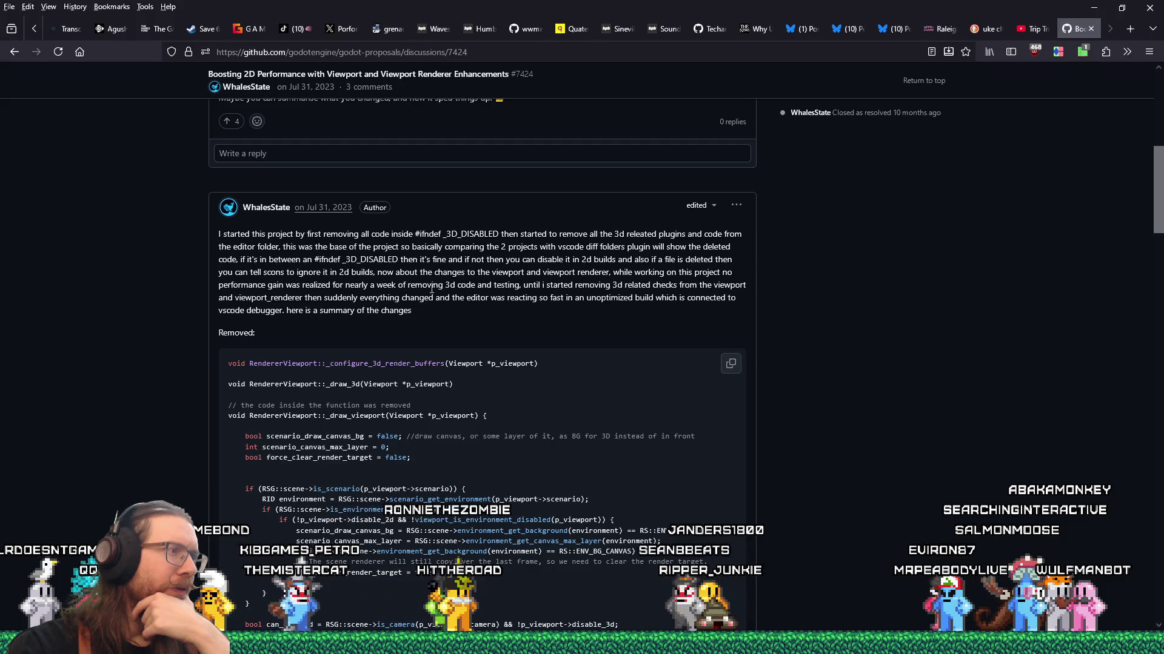
scroll(436, 300, down, 15)
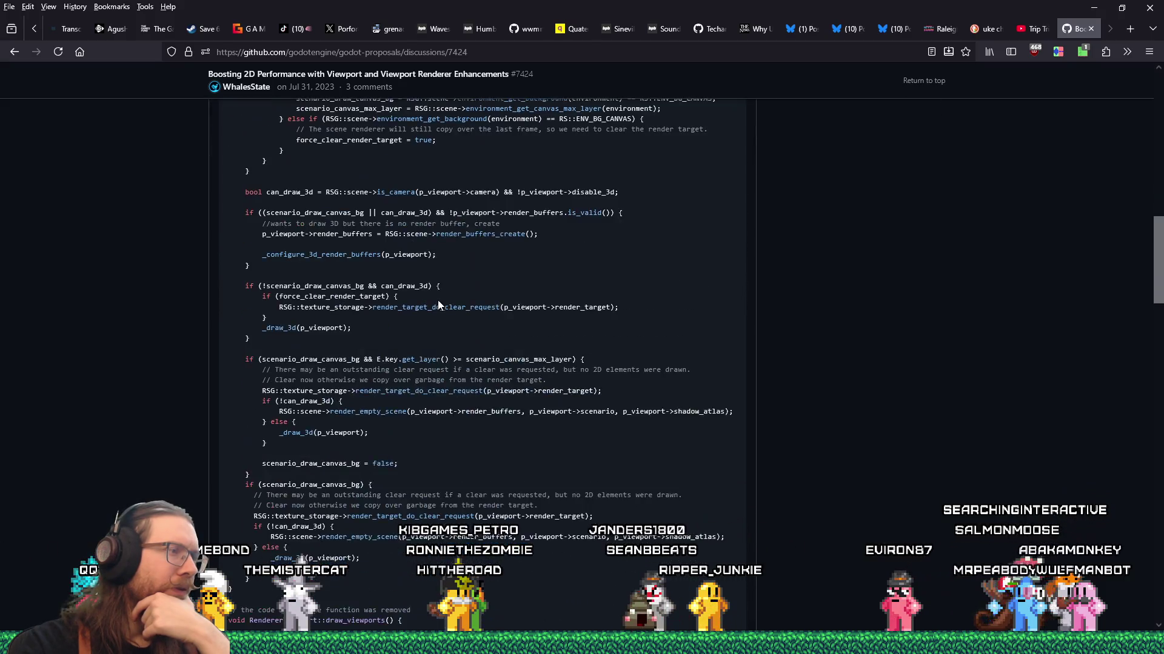
scroll(440, 305, down, 15)
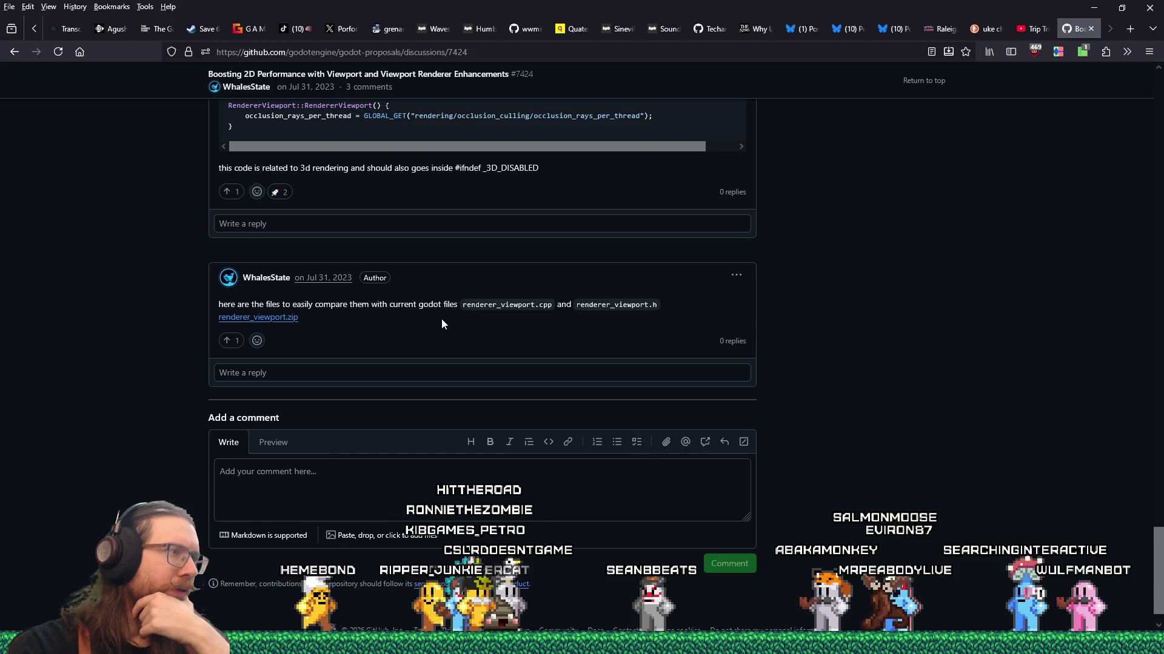
key(Home)
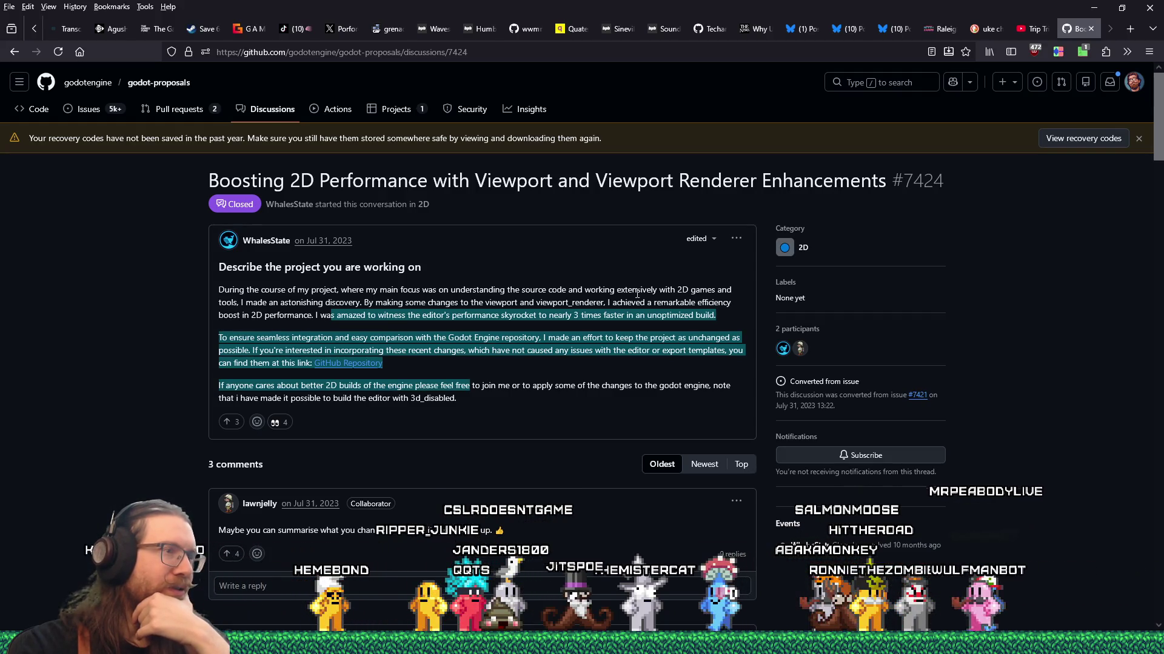
click(618, 291)
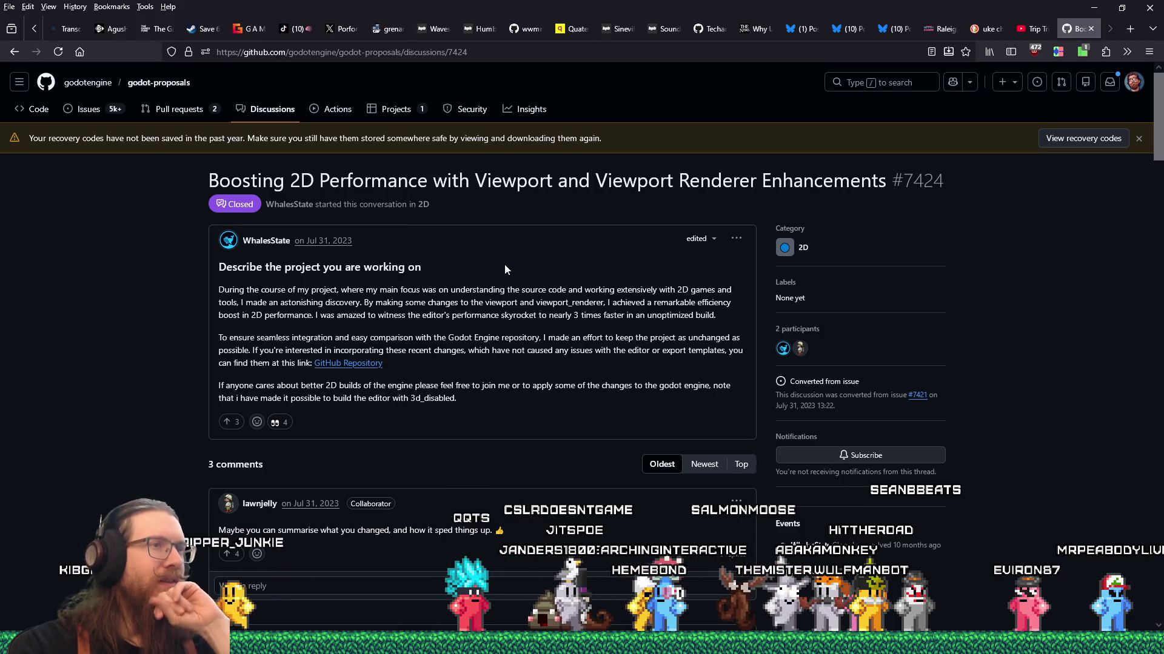
key(End)
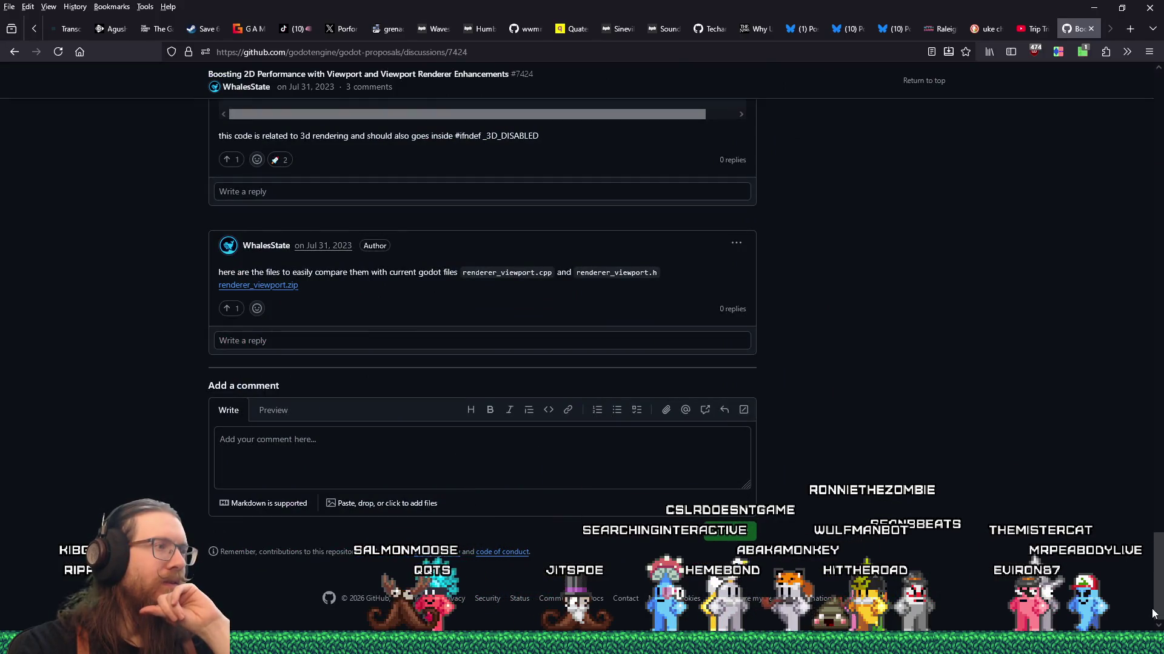
mouse_move(1152, 614)
mouse_down()
mouse_move(1104, 233)
mouse_move(1151, 96)
mouse_up()
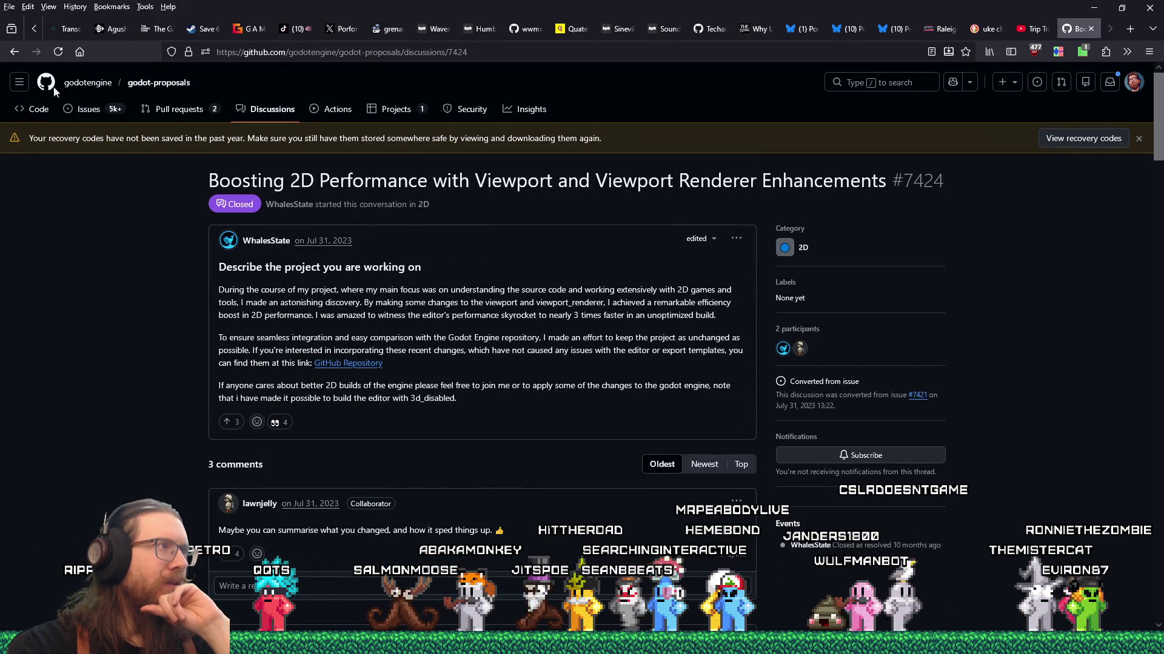
Go back and start a new Feature implementation proposal issue in godot-proposals
click(13, 51)
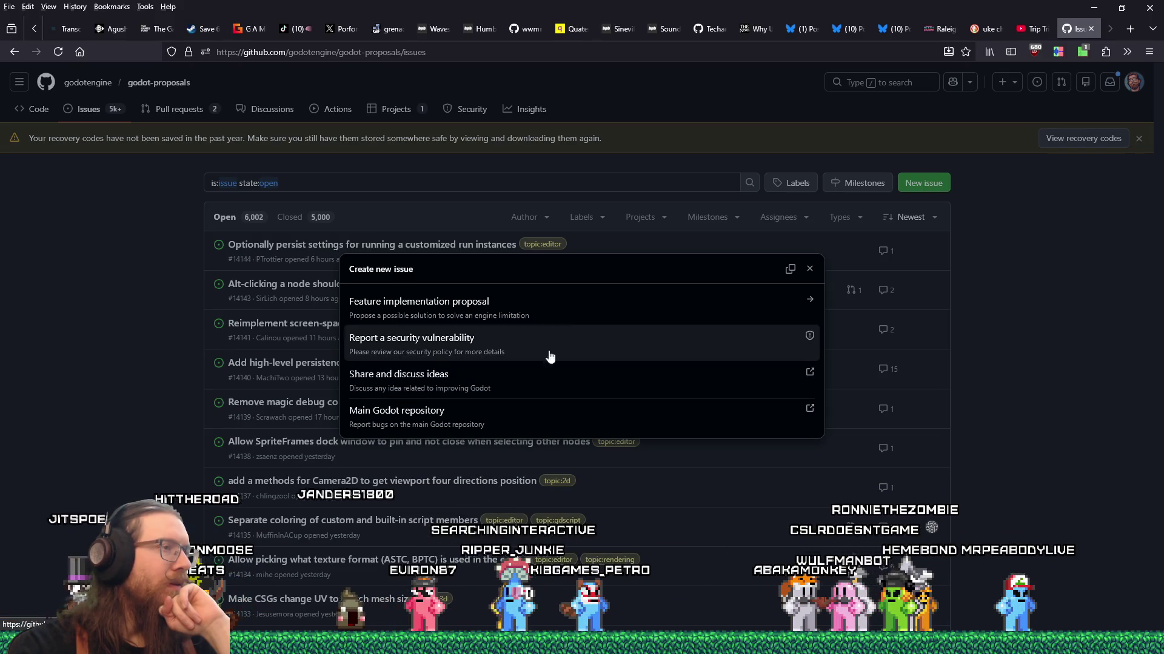
click(597, 305)
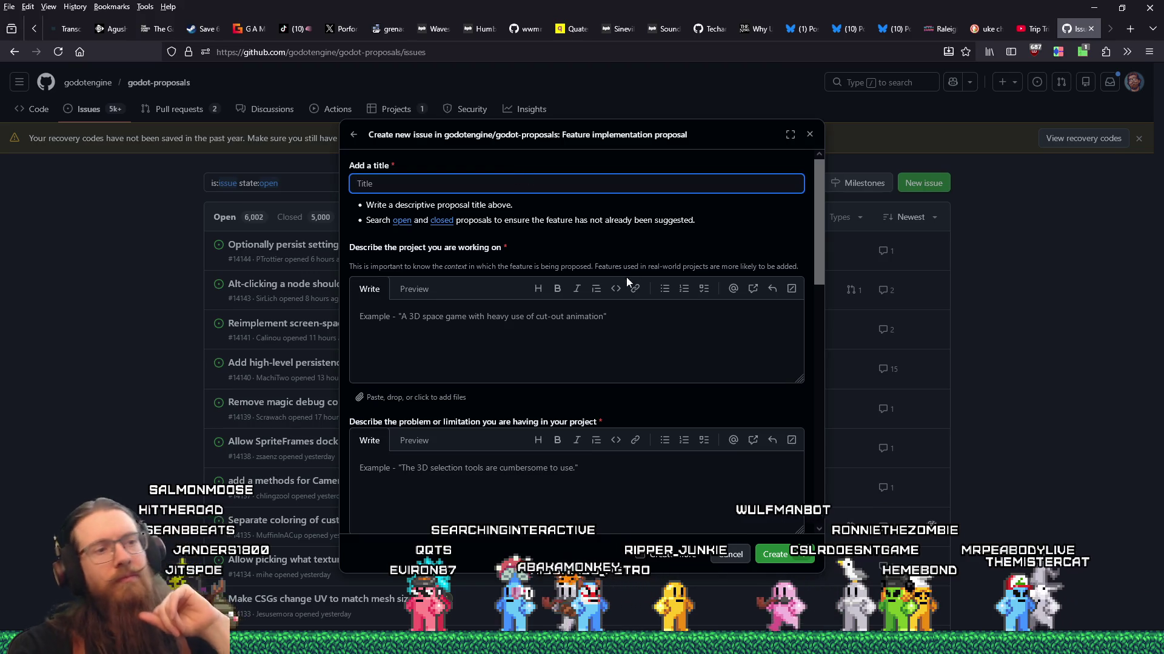
Bring Tracy Profiler forward and inspect the zones along the frame timeline
key(alt+Tab)
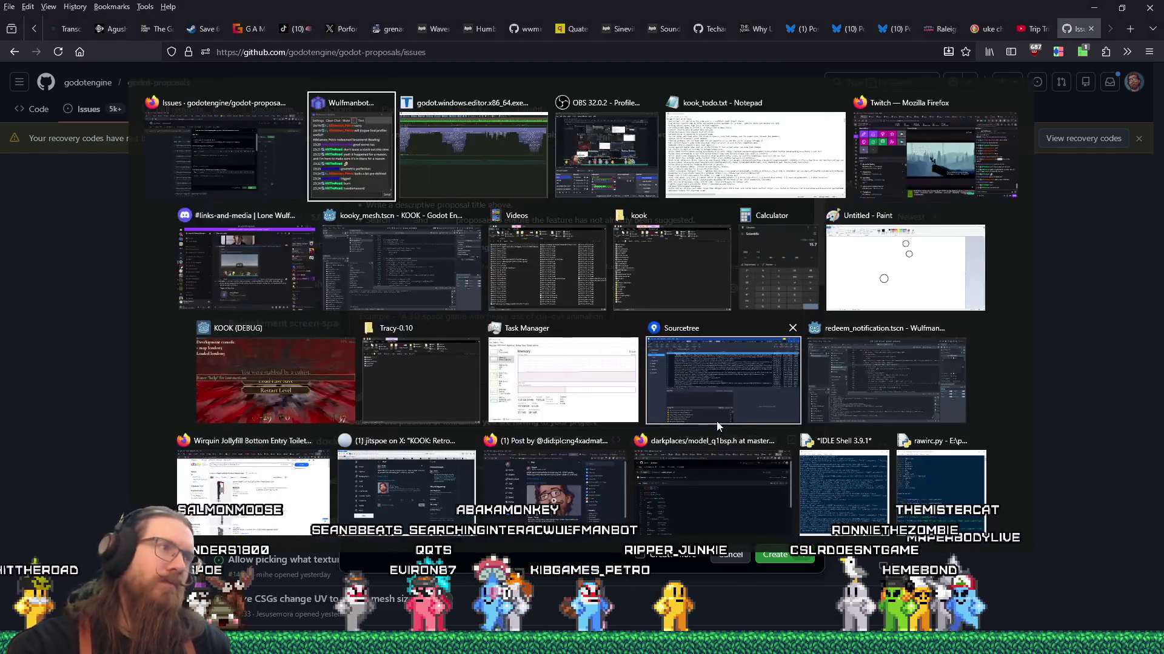
click(674, 355)
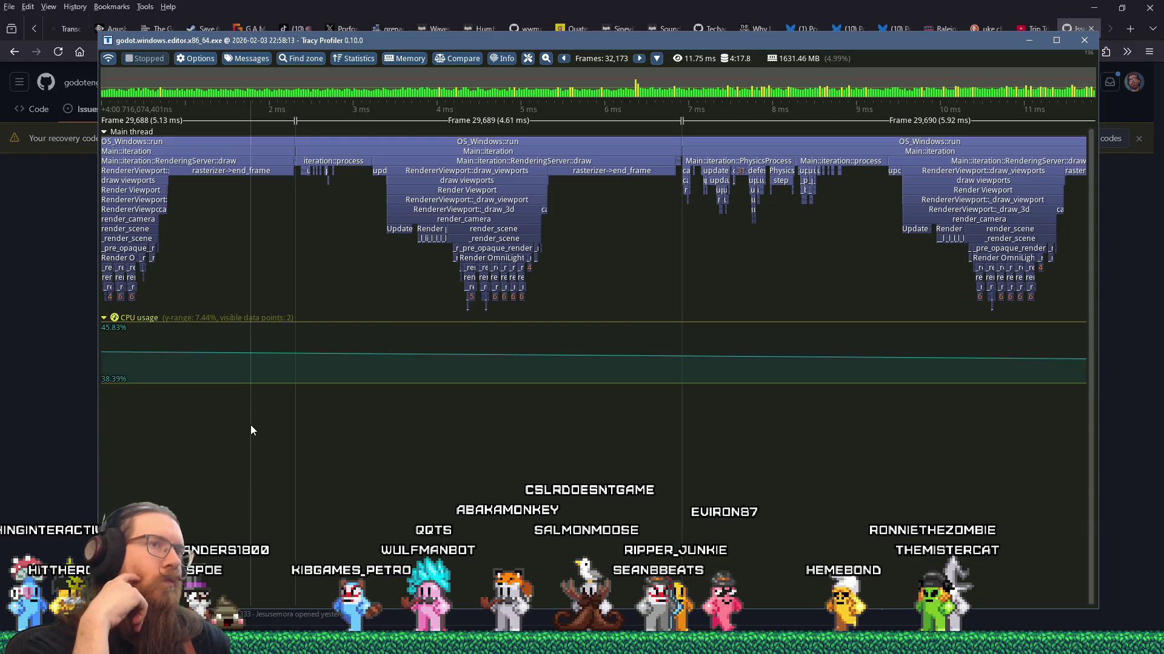
scroll(342, 418, down, 2)
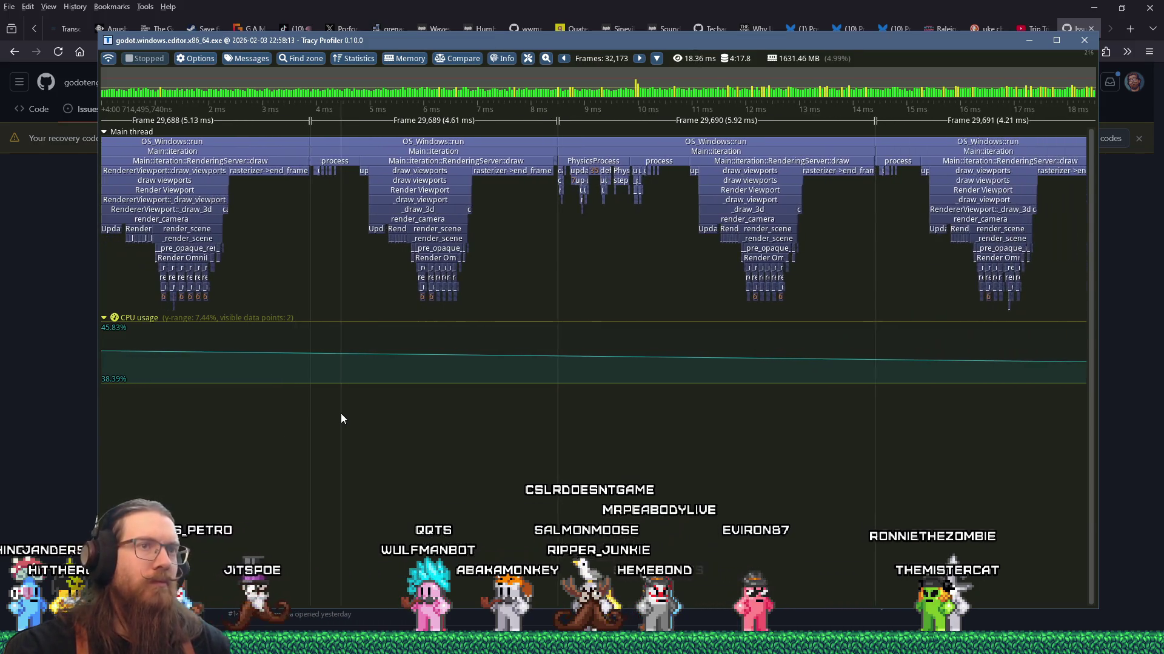
scroll(339, 412, up, 1)
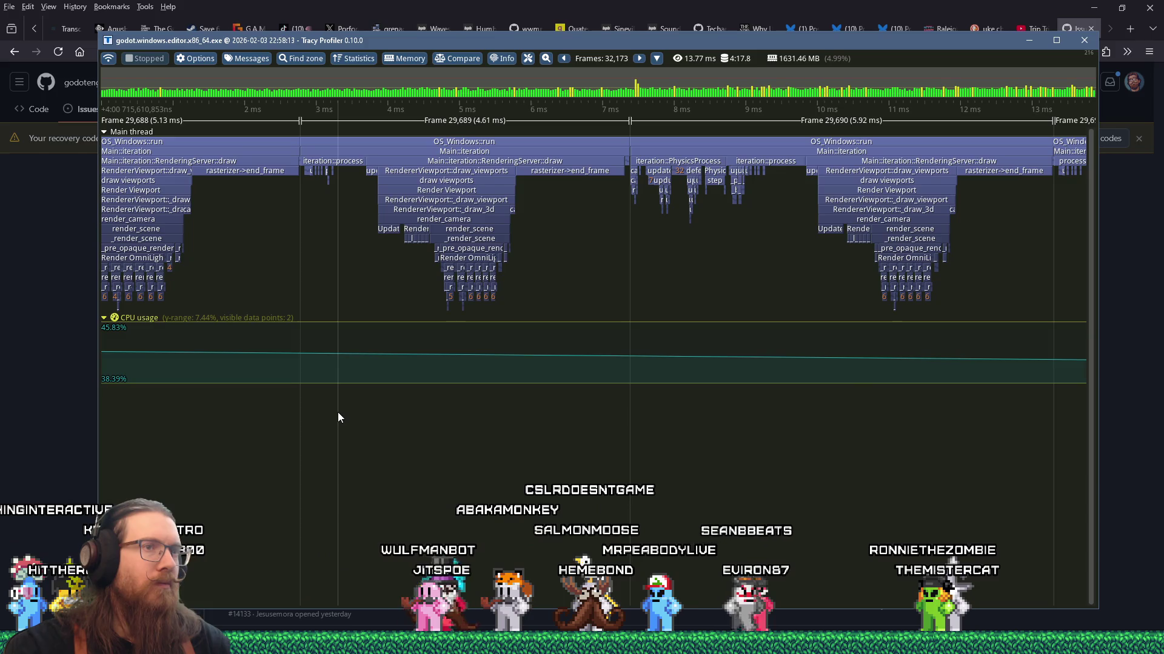
mouse_move(555, 173)
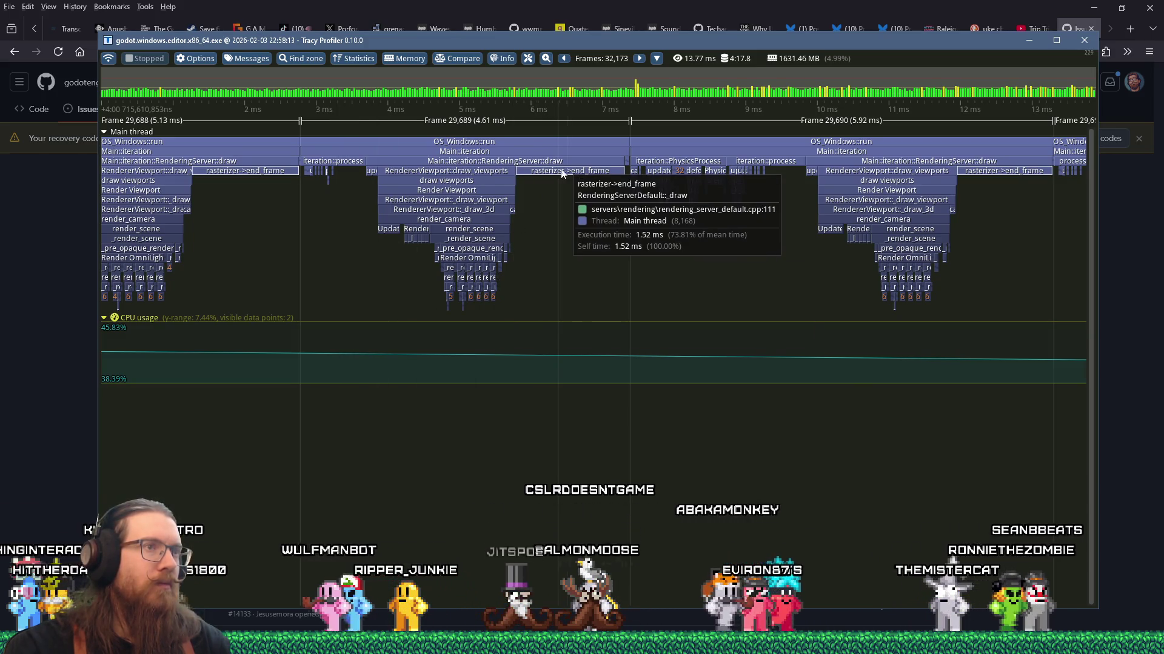
mouse_move(665, 162)
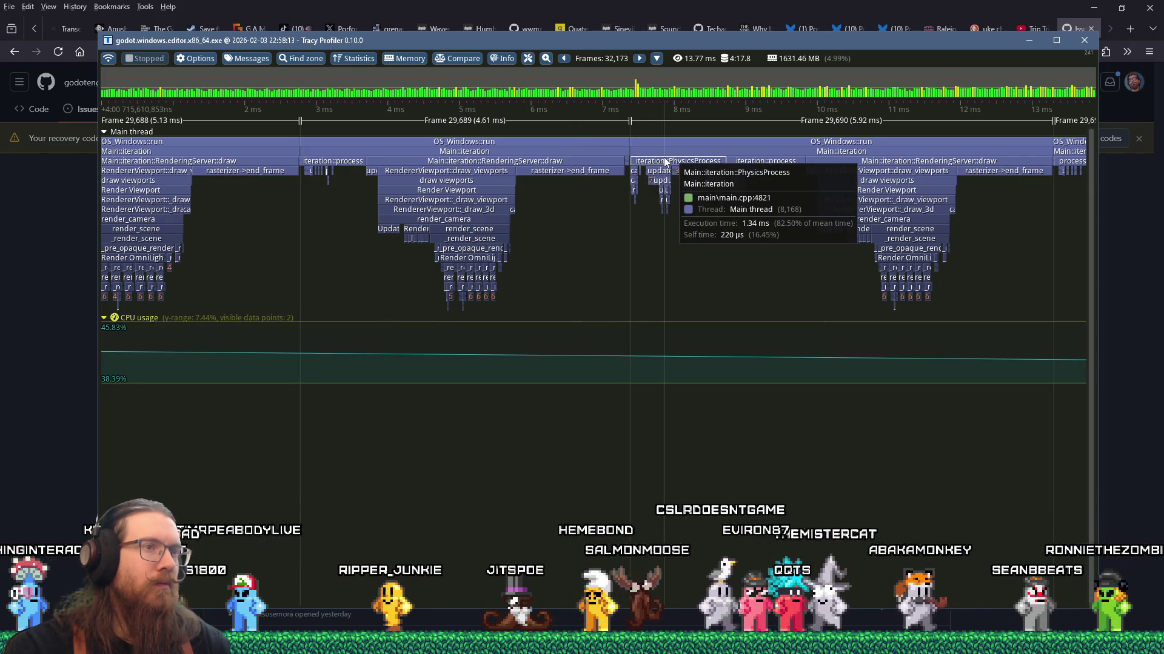
mouse_move(591, 174)
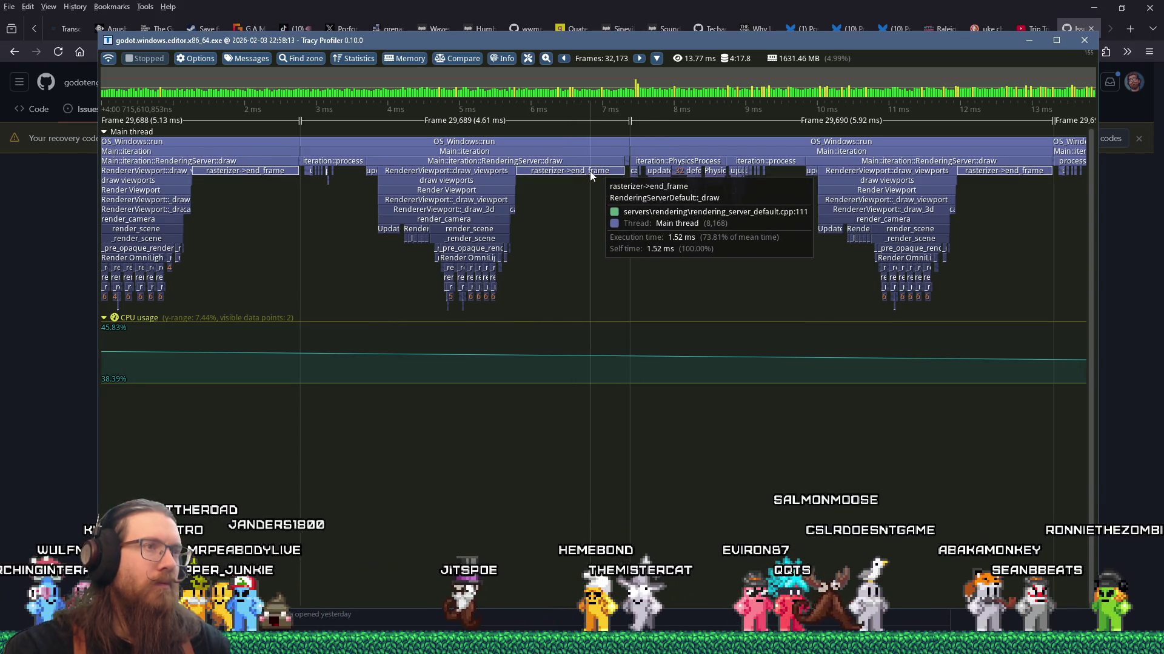
mouse_move(791, 162)
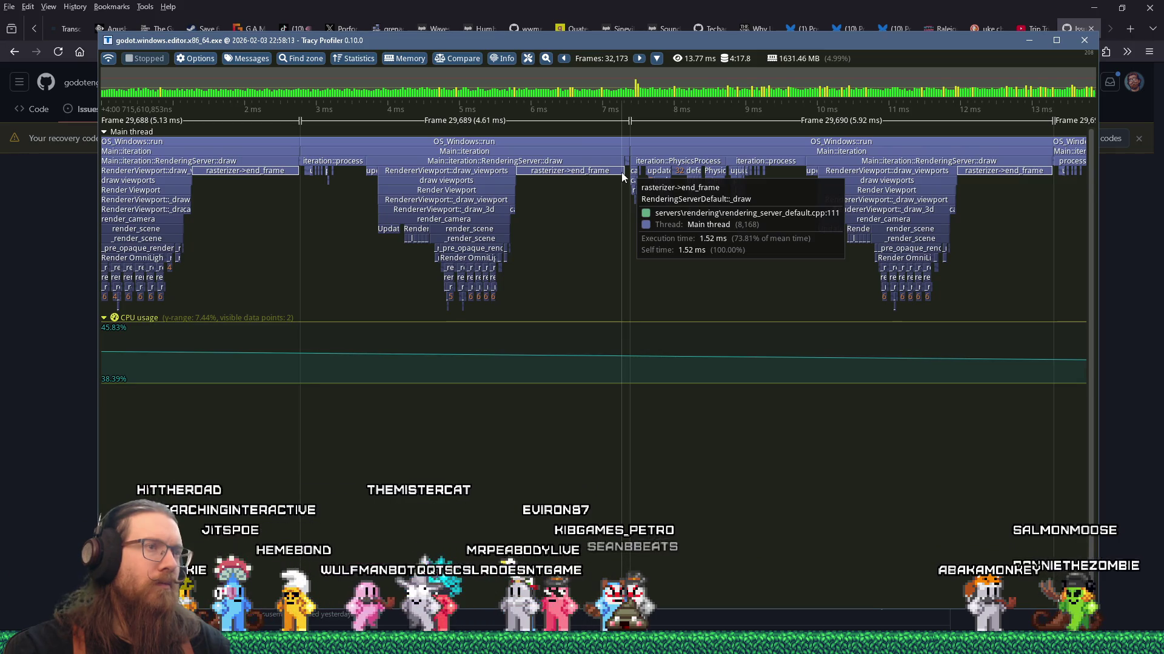
mouse_move(273, 172)
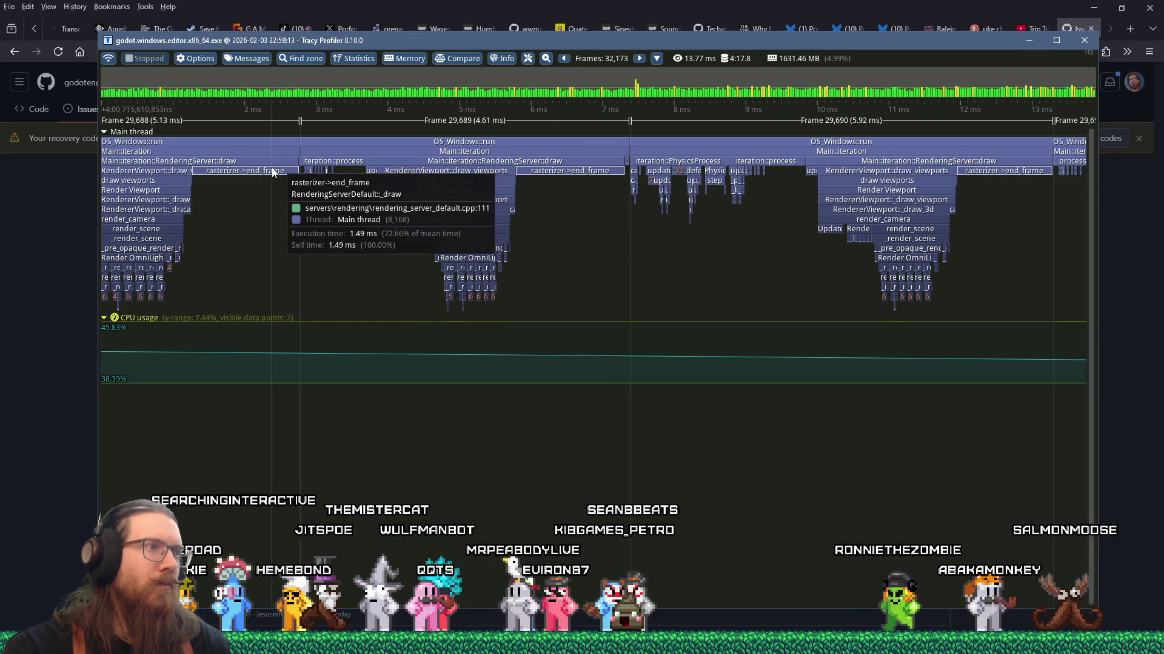
mouse_move(1004, 172)
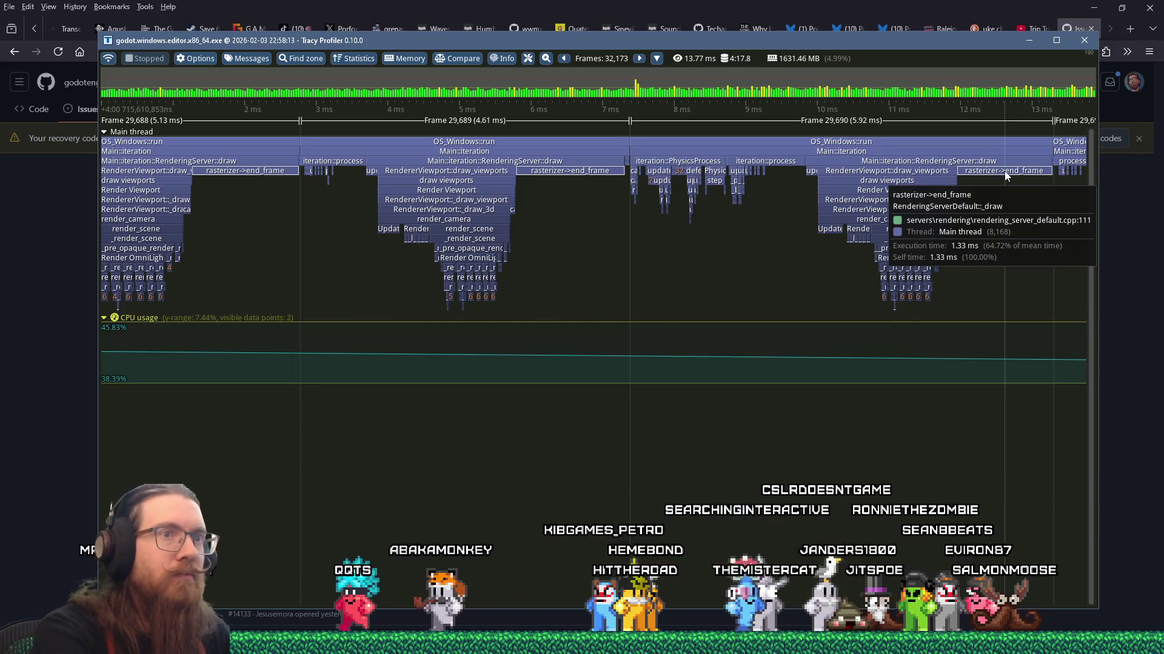
Snip the Tracy timeline region to the clipboard with Snipping Tool, then return to the Firefox form
key(super+shift+s)
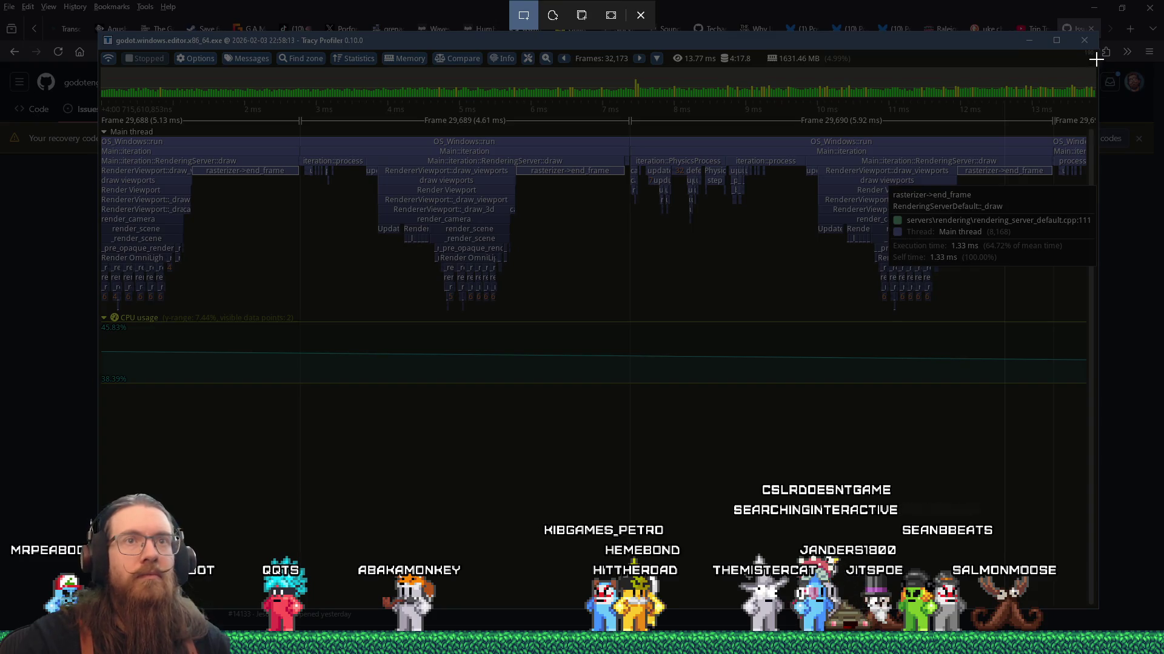
mouse_move(1097, 62)
mouse_down()
mouse_move(1006, 356)
mouse_move(139, 421)
mouse_move(282, 450)
mouse_up()
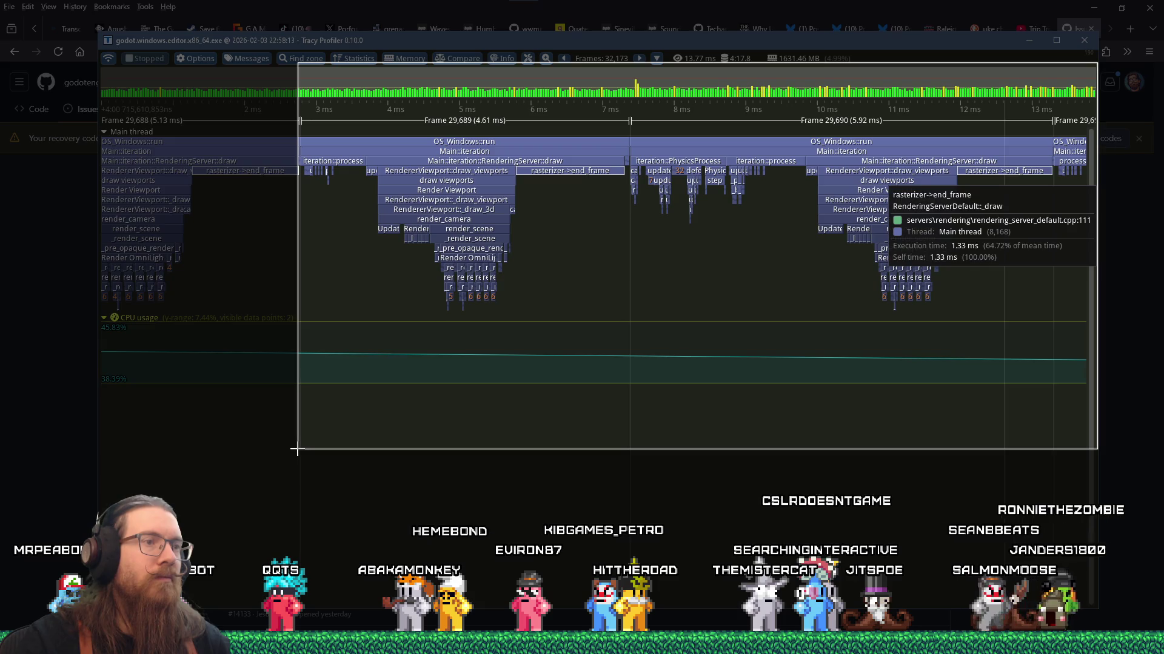
drag(297, 449, 298, 449)
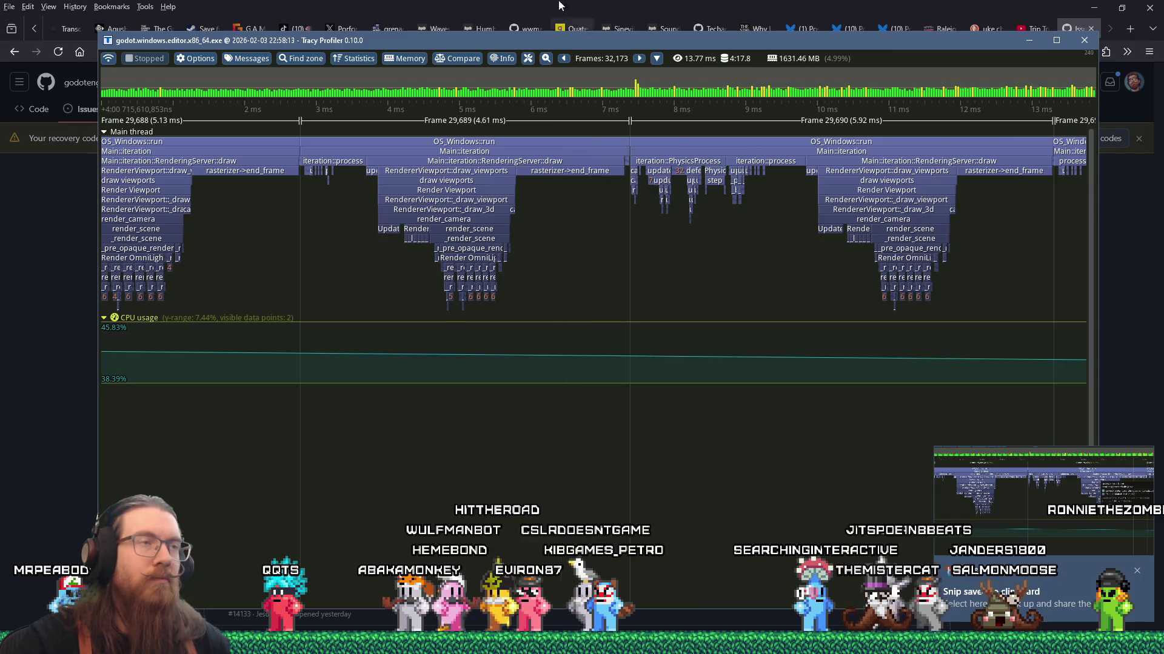
click(610, 4)
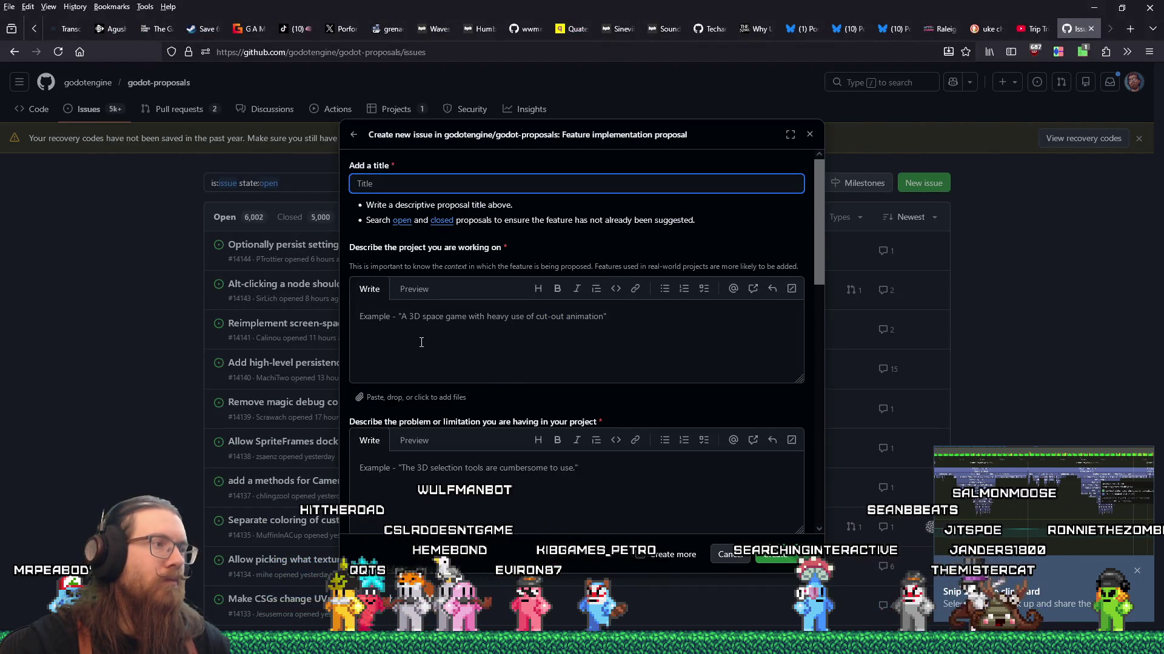
Scroll through the blank title, description and workaround fields, then restore the Paint window
scroll(421, 343, down, 5)
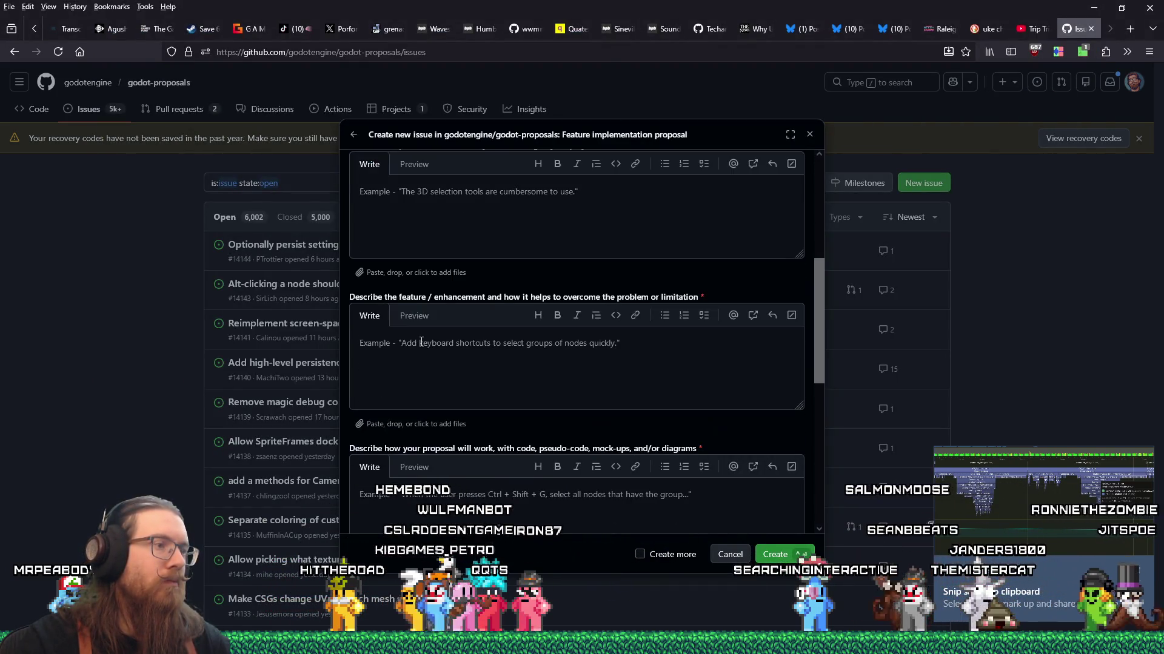
scroll(421, 343, up, 5)
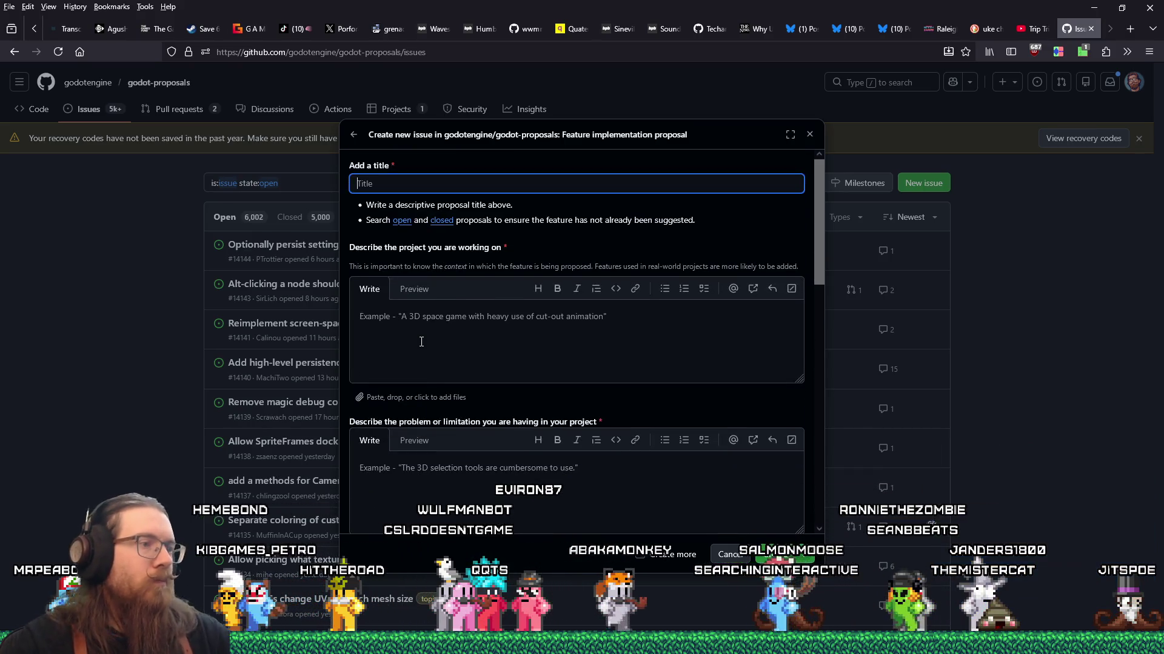
scroll(421, 342, down, 5)
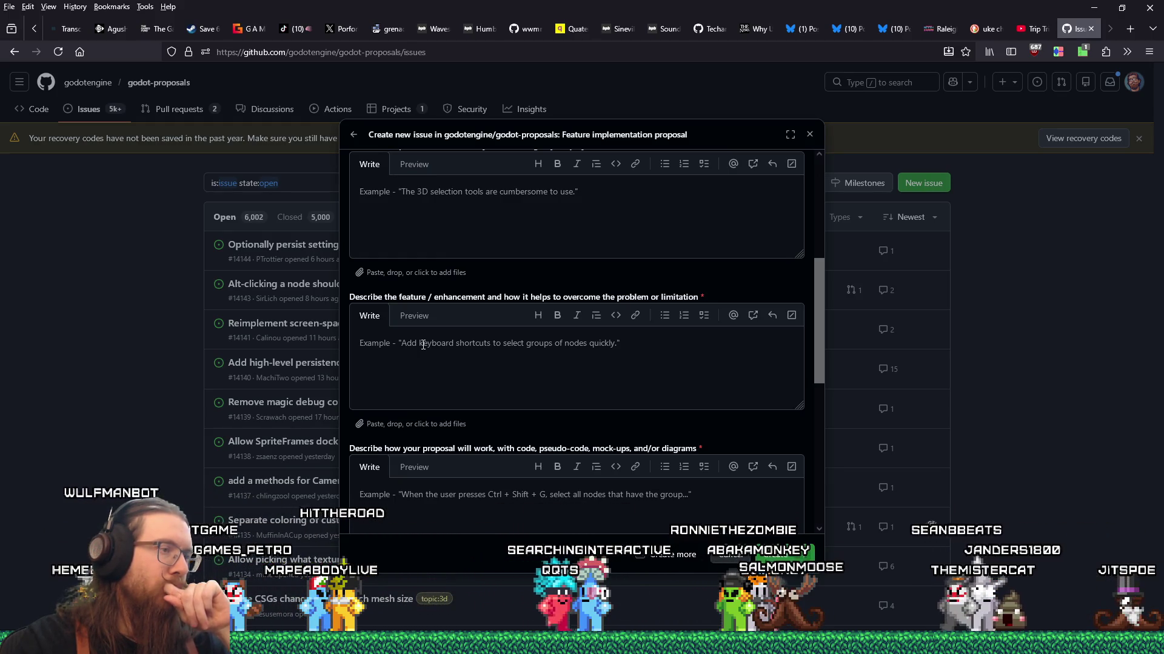
scroll(423, 344, down, 3)
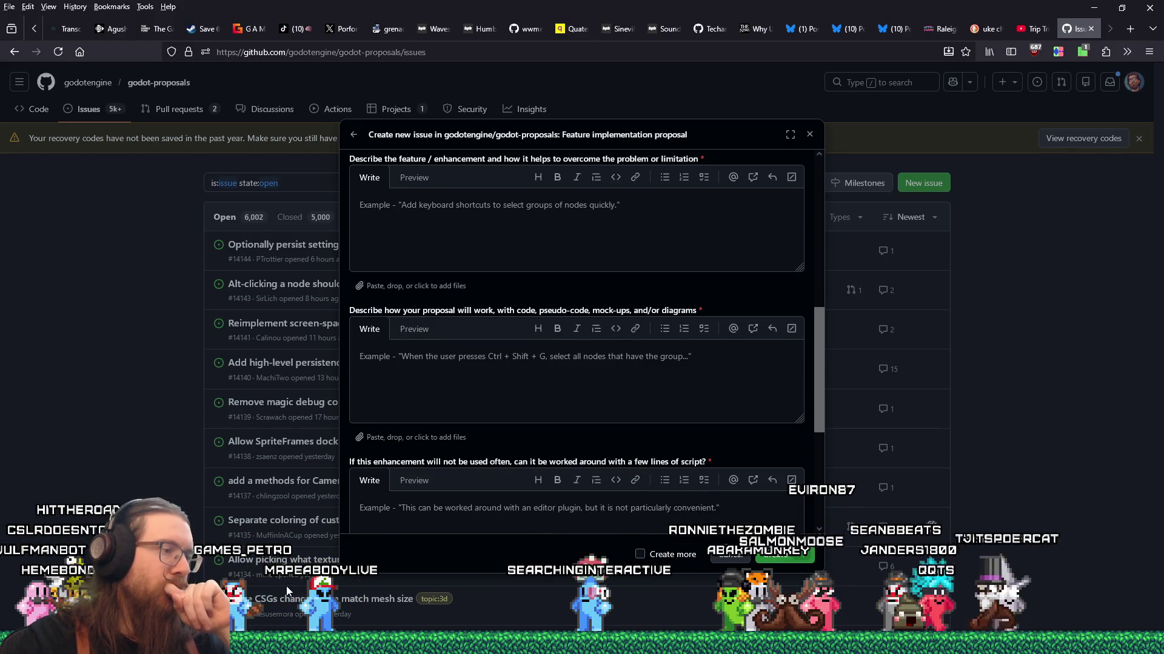
mouse_move(432, 643)
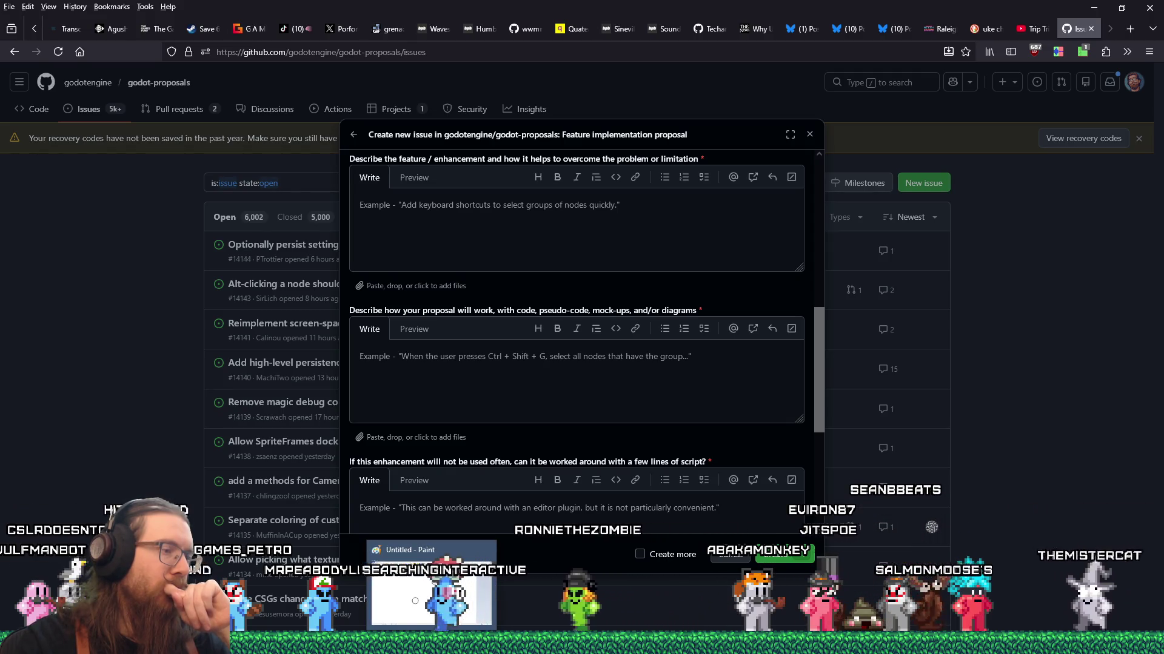
Paste the Tracy frame-trace screenshot into a blank Paint canvas and return to the GitHub issue form
click(425, 585)
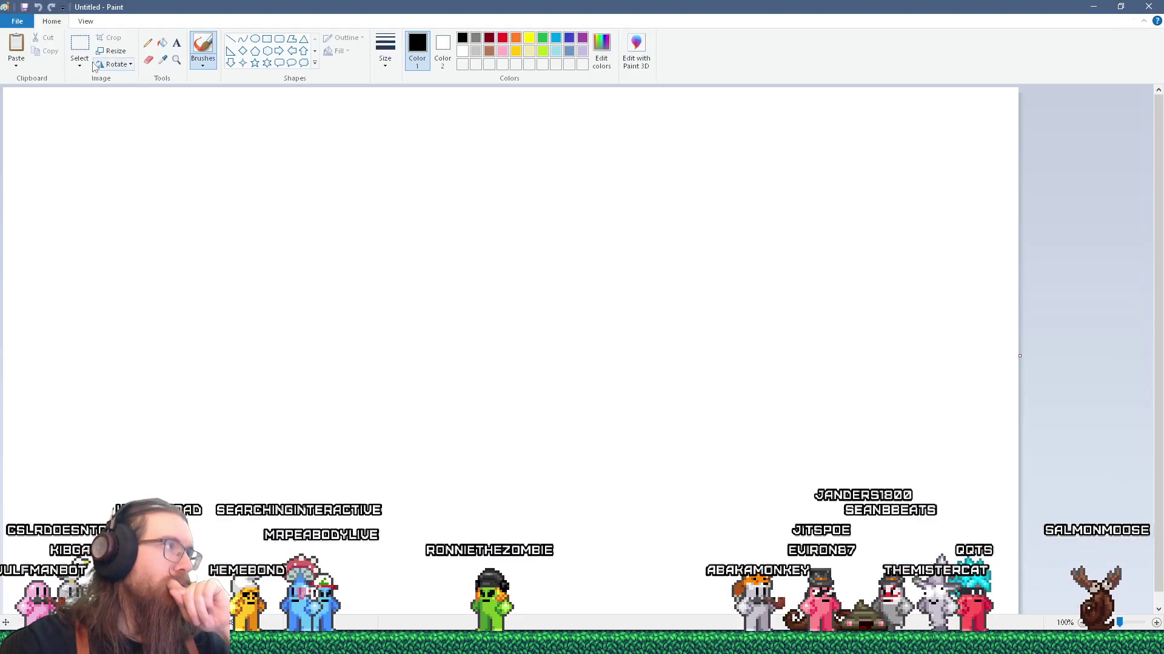
key(ctrl+v)
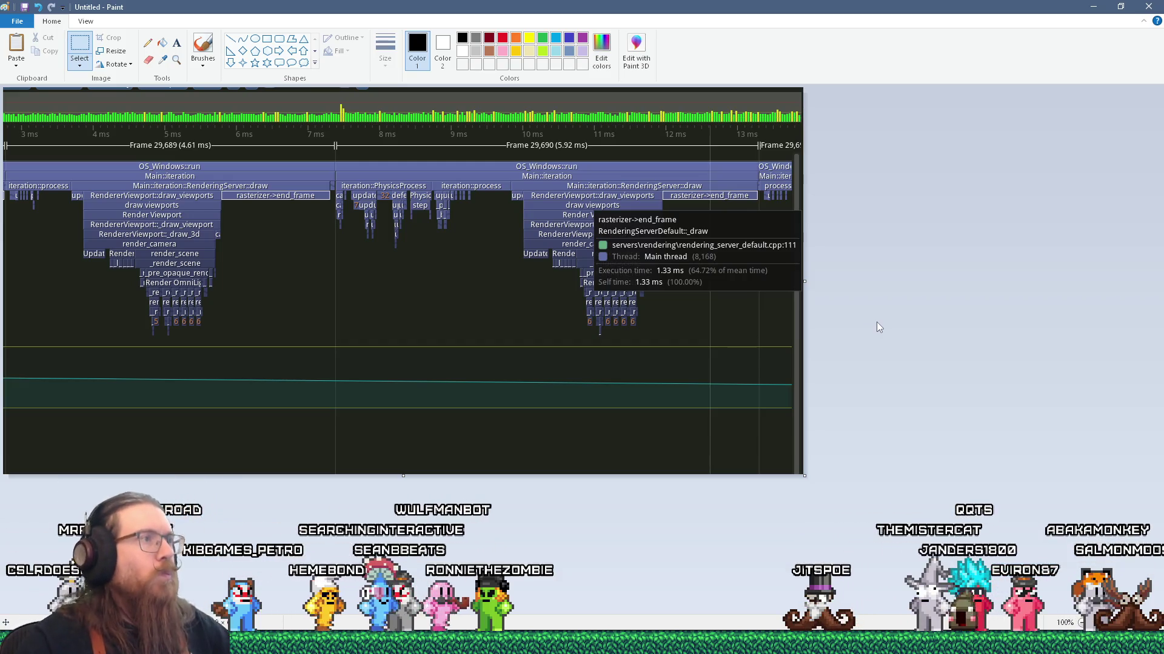
key(alt)
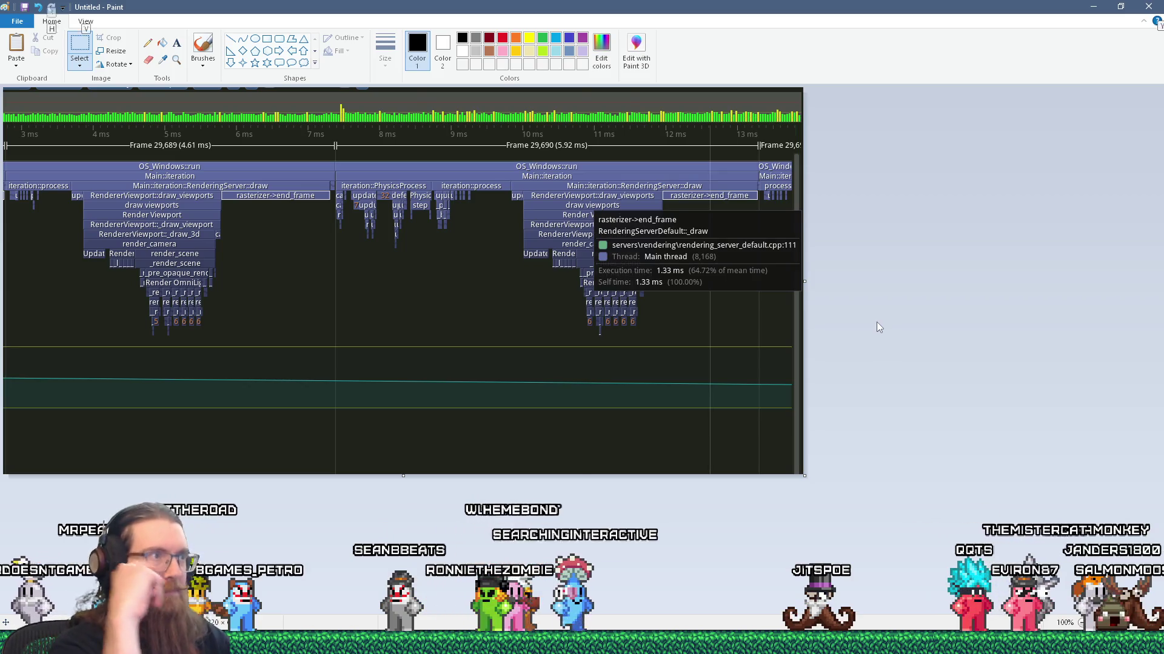
key(alt+Tab)
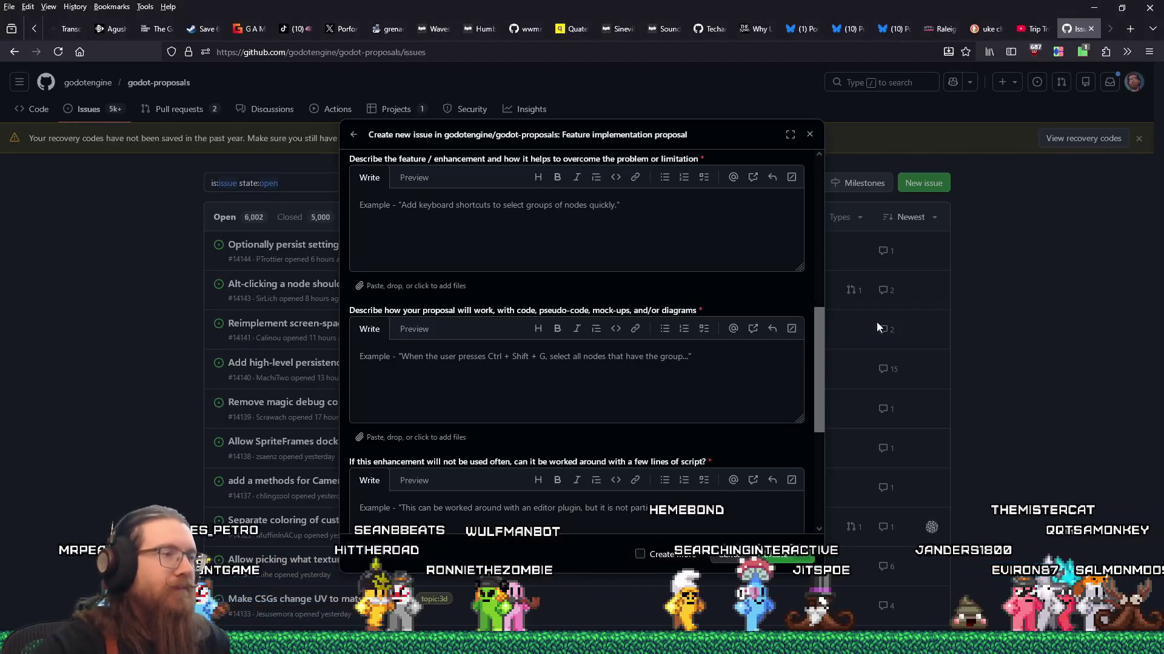
Bring the 'Alllow physics to update in' proposal title into view, then switch back to Tracy Profiler
scroll(525, 294, up, 10)
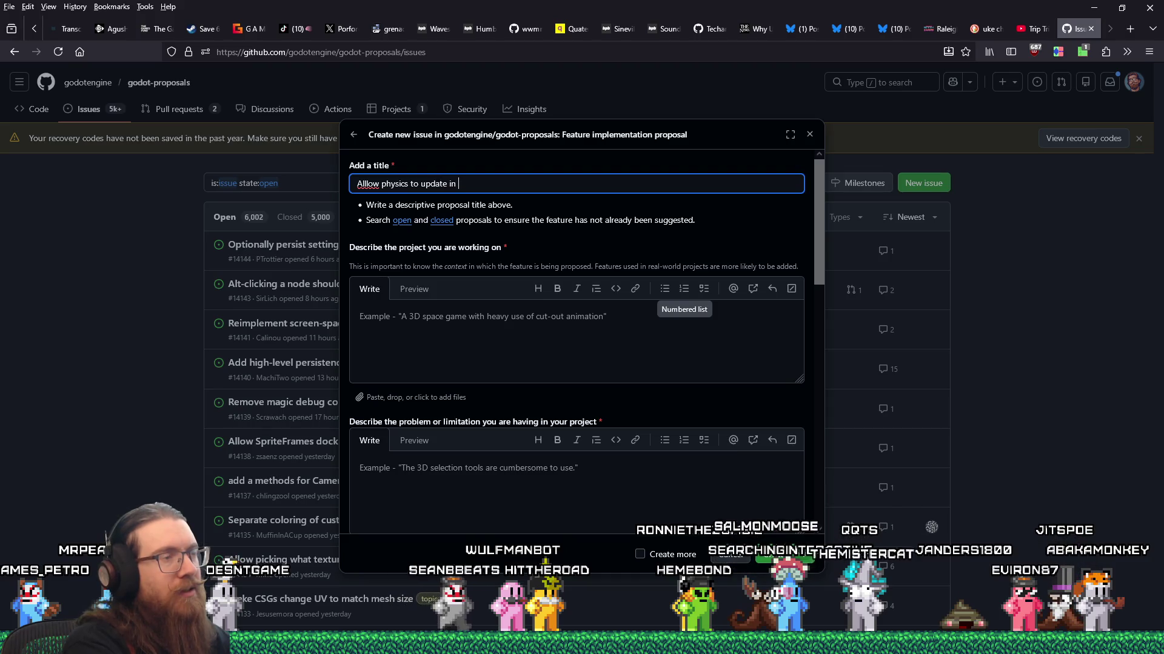
key(alt+Tab)
key(Tab)
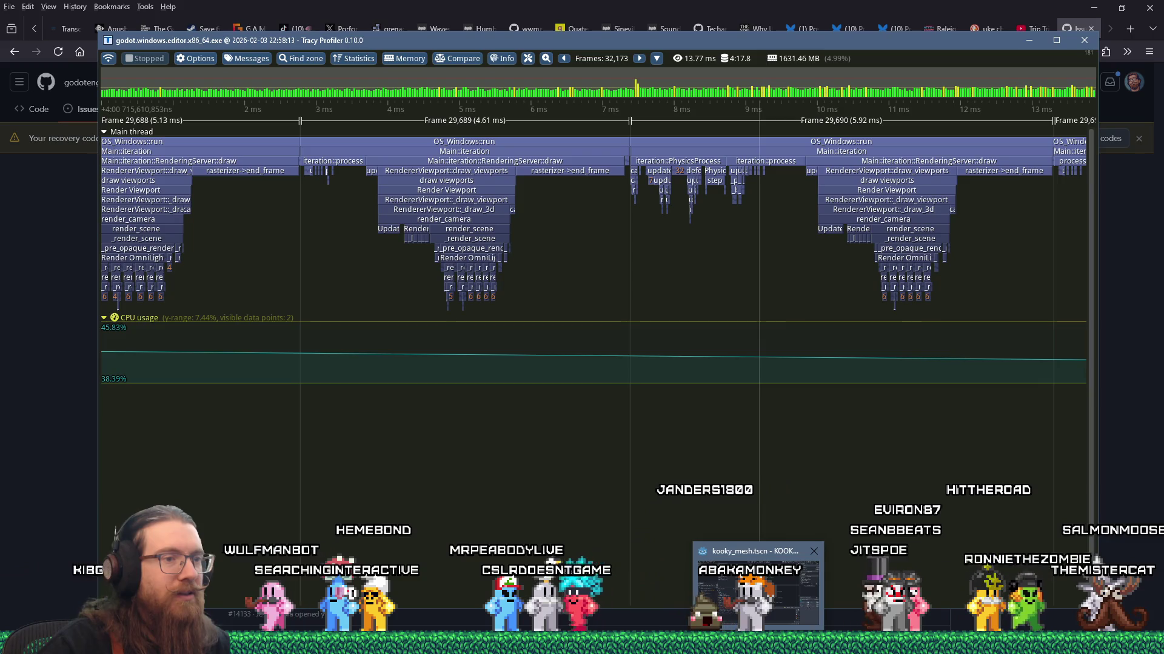
Open Godot's Project Settings window from the Project menu
click(758, 581)
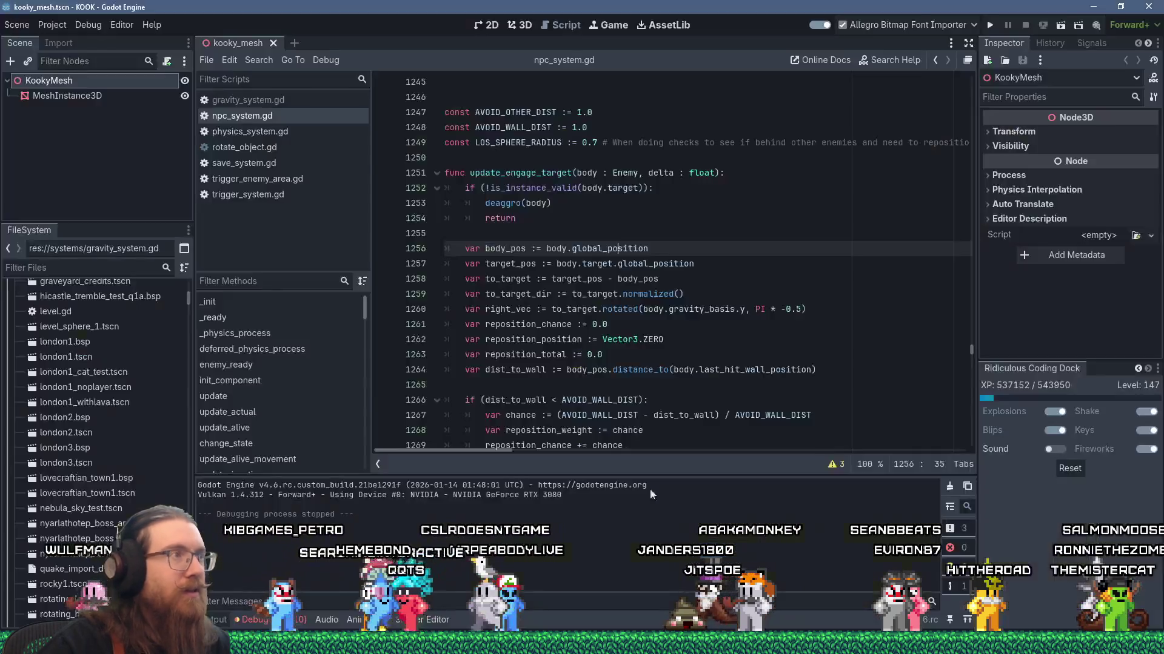
click(52, 25)
click(67, 42)
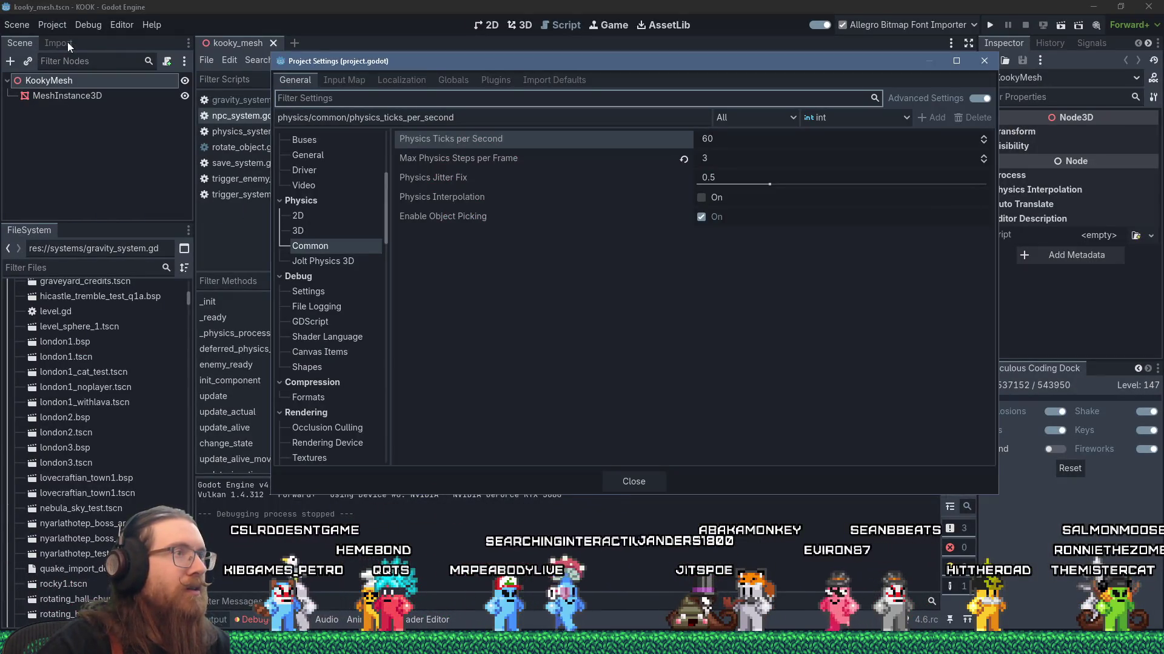
Browse the Physics settings pages: Jolt Physics 3D, Common, 3D and 2D
click(351, 262)
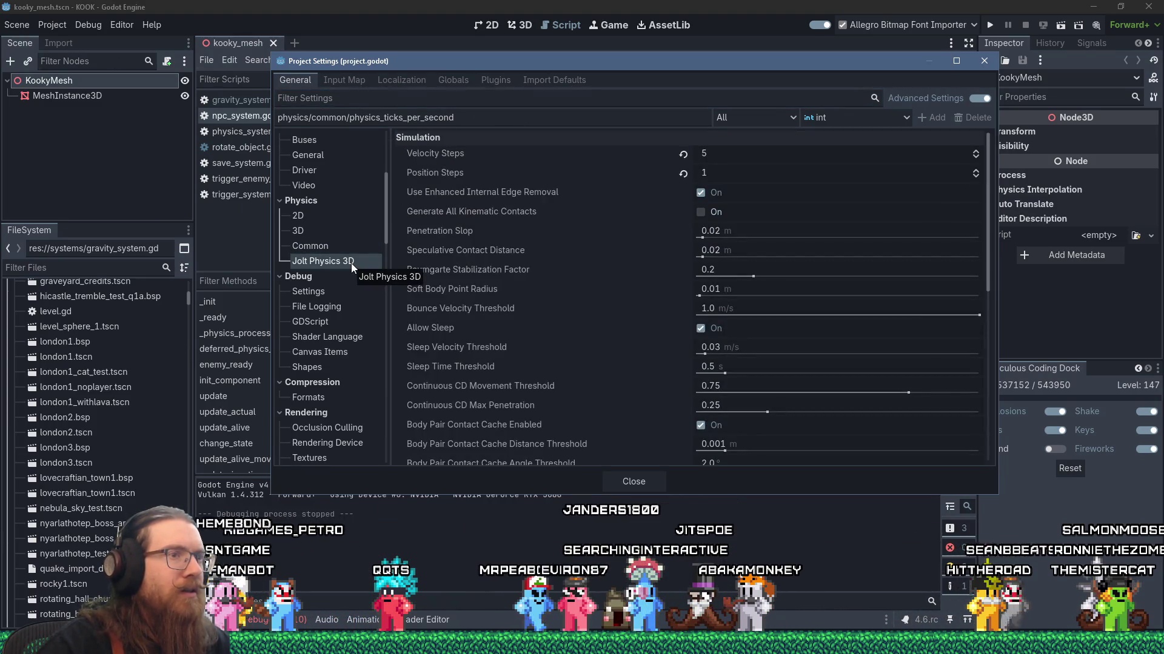
click(320, 231)
click(321, 246)
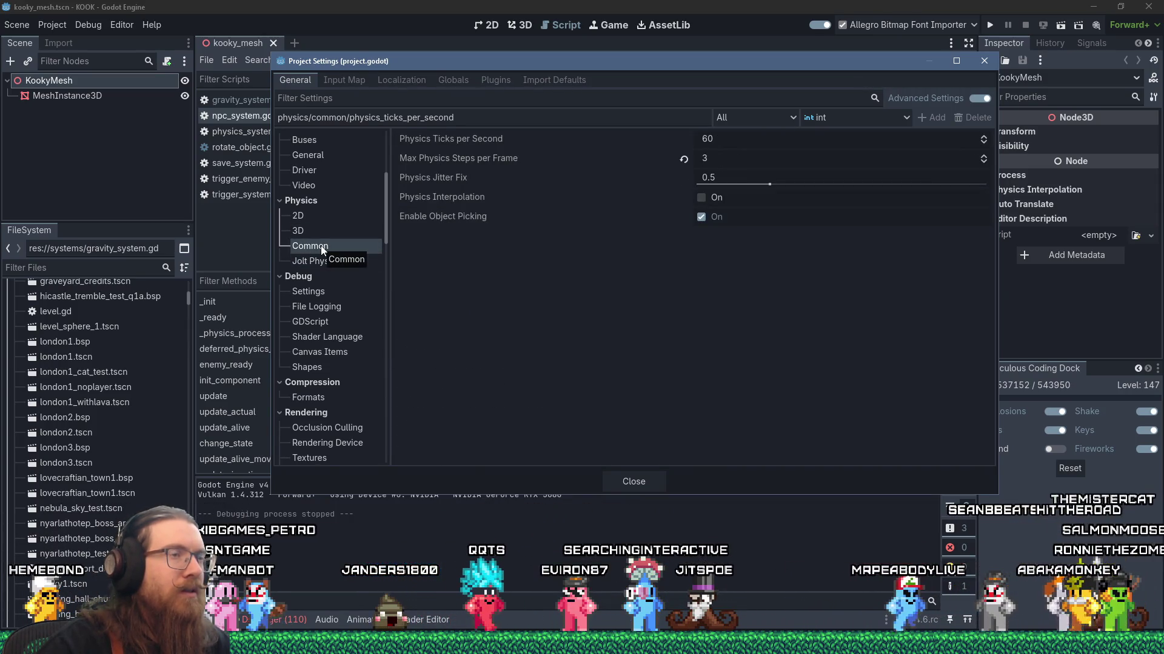
click(311, 234)
click(315, 216)
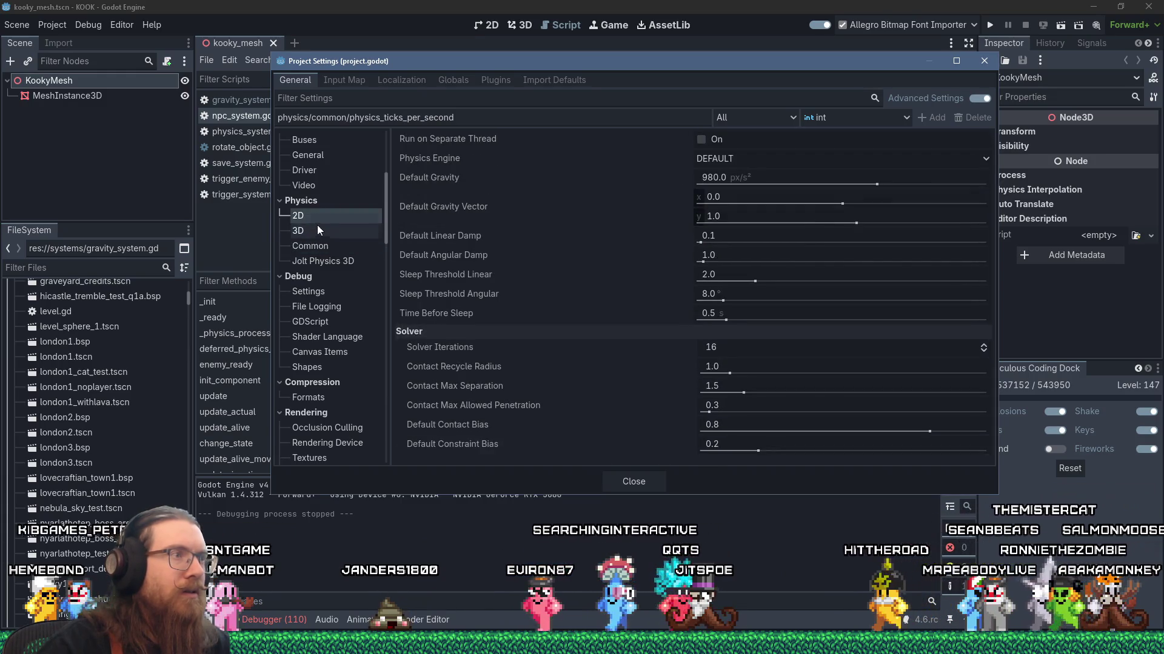
click(318, 228)
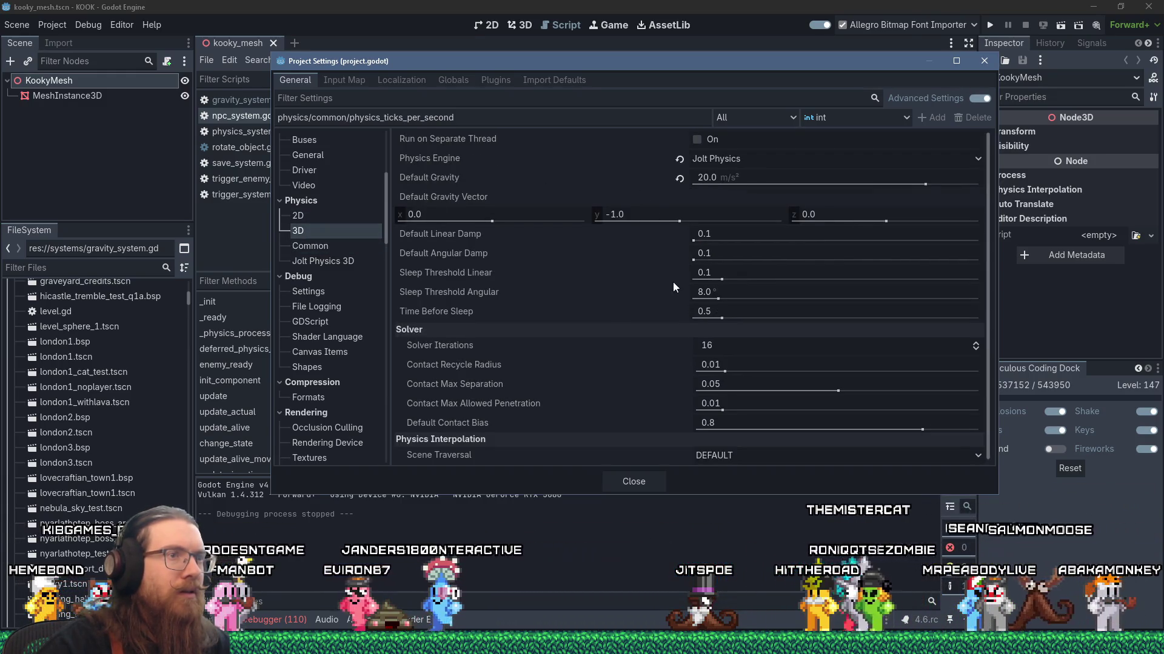
scroll(673, 297, down, 1)
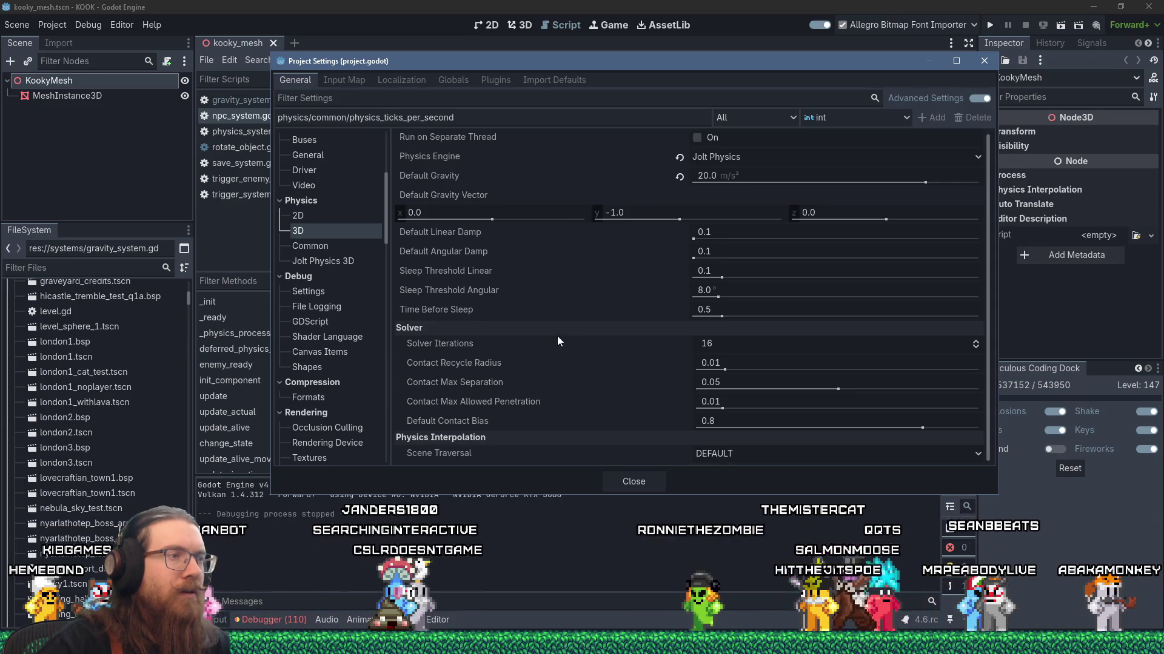
Review the Jolt Physics 3D simulation options, including Velocity Steps 5 and Position Steps 1
click(325, 257)
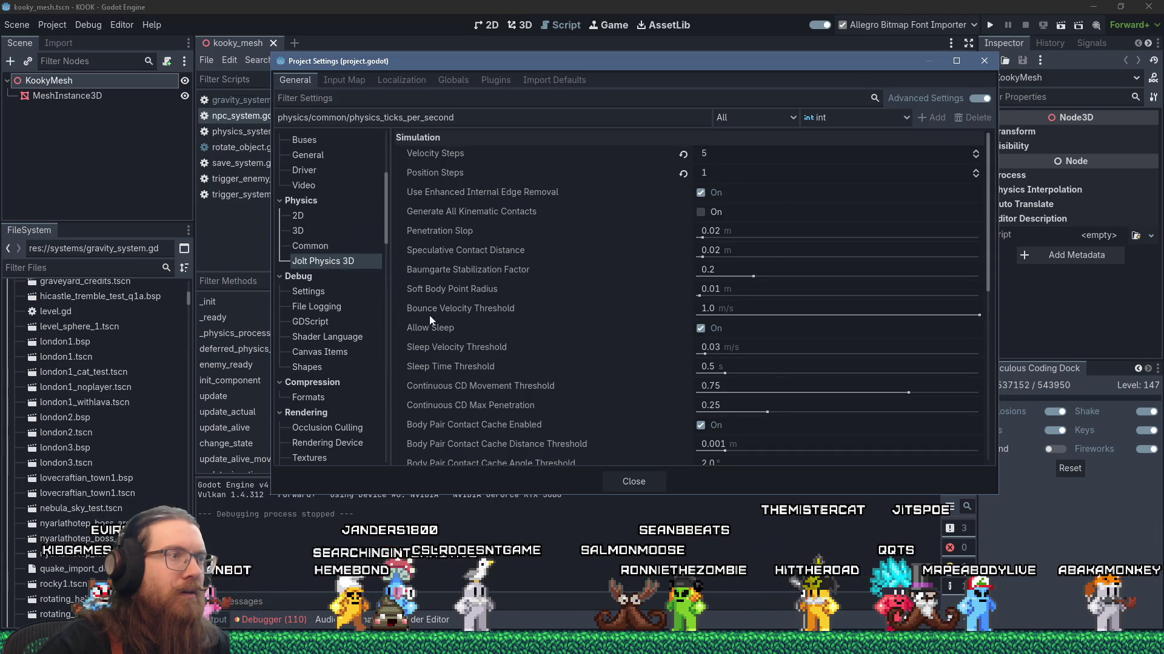
mouse_move(441, 342)
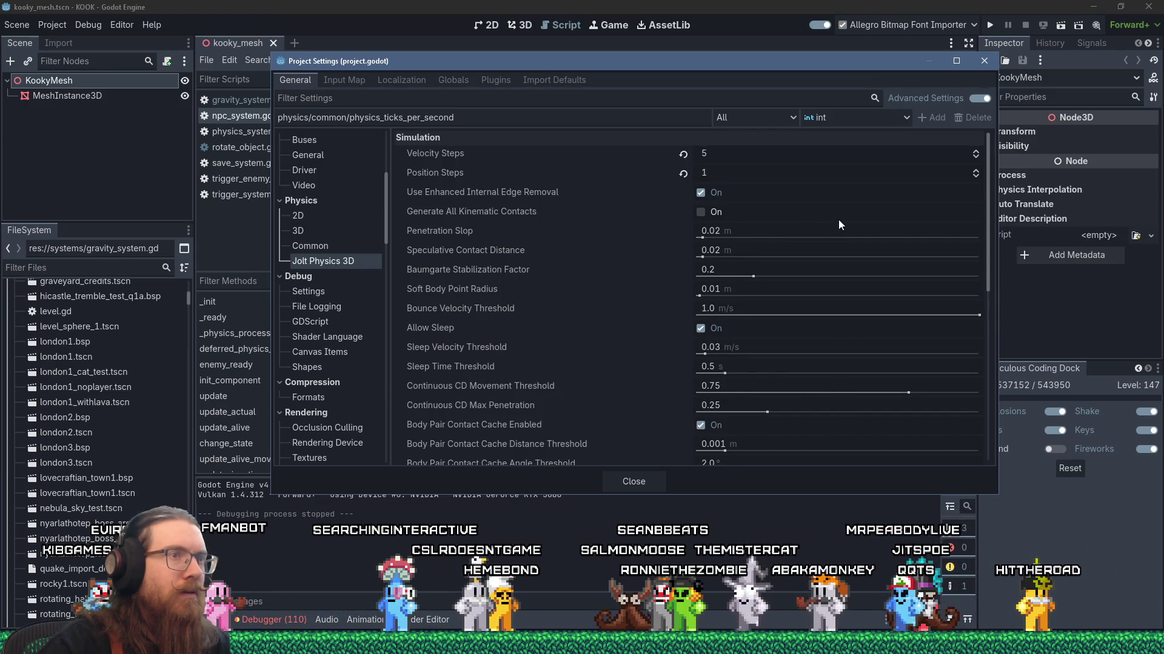
mouse_move(518, 217)
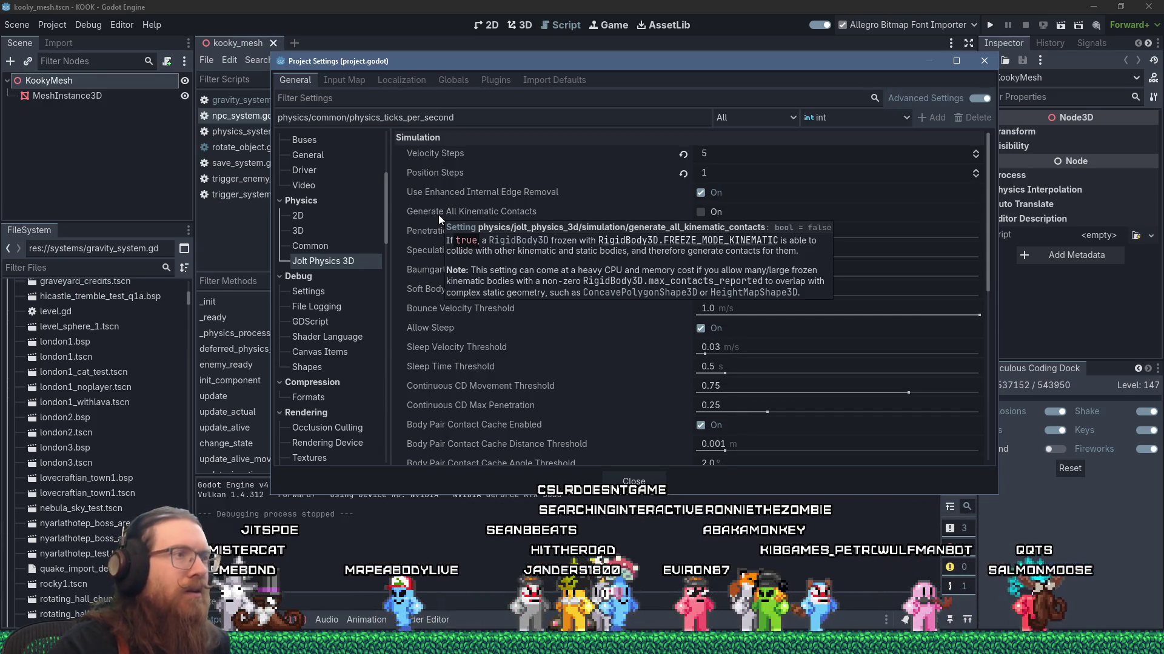
scroll(458, 398, down, 2)
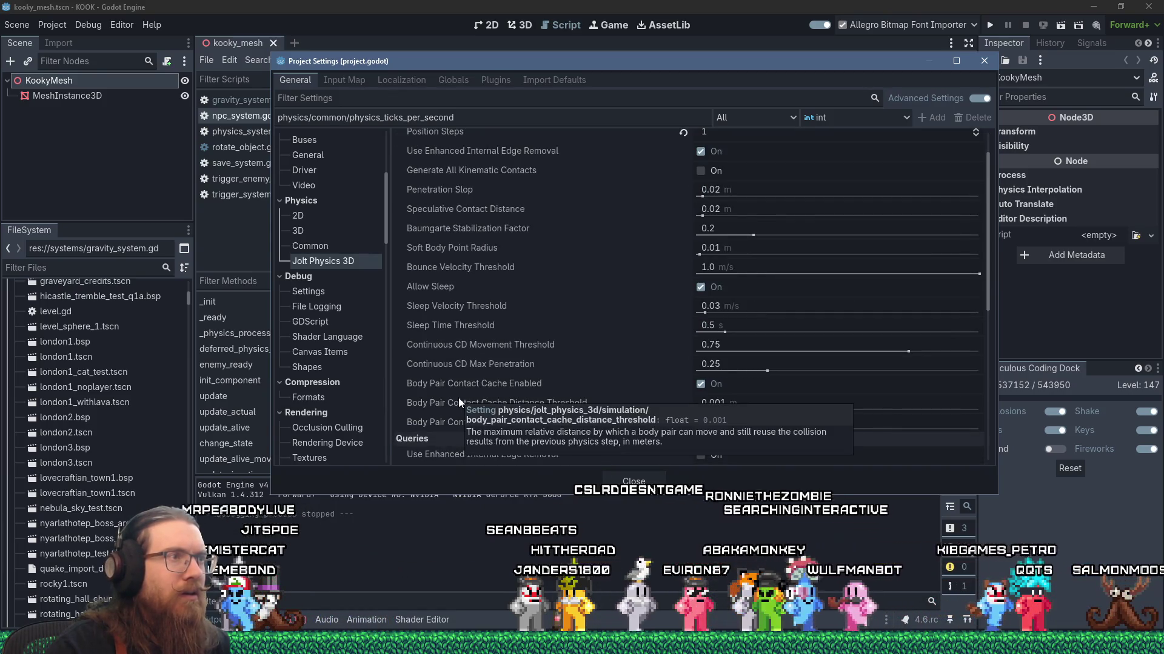
scroll(458, 397, down, 2)
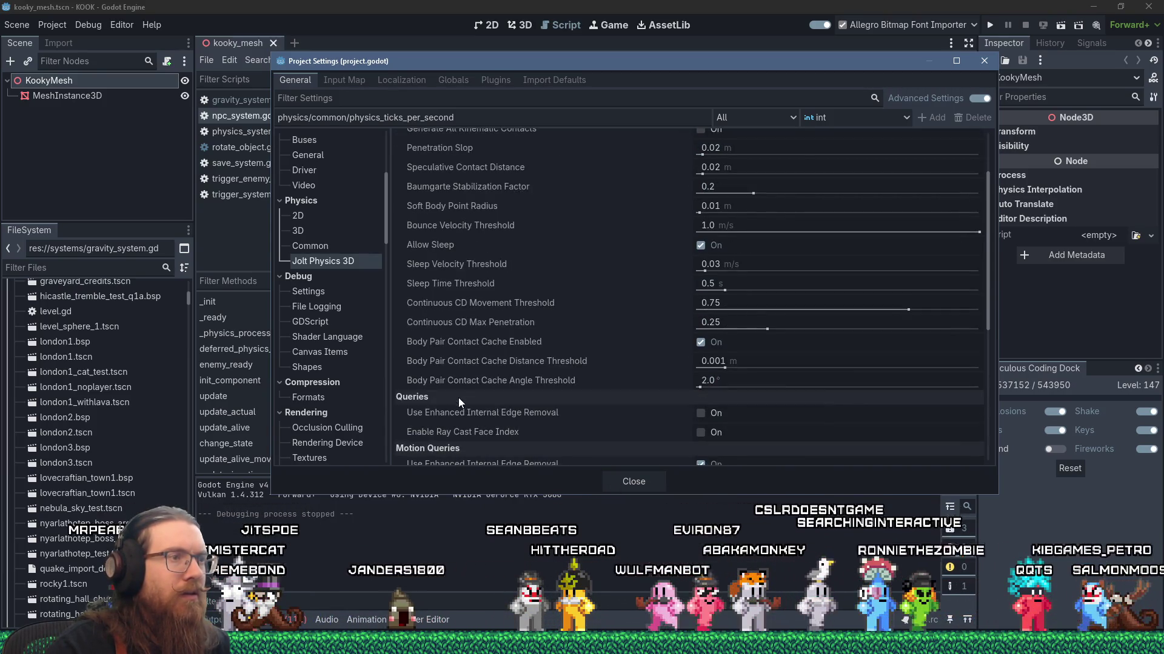
scroll(458, 397, down, 12)
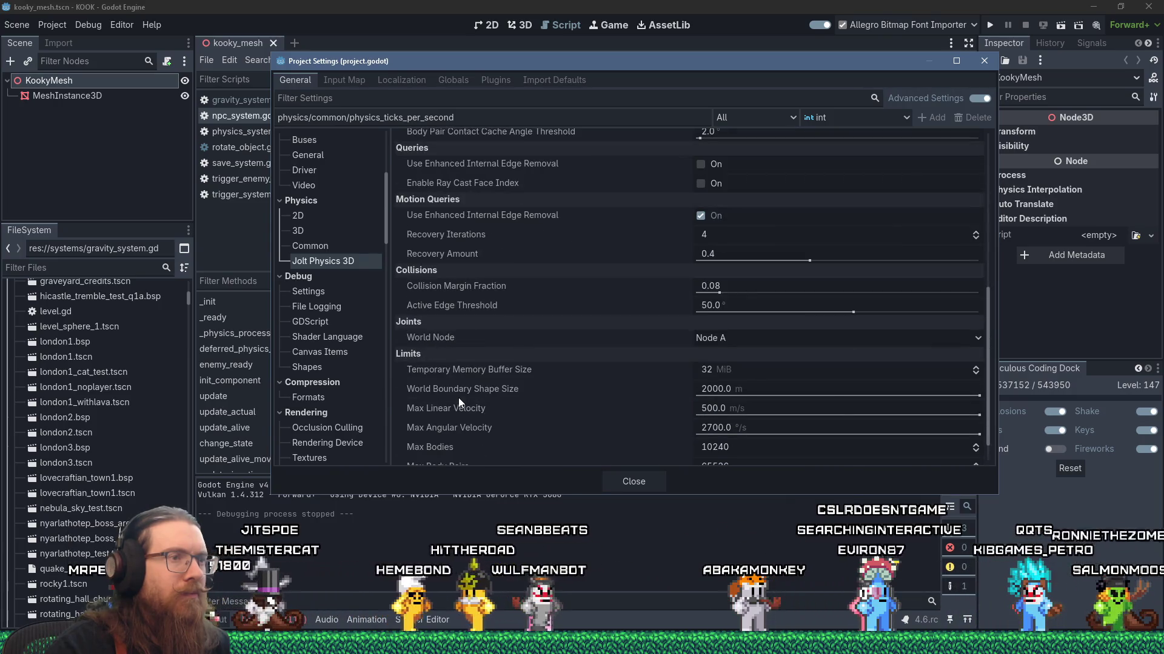
scroll(458, 398, up, 16)
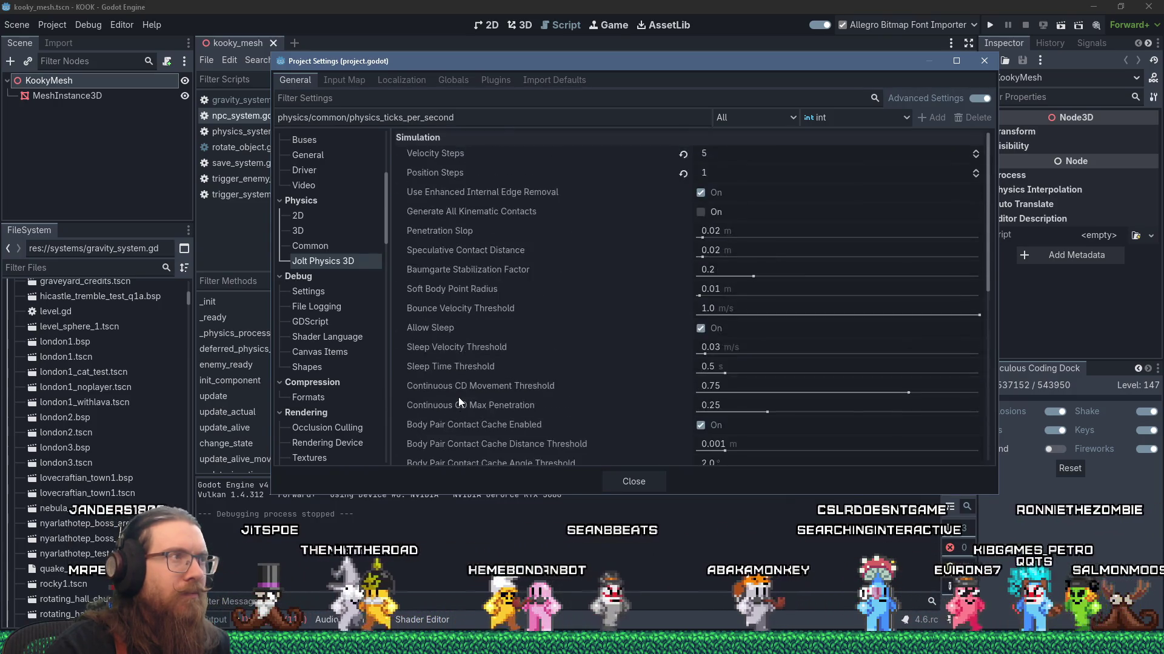
click(439, 100)
text(thread)
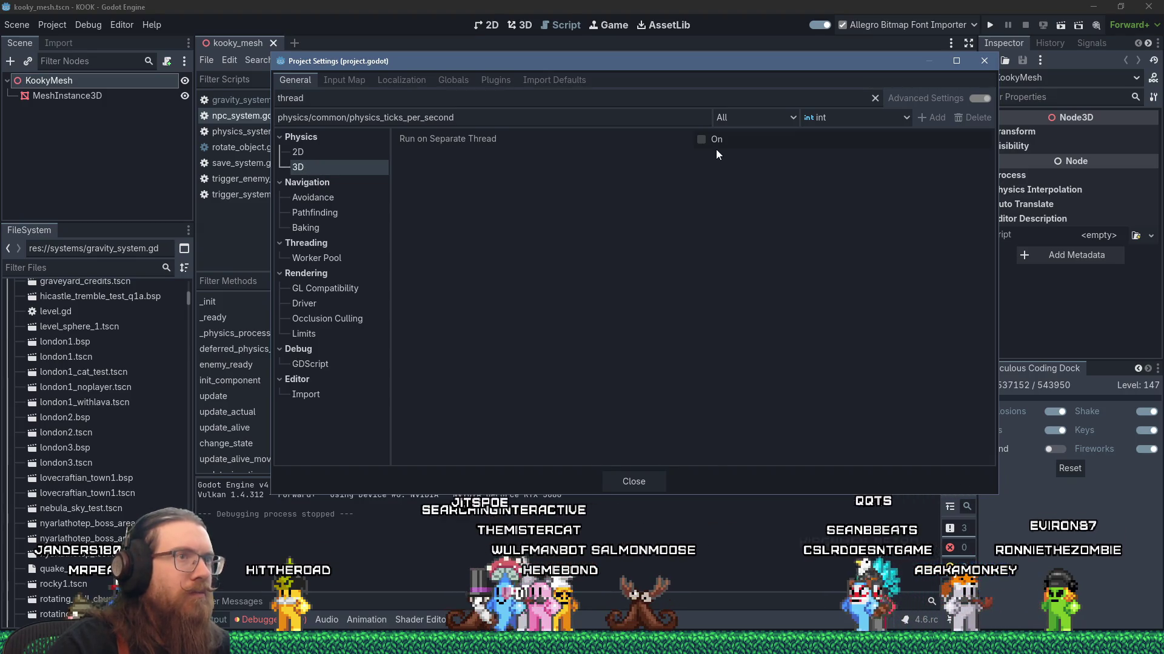
click(701, 139)
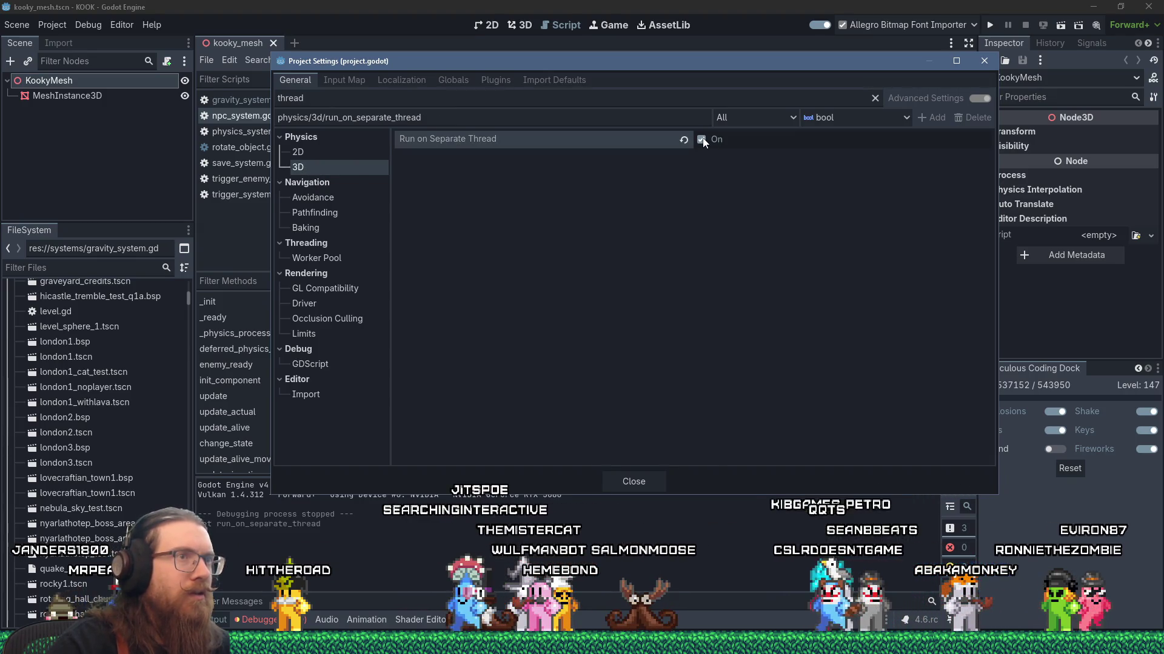
click(638, 482)
key(alt+Tab)
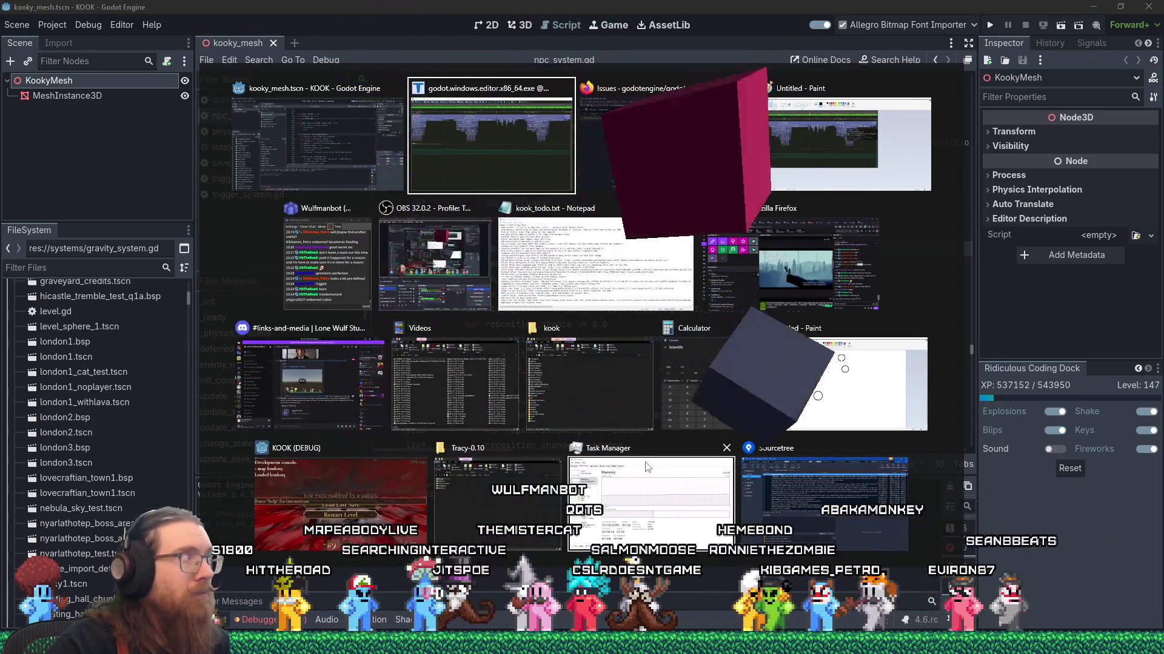
key(Escape)
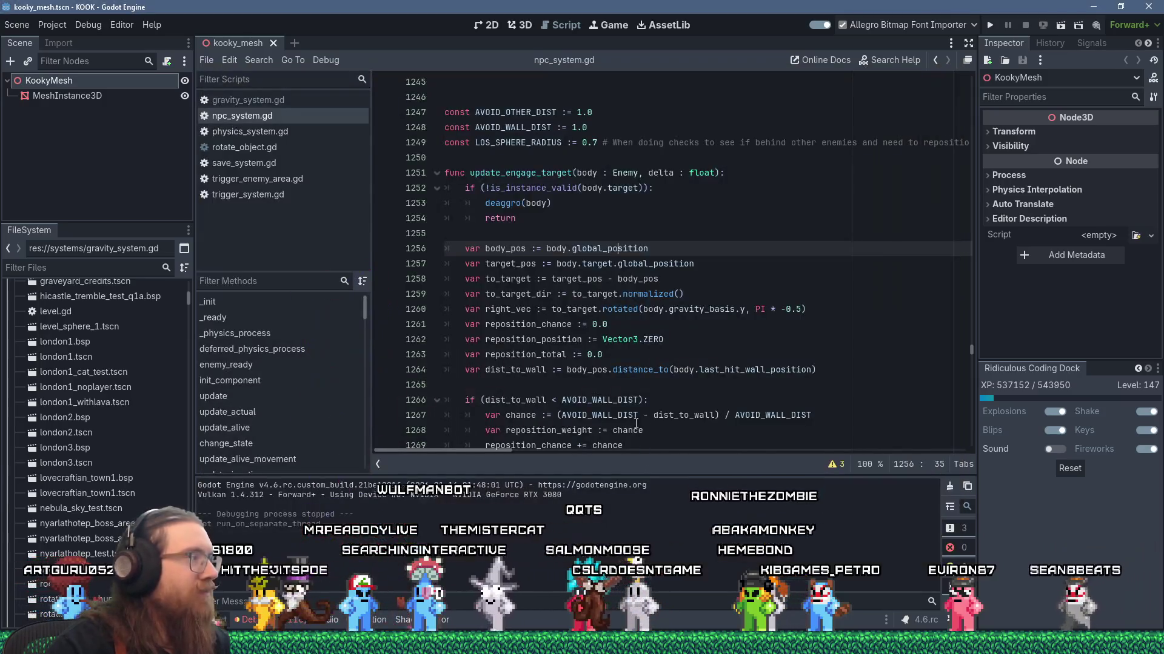
Run KOOK and let it halt at line 91 of physics_system.gd in has_line_of_sight
click(988, 25)
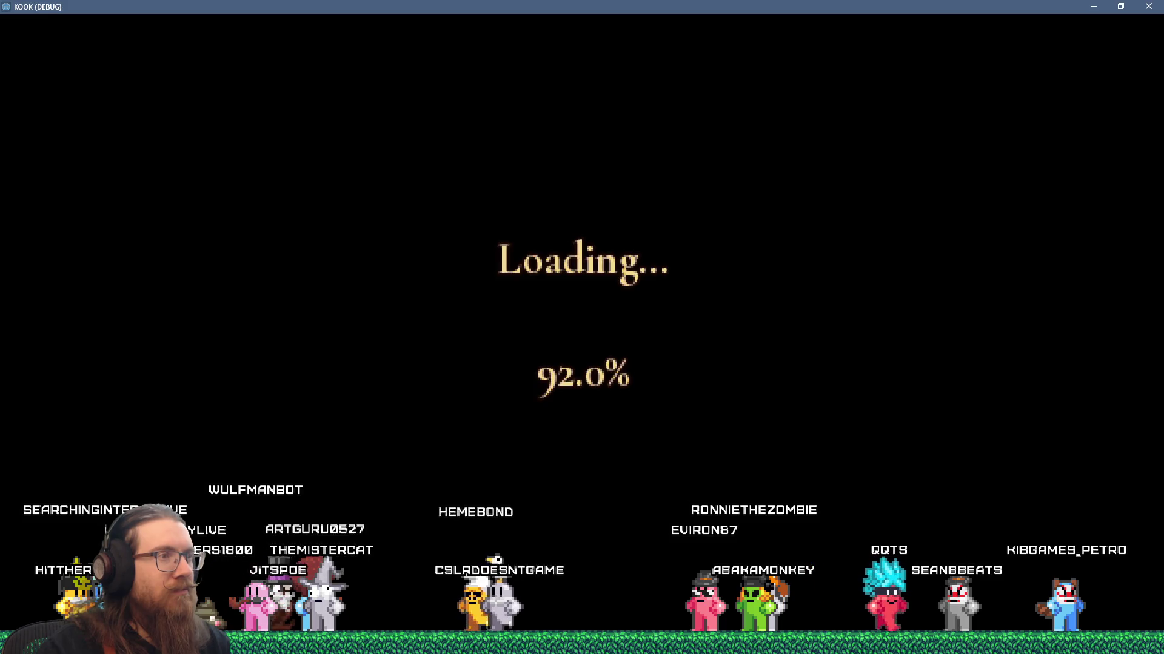
scroll(618, 364, up, 3)
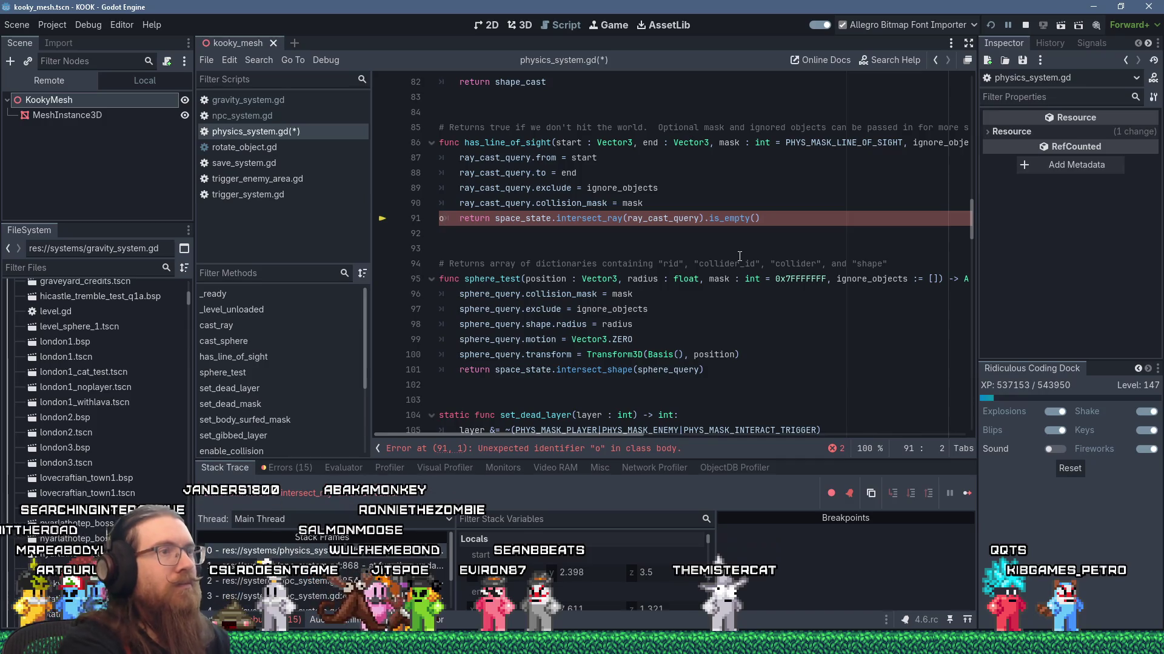
Undo the stray 'o' typed on line 91 of physics_system.gd
key(ctrl+z)
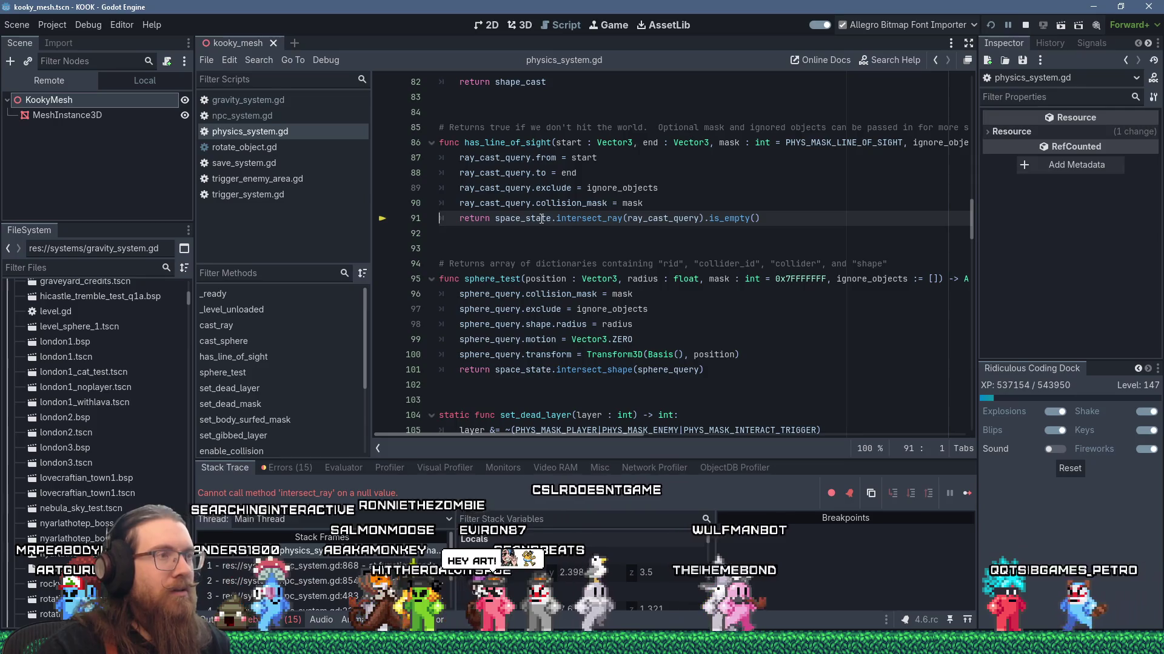
mouse_move(541, 219)
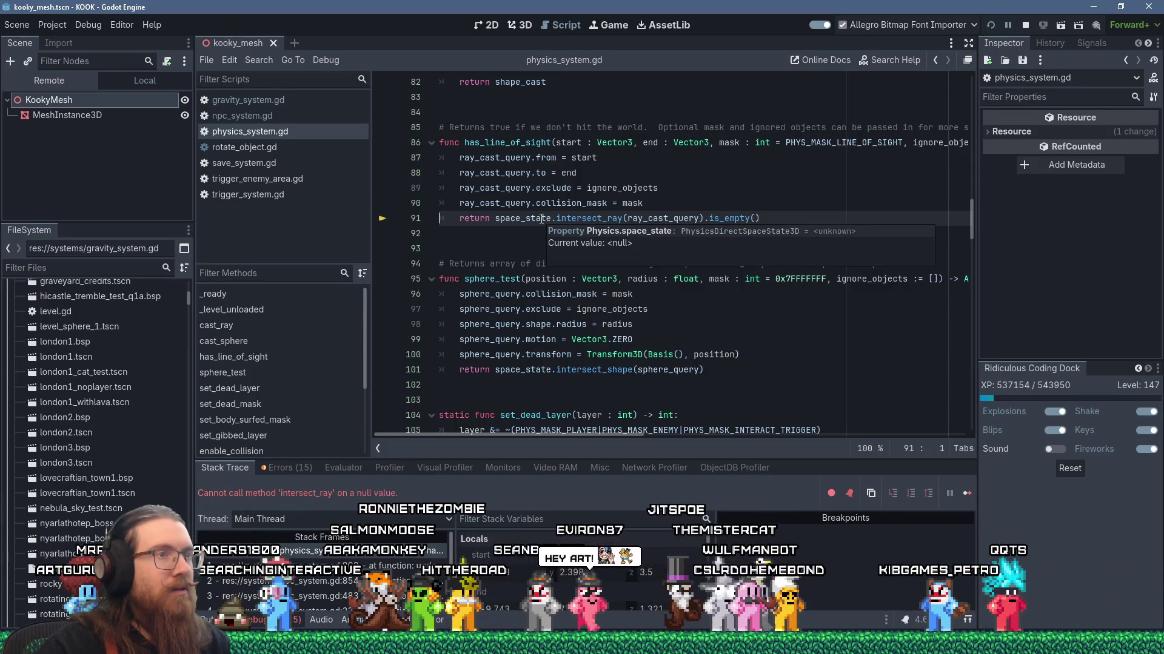
scroll(541, 219, up, 6)
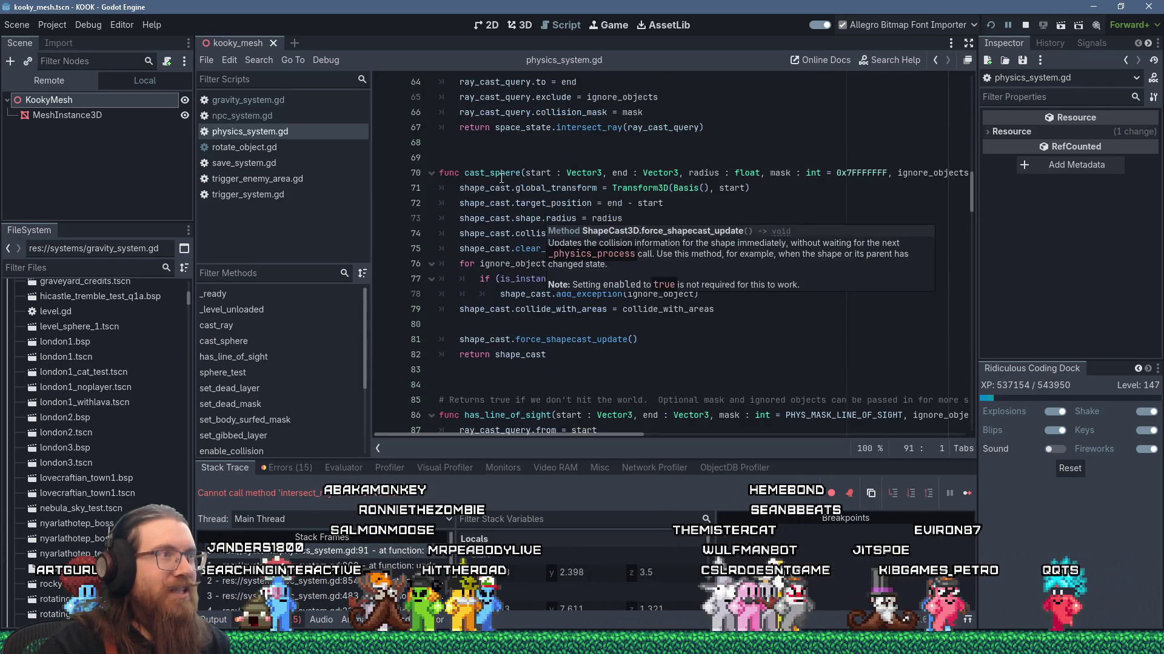
scroll(541, 219, up, 9)
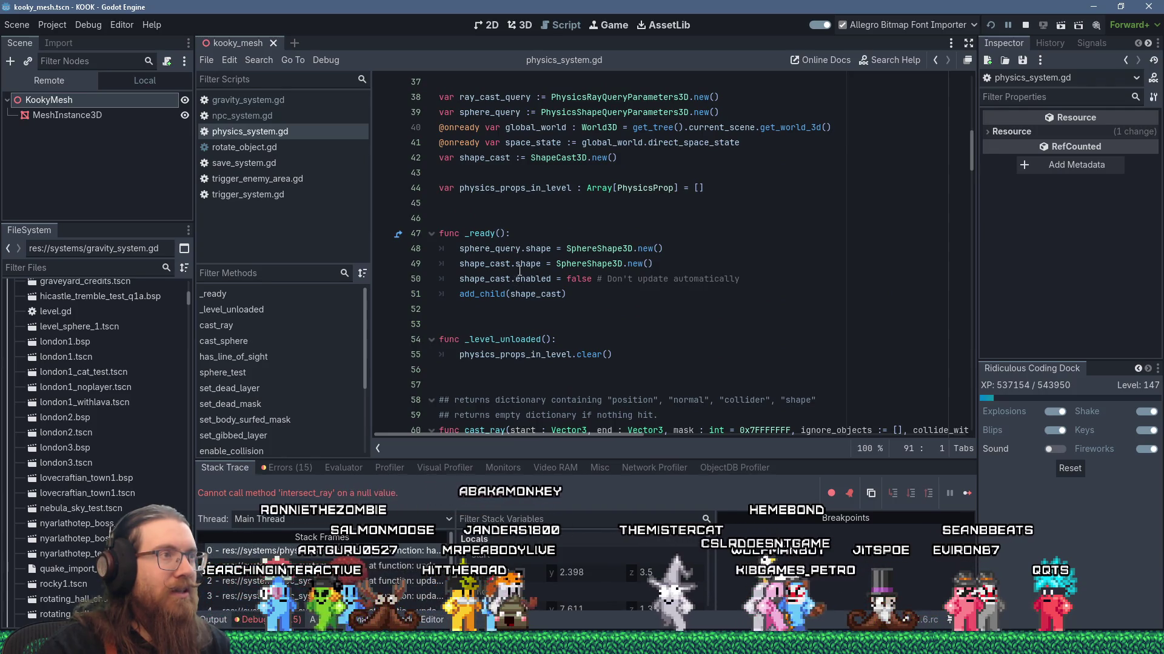
scroll(520, 271, down, 11)
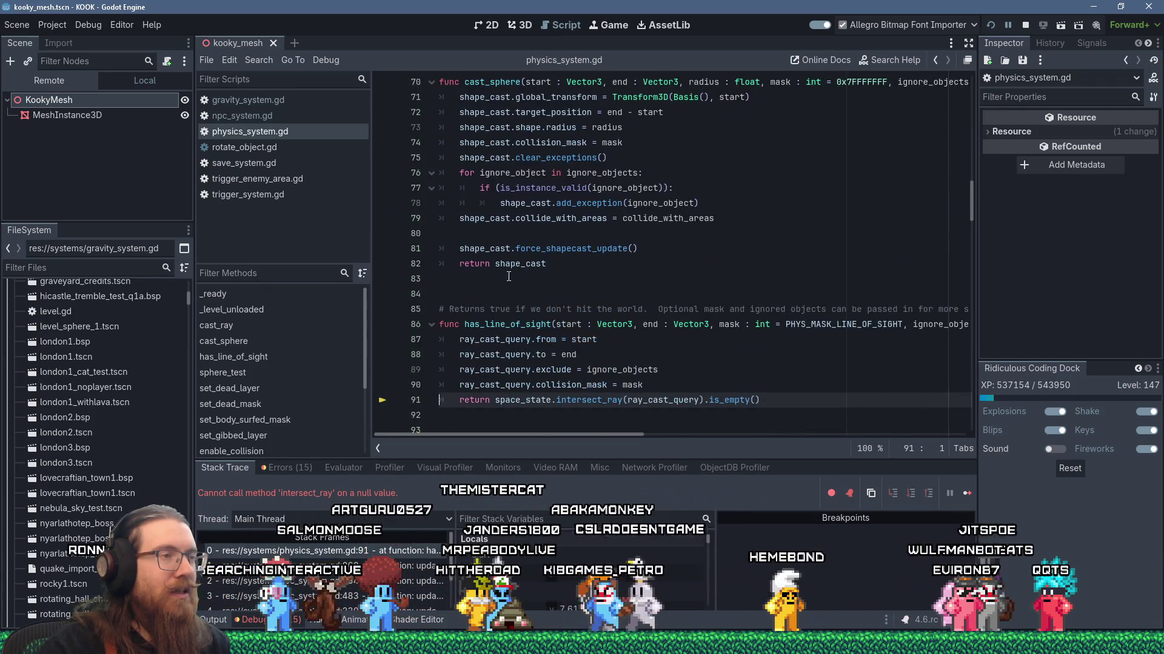
ctrl+click(543, 395)
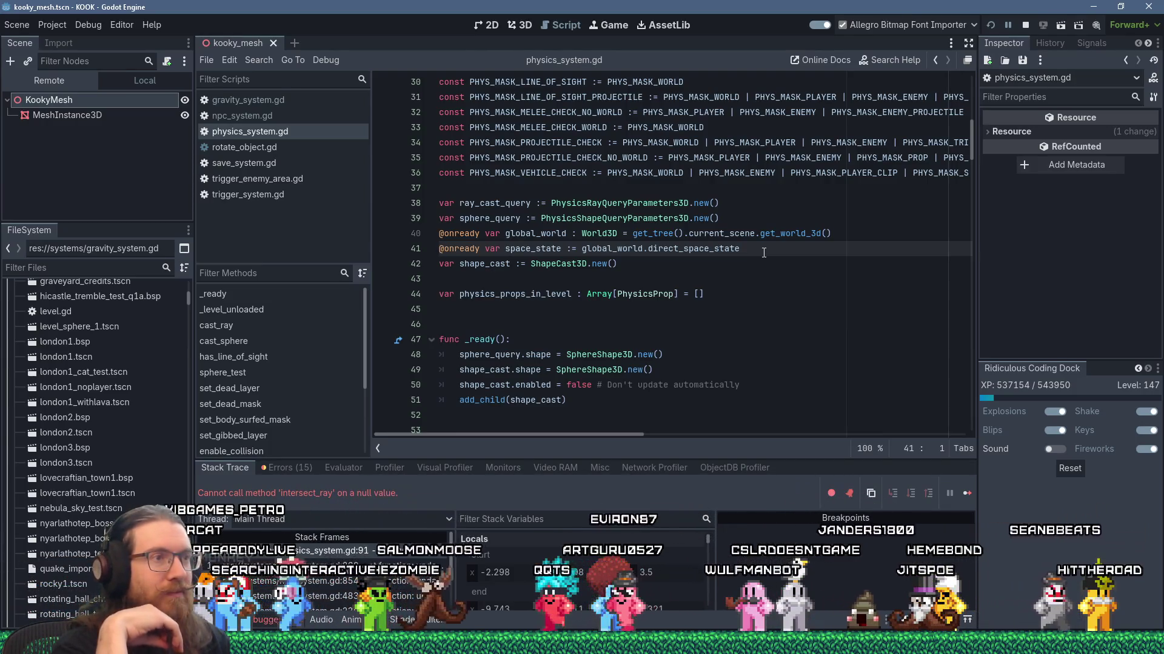
scroll(764, 253, down, 7)
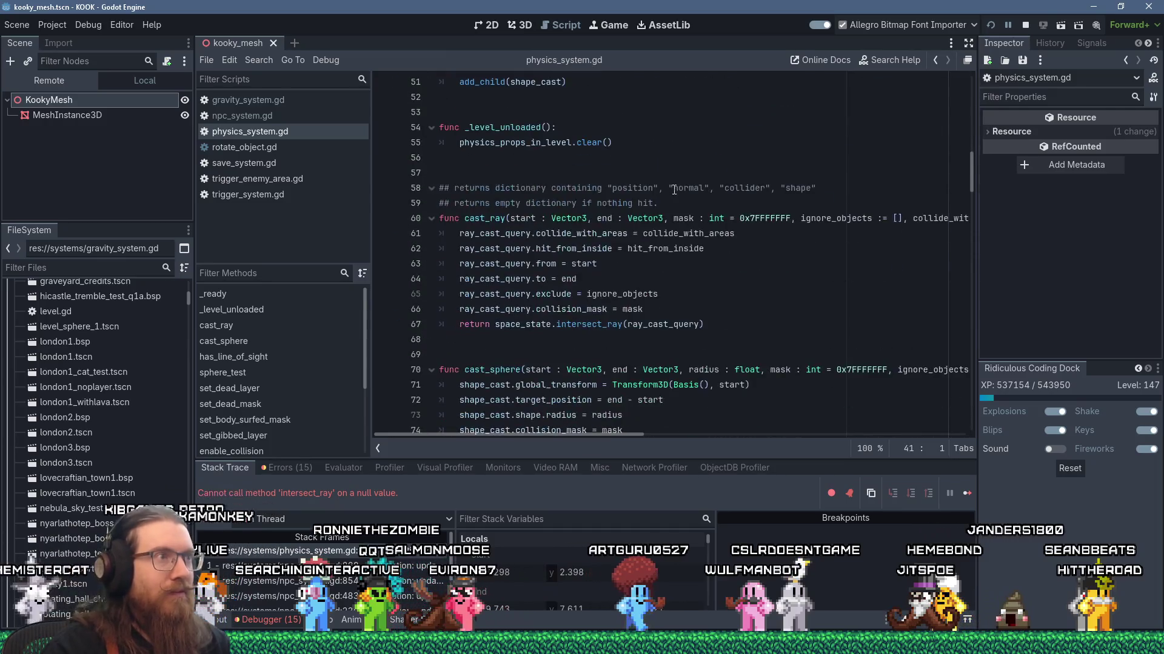
scroll(673, 200, up, 3)
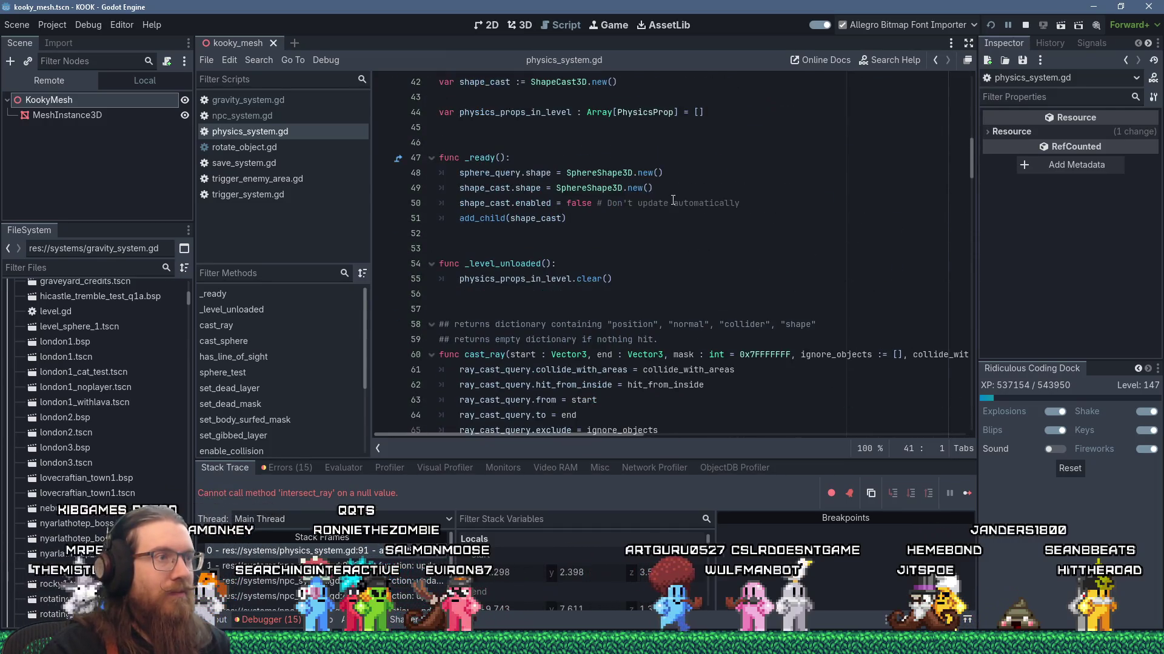
click(605, 216)
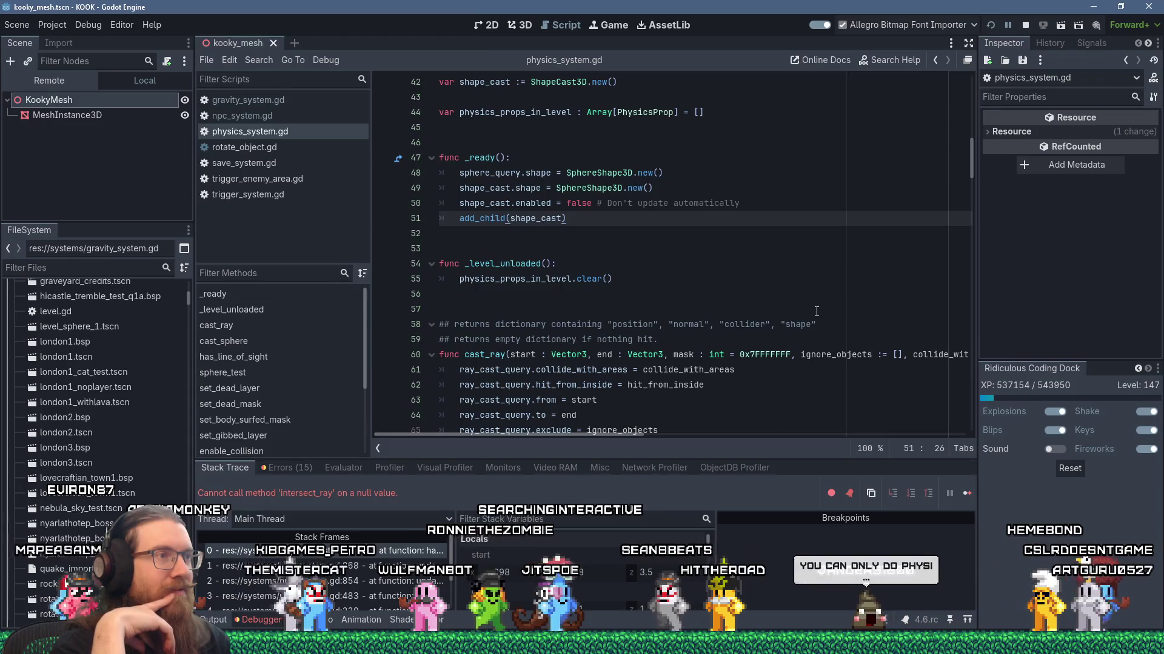
scroll(817, 311, up, 2)
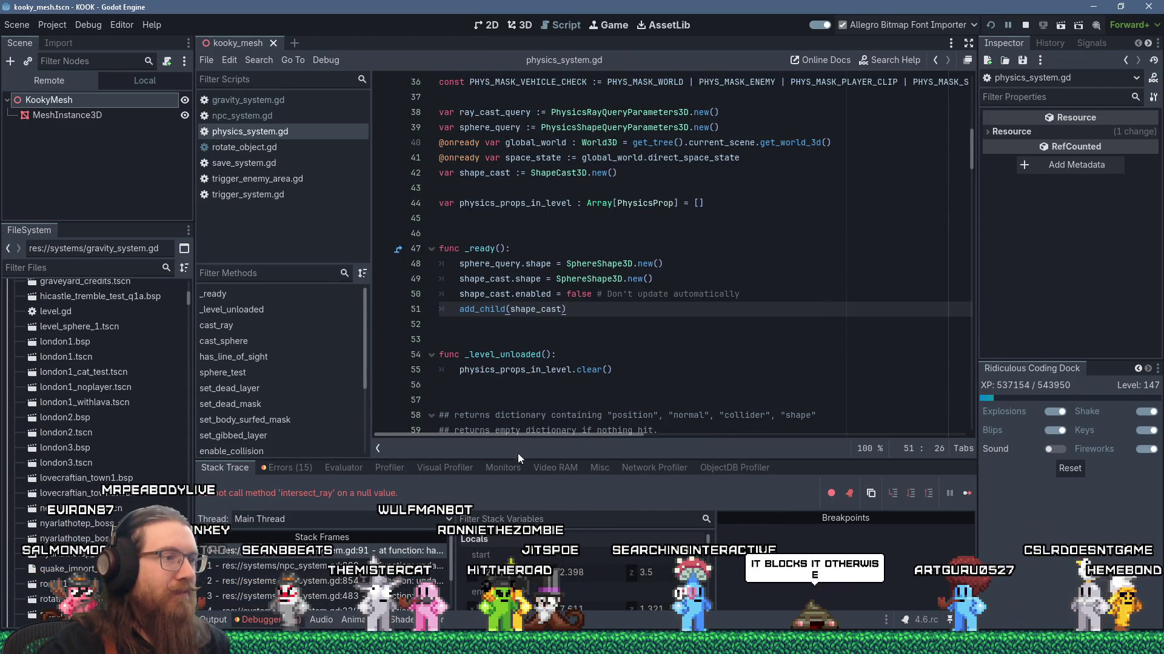
Follow stack frame 6 to npc_system.gd's _physics_process and select call_deferred on line 93
drag(521, 460, 524, 298)
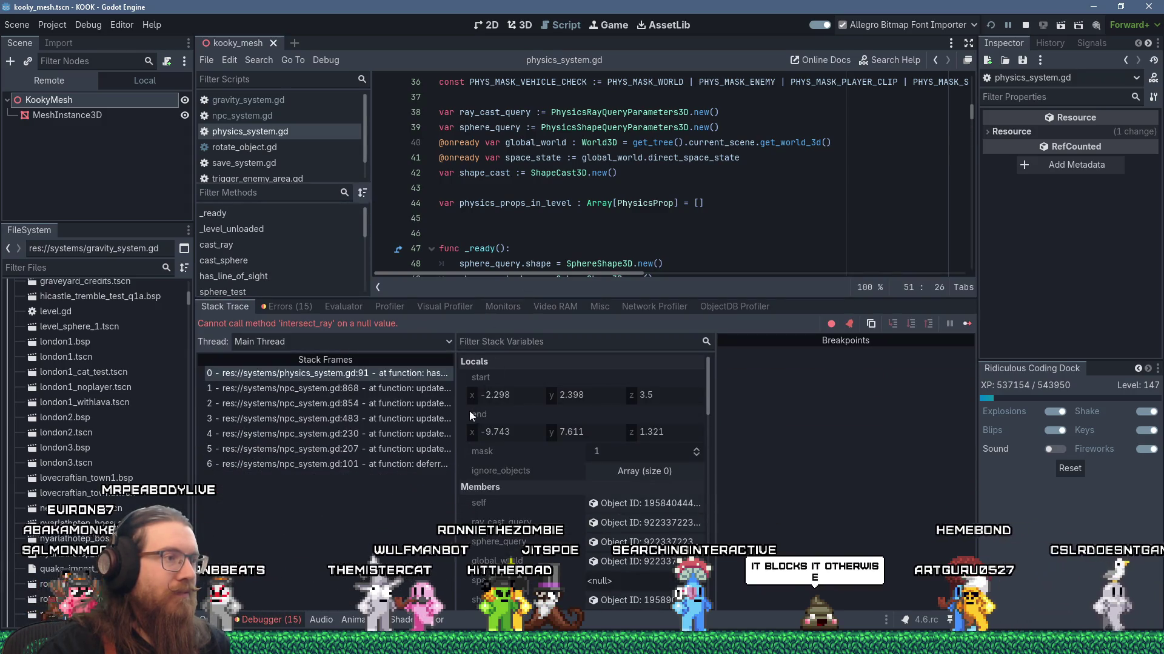
drag(455, 418, 529, 417)
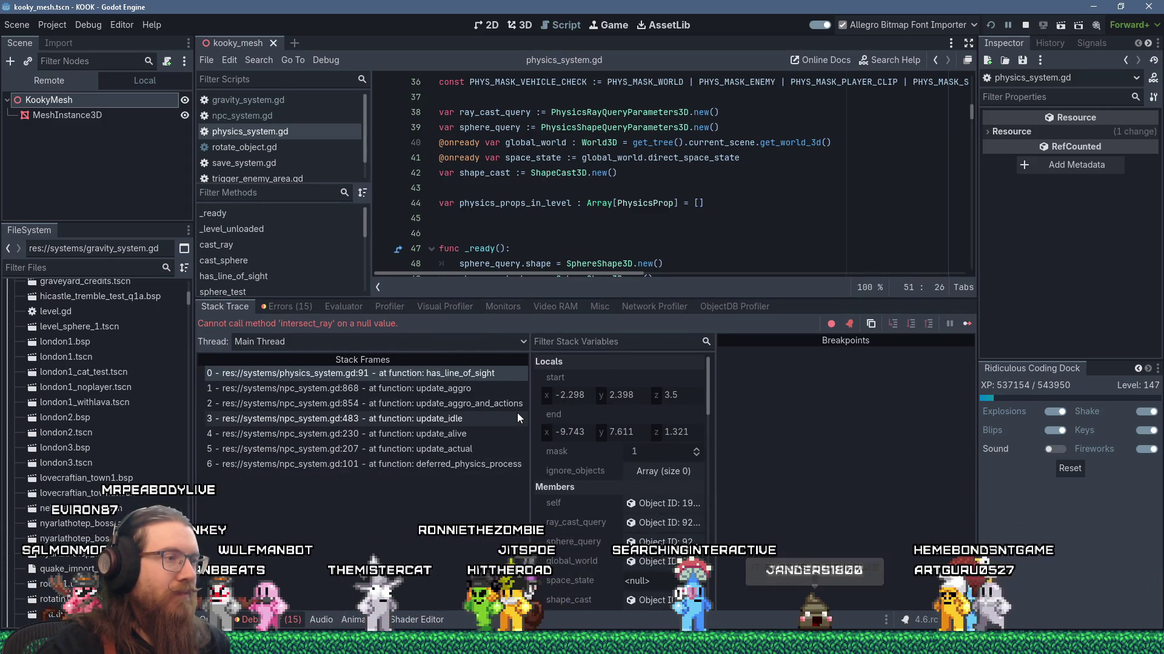
click(463, 464)
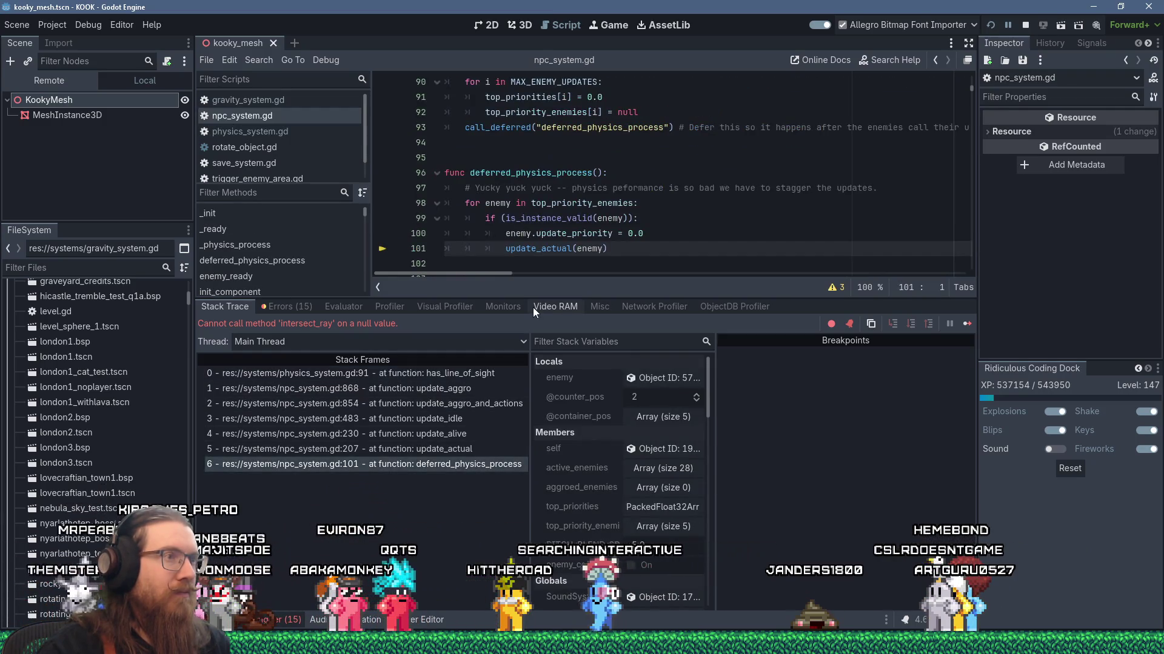
drag(533, 295, 513, 386)
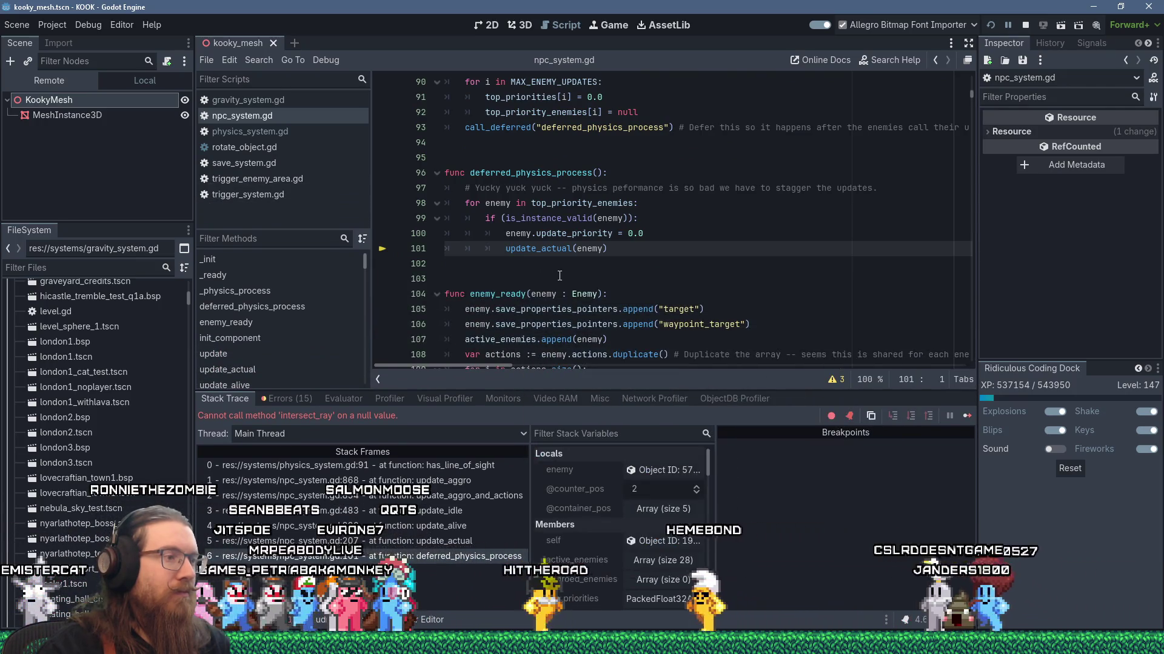
scroll(560, 276, up, 3)
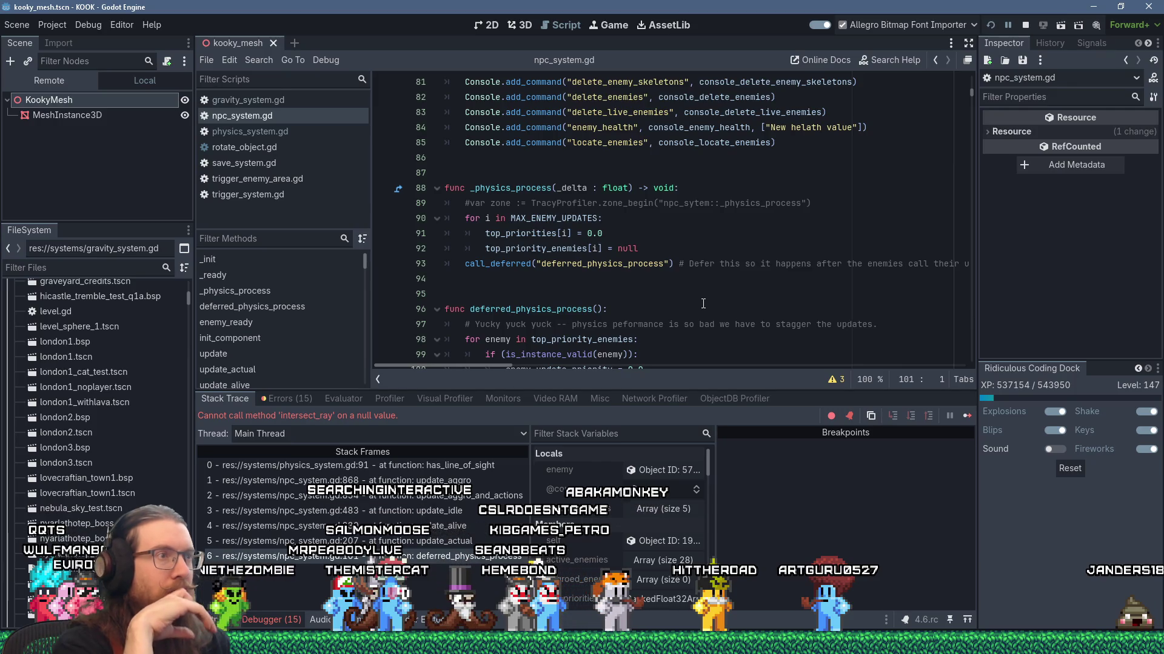
mouse_move(504, 366)
mouse_down()
mouse_move(595, 365)
mouse_move(495, 360)
mouse_up()
double_click(484, 265)
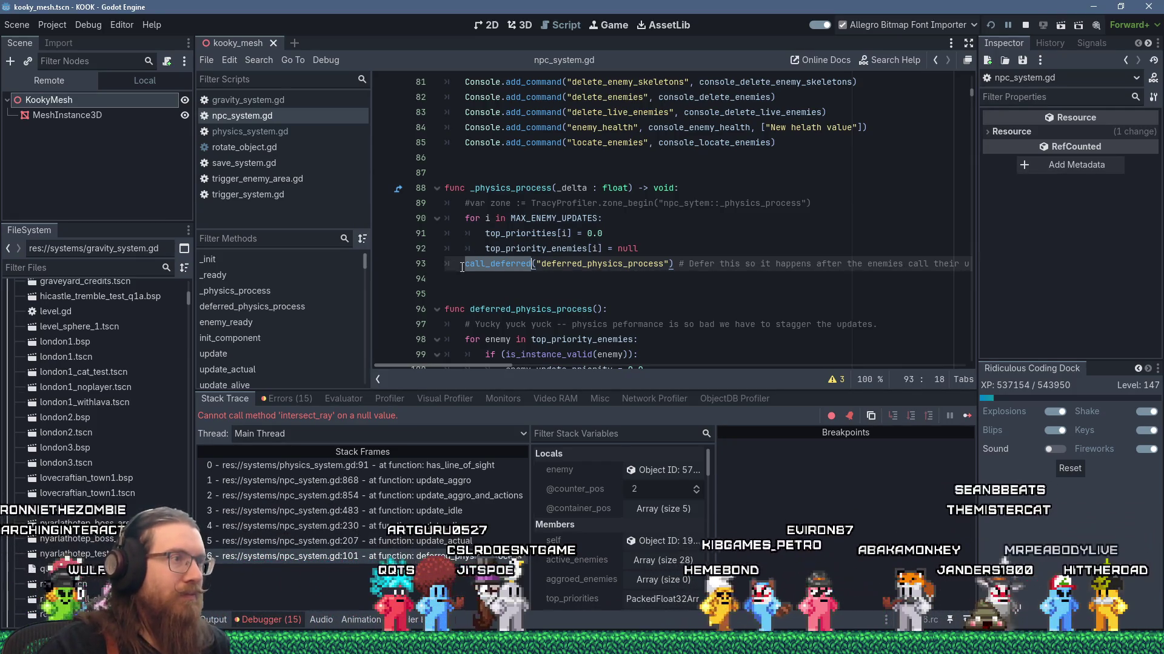
text(#)
Replace call_deferred with a direct deferred_physics_process() call marked '# testing', then save and rerun
key(Return)
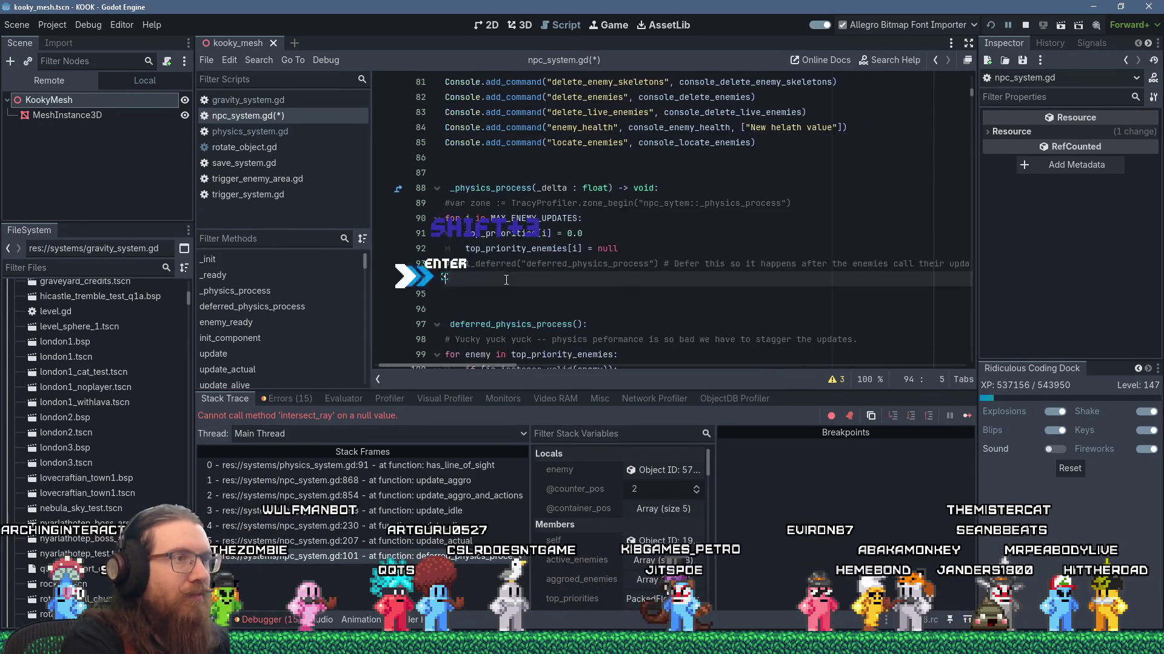
text(deferred)
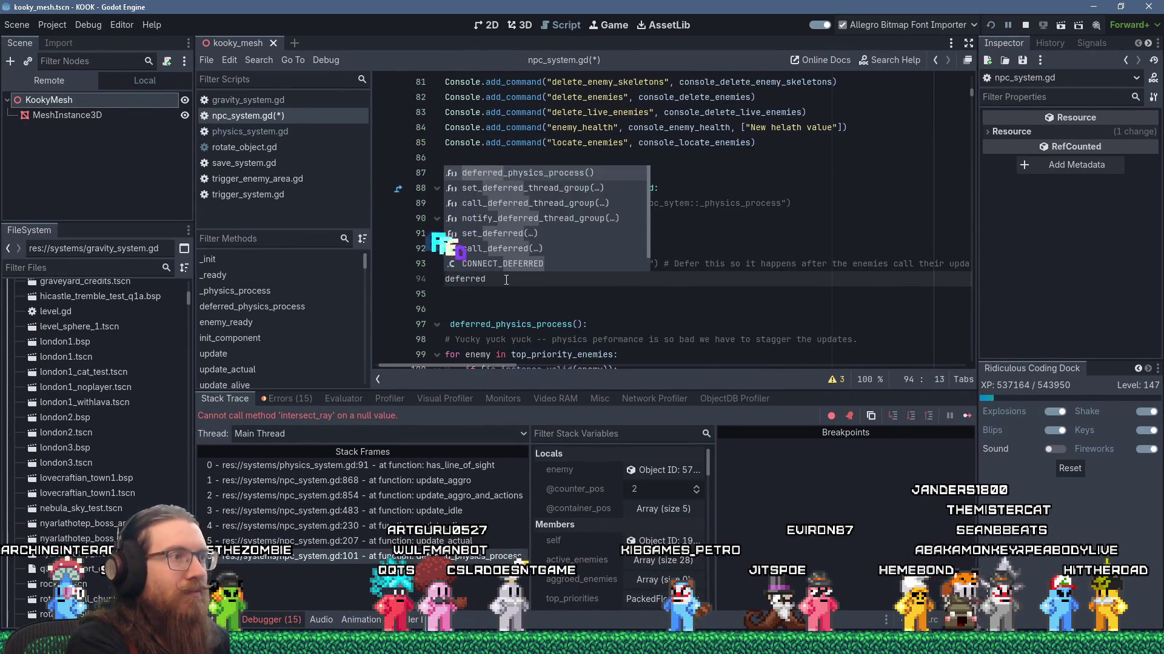
key(Return)
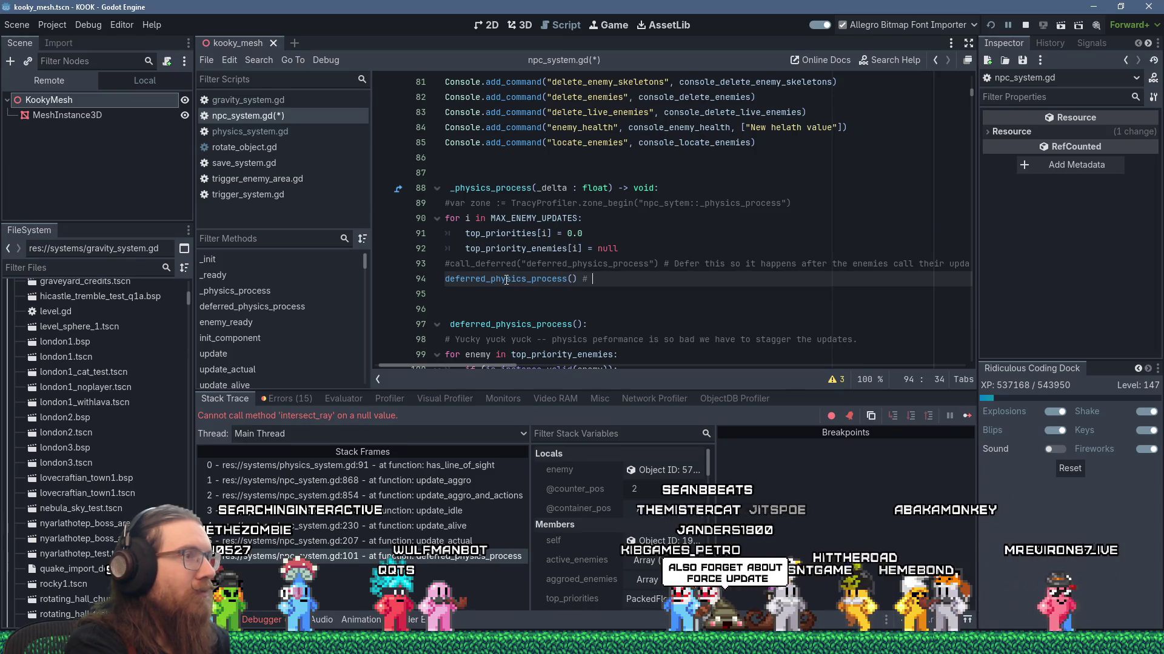
text(testing)
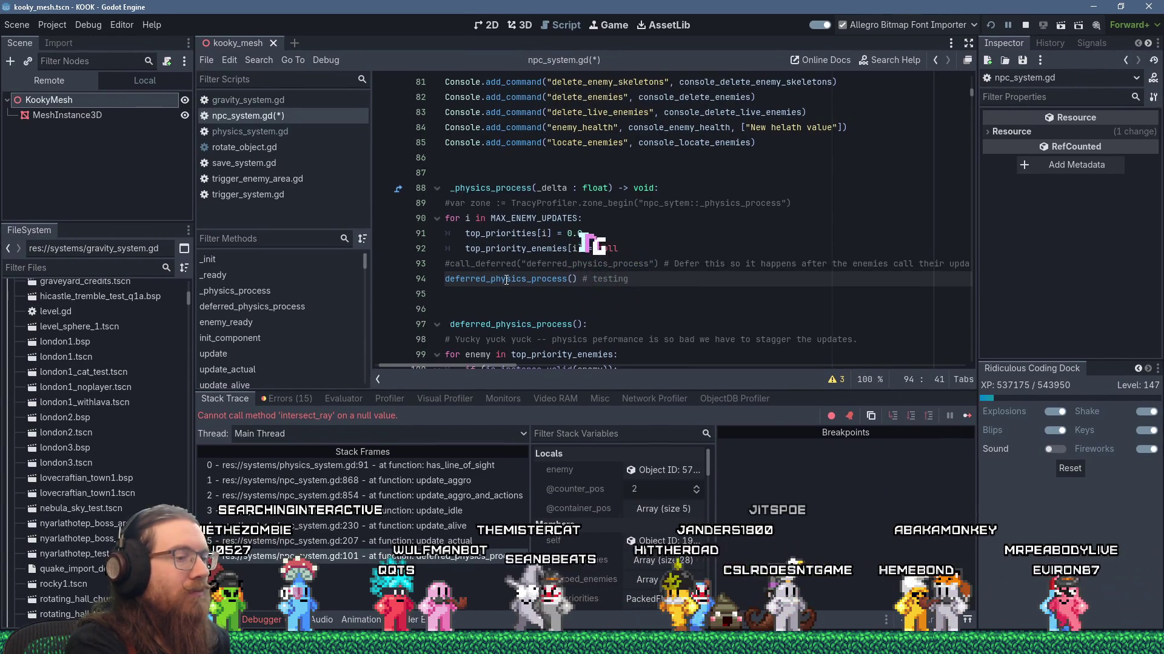
key(Home)
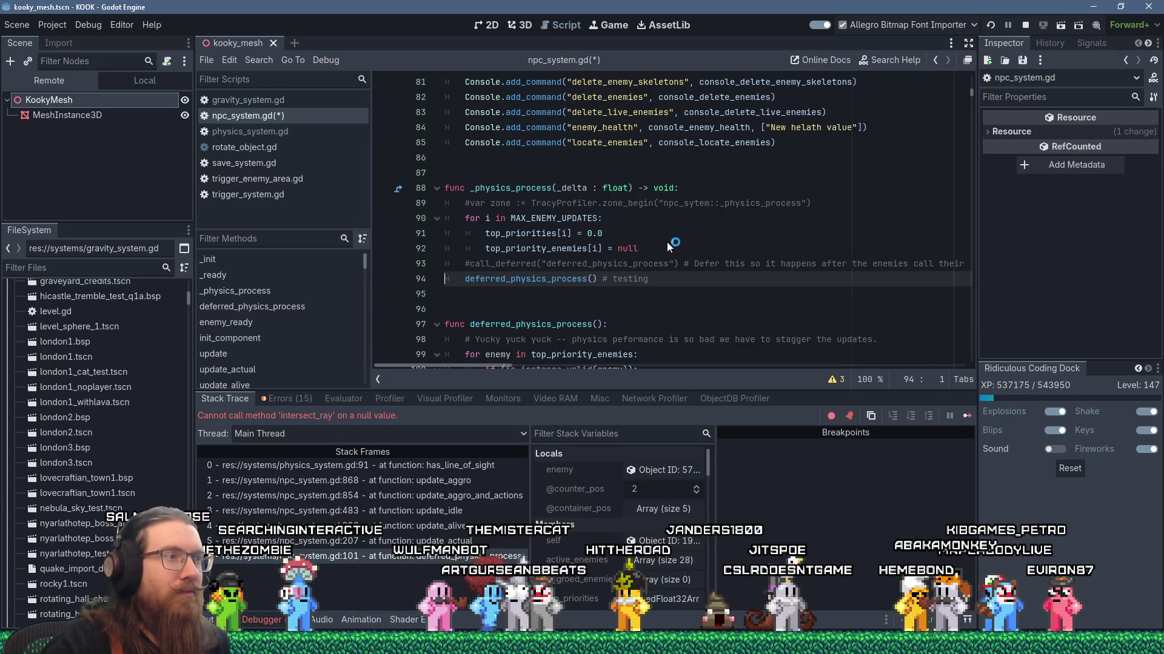
key(F5)
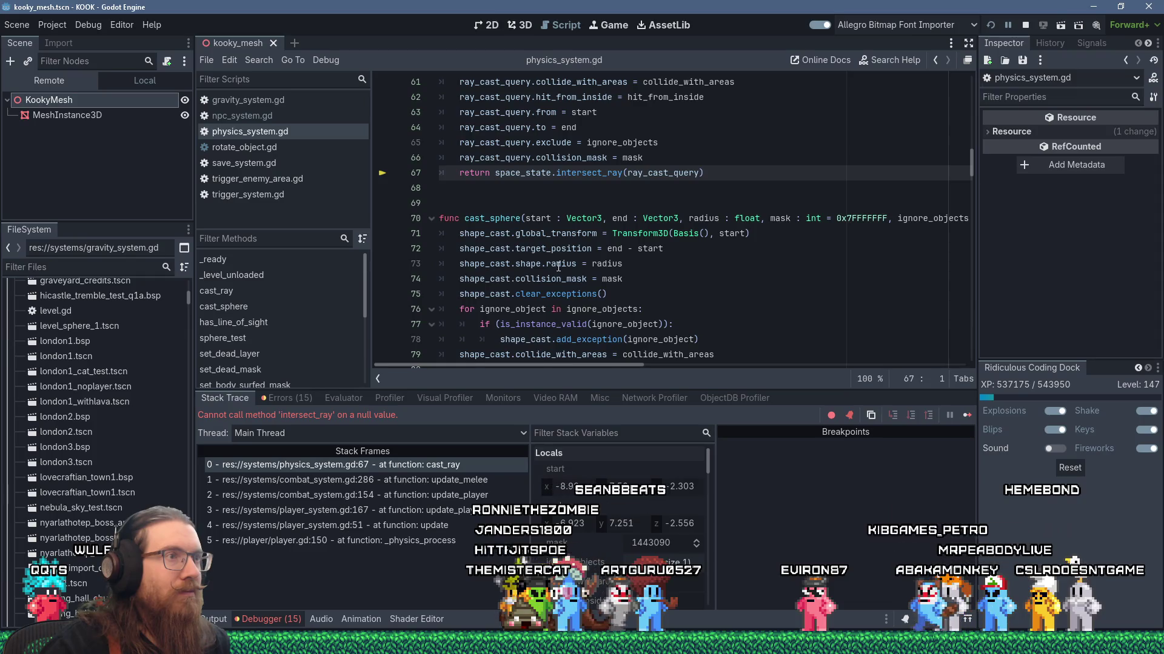
Scroll to cast_ray's intersect_ray call on line 67 and widen the stack variables panel
scroll(559, 267, up, 2)
mouse_move(564, 268)
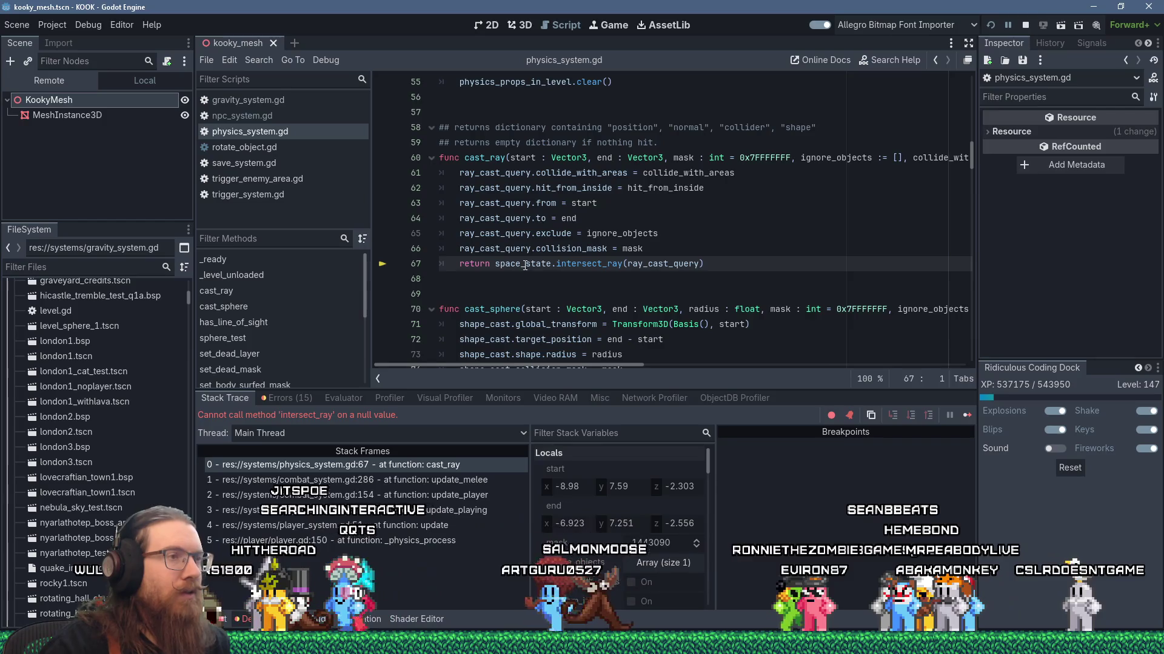
mouse_move(525, 265)
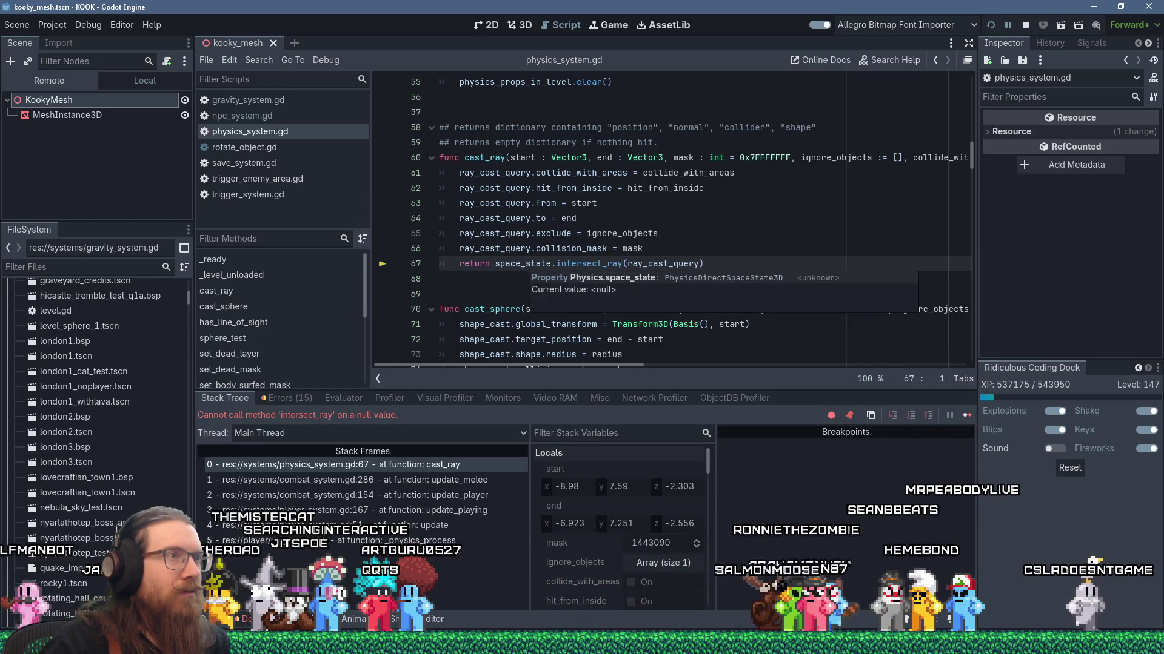
scroll(525, 265, up, 7)
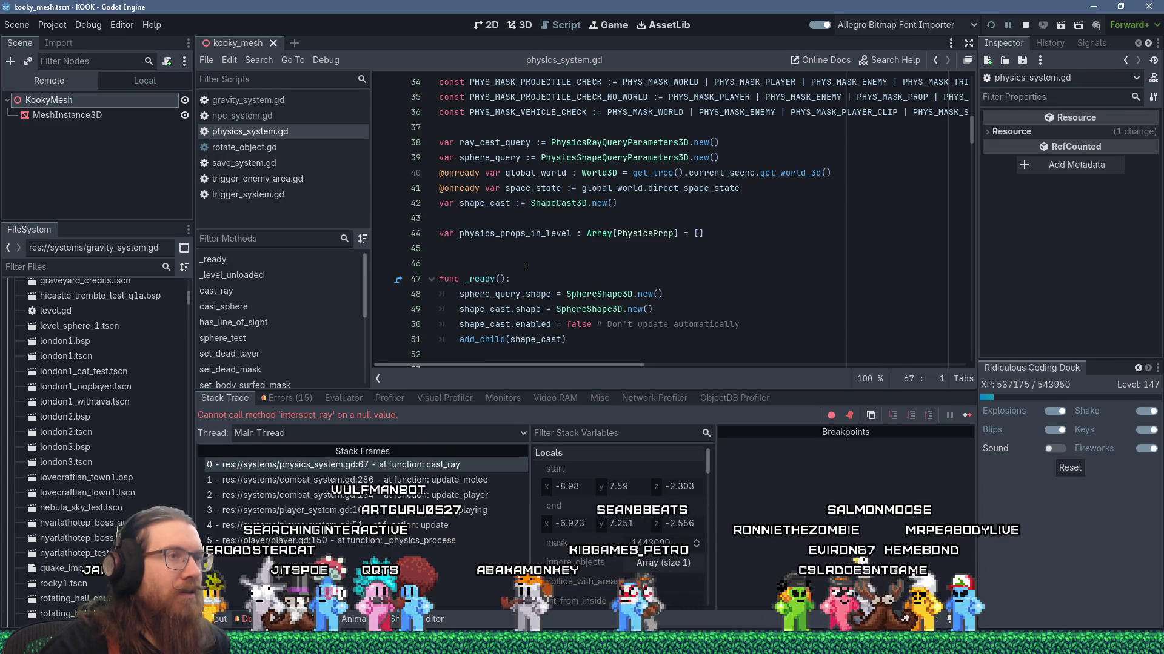
mouse_move(618, 188)
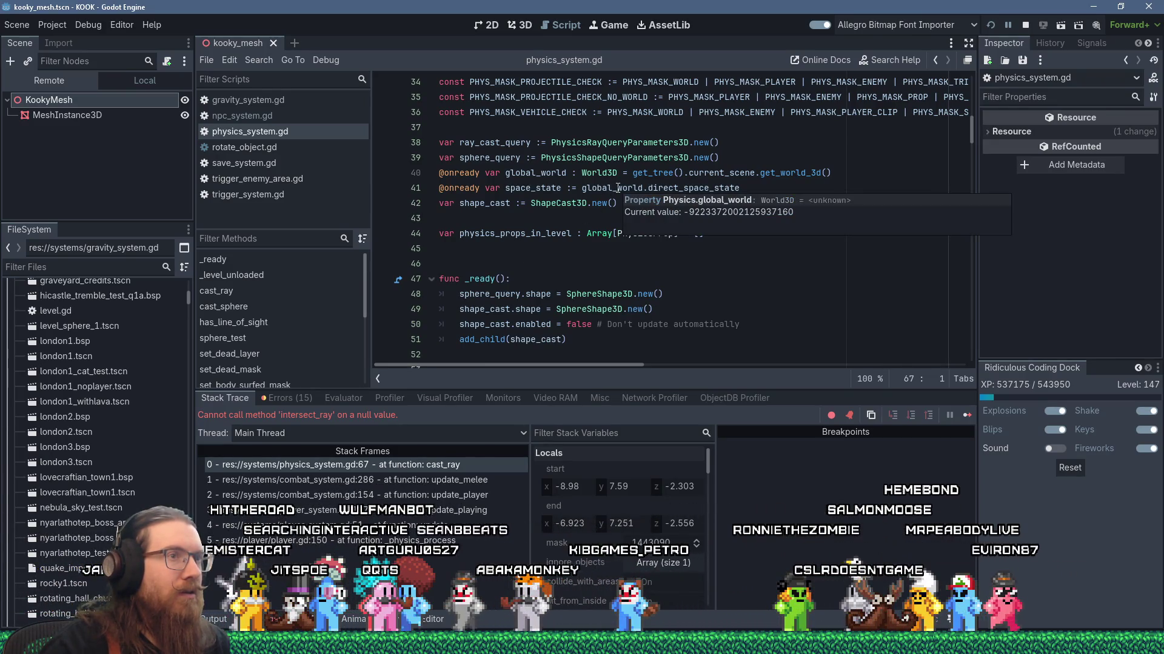
mouse_move(696, 190)
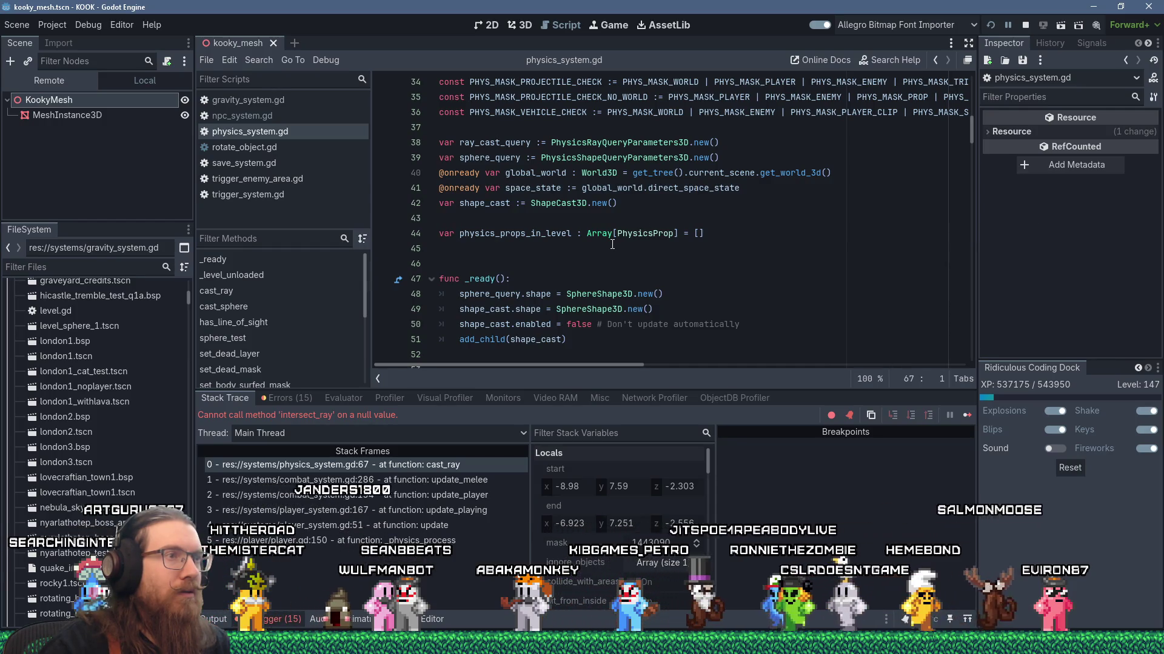
scroll(612, 244, down, 5)
scroll(612, 244, down, 3)
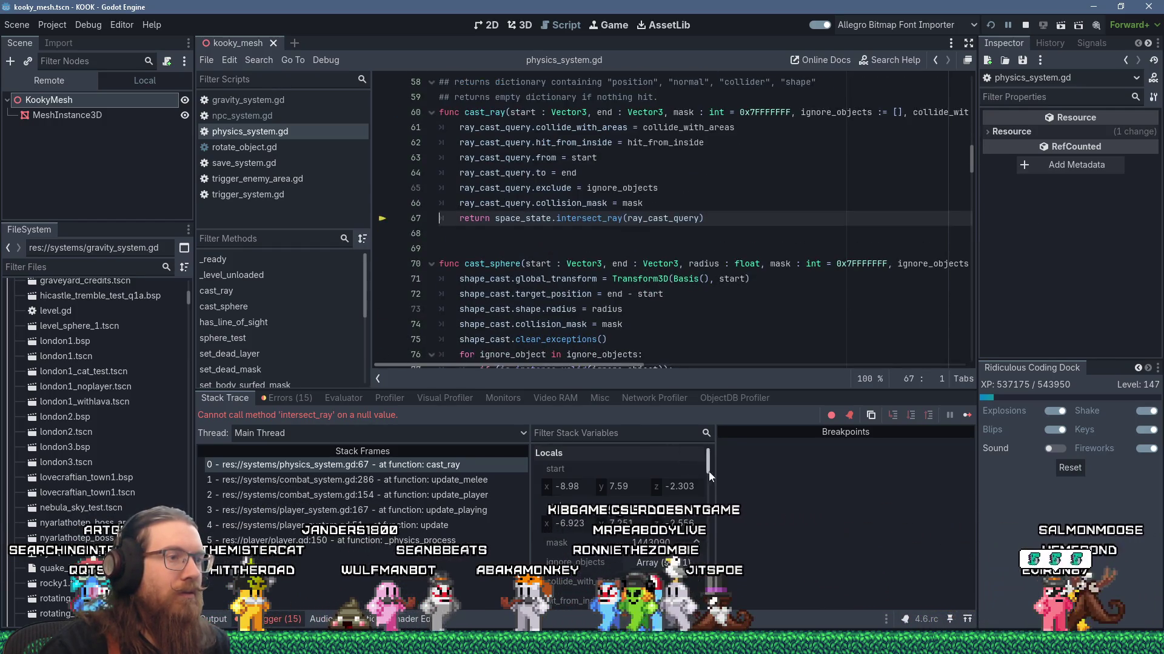
drag(709, 470, 773, 464)
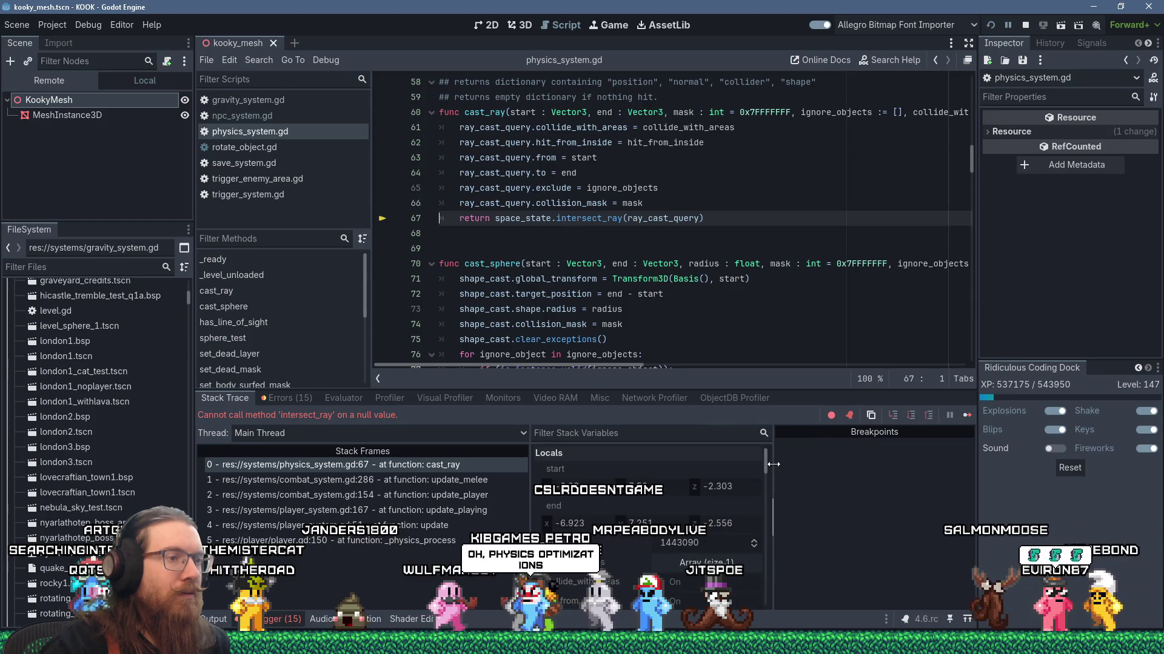
Filter stack variables by 'global_wor' and inspect global_world's remote World3D object
click(664, 433)
text(global_wor)
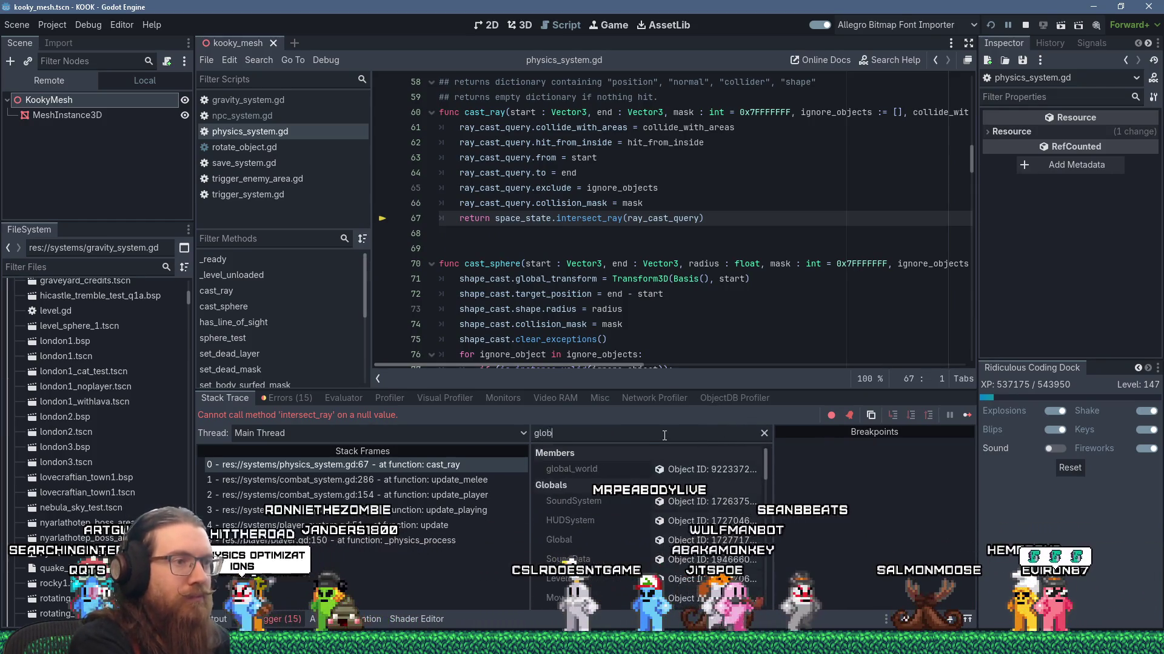
click(696, 472)
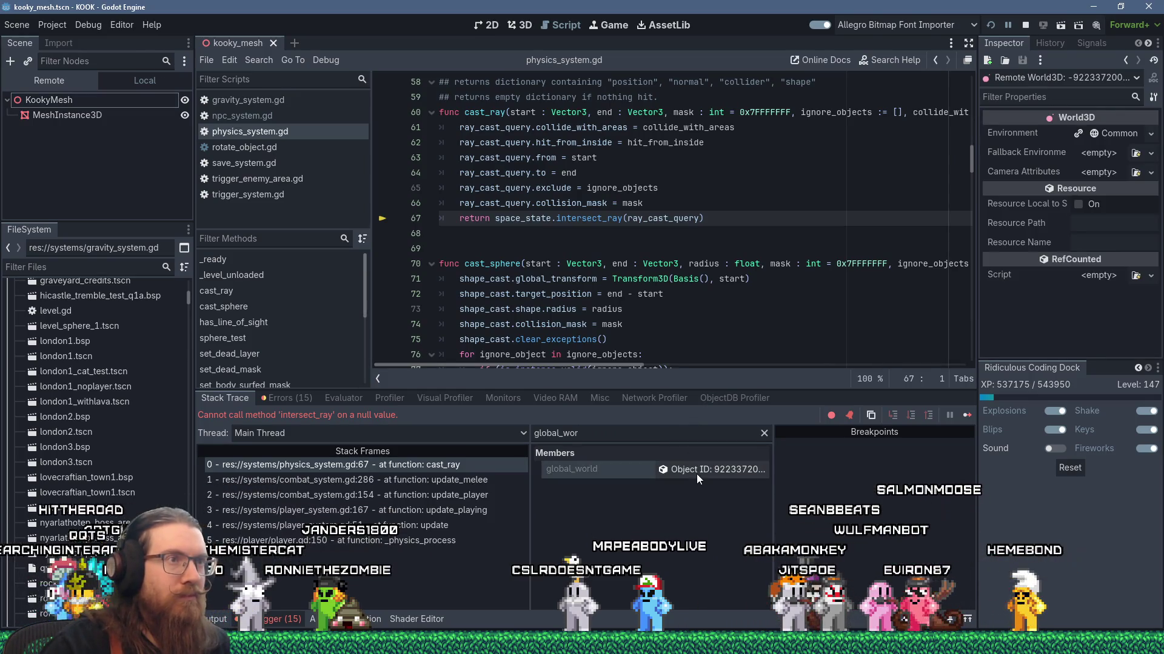
Try filtering the World3D properties by 'sp', then clear the filter and review its properties
click(1035, 98)
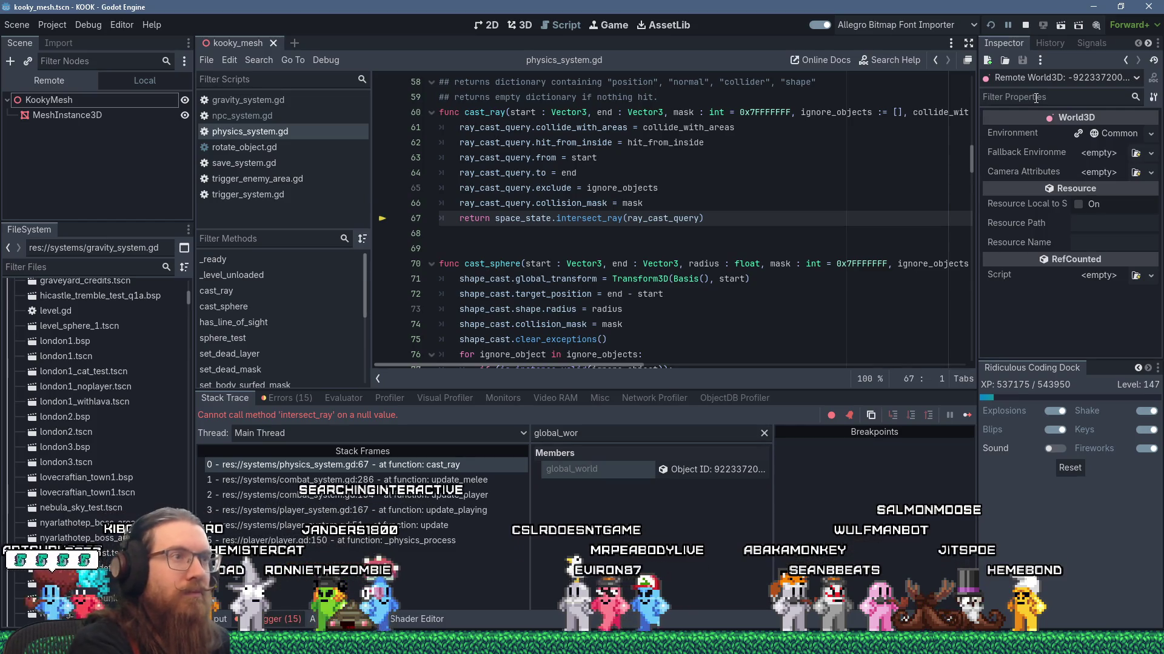
text(s)
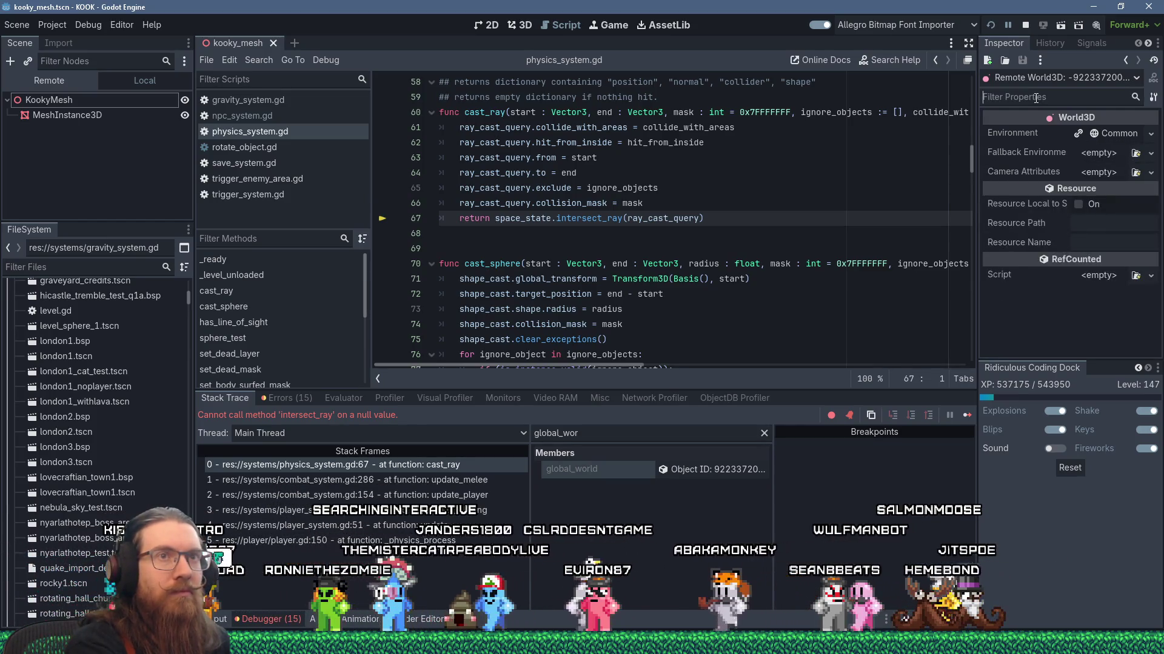
text(p)
key(BackSpace)
key(BackSpace)
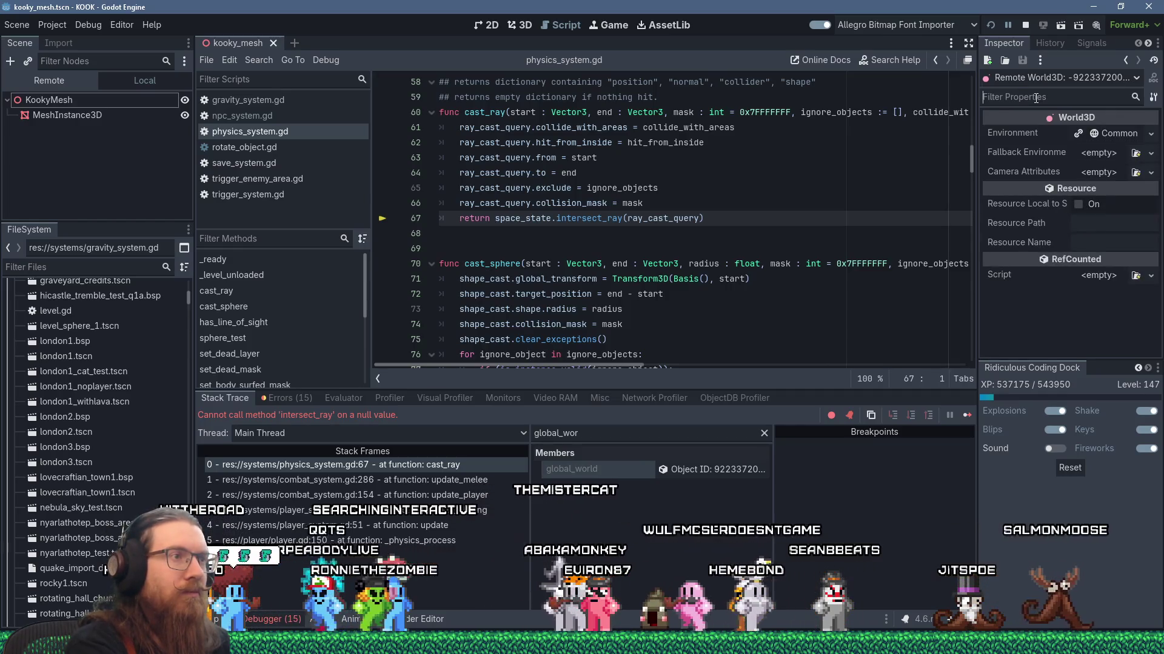
scroll(760, 142, up, 15)
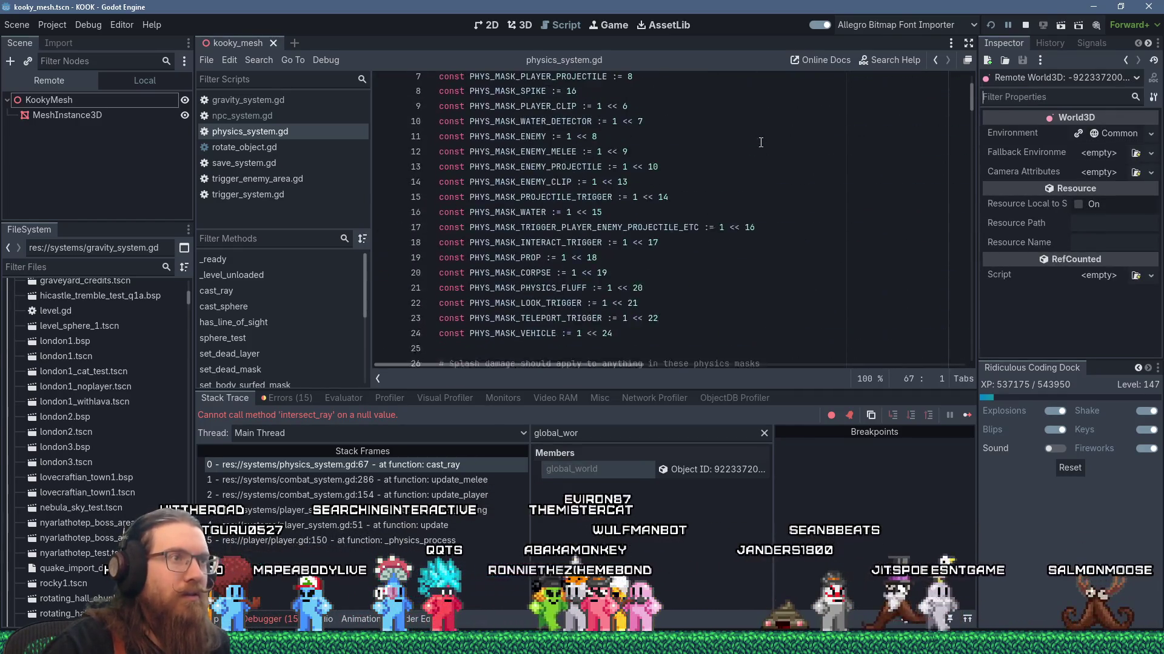
scroll(761, 142, down, 10)
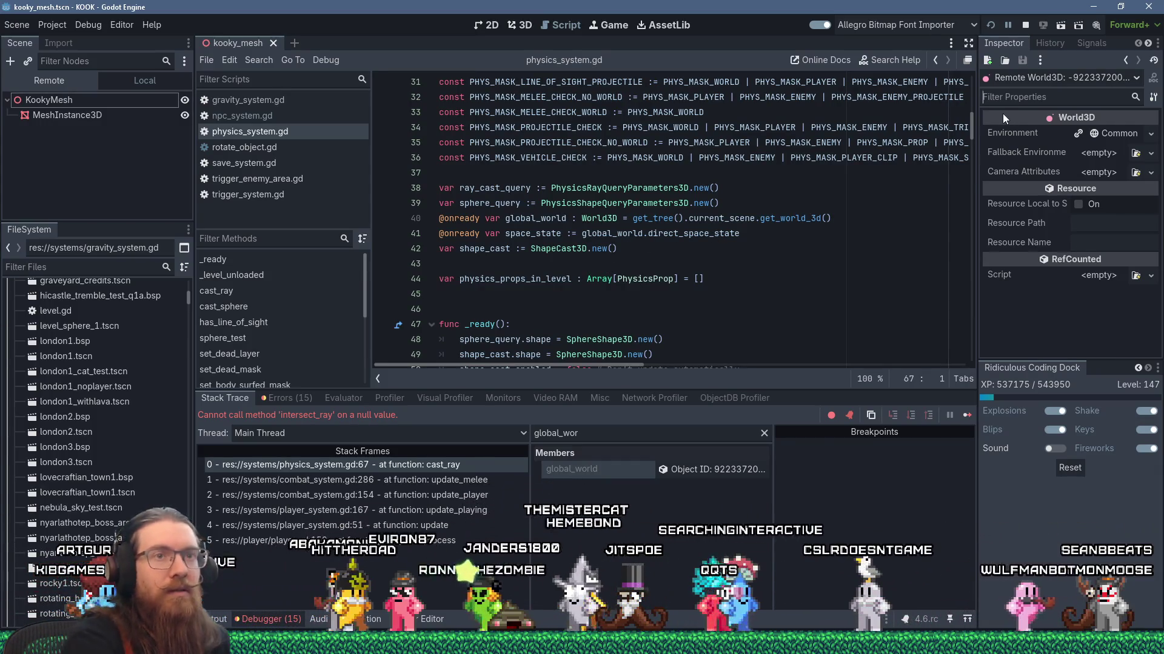
mouse_move(1003, 118)
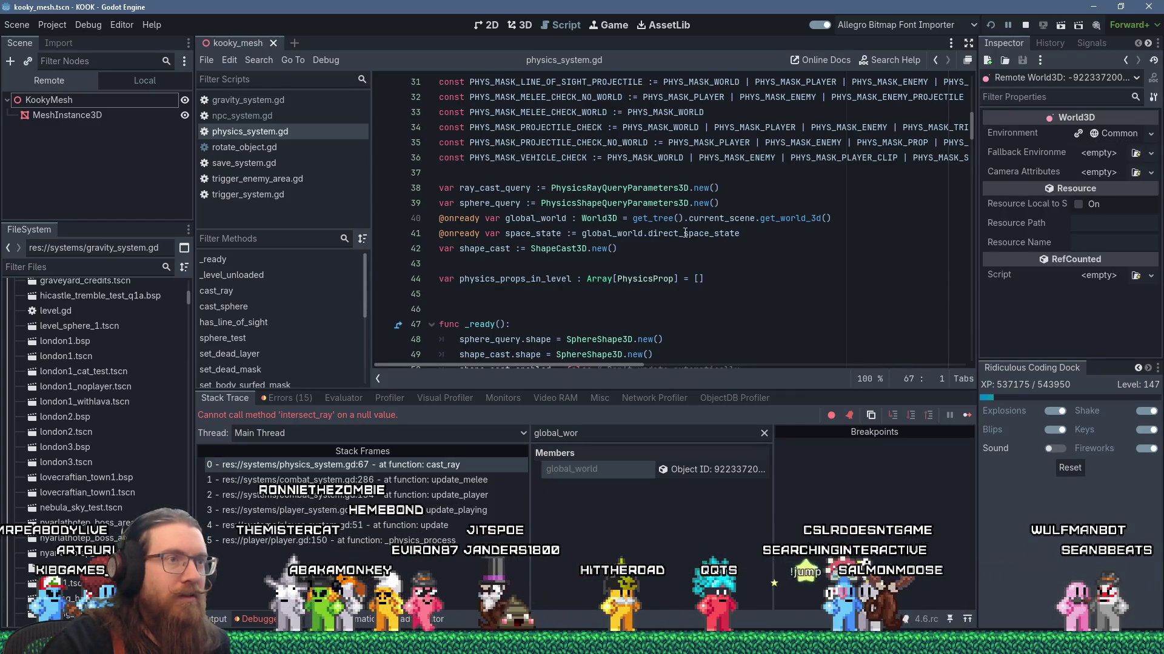
mouse_move(703, 234)
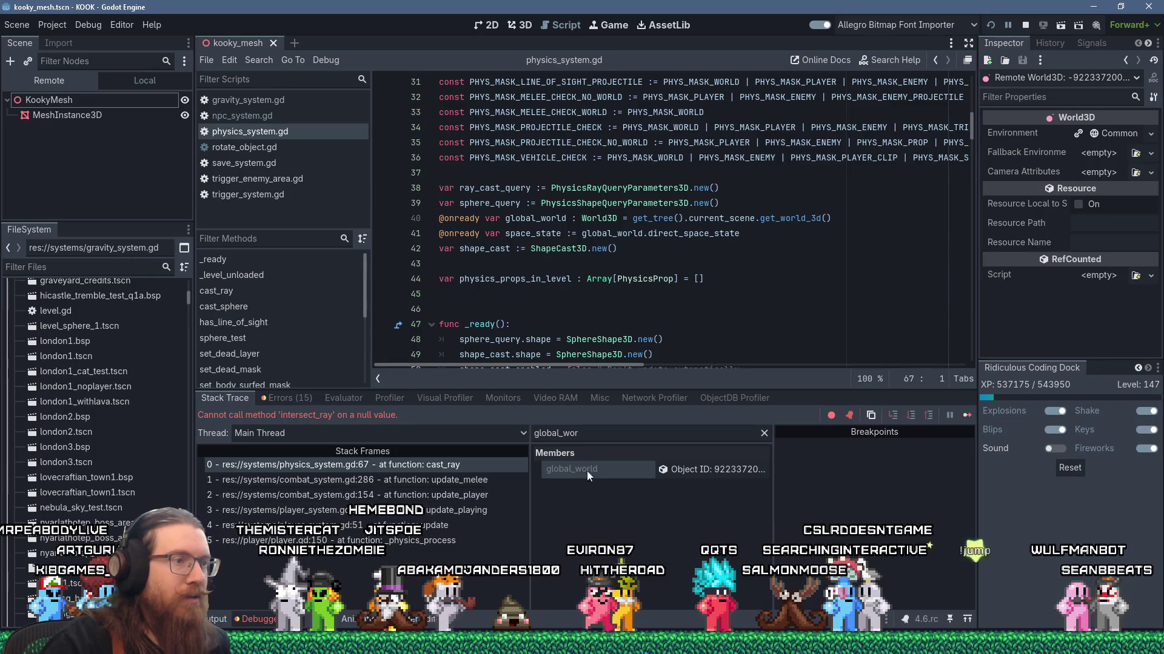
scroll(592, 303, down, 7)
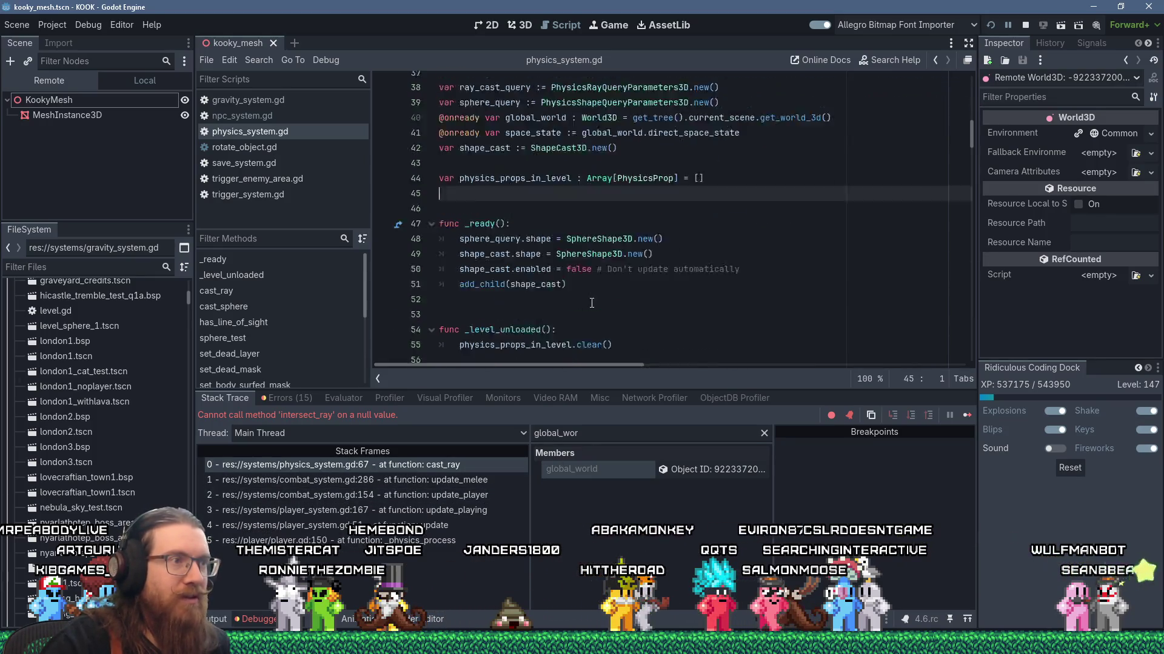
scroll(592, 303, down, 5)
scroll(661, 324, up, 4)
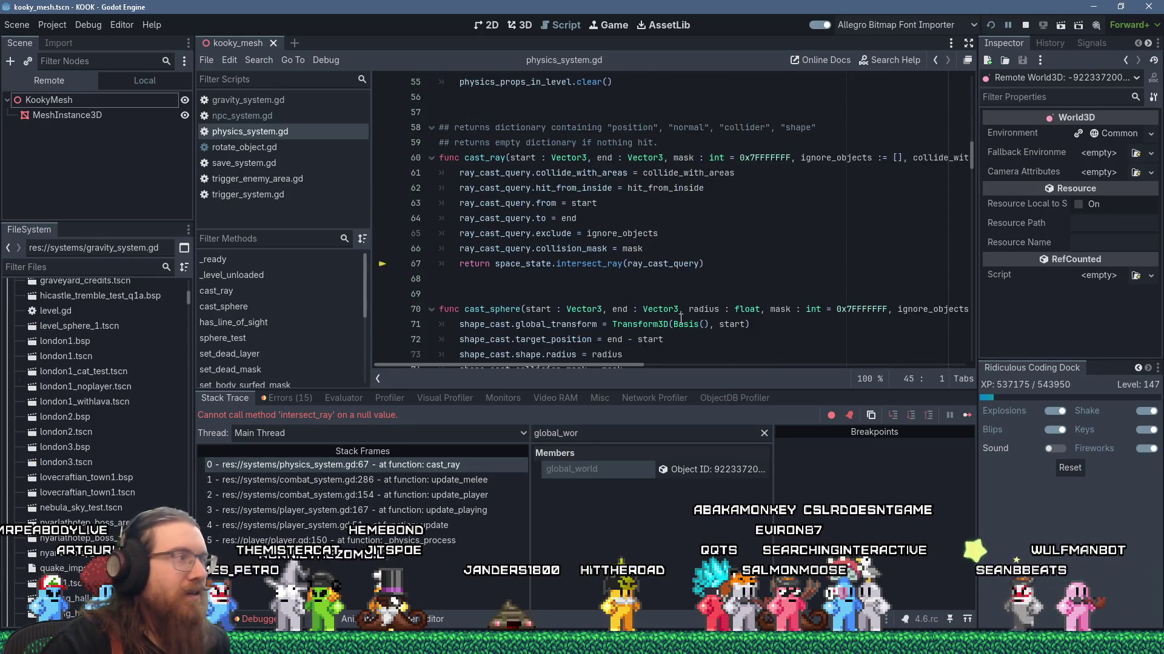
mouse_move(680, 319)
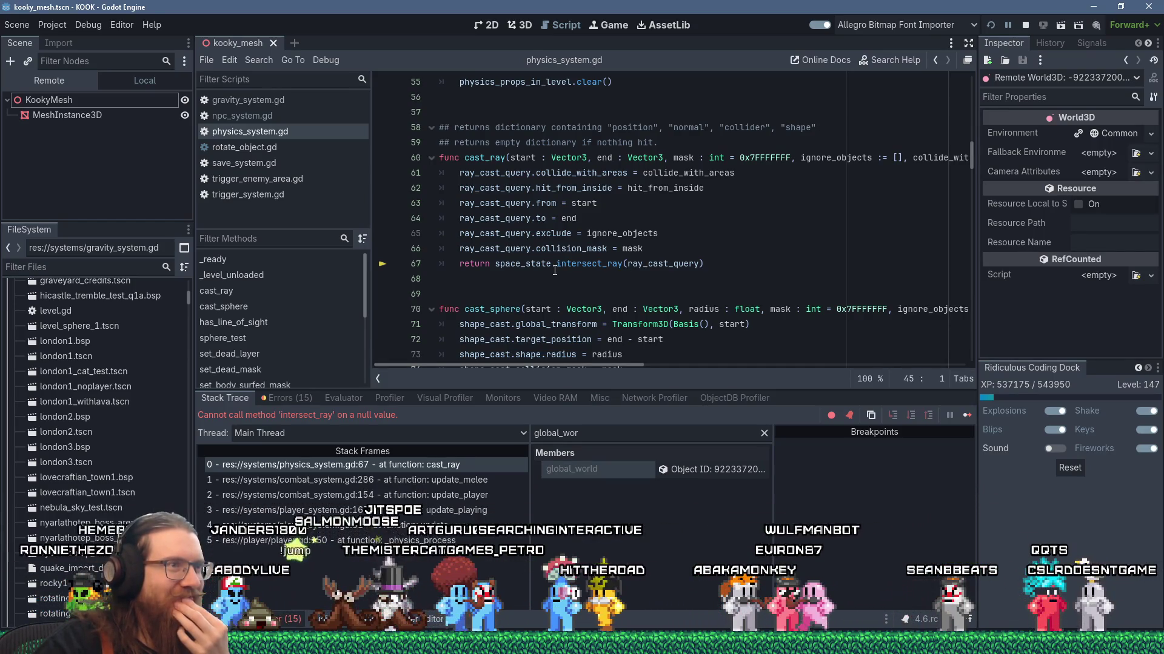
mouse_move(555, 271)
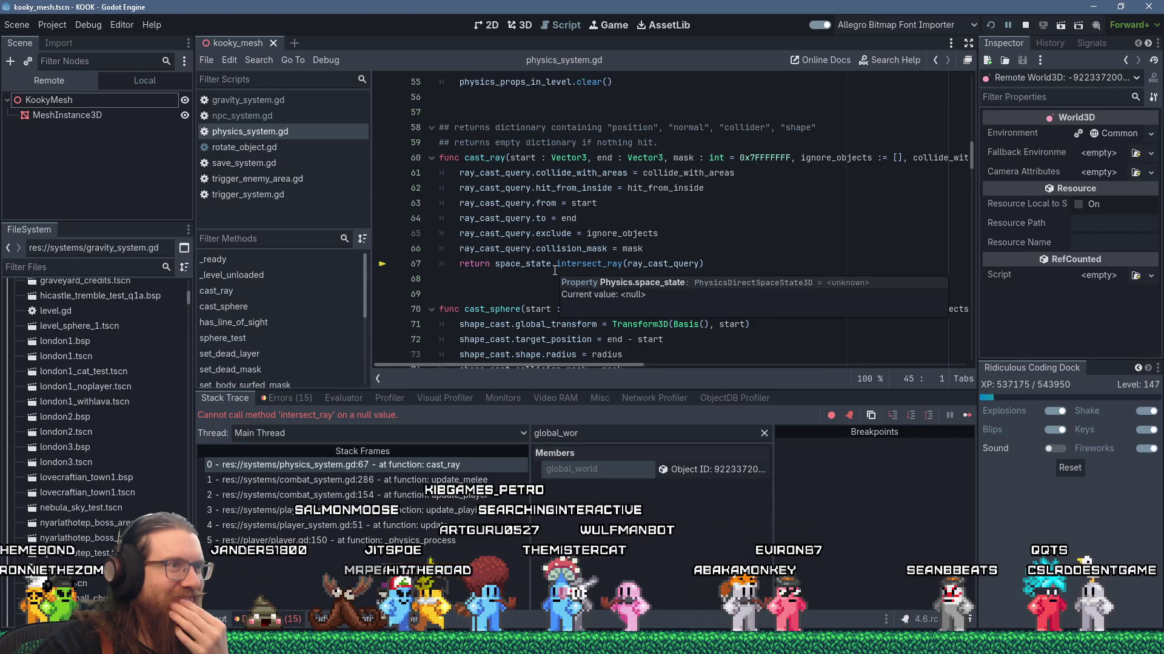
mouse_move(643, 263)
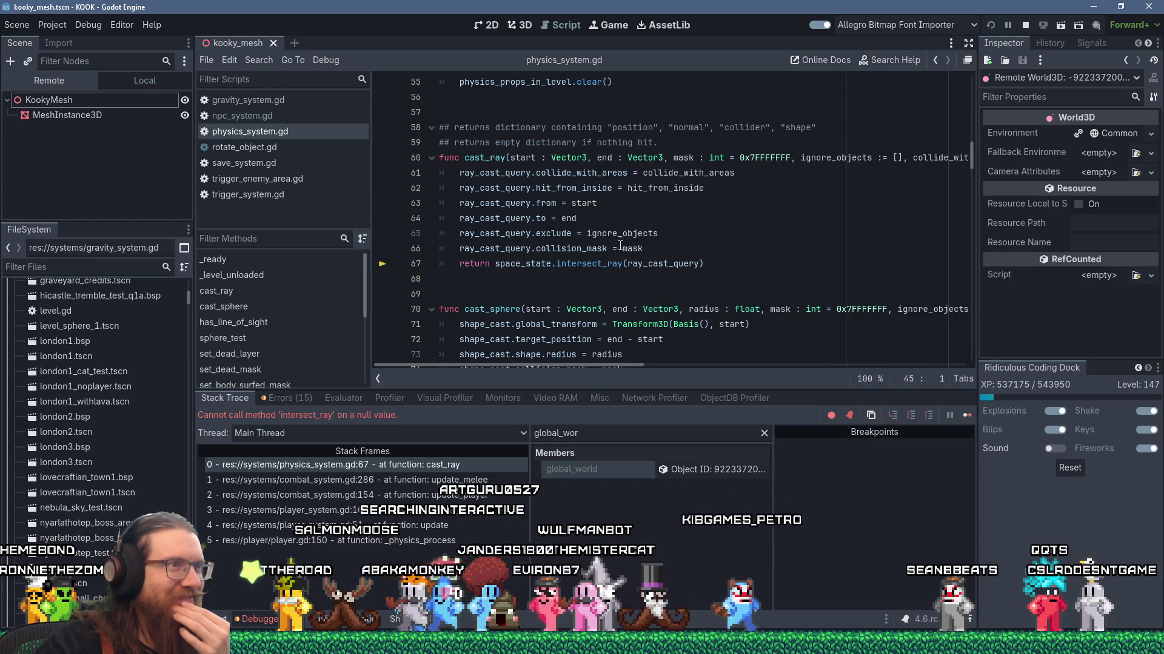
mouse_move(605, 243)
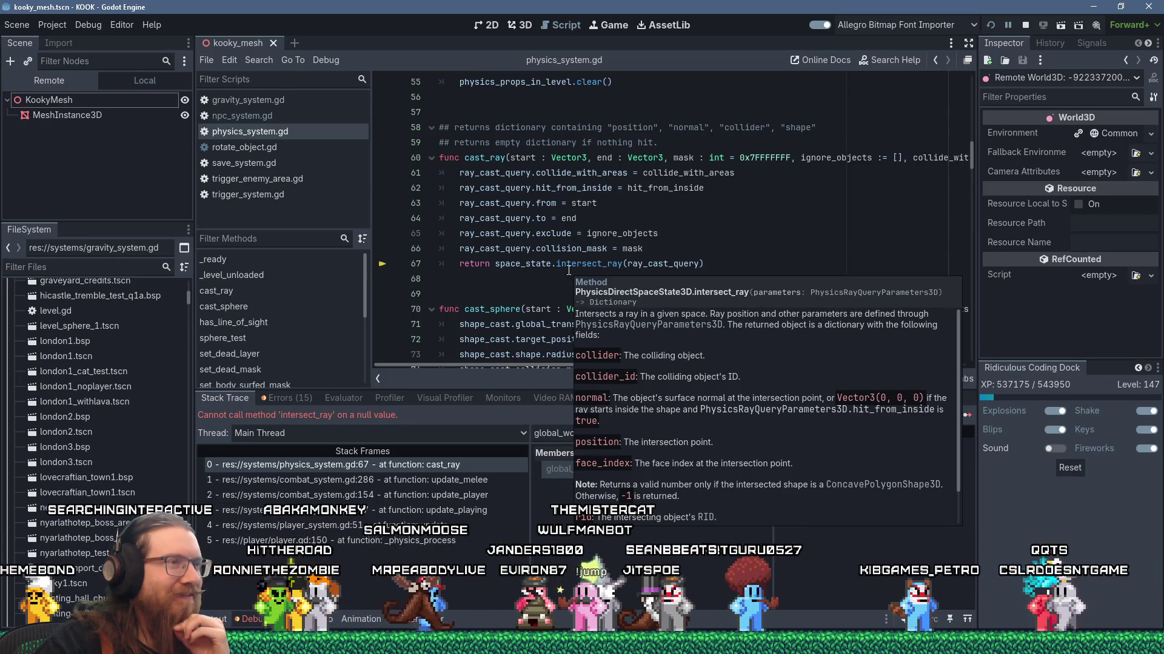
double_click(525, 250)
double_click(558, 249)
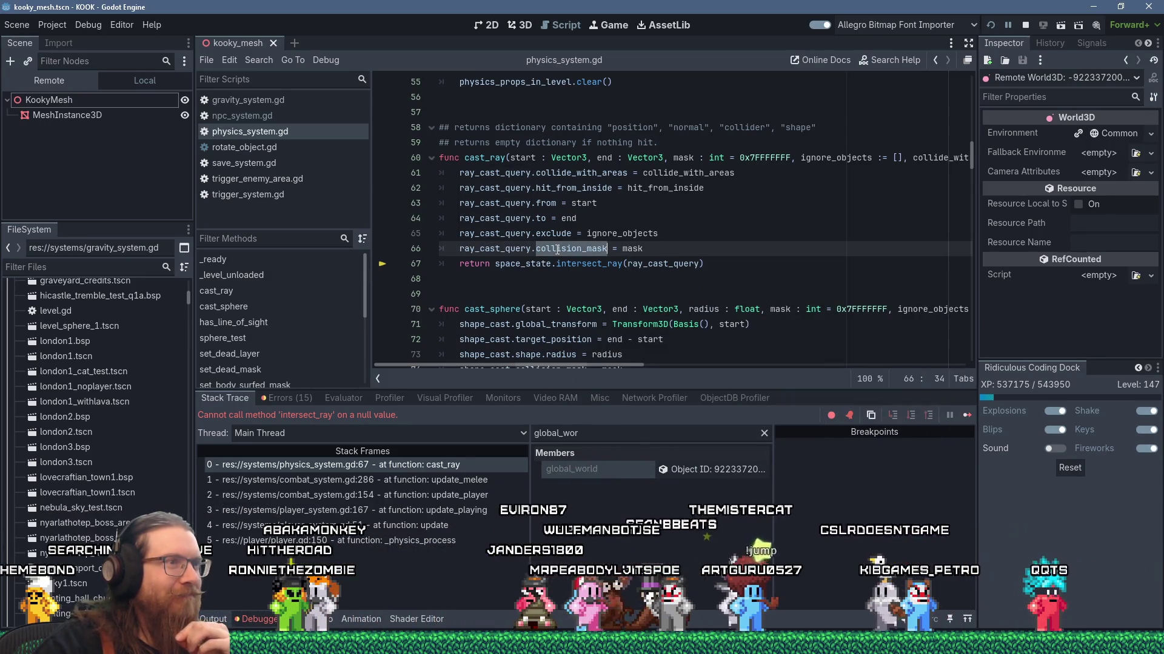
scroll(557, 249, down, 2)
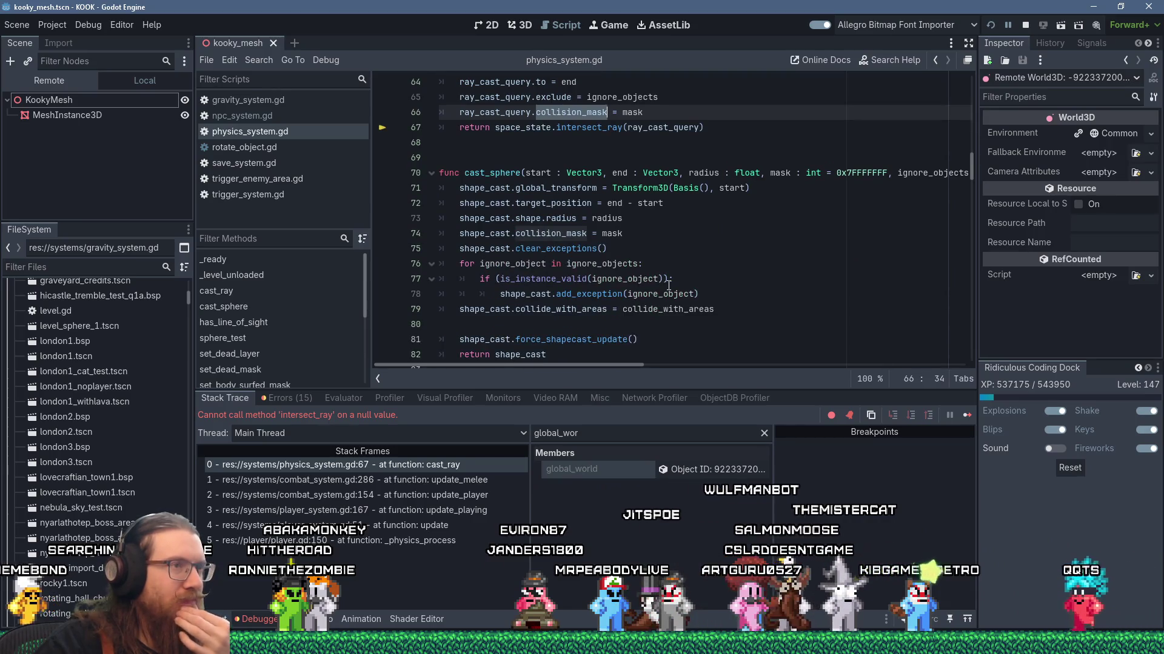
scroll(668, 284, up, 3)
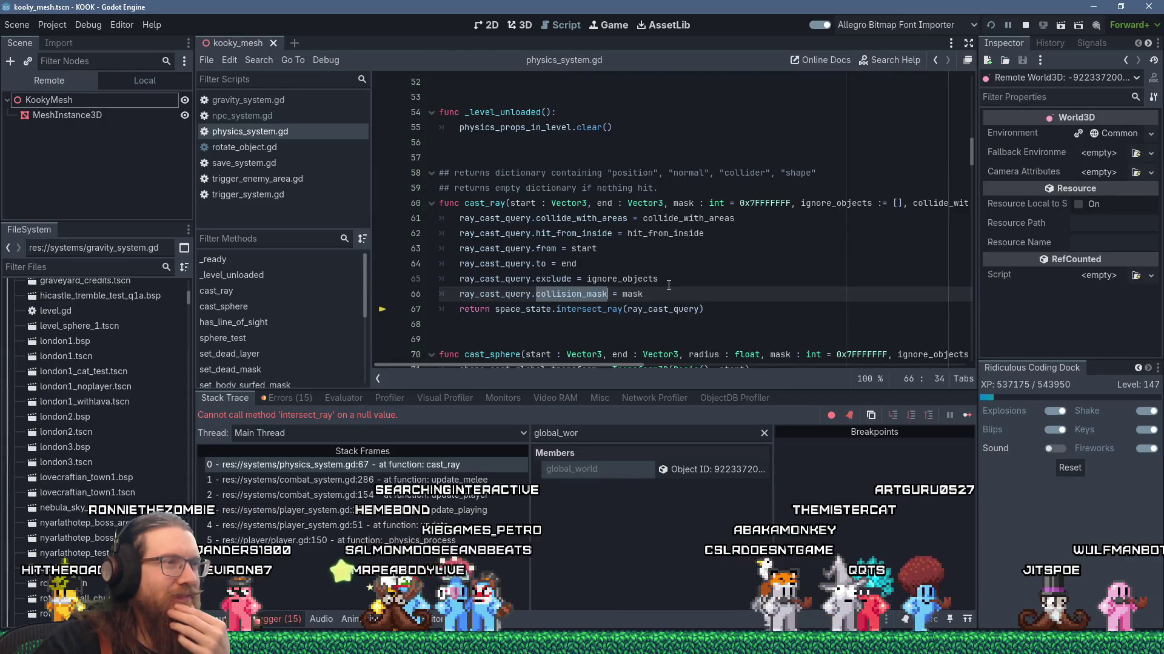
scroll(668, 284, up, 3)
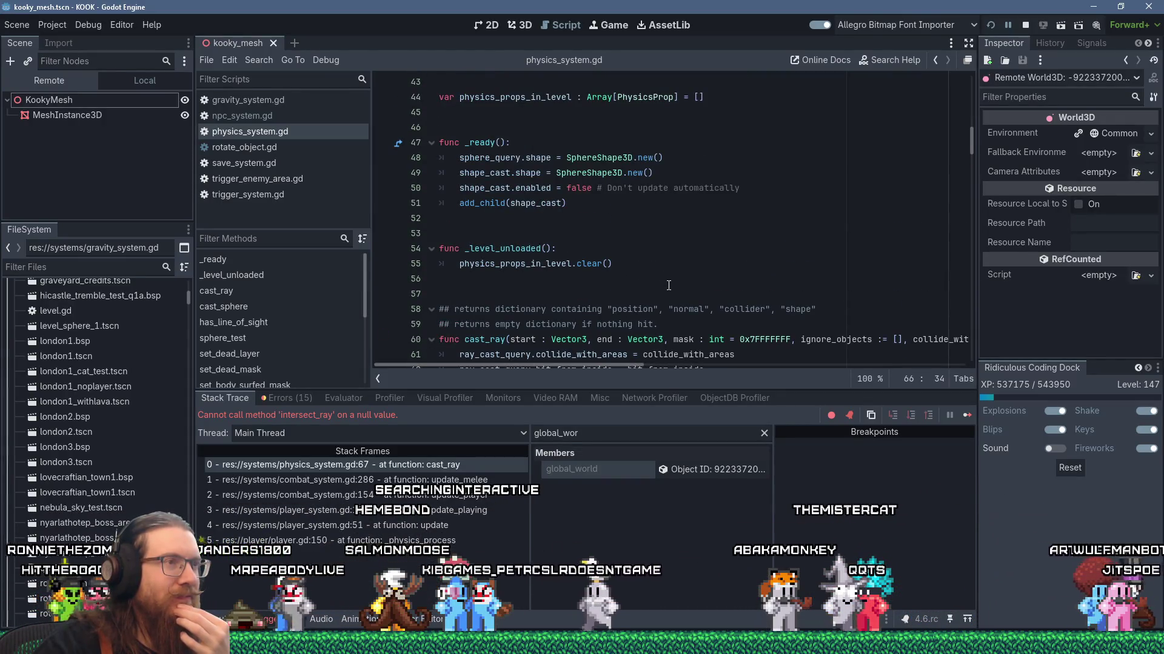
scroll(669, 285, down, 3)
scroll(669, 285, up, 4)
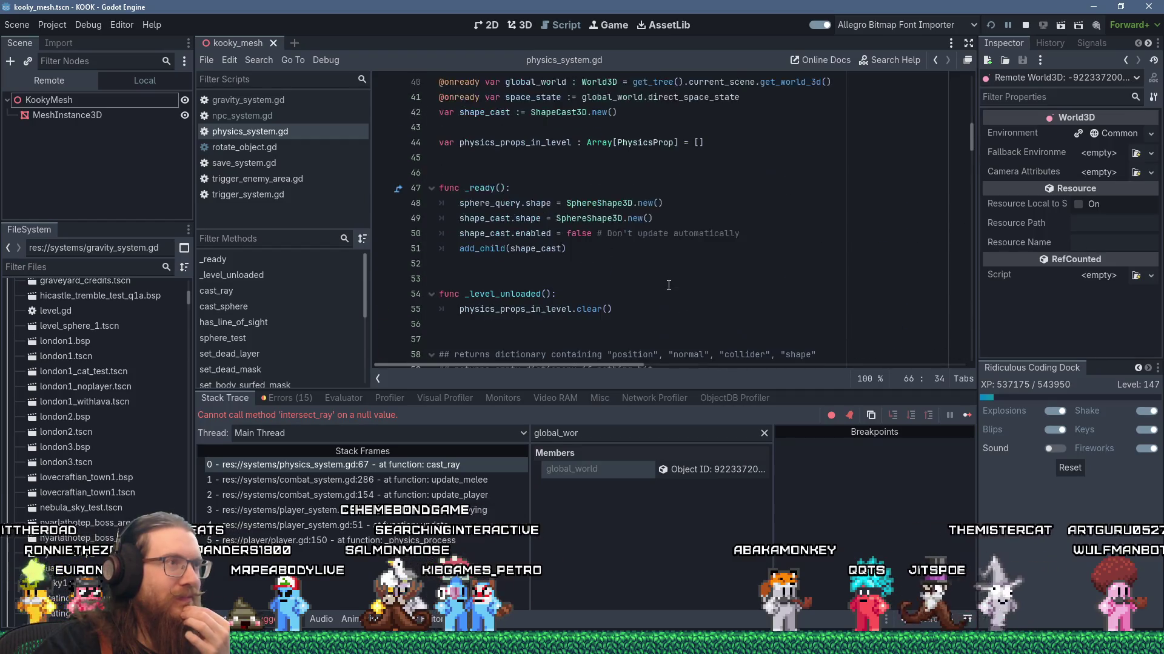
scroll(668, 285, down, 4)
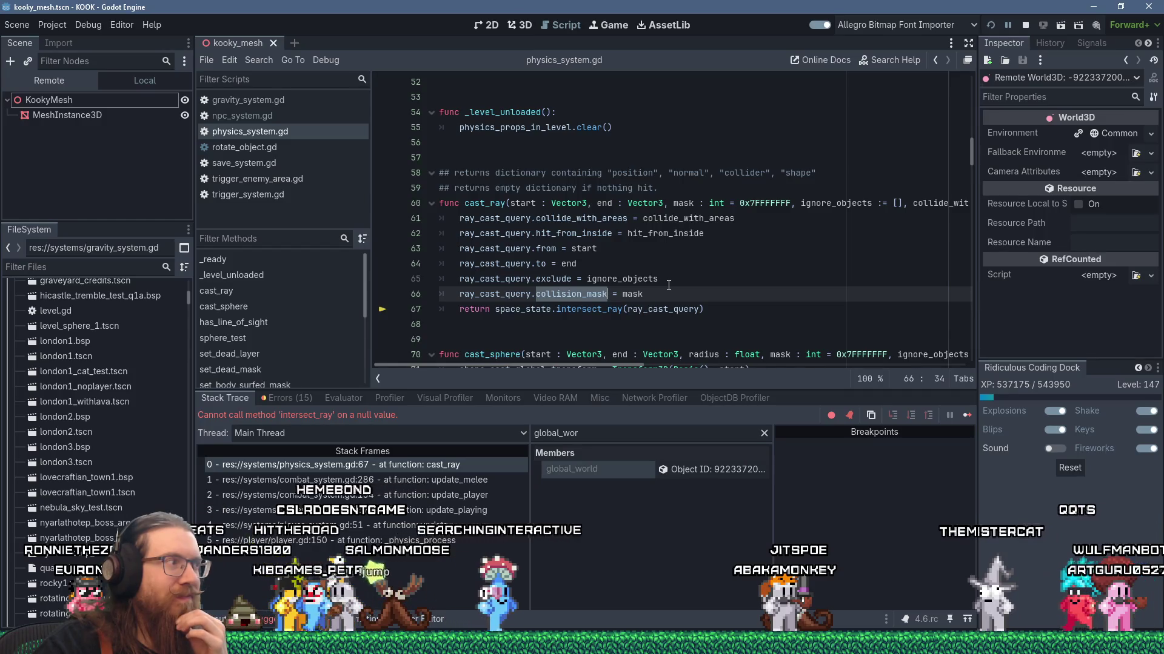
click(662, 287)
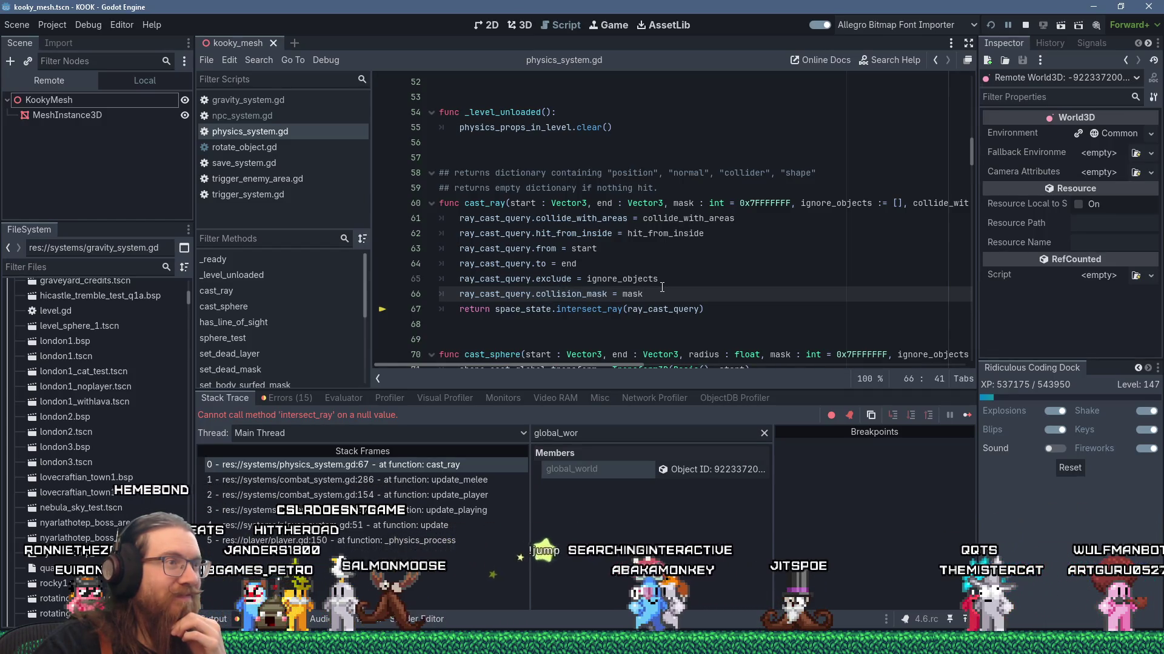
scroll(662, 287, down, 2)
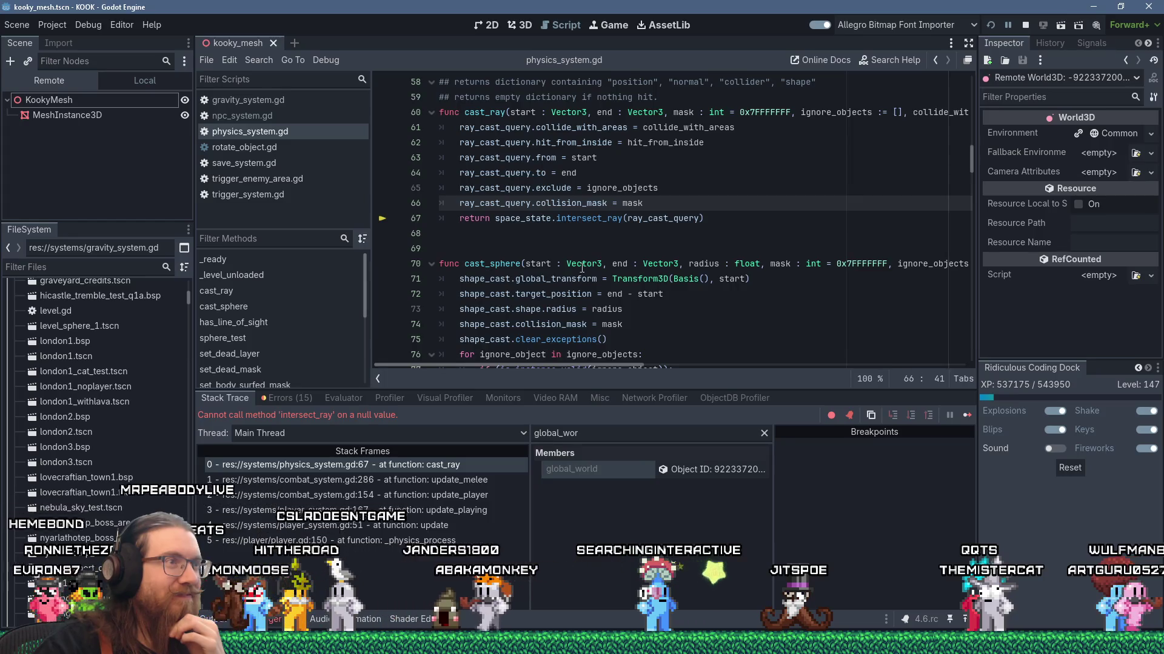
Add an 'if (!space_state' null guard in cast_ray with a 'space_state =' body line
right_click(528, 220)
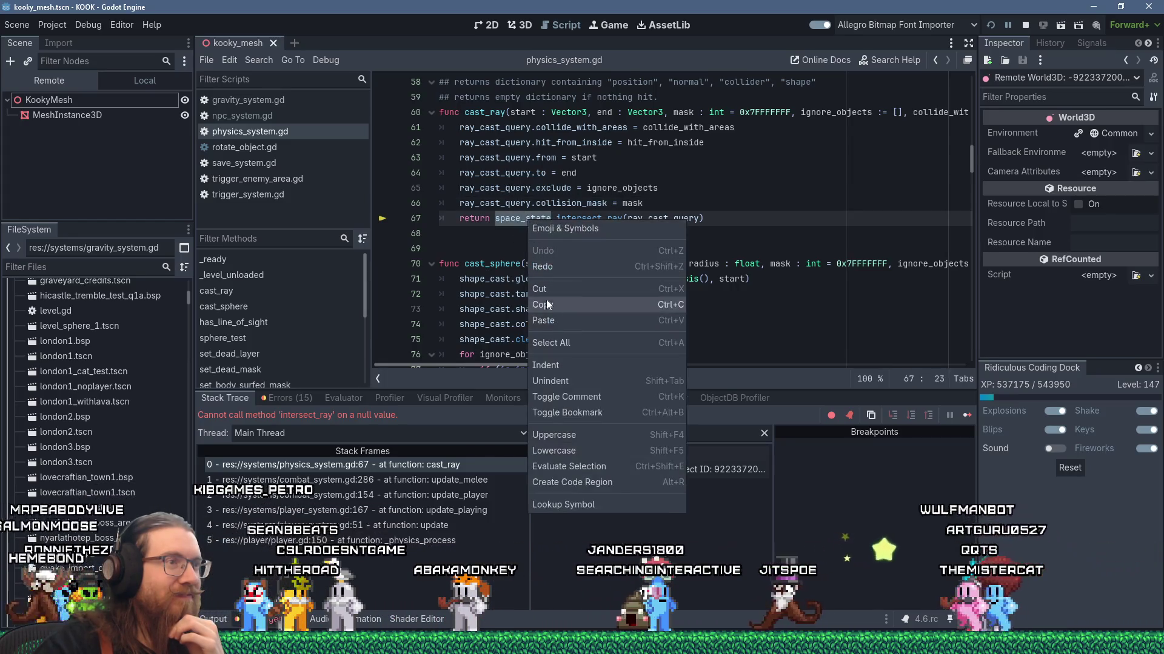
key(Escape)
key(Return)
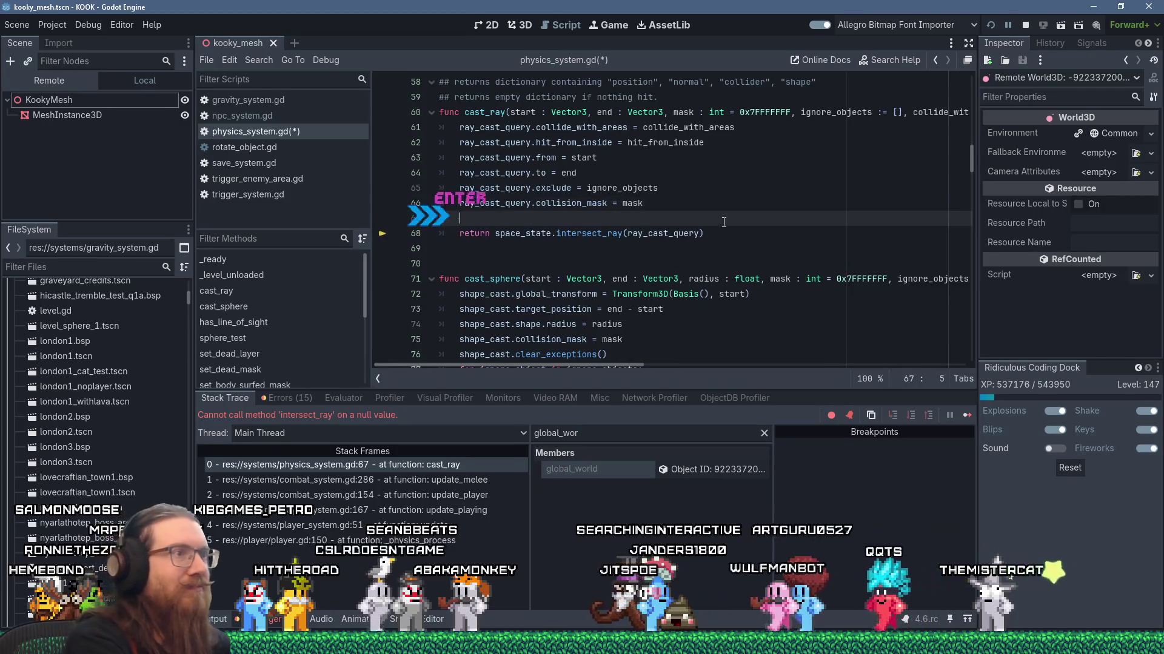
text(if (!)
text(space_state)
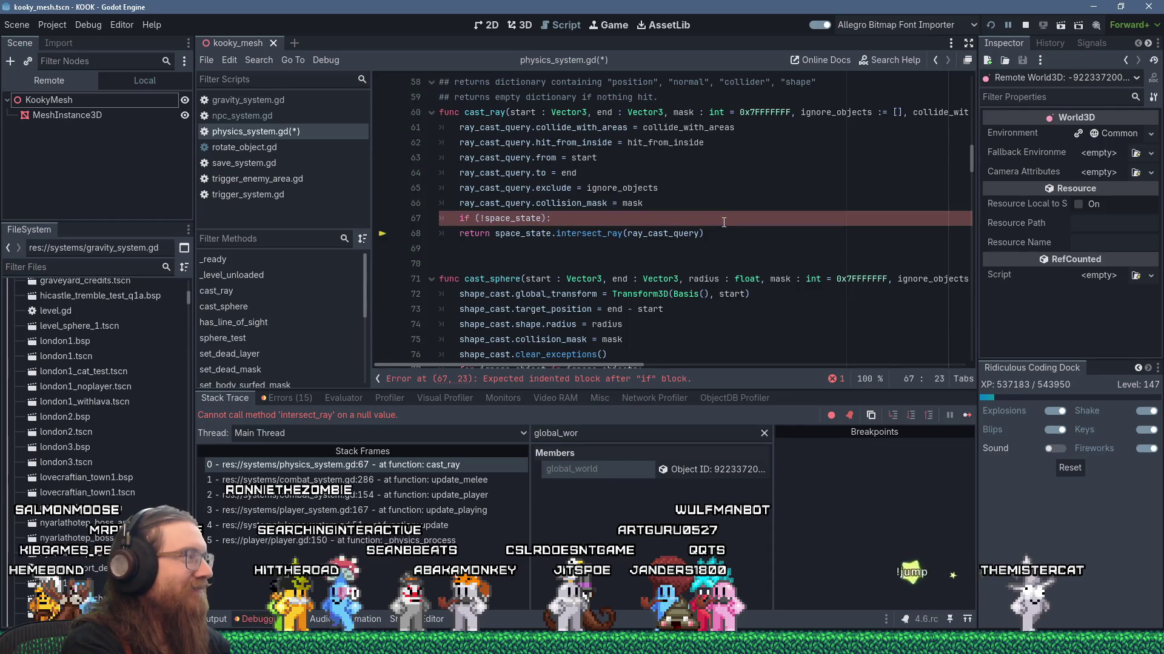
key(Return)
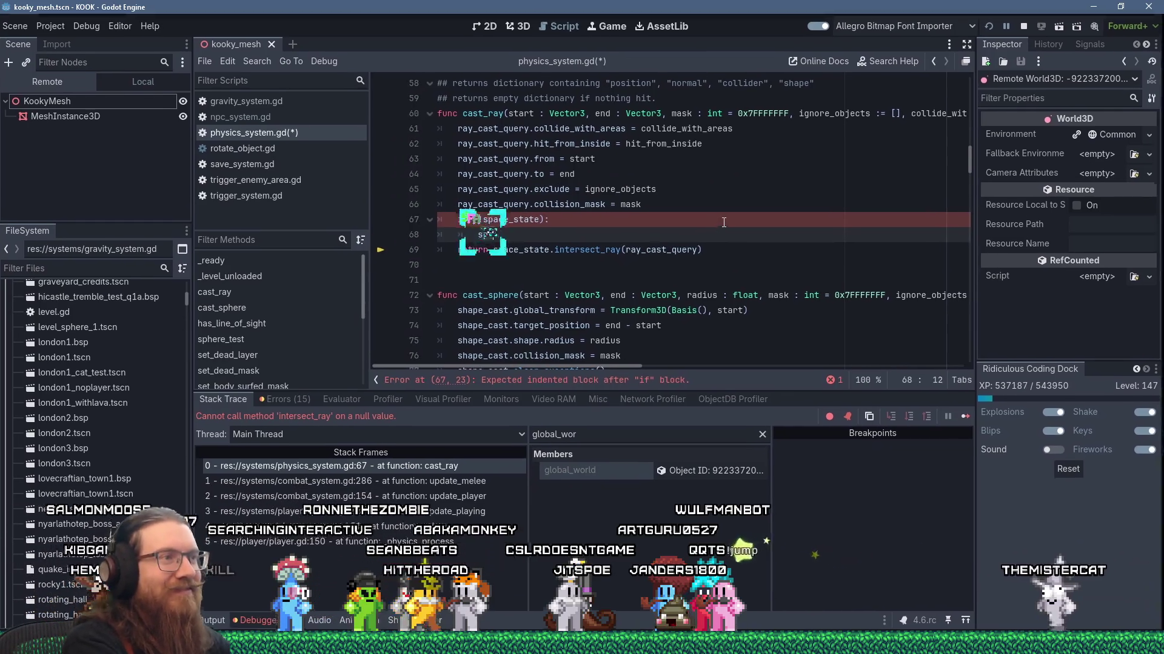
text(space_state =)
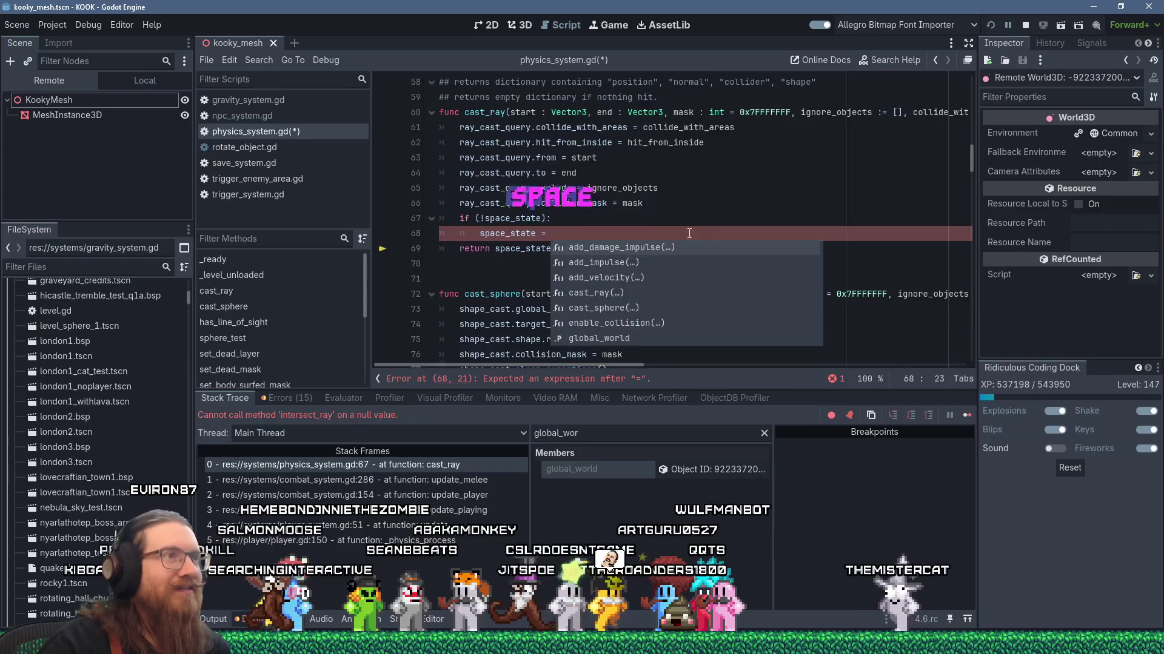
Assign global_world.direct_space_state, comment 'Testing physics multithreading crashes', and relaunch KOOK
scroll(709, 227, up, 9)
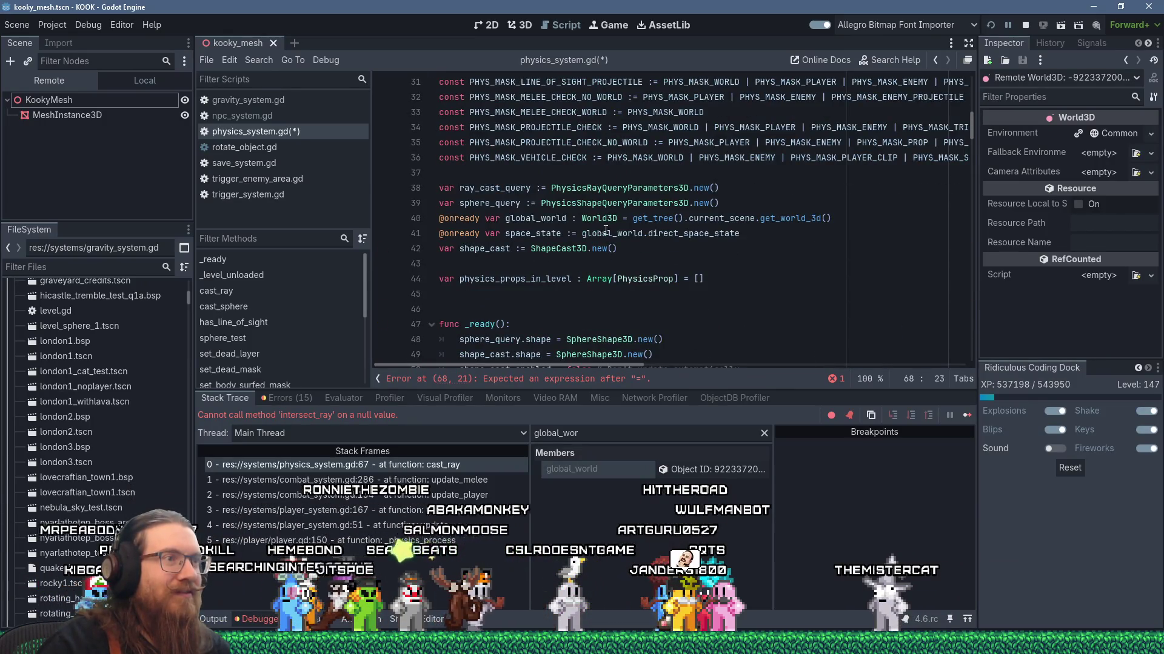
right_click(739, 233)
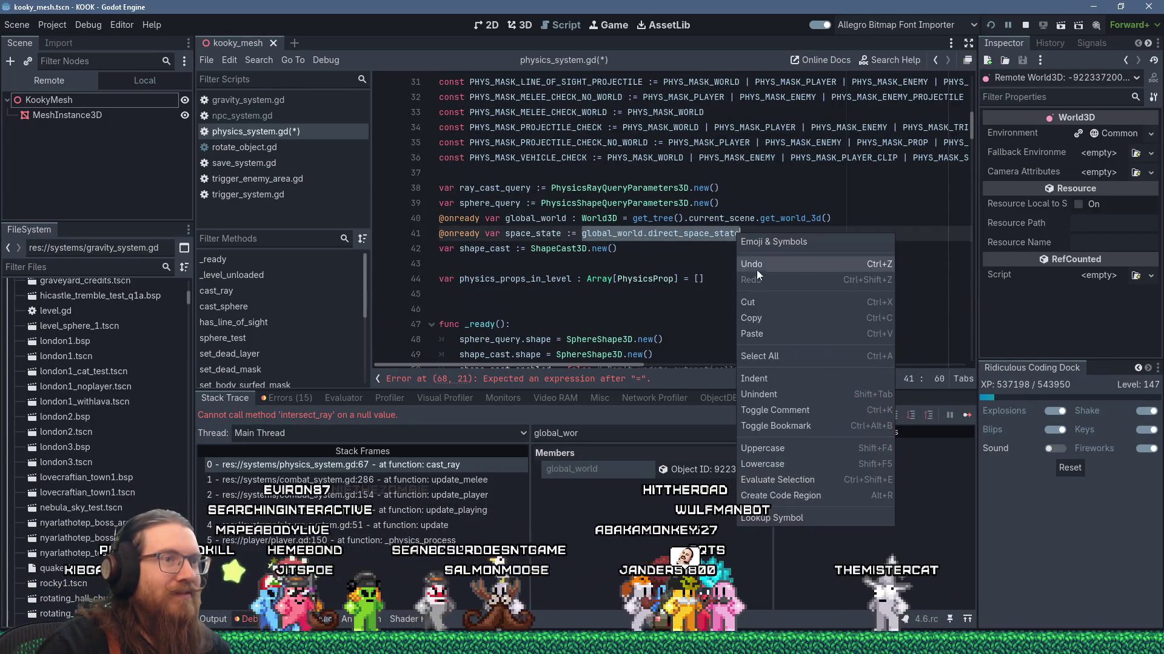
click(757, 265)
scroll(607, 243, down, 9)
click(602, 232)
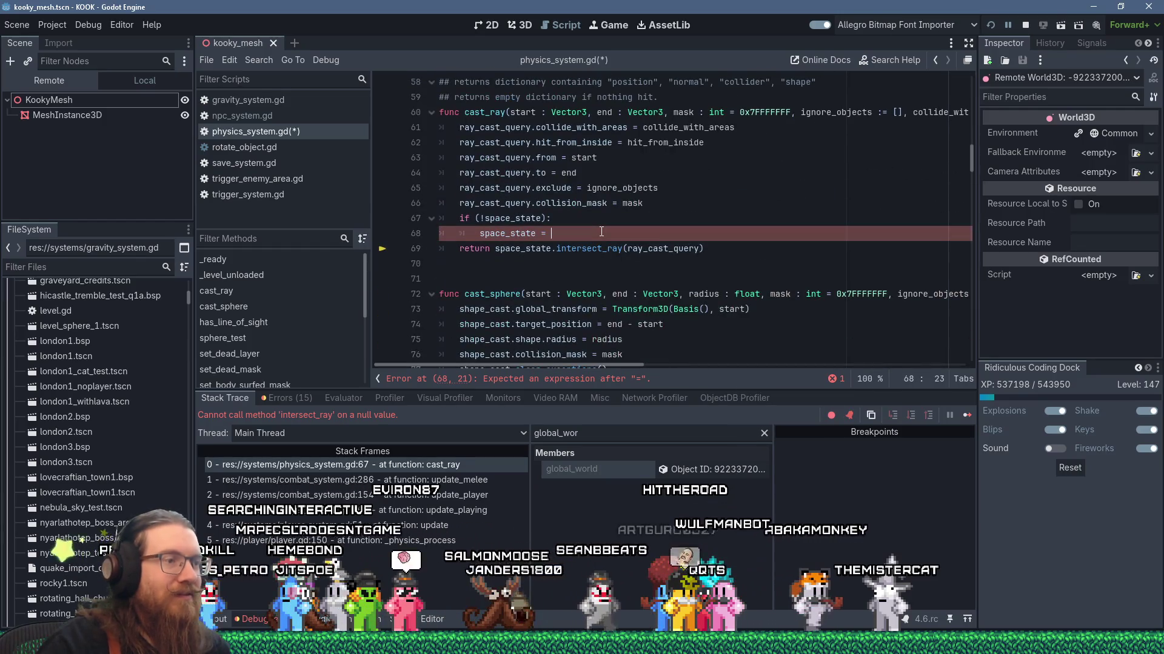
text(global_world.direct_space_state)
key(Up)
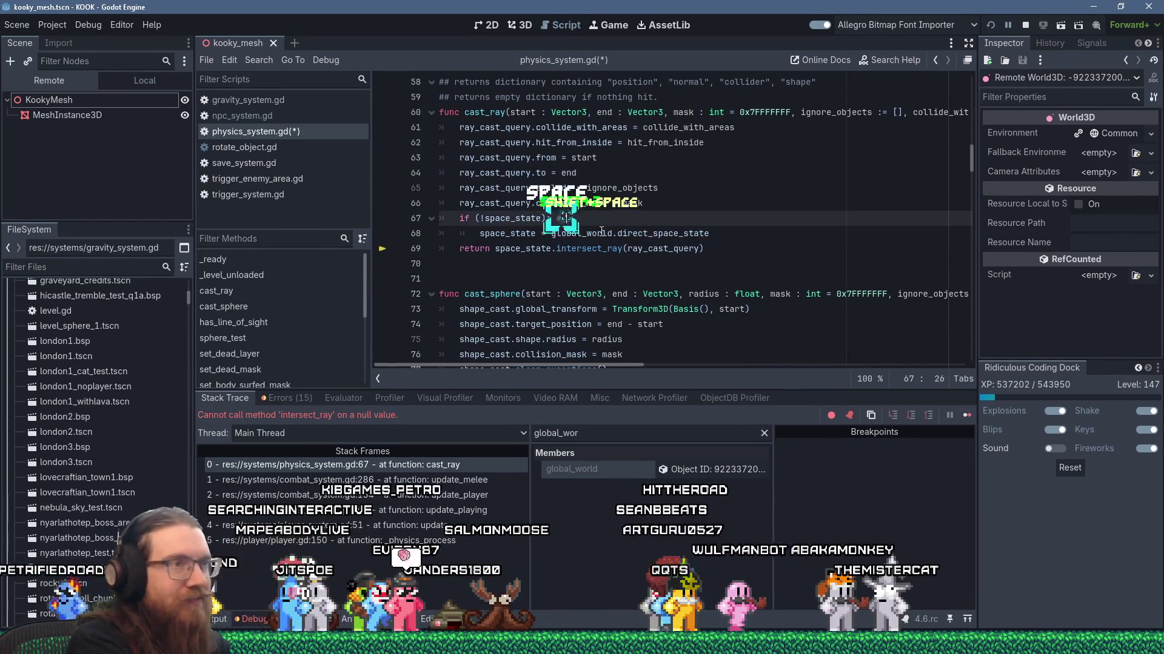
text(Testing physics multithread)
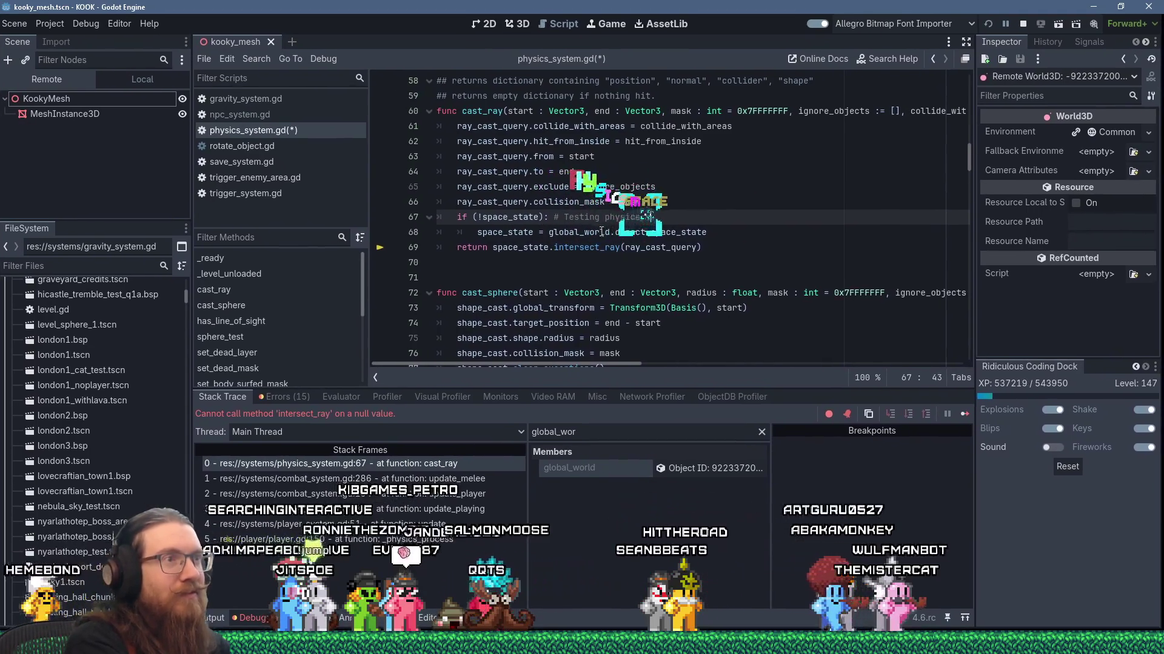
text(ing crashes)
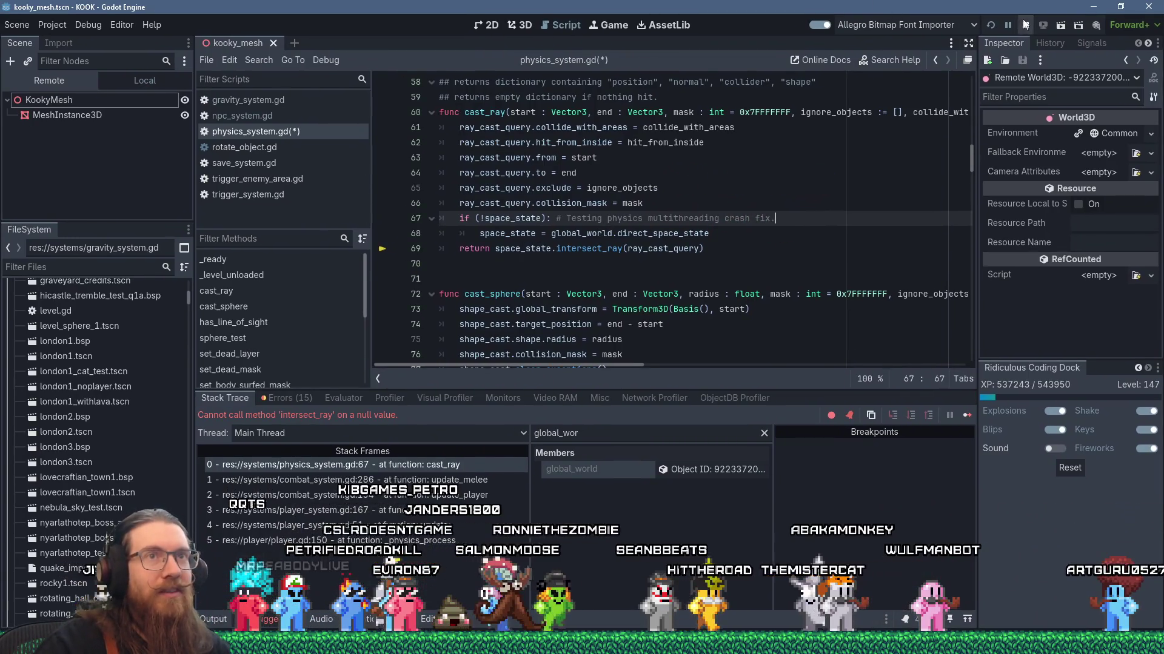
click(1025, 25)
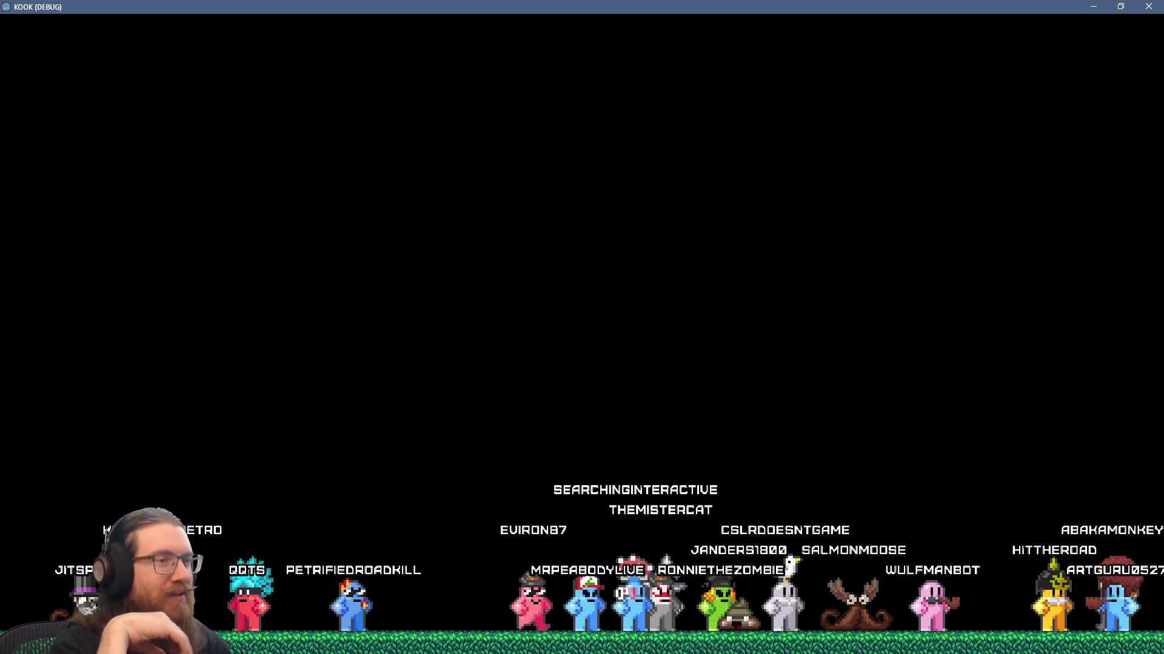
Kick through the door, climb in the window, and kick open the bedroom door
key(w)
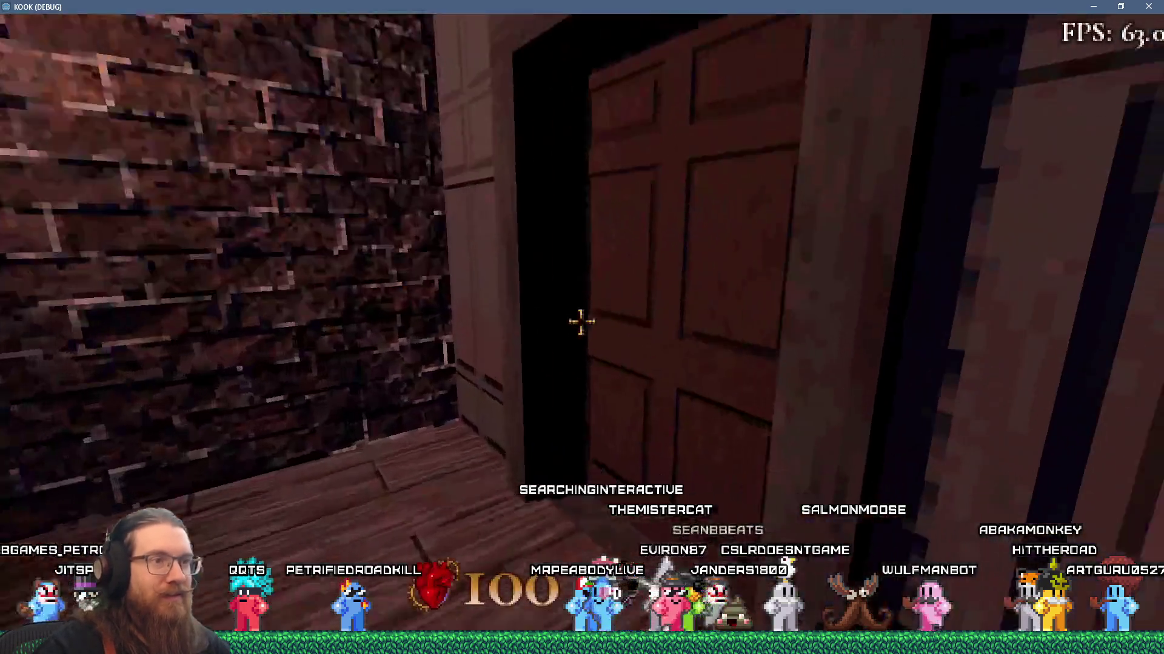
key(i)
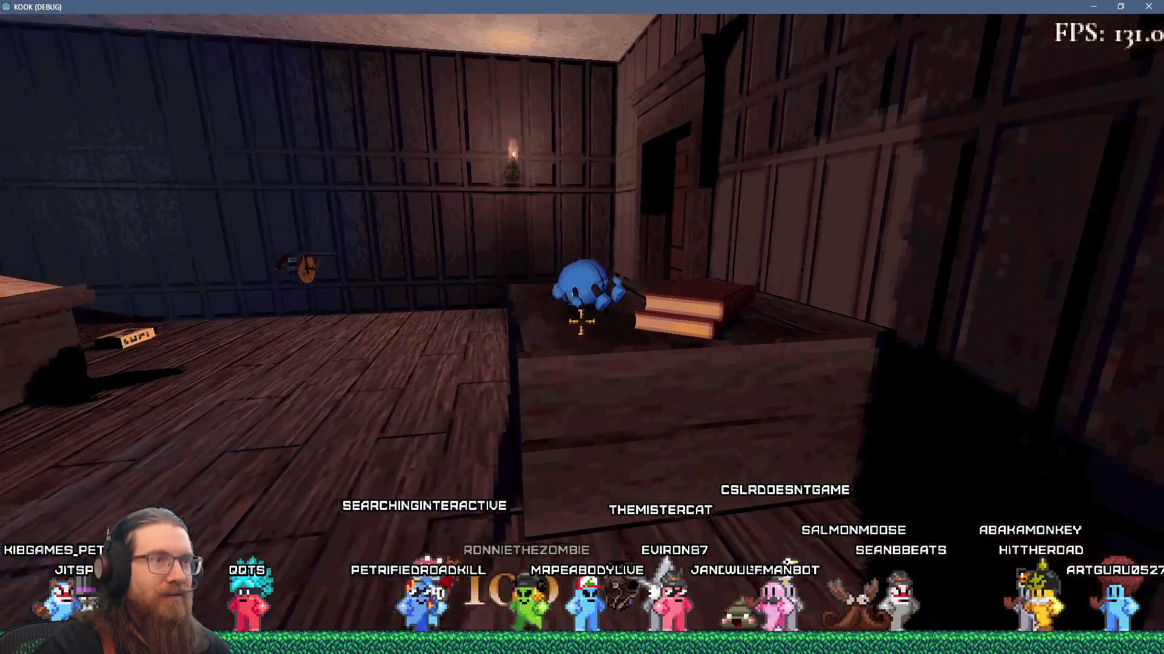
mouse_move(582, 321)
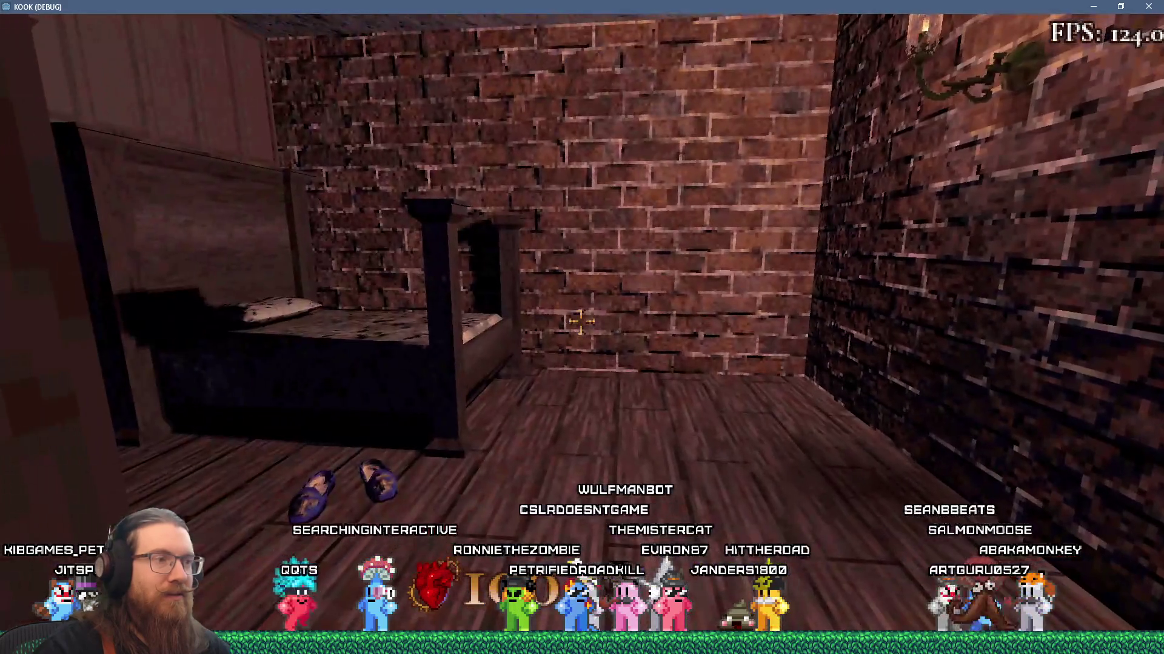
key(w)
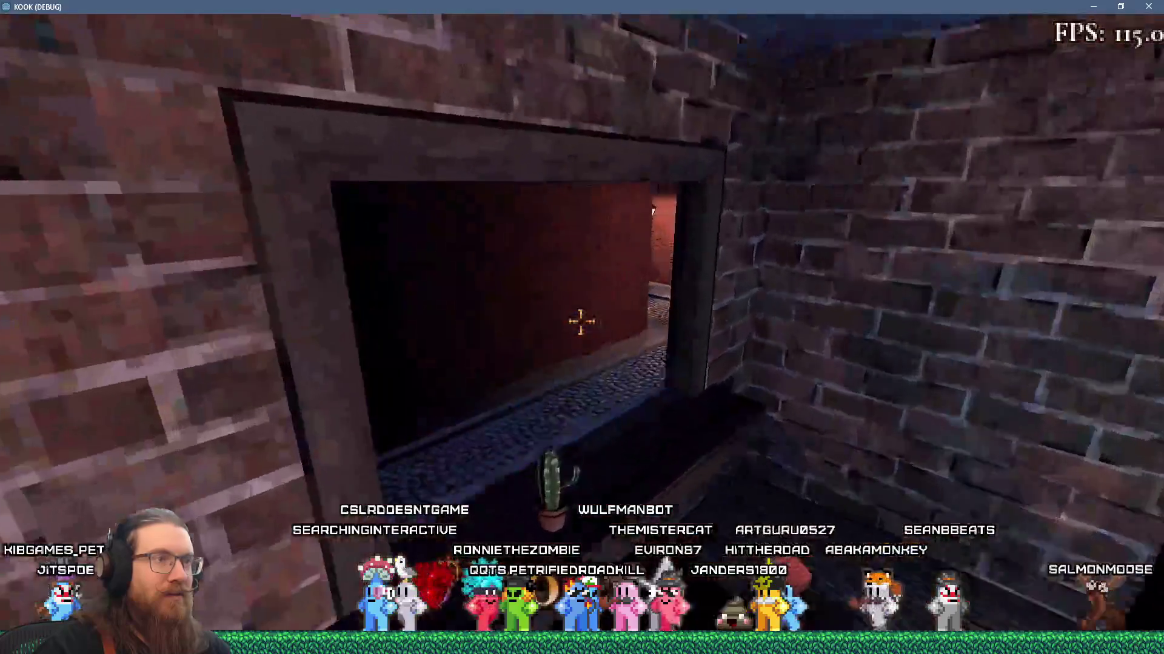
key(space)
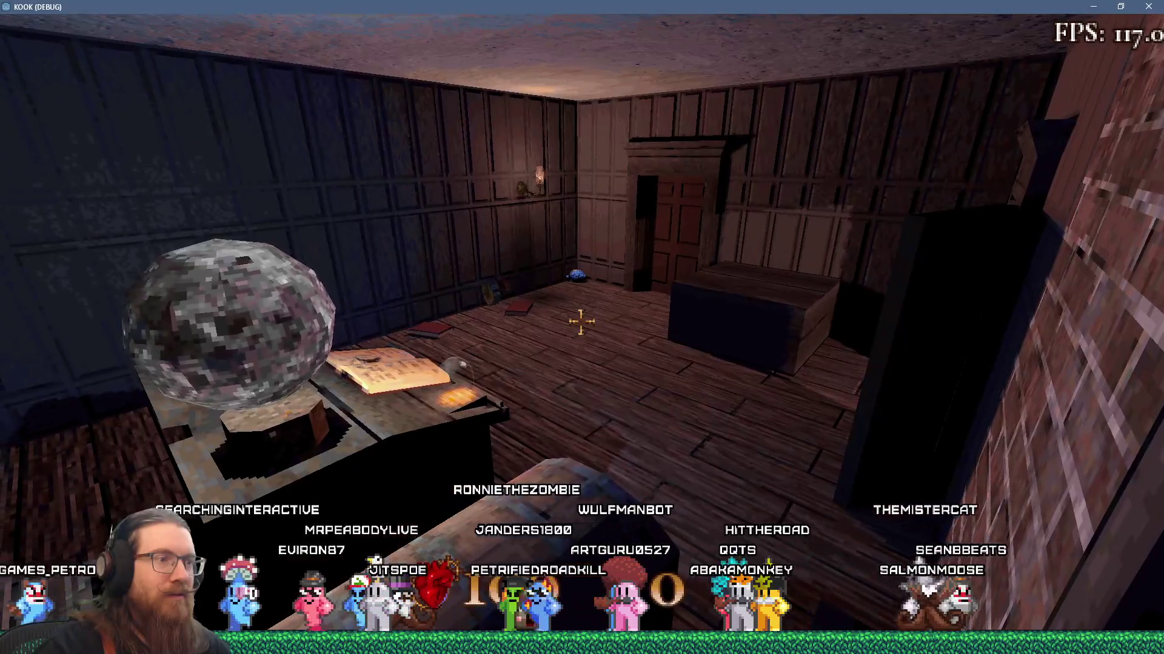
key(w)
key(i)
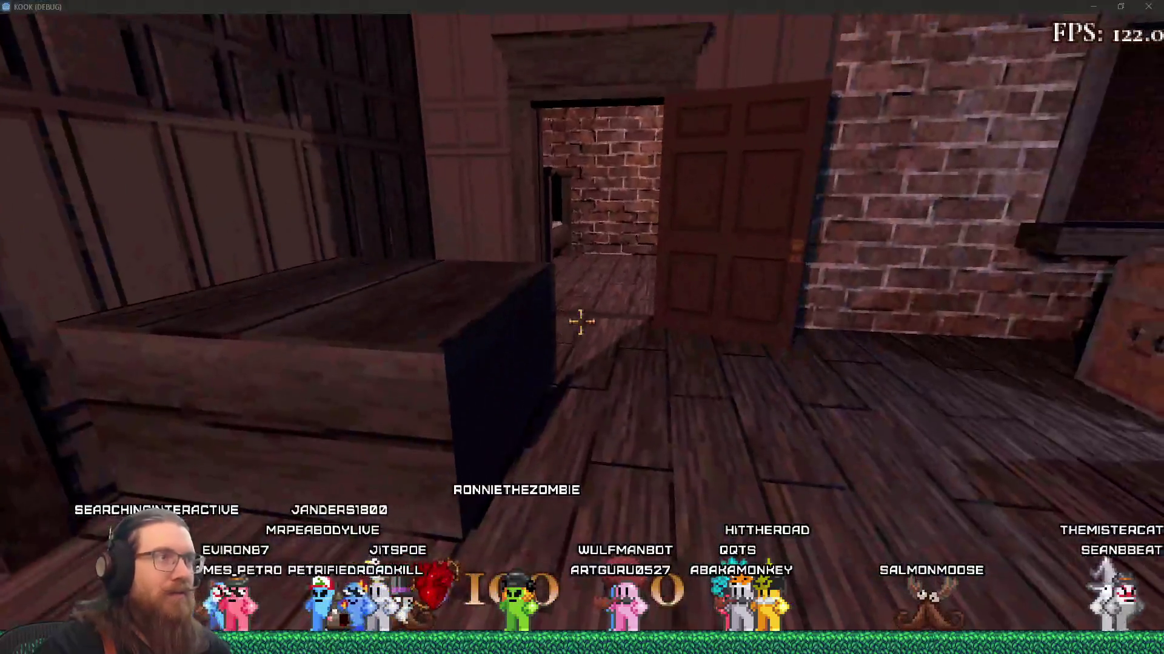
In Tracy Profiler, discard the old trace and reconnect to record a fresh one
key(alt+Tab)
key(alt+Tab)
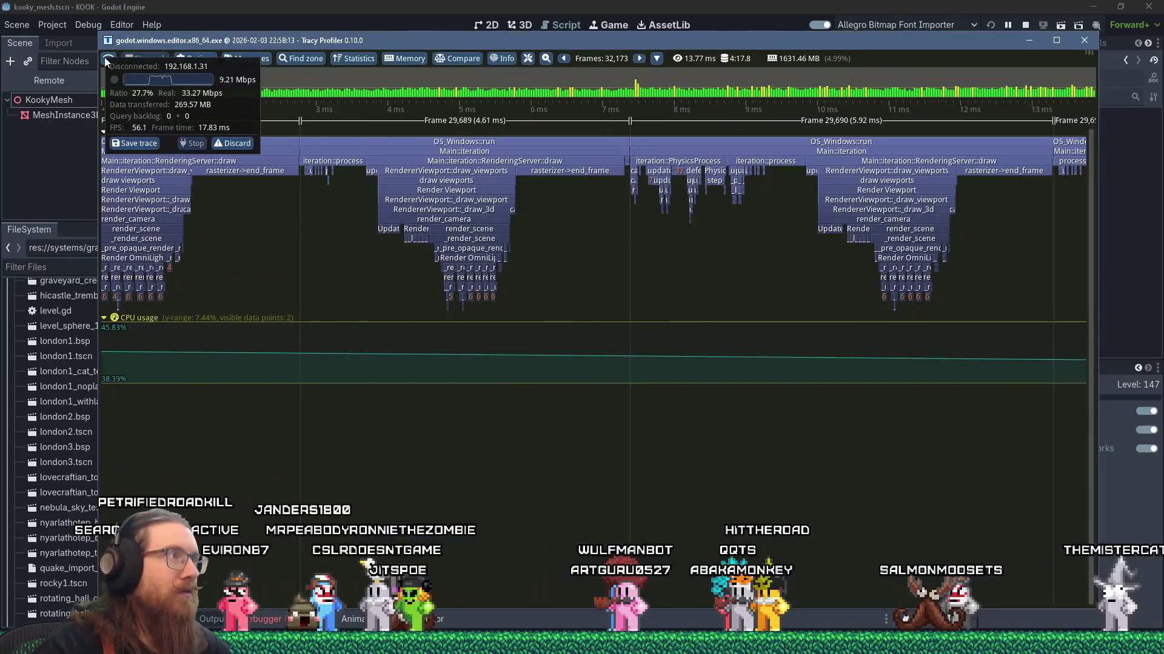
click(242, 144)
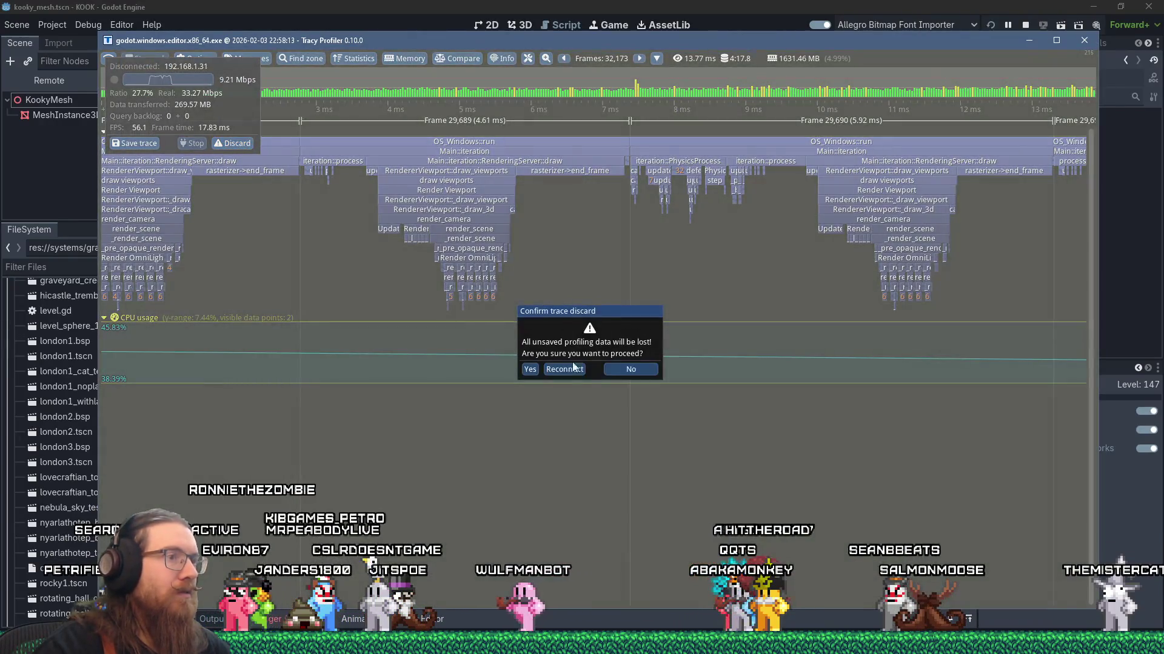
click(579, 370)
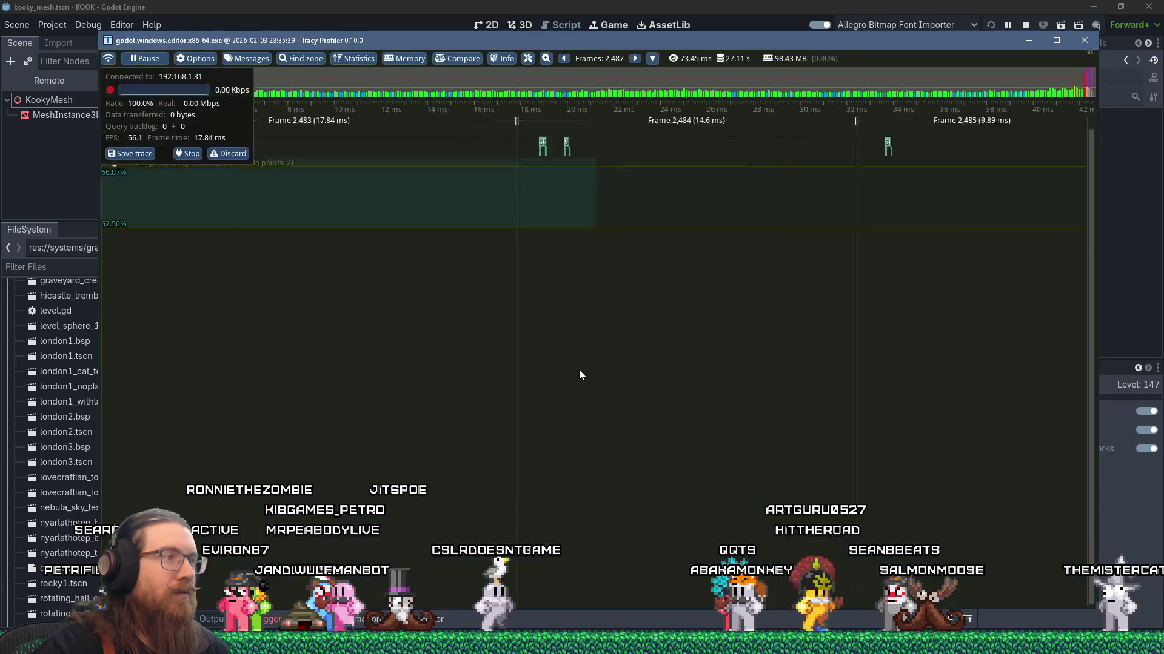
Back in KOOK, kill the spider on the wall and kick open the courtyard door
key(alt+Tab)
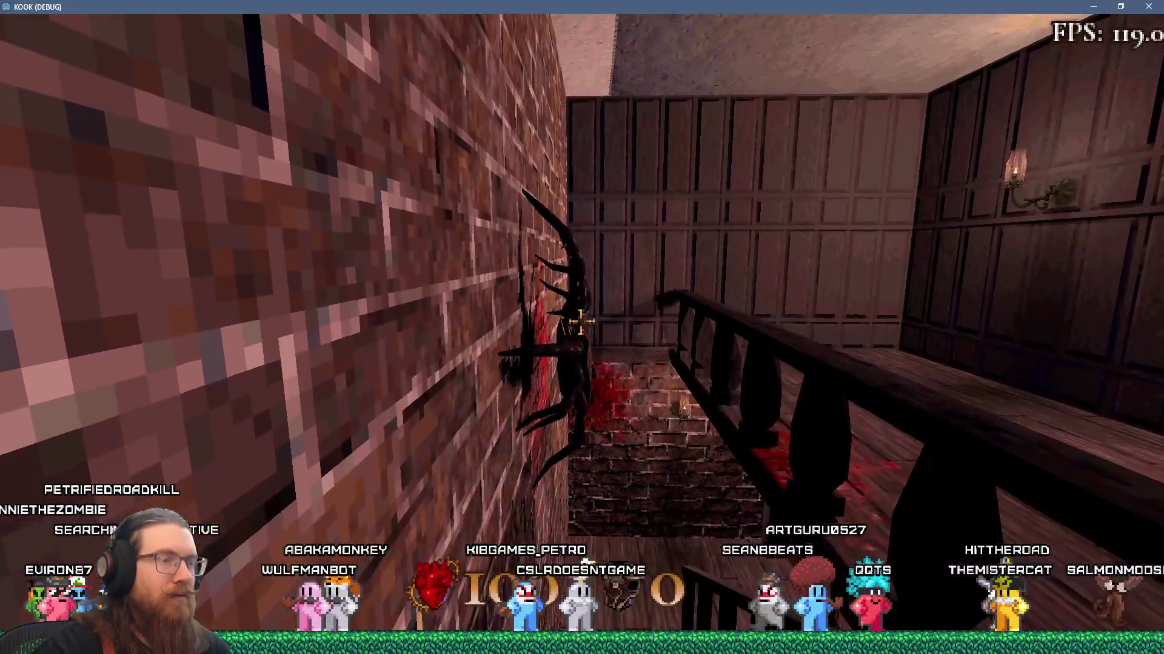
click(581, 322)
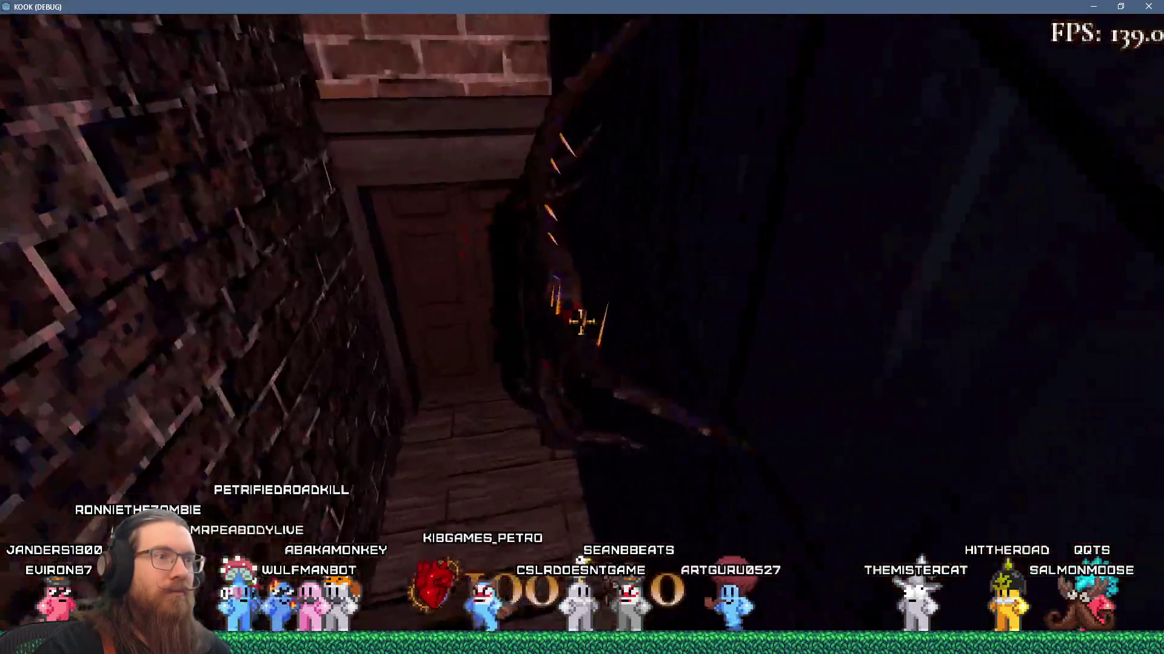
click(580, 322)
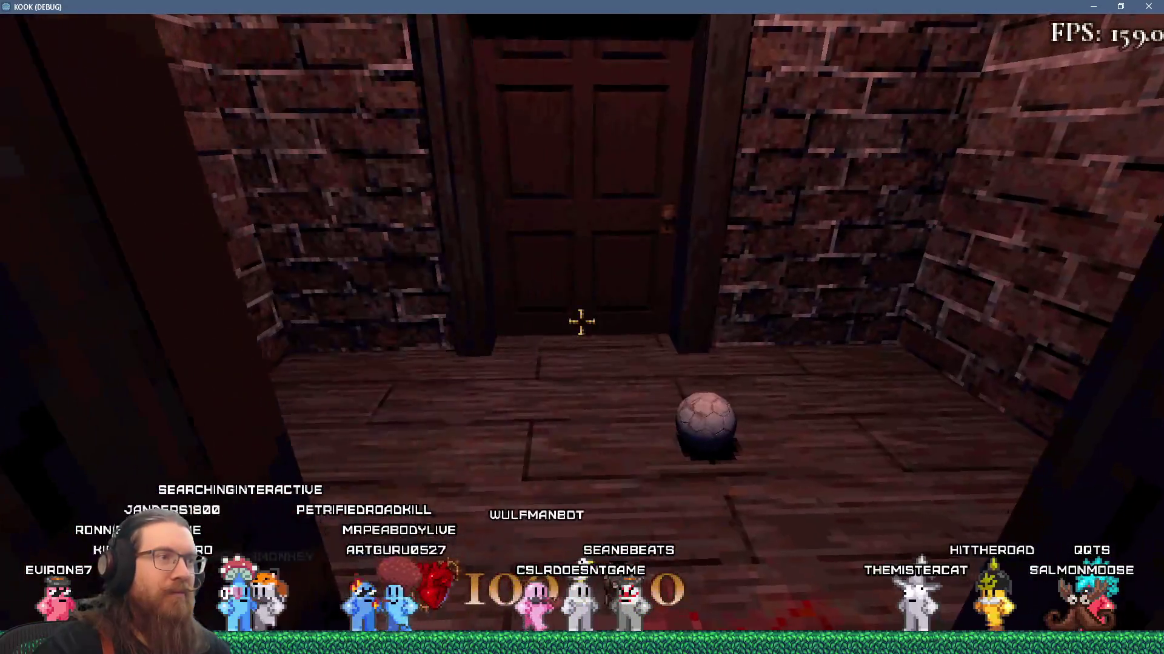
click(580, 322)
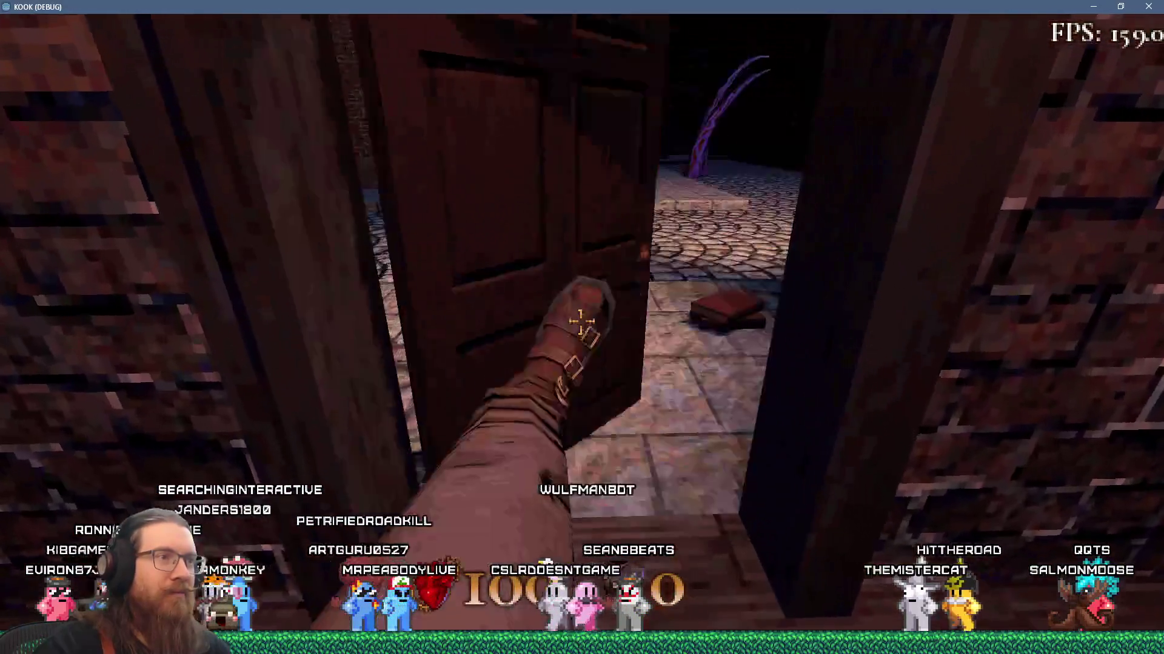
Pick up the ball, carry it into the cobbled street, and throw it
key(period)
key(w)
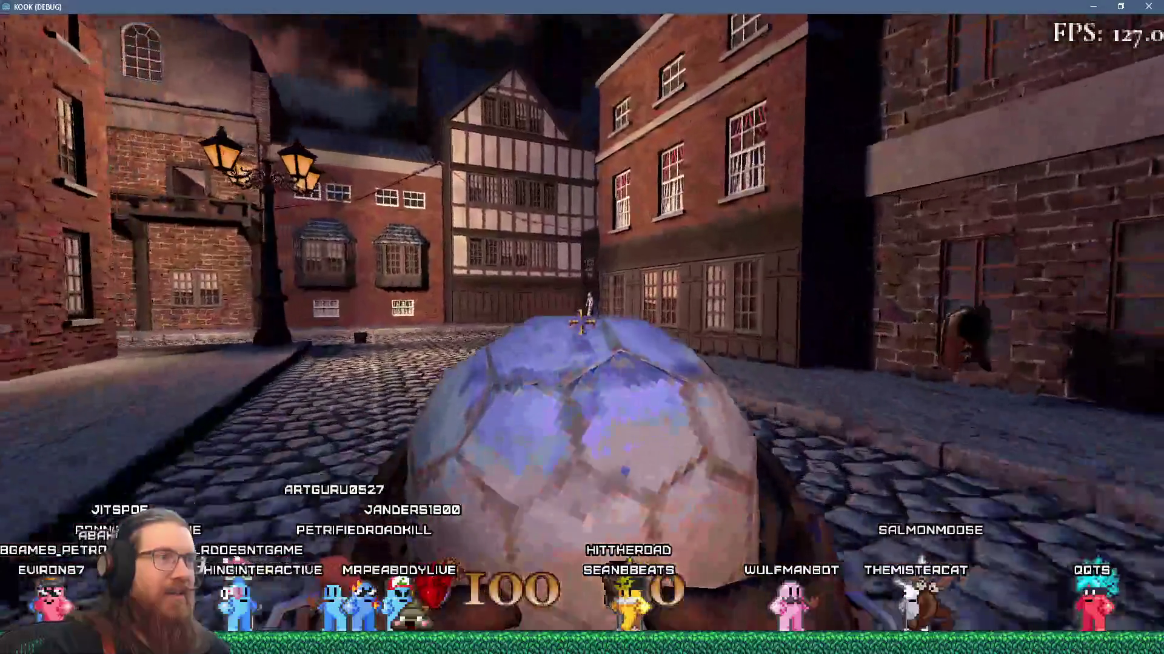
click(581, 323)
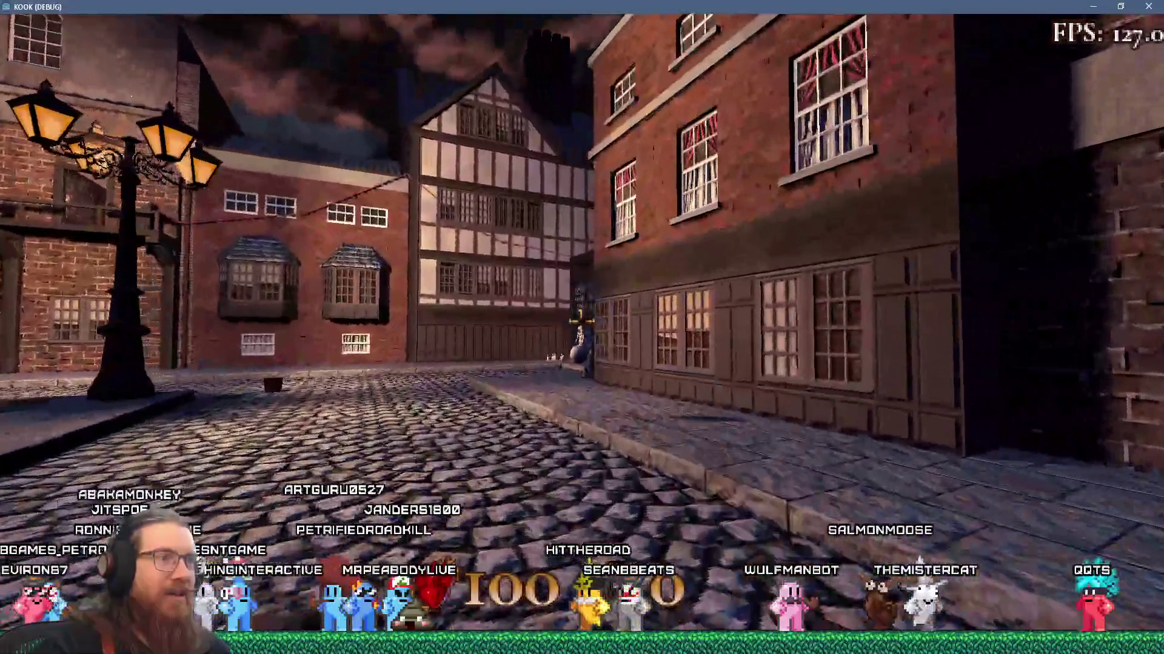
key(w)
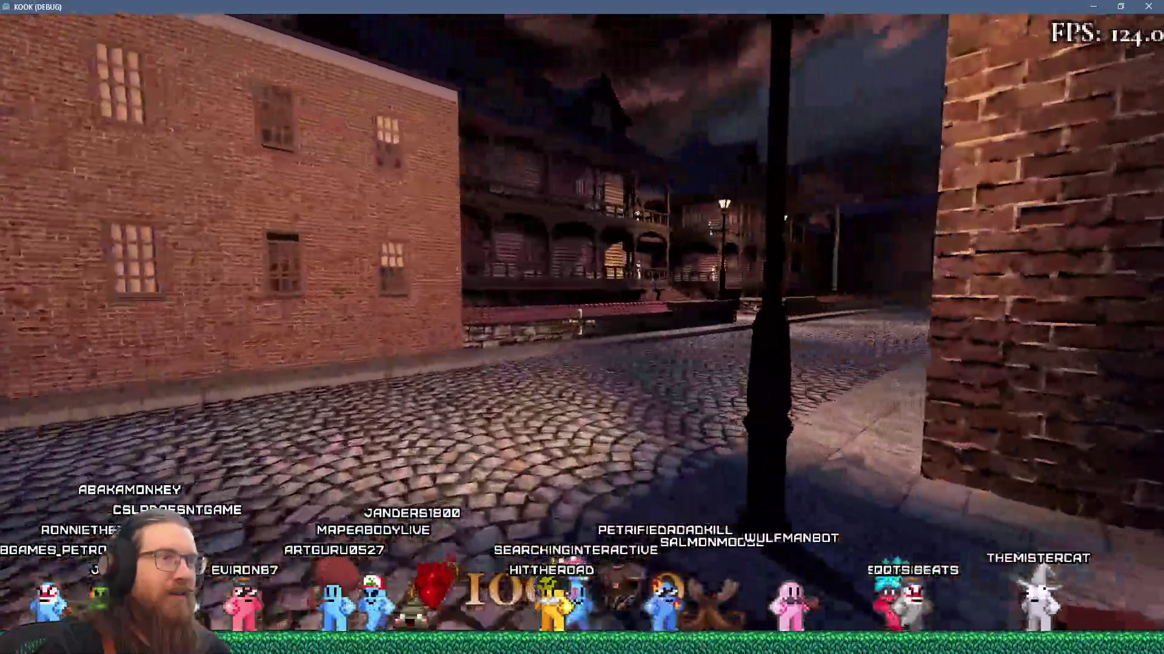
Walk along the wooden balcony past the hooded figure and turn toward the street bridge
key(w)
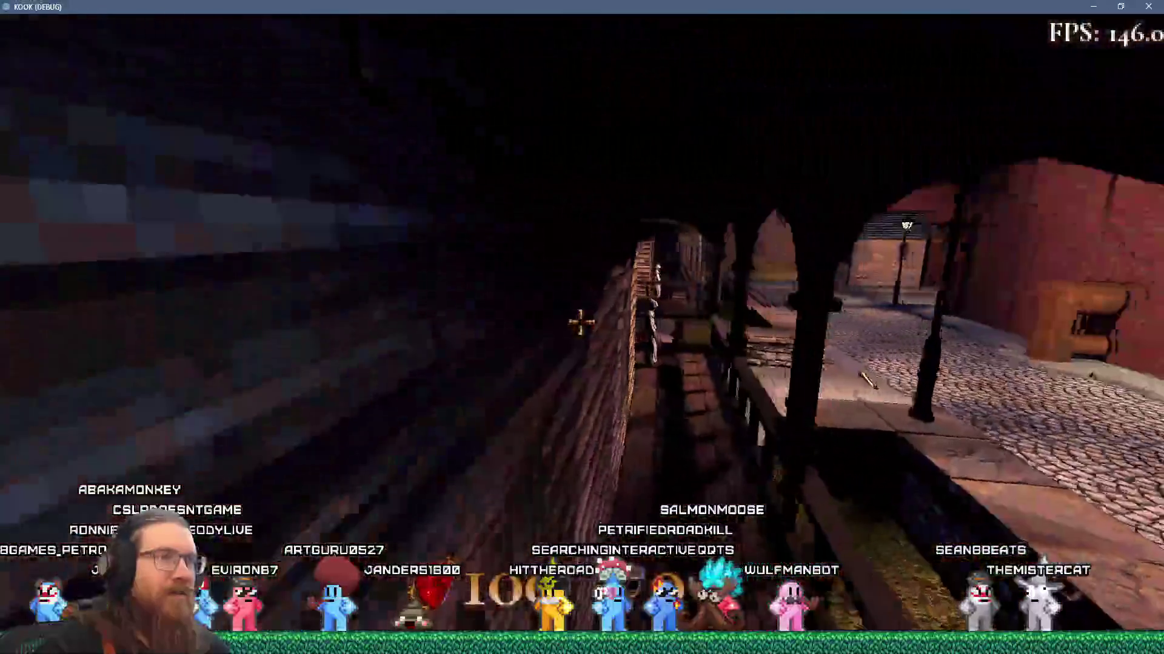
key(w)
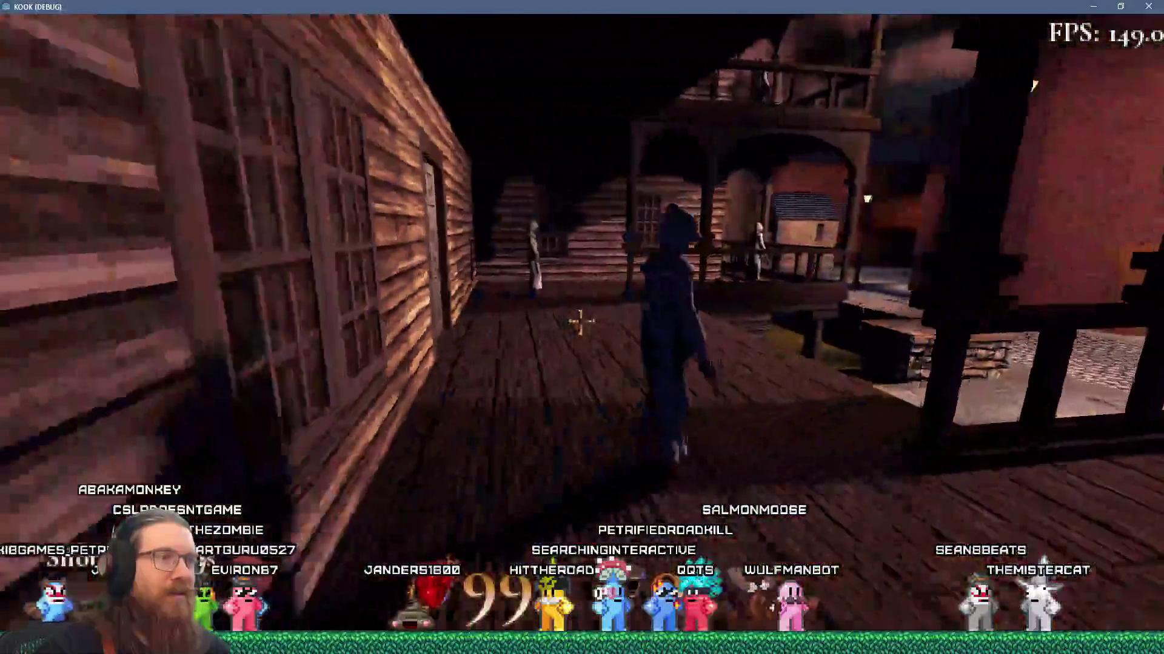
key(w)
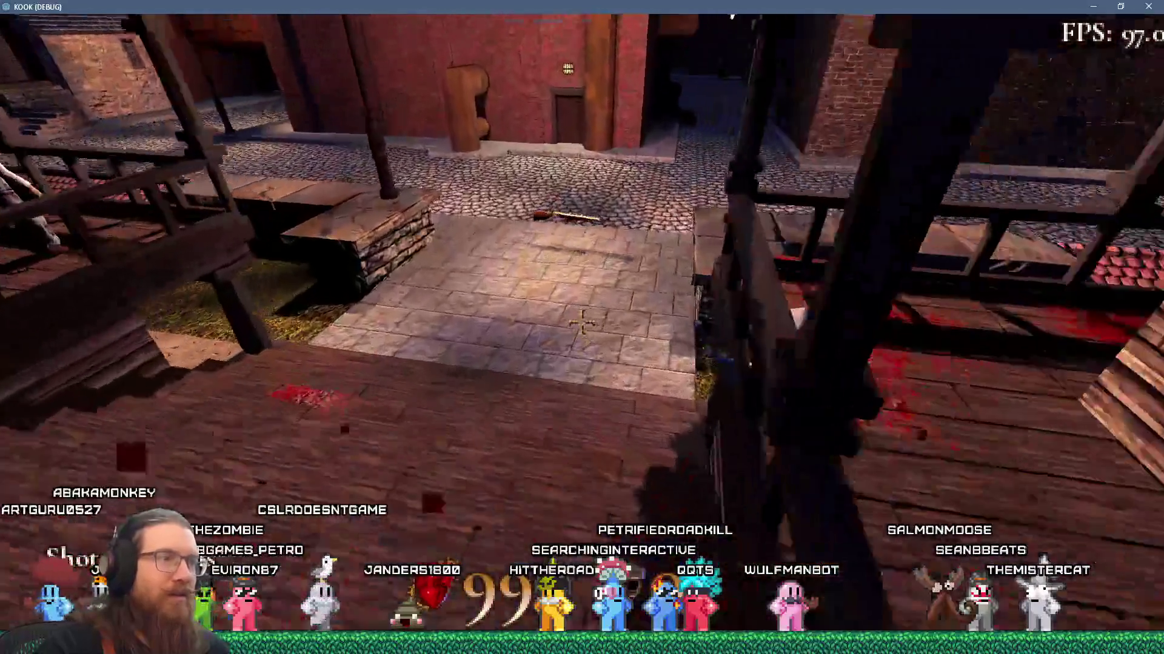
key(w)
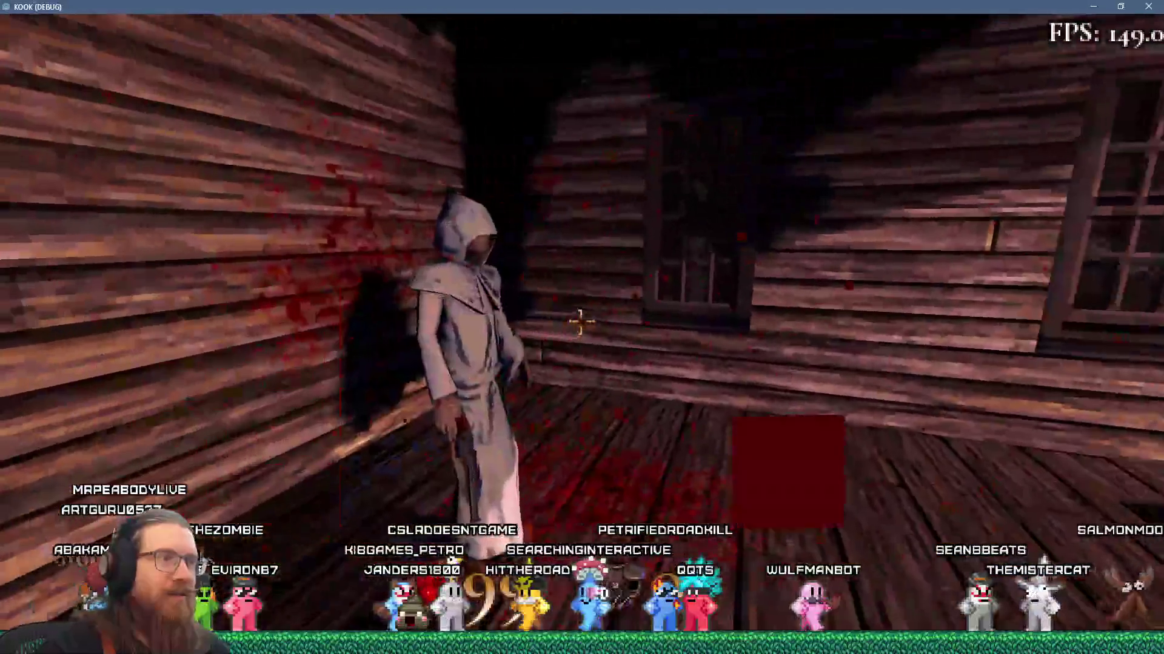
key(w)
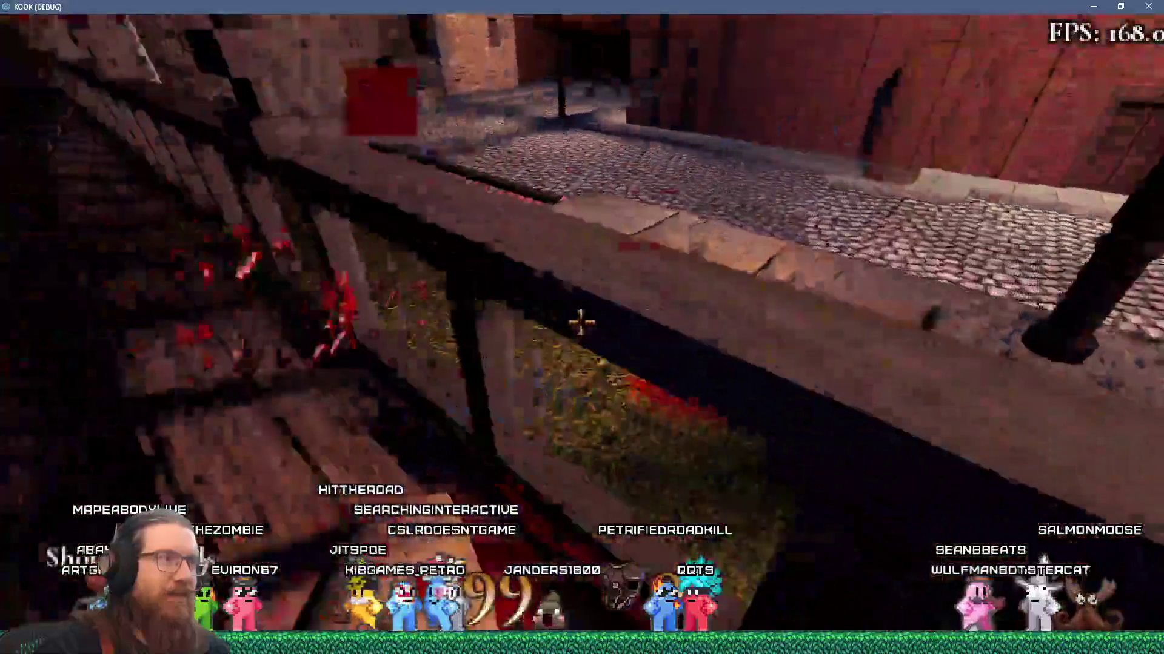
key(w)
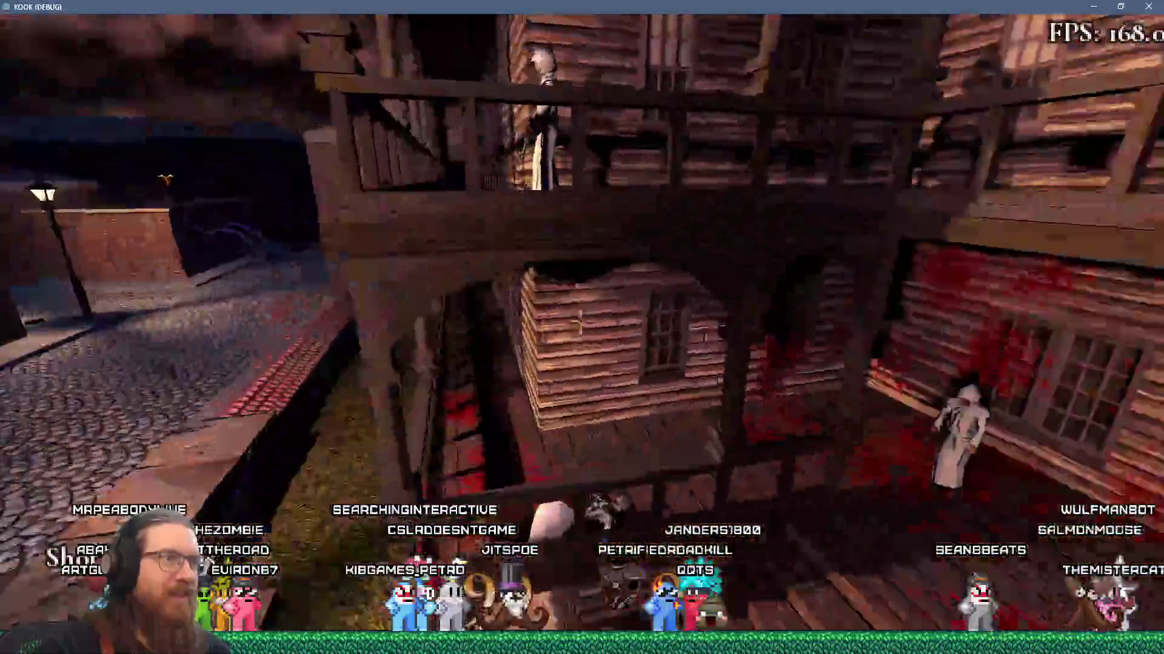
key(w)
Open the development console, then quit the running debug game with its close button
key(grave)
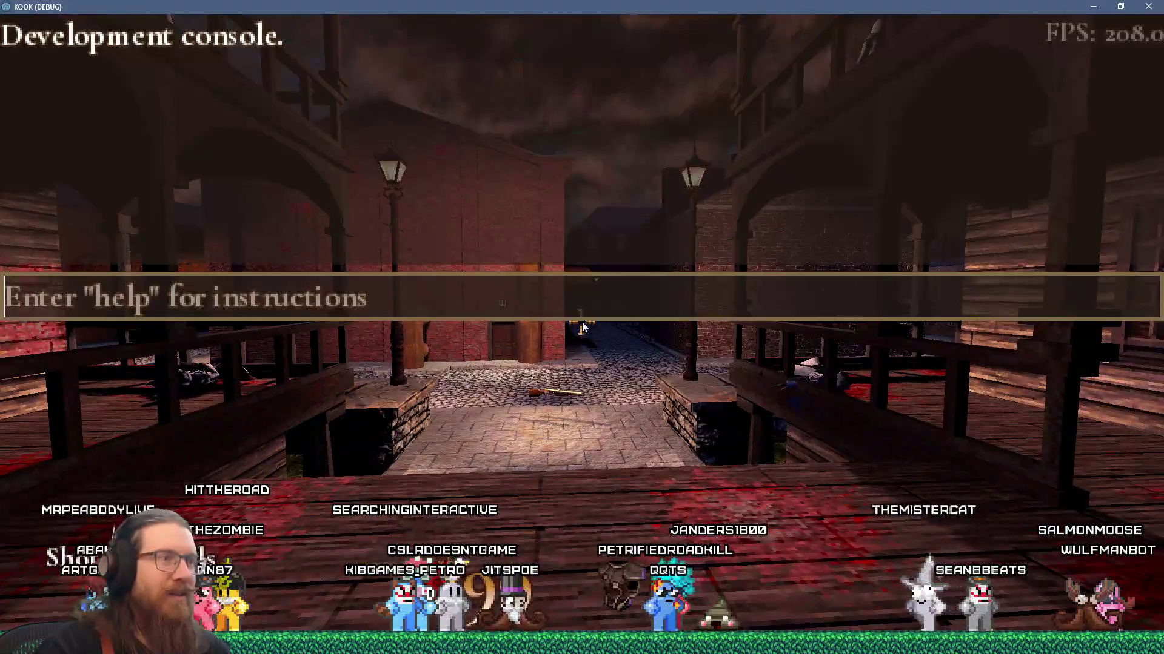
key(grave)
key(alt+Tab)
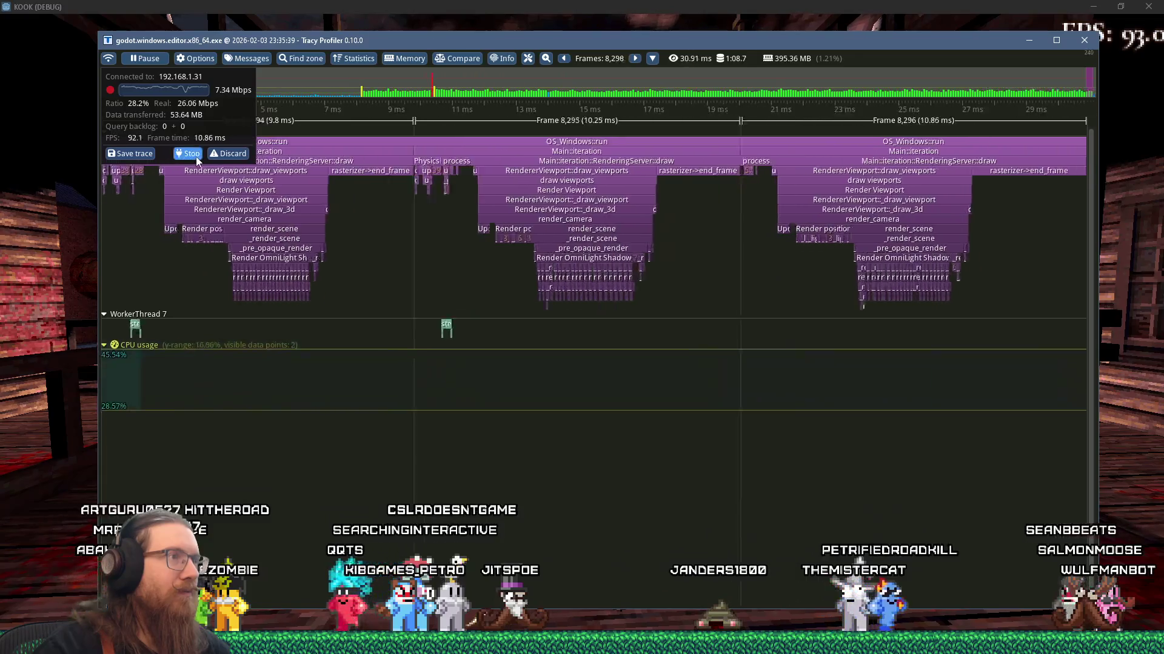
mouse_move(196, 158)
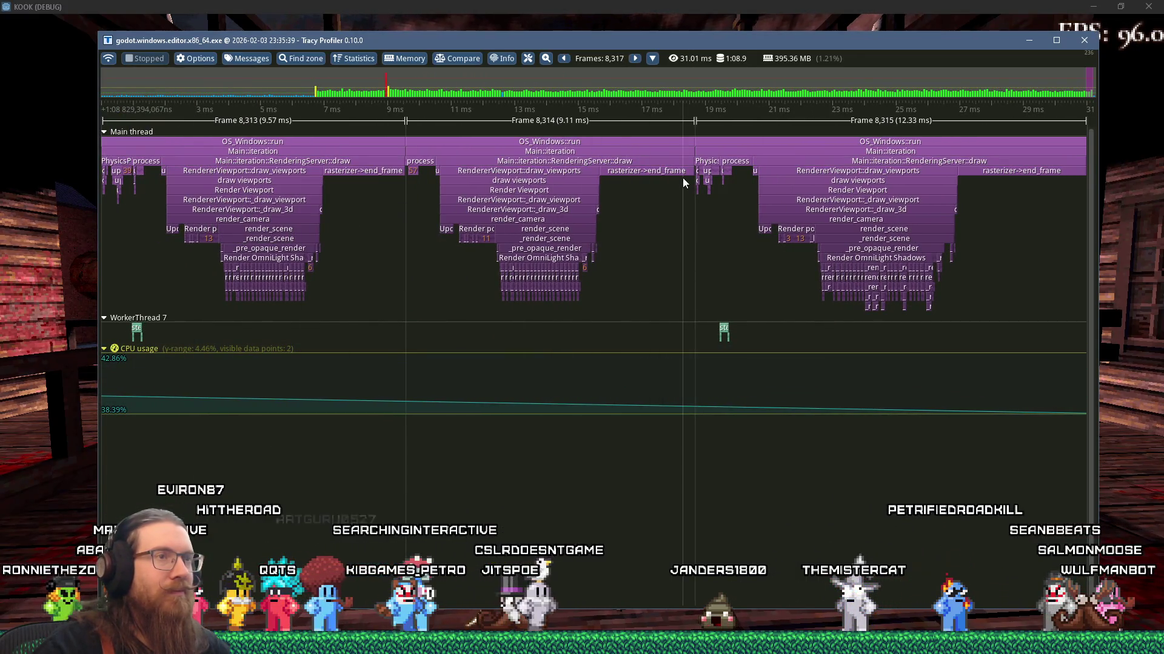
key(alt+Tab)
key(grave)
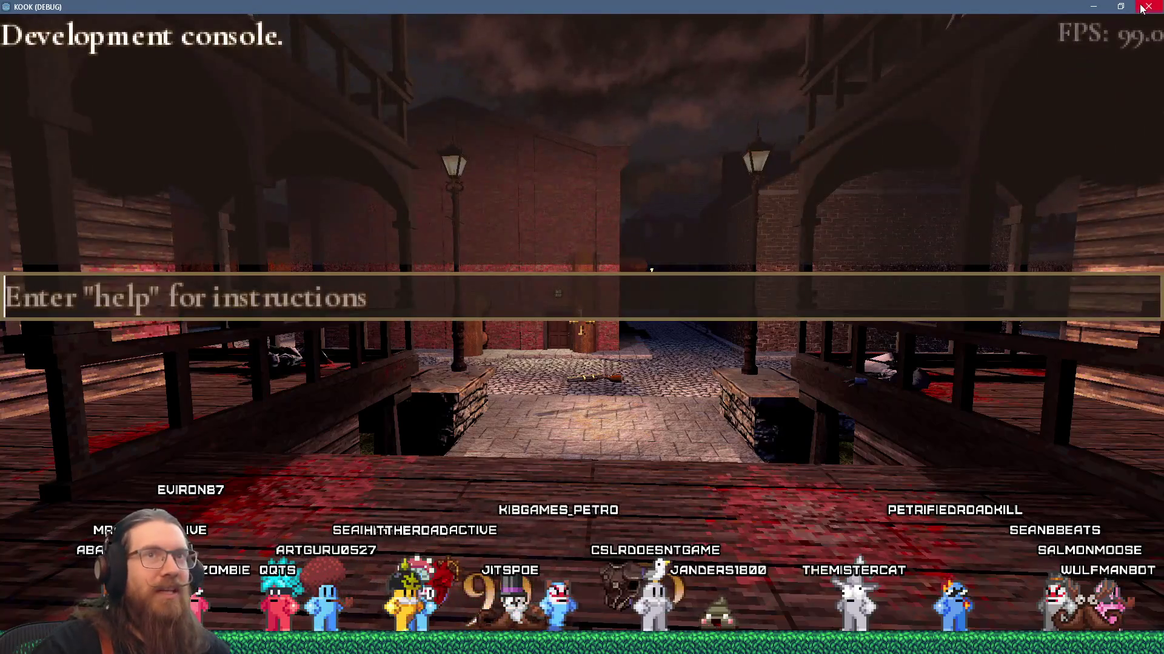
click(1141, 9)
scroll(699, 218, up, 5)
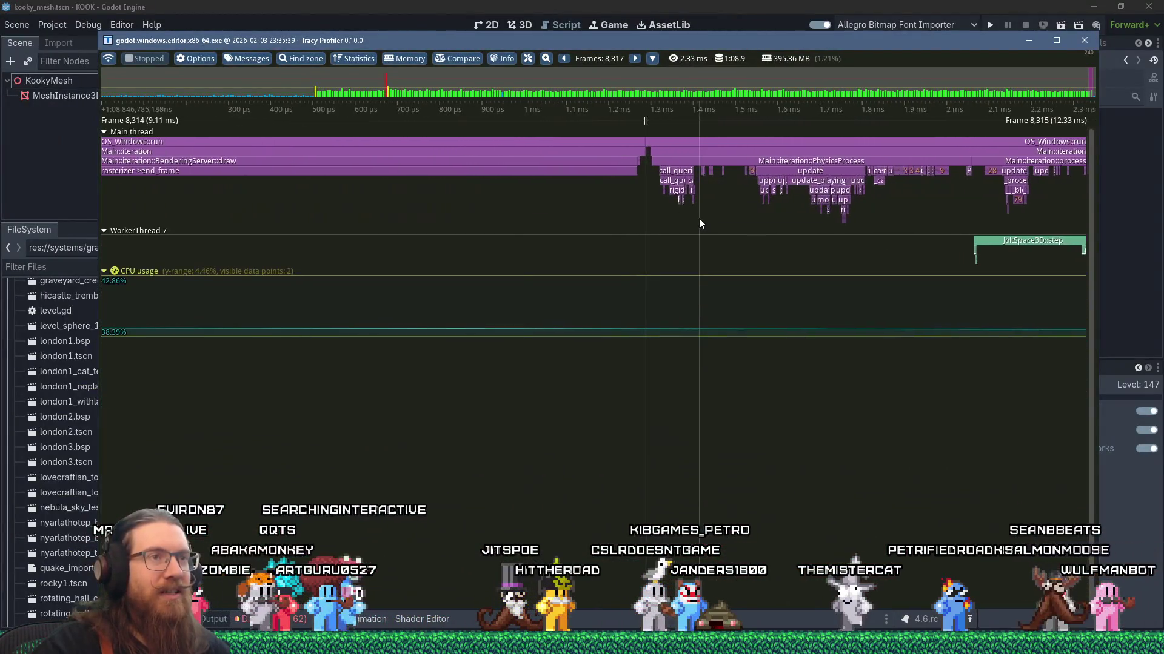
scroll(700, 218, down, 3)
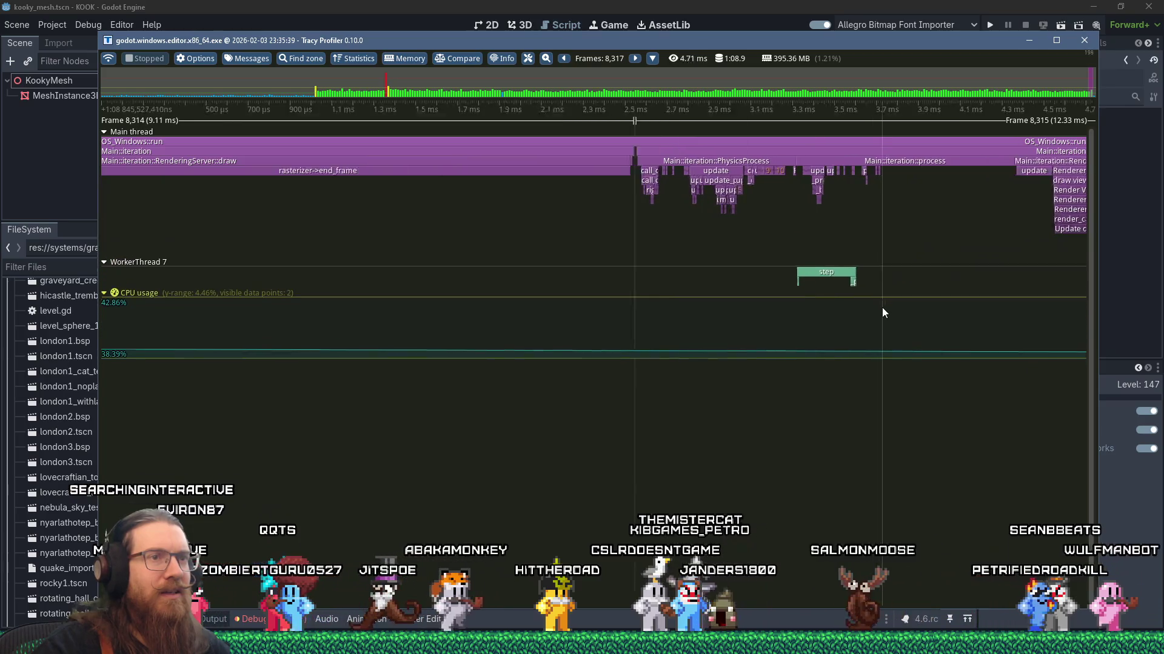
scroll(841, 292, up, 5)
scroll(841, 292, up, 1)
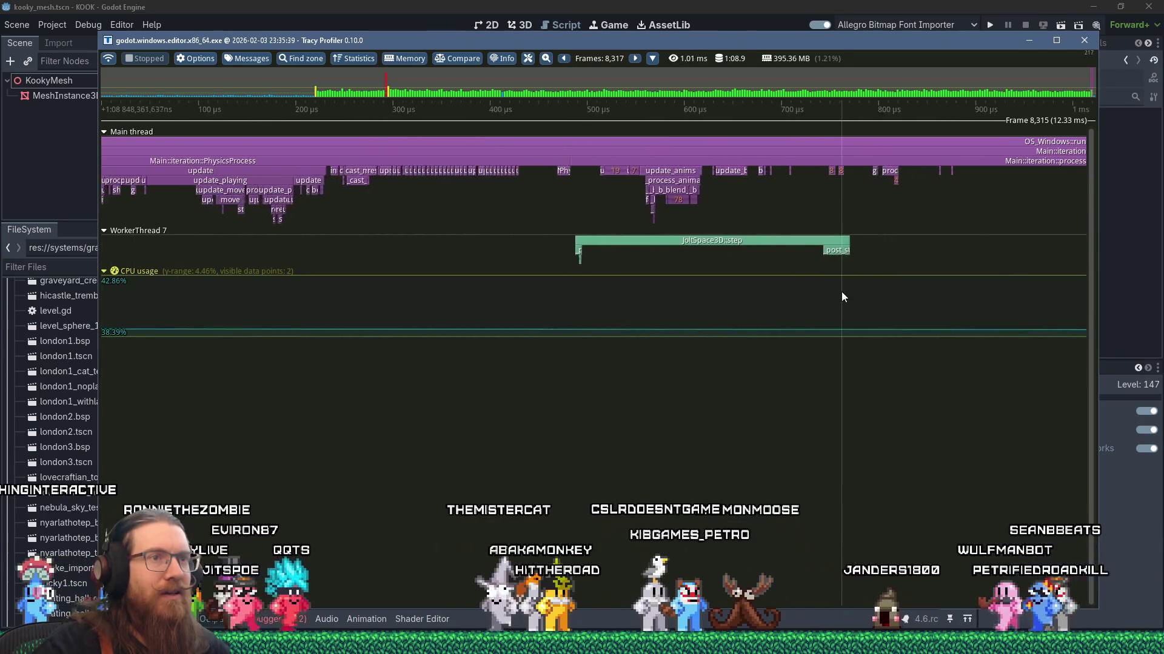
scroll(841, 292, up, 2)
scroll(842, 223, down, 1)
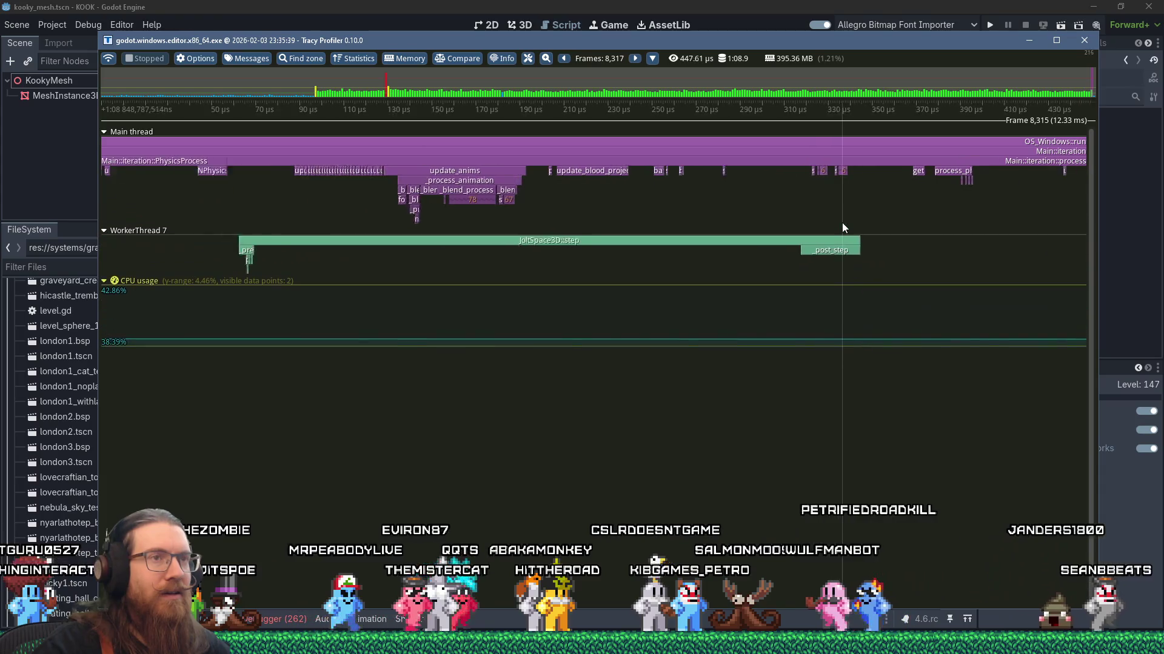
scroll(842, 228, down, 1)
scroll(842, 225, down, 3)
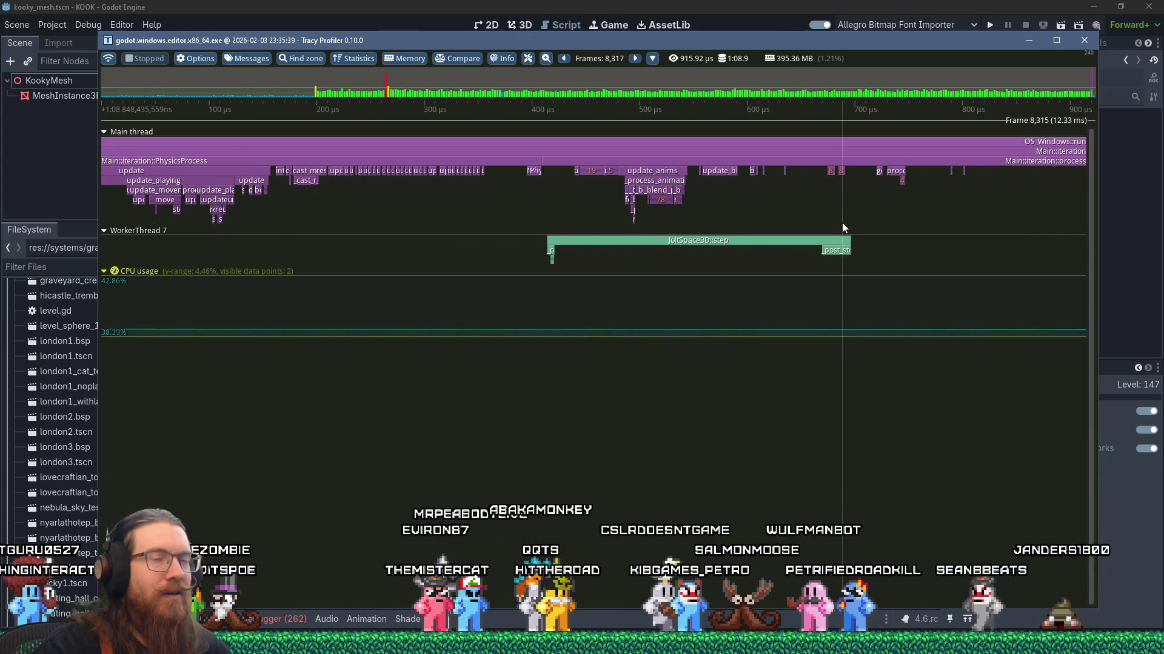
scroll(755, 246, down, 3)
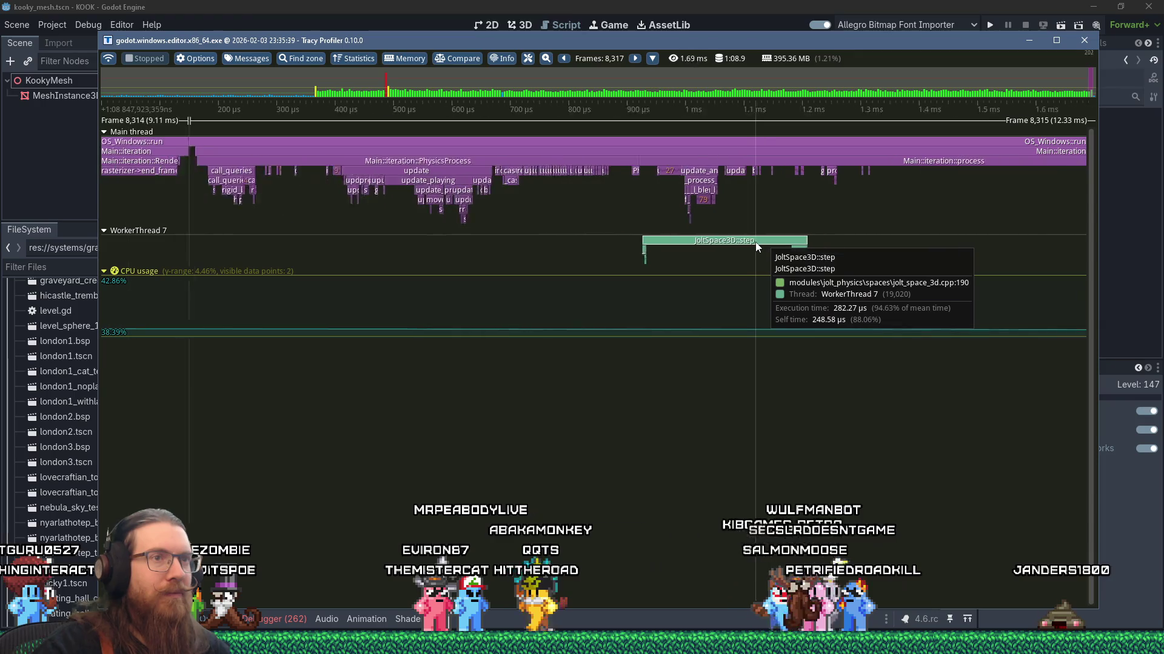
scroll(755, 246, down, 10)
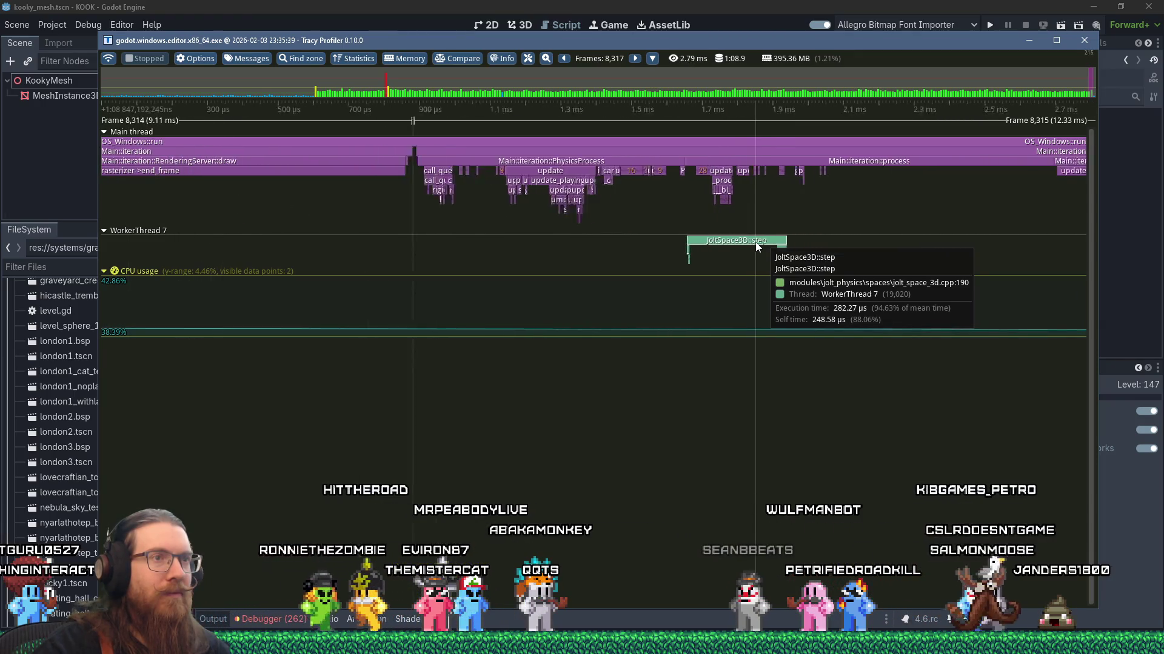
scroll(755, 245, up, 9)
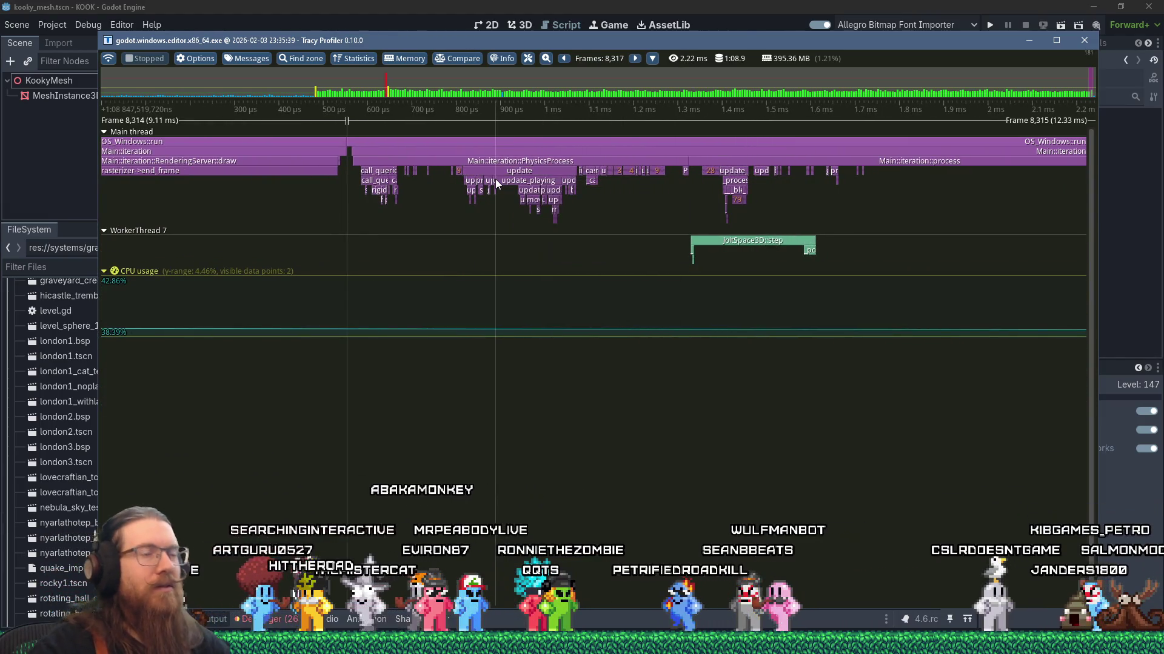
mouse_move(518, 163)
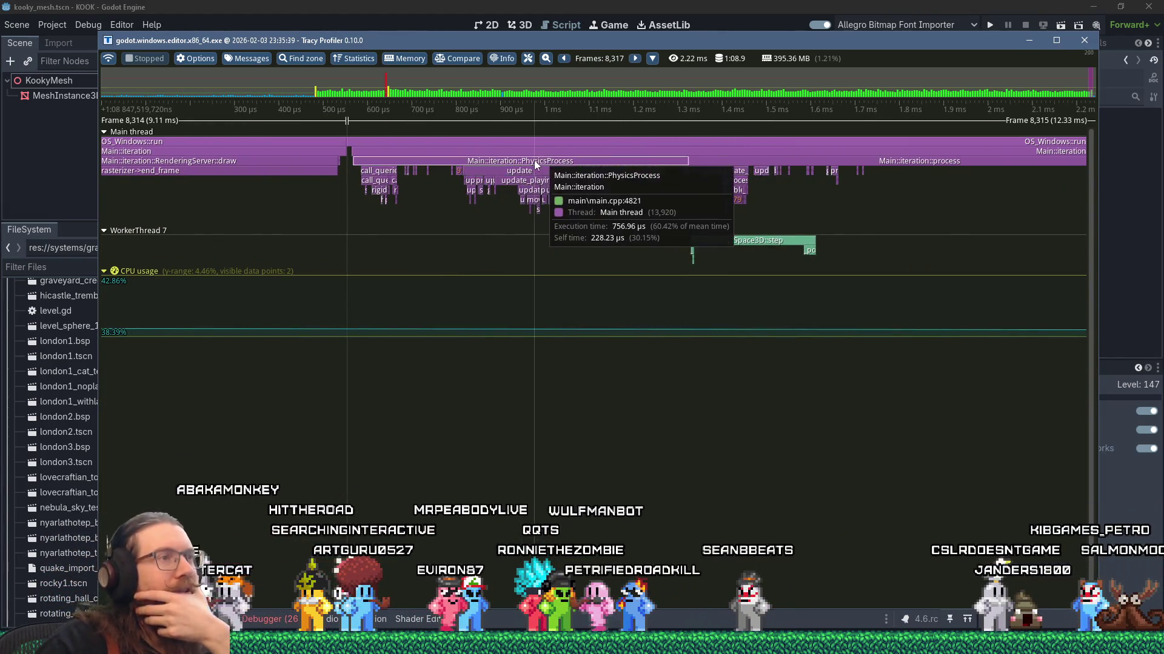
scroll(556, 171, down, 1)
scroll(556, 171, down, 4)
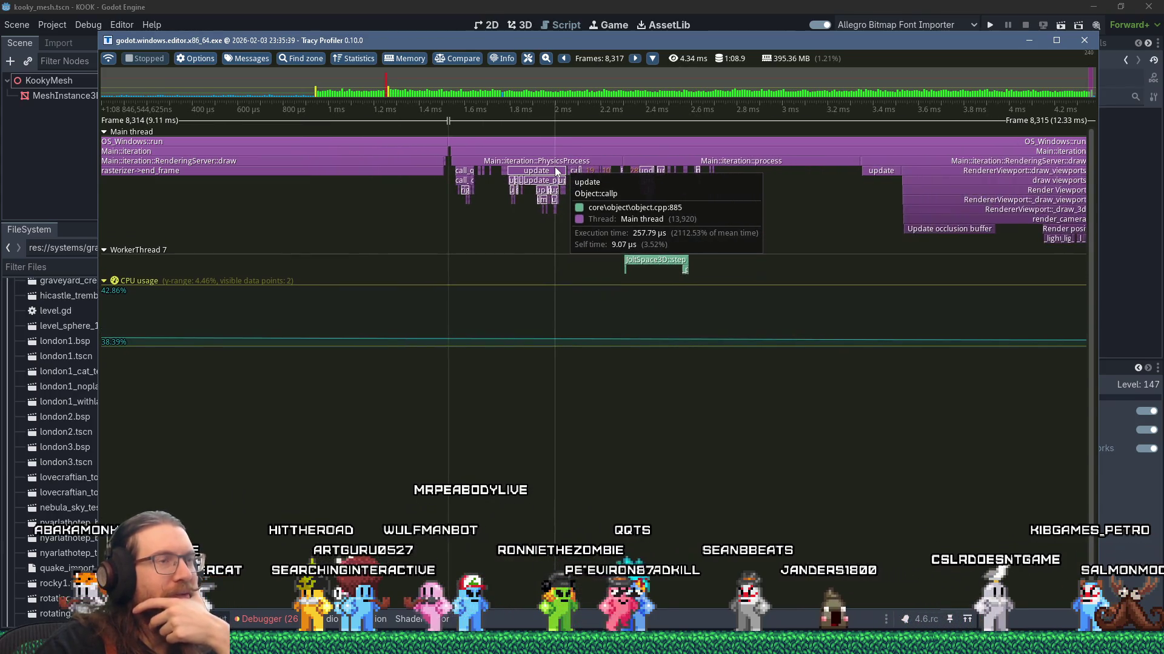
mouse_move(645, 267)
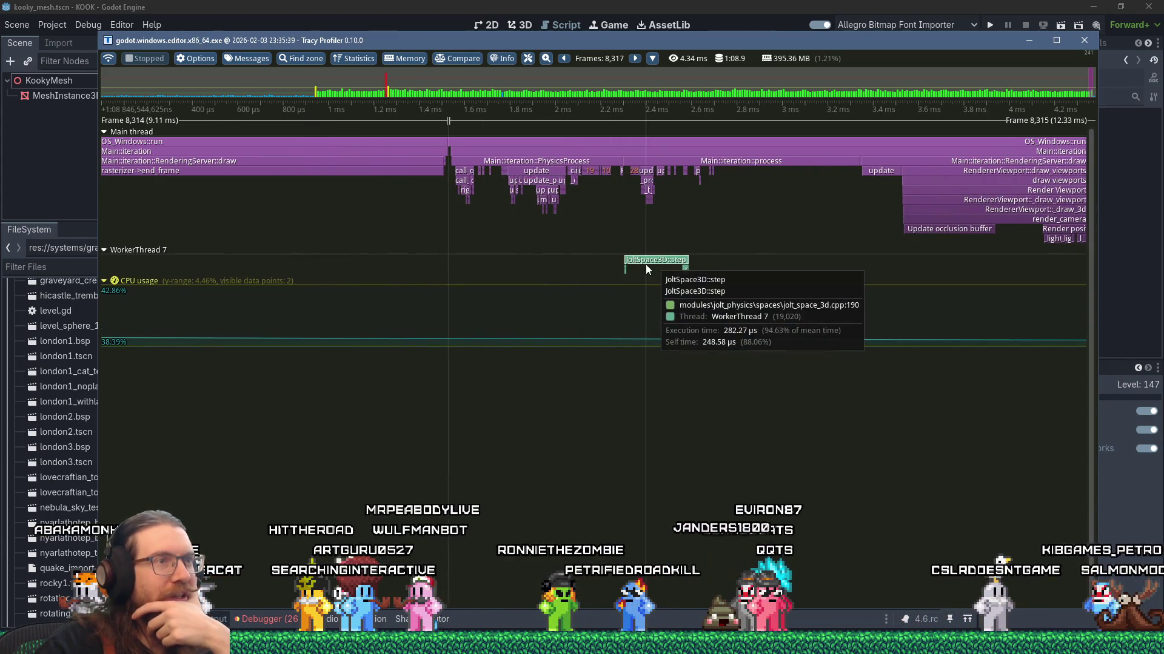
scroll(646, 264, up, 5)
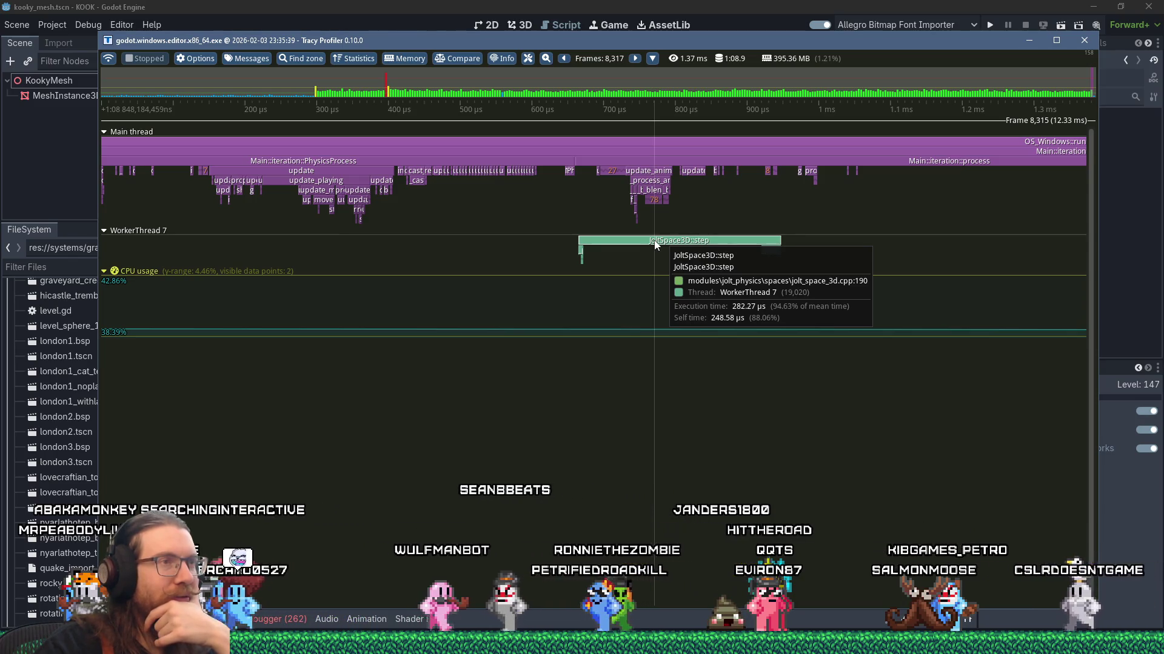
scroll(655, 245, down, 5)
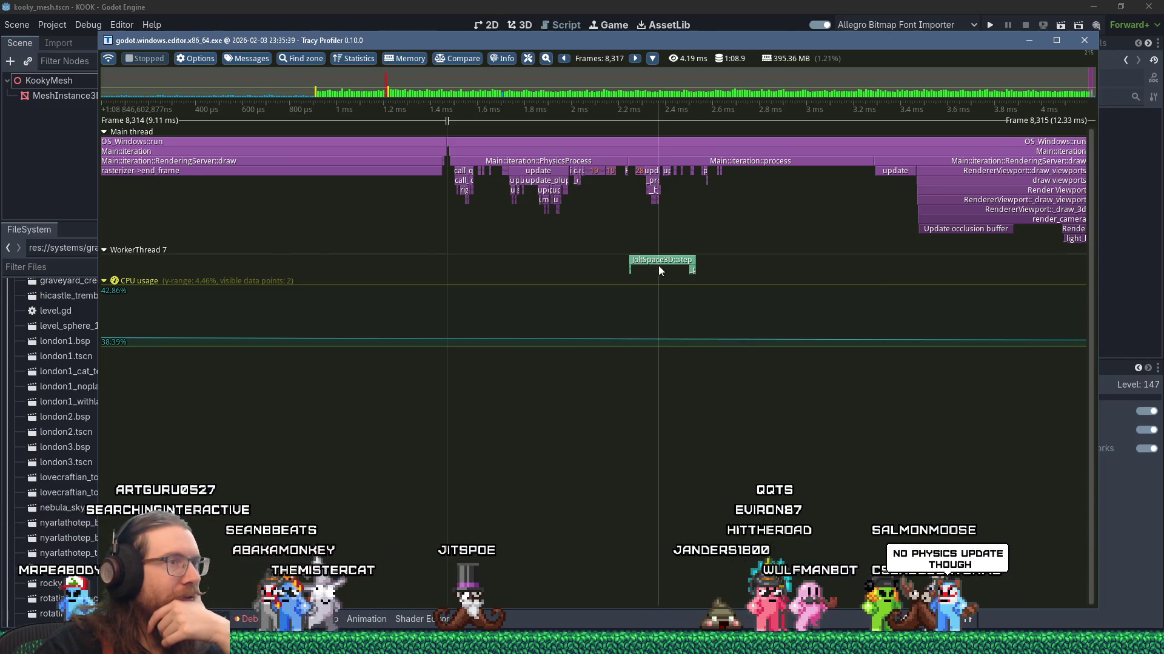
scroll(562, 214, up, 5)
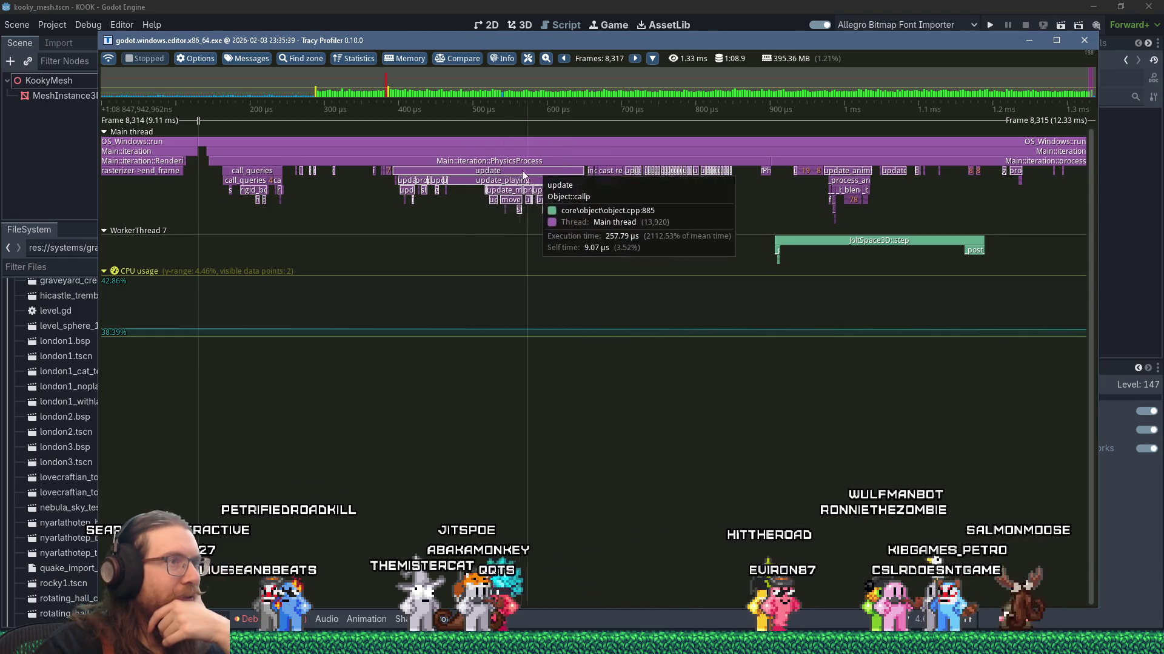
scroll(532, 162, down, 3)
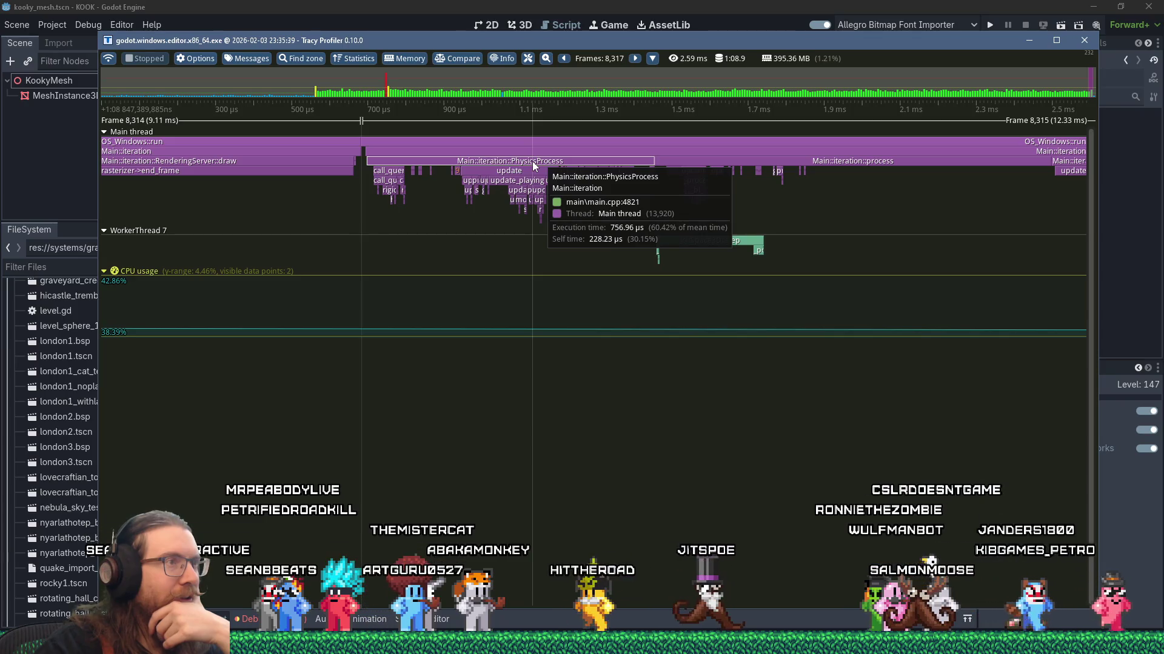
scroll(533, 162, down, 4)
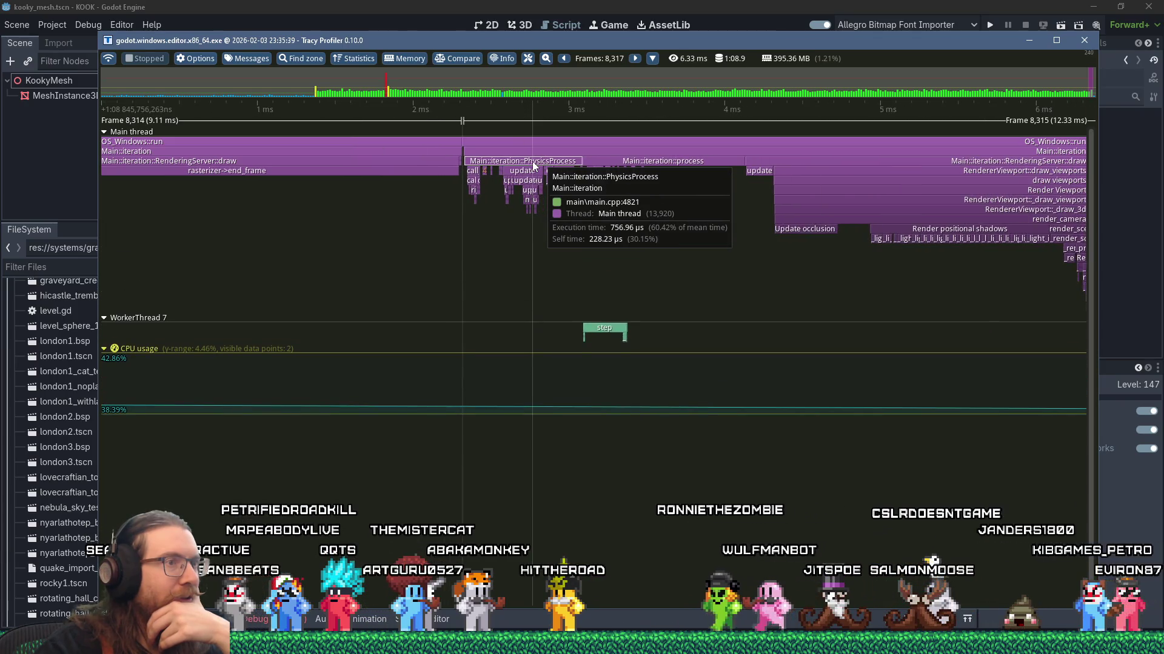
scroll(532, 162, down, 10)
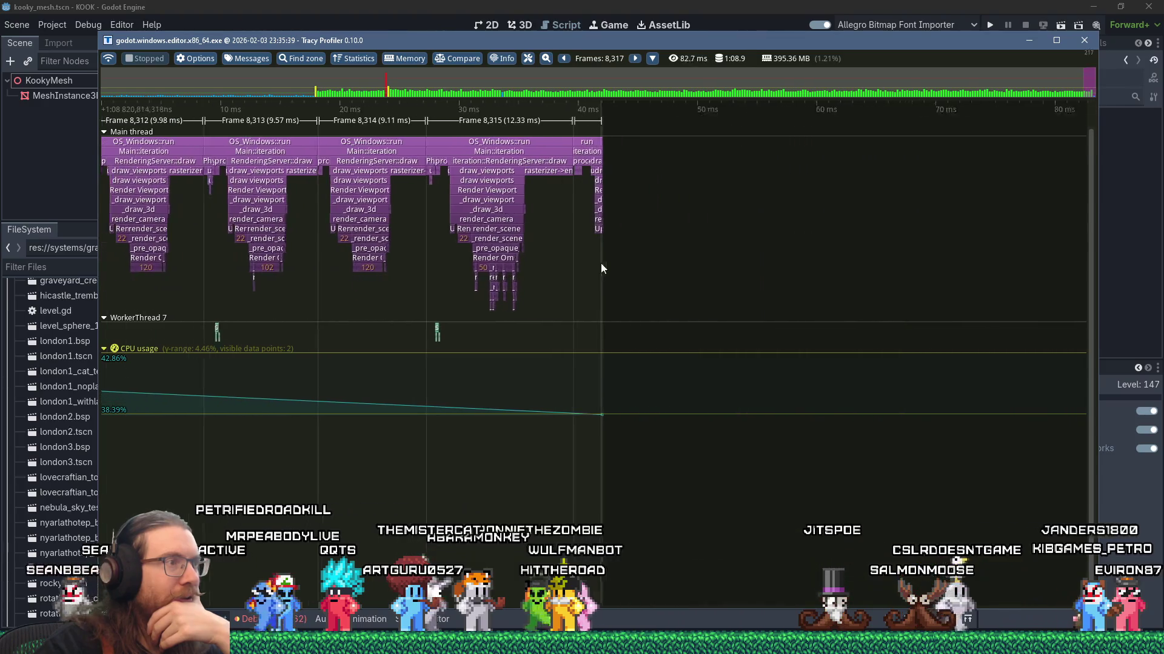
scroll(601, 263, down, 5)
scroll(260, 303, up, 3)
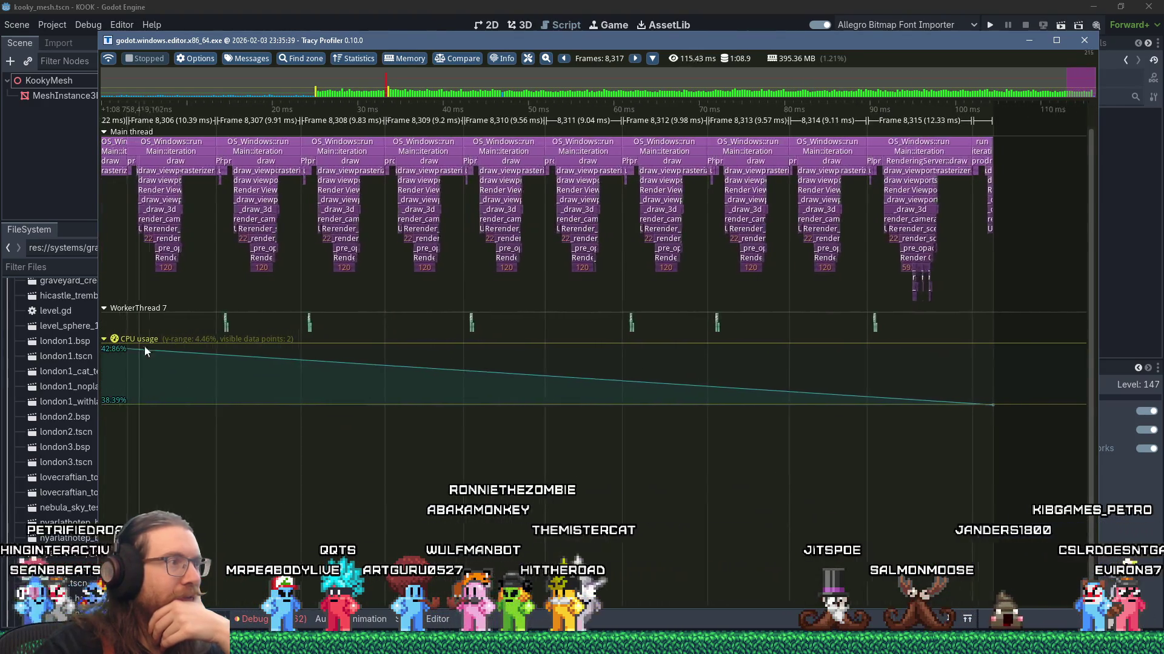
scroll(222, 347, up, 10)
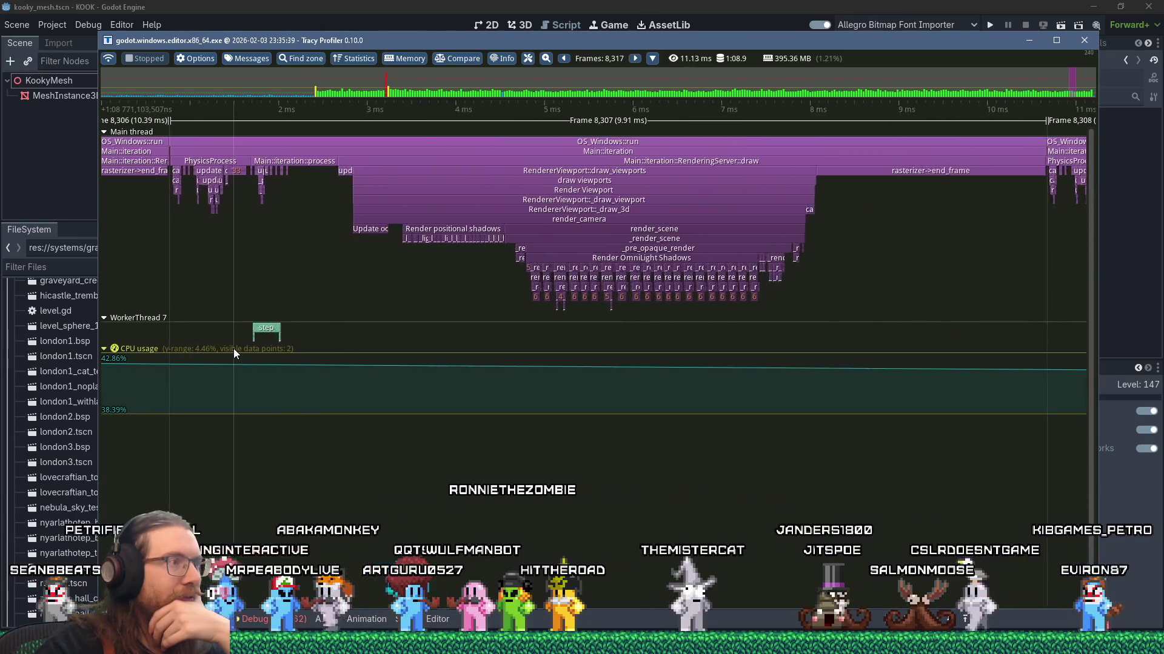
scroll(234, 348, up, 3)
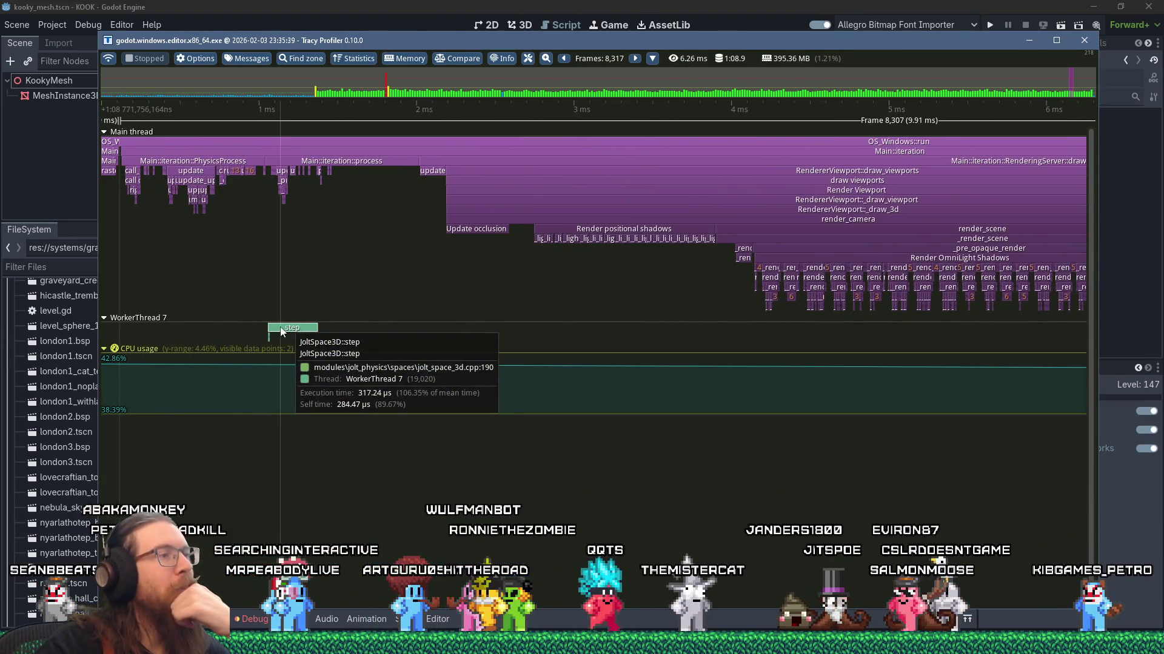
scroll(280, 331, up, 3)
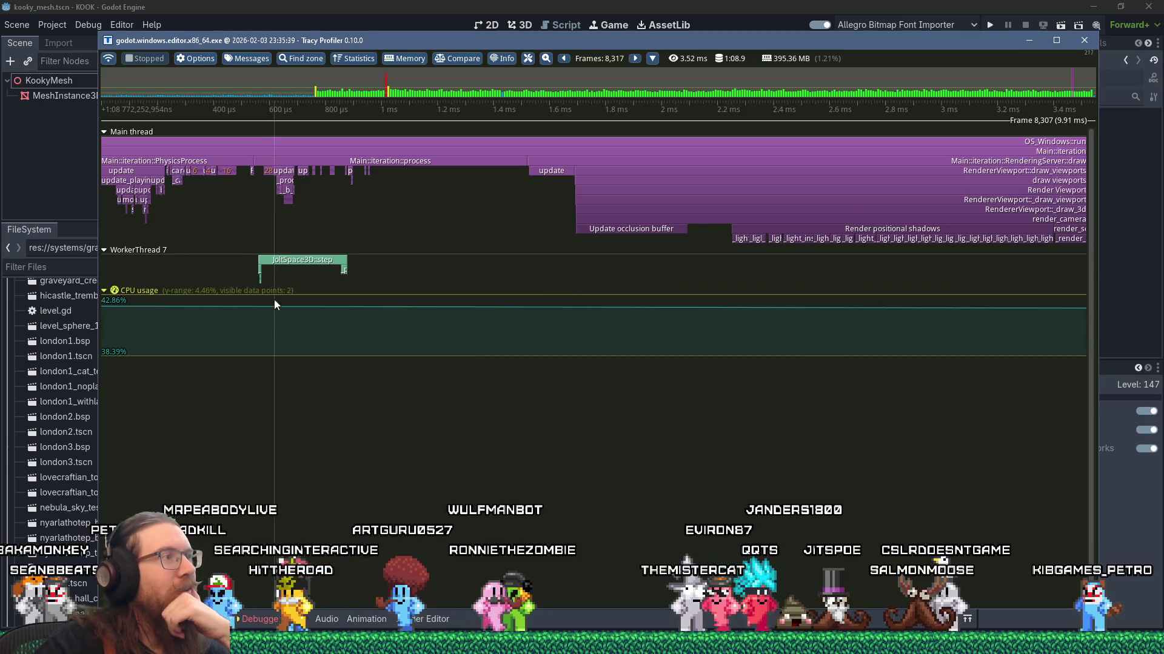
mouse_move(275, 267)
scroll(274, 266, up, 3)
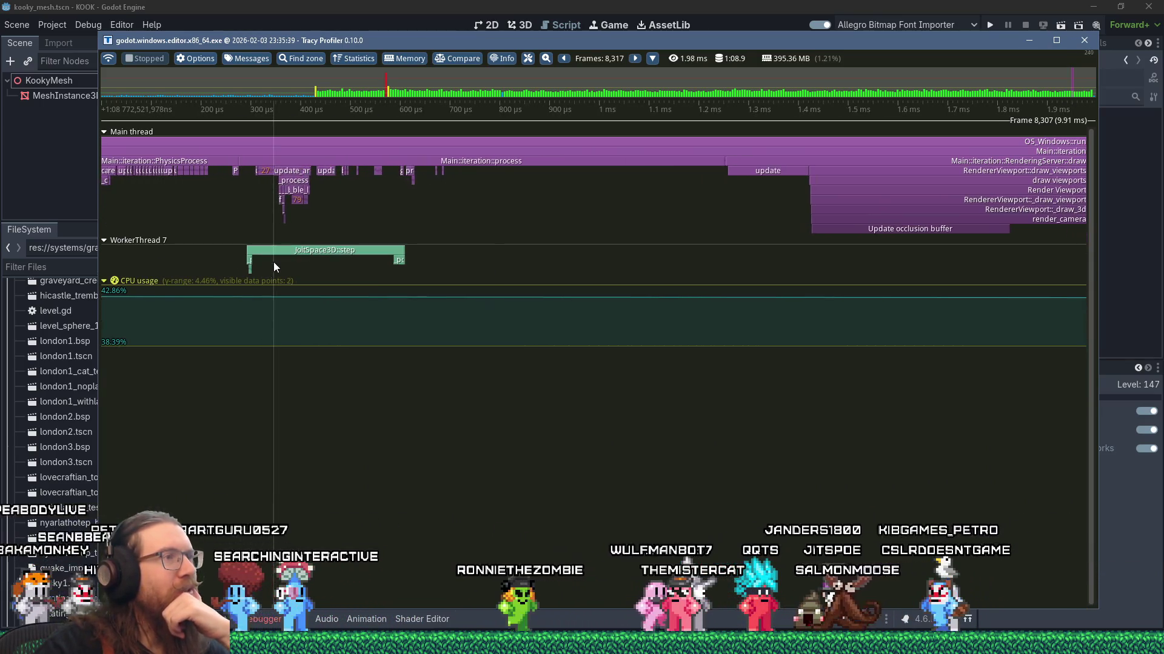
mouse_move(363, 162)
mouse_move(225, 170)
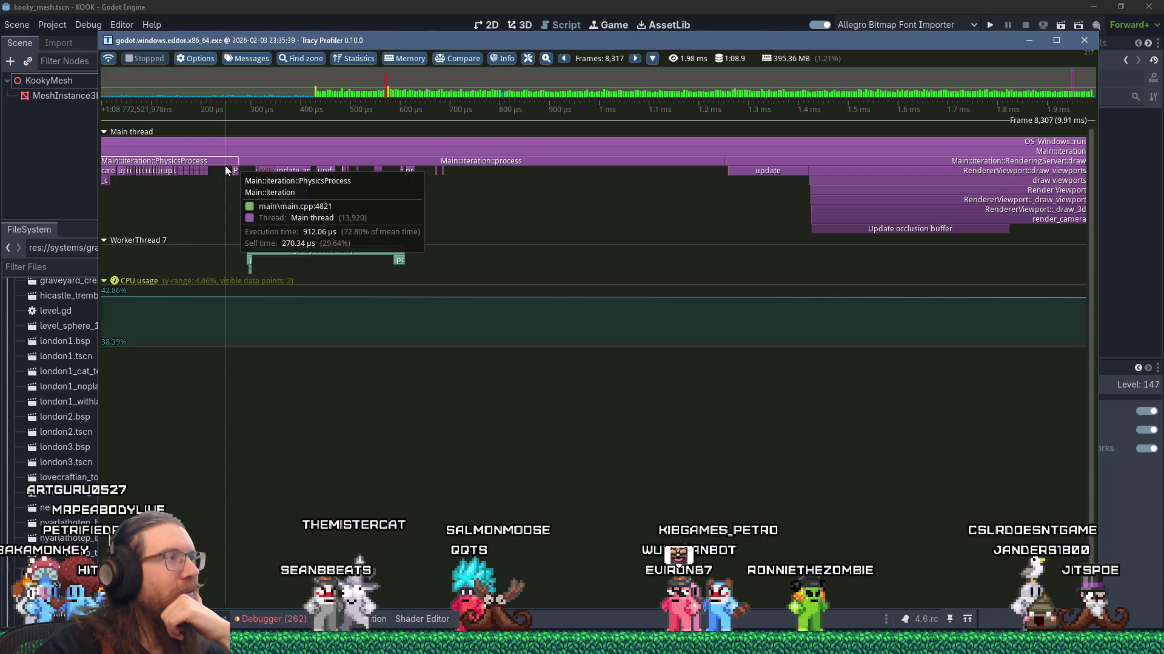
scroll(225, 170, up, 2)
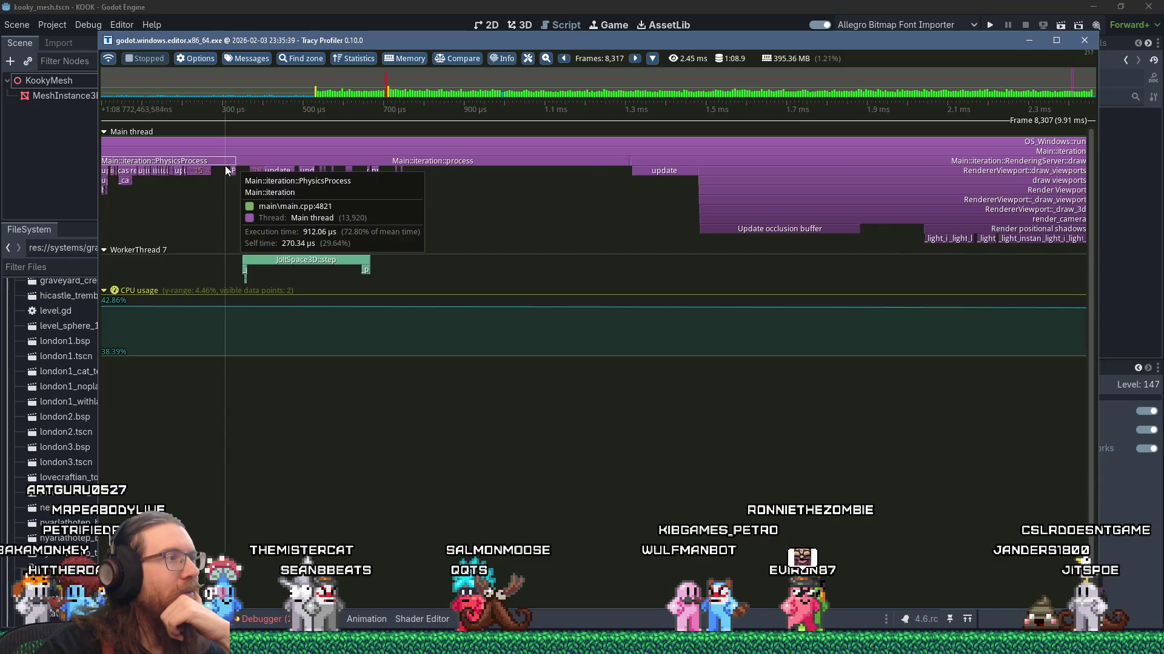
scroll(224, 165, up, 5)
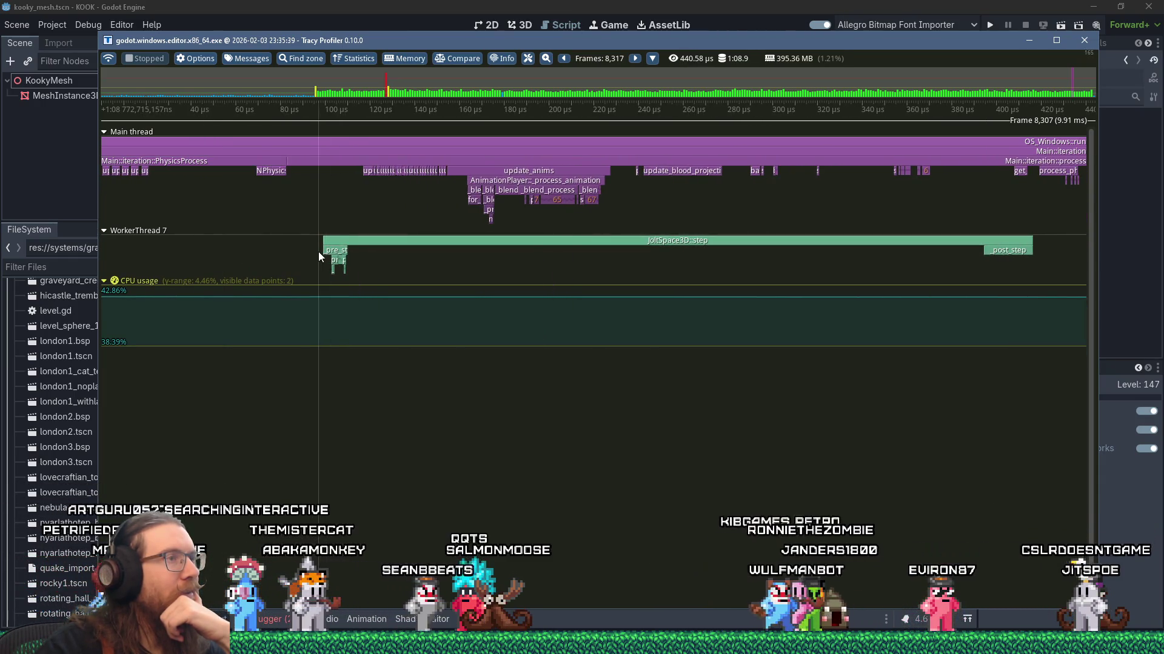
scroll(320, 252, down, 4)
scroll(316, 245, down, 4)
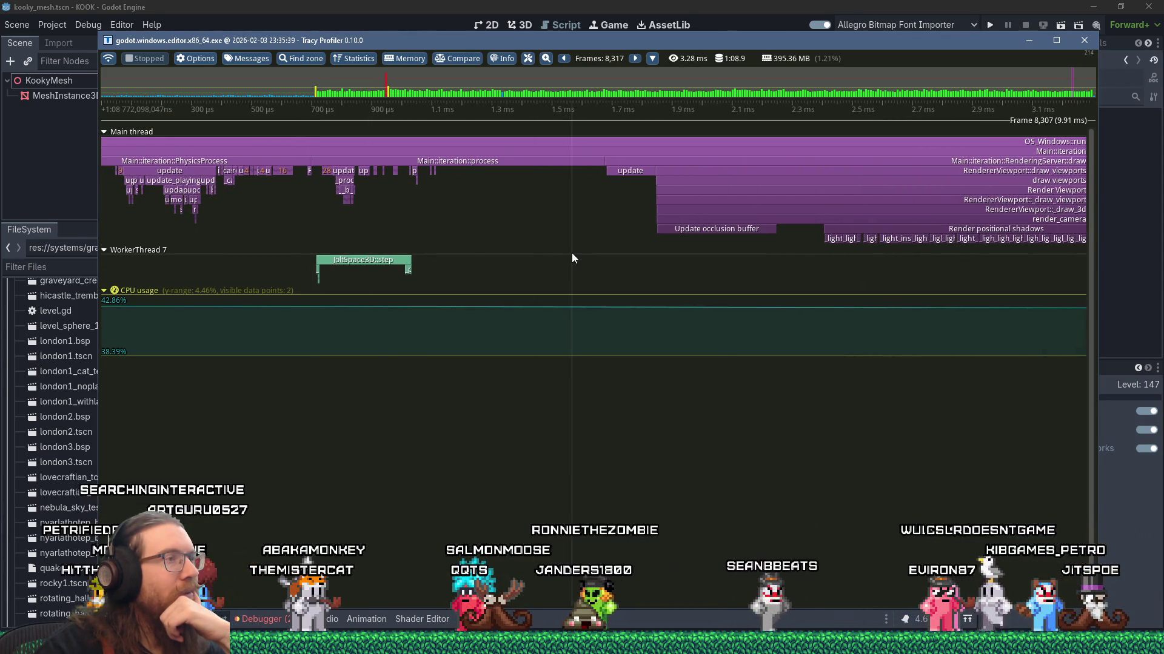
Close Tracy Profiler and open npc_system.gd from the script list
click(1084, 42)
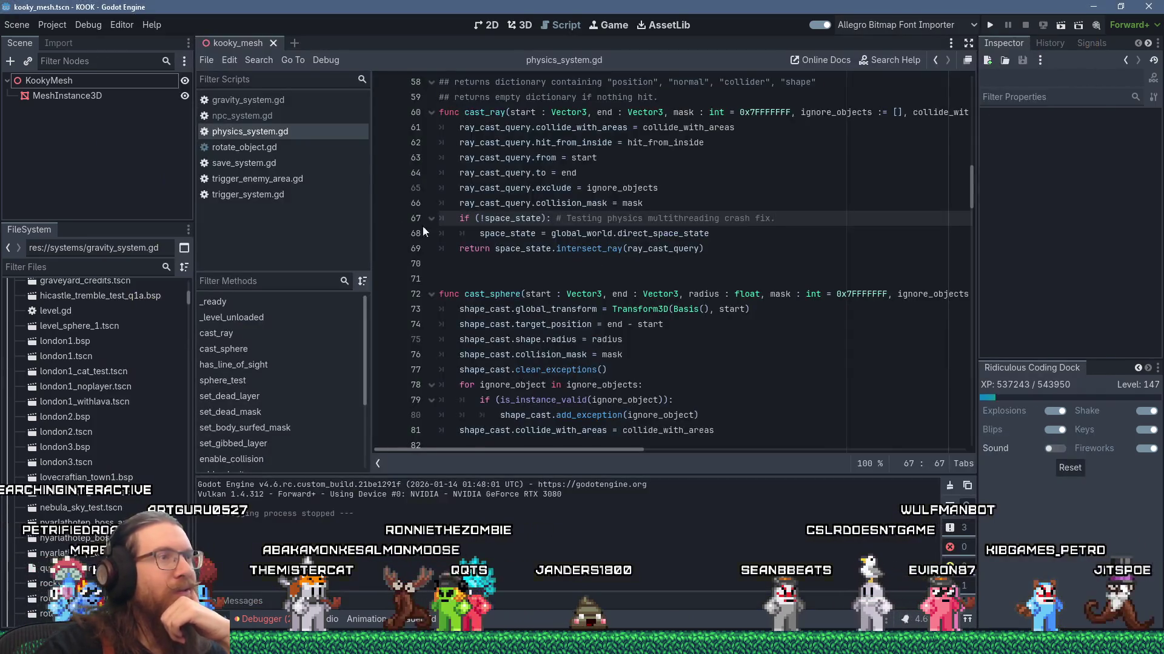
scroll(490, 255, up, 4)
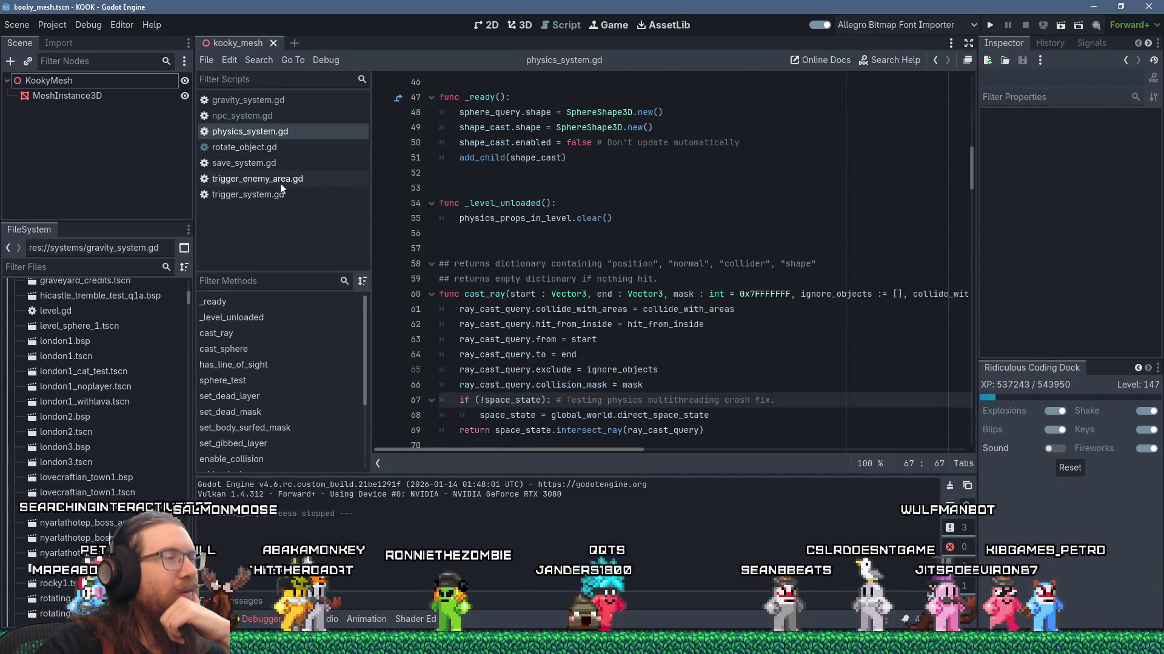
click(274, 118)
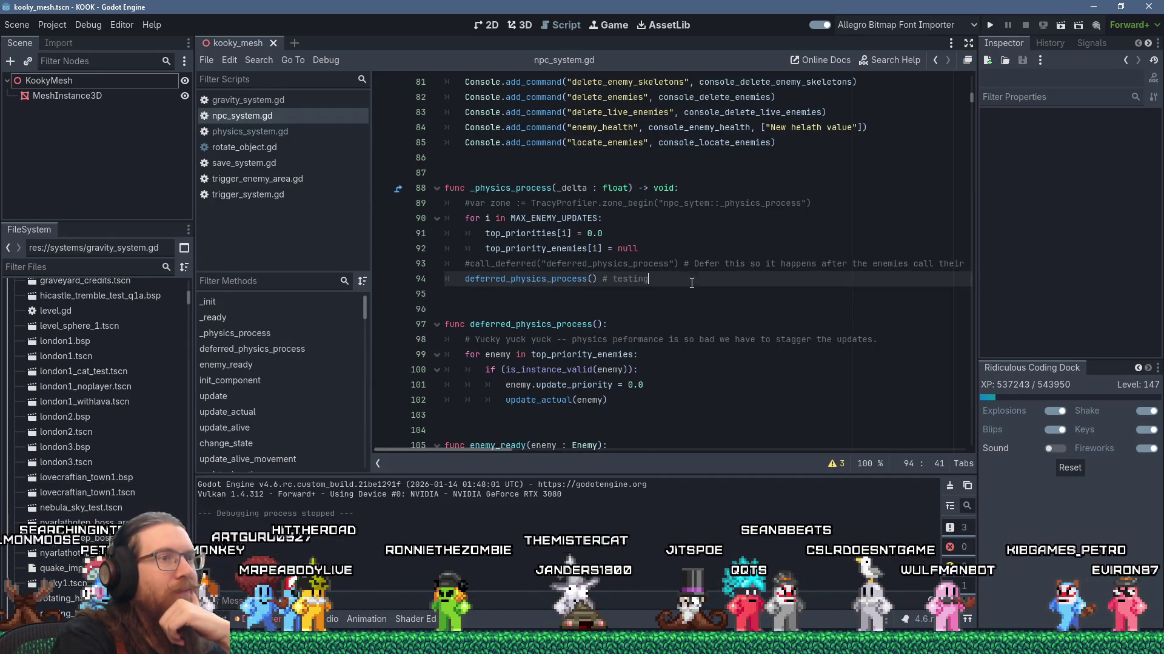
Delete the direct testing call, uncomment the call_deferred line, then save and run with F5
key(ctrl+shift+k)
key(Up)
key(Home)
key(Delete)
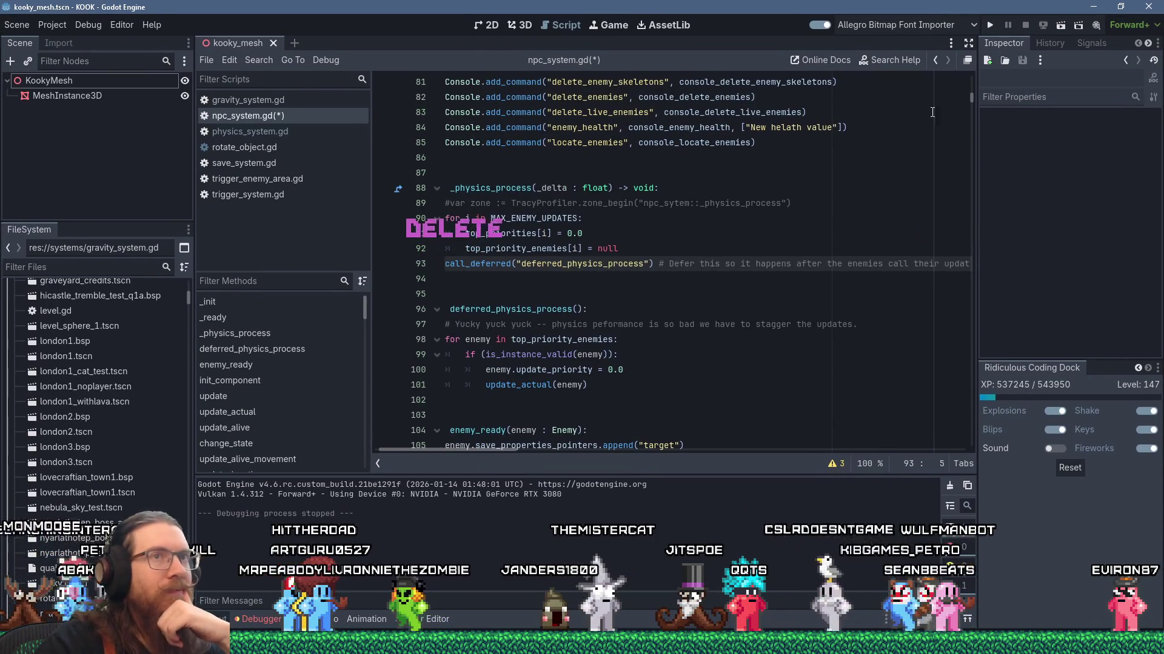
key(F5)
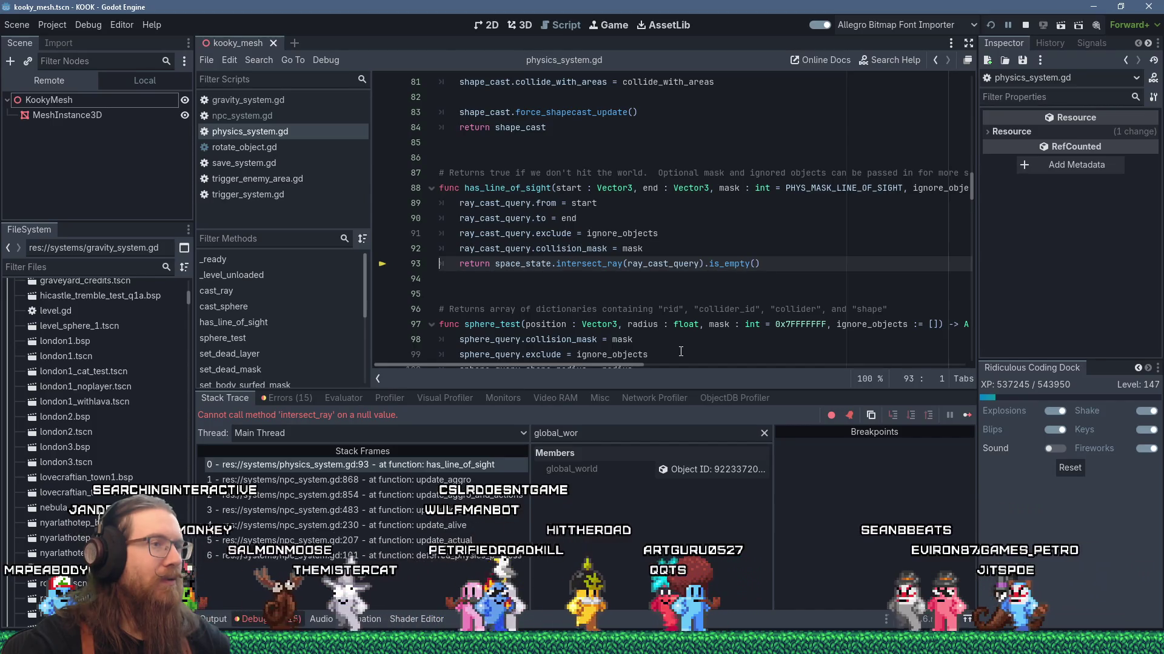
Add an 'if (!space_state):' check below line 92 with an indented assignment line
right_click(532, 264)
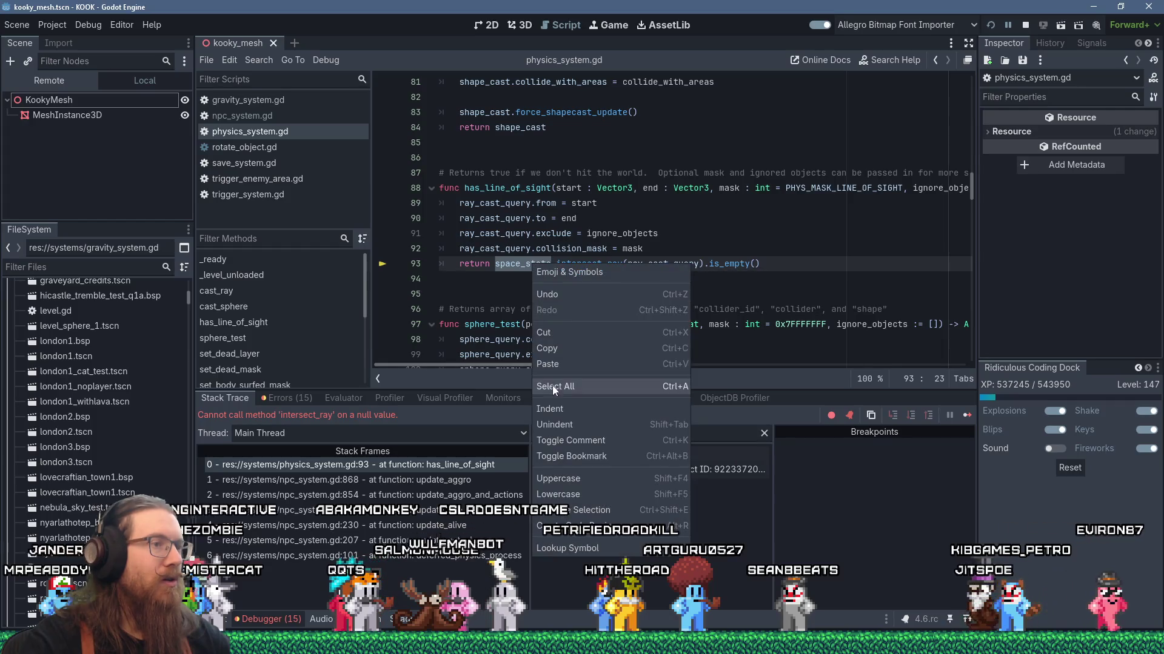
click(562, 348)
click(752, 252)
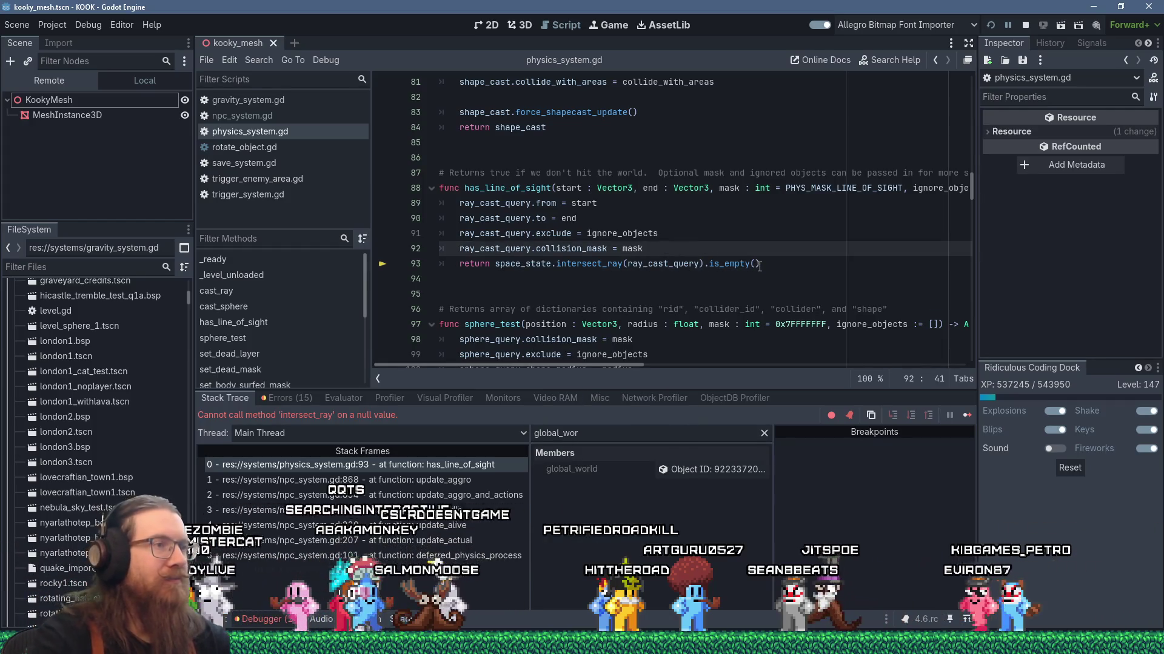
key(Return)
text(if (!space_state):)
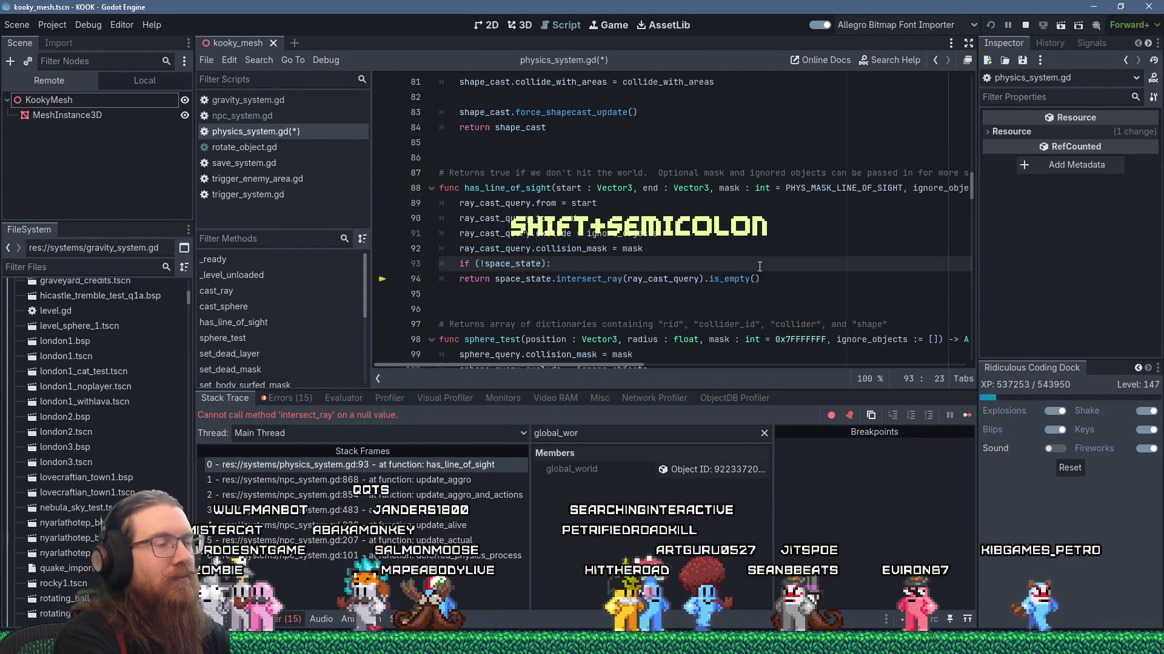
key(Return)
text(space_state)
text(=)
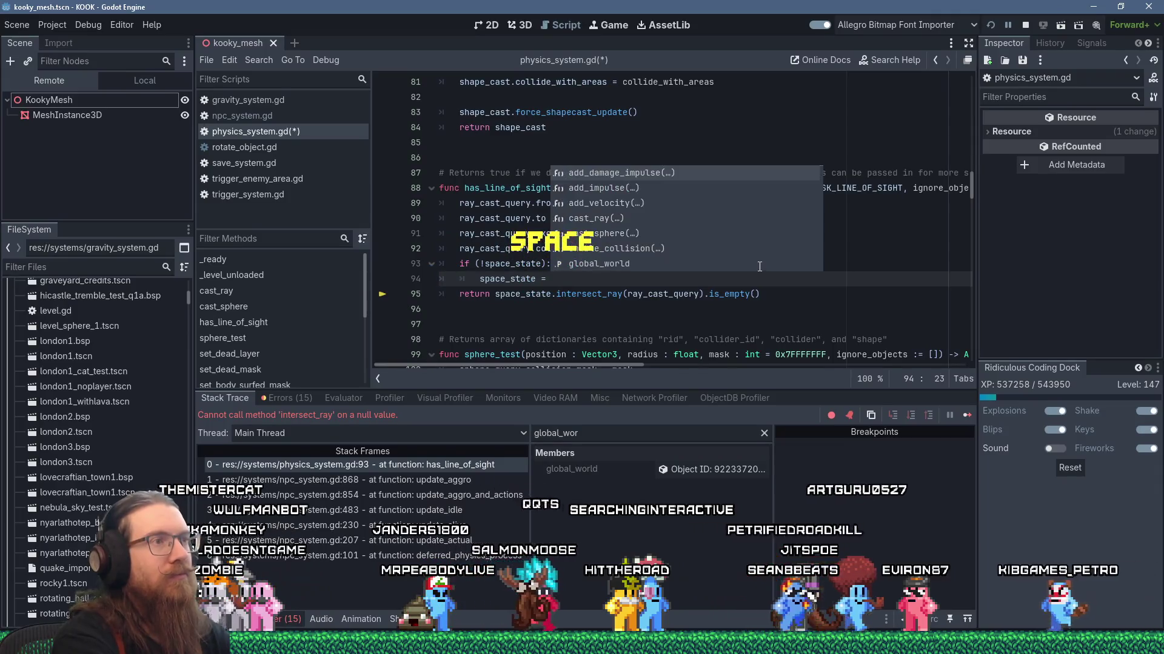
key(Escape)
Copy global_world.direct_space_state from line 41 for the assignment
scroll(804, 222, up, 1)
mouse_move(972, 179)
mouse_down()
mouse_move(967, 76)
mouse_move(969, 188)
mouse_move(969, 99)
mouse_move(964, 141)
mouse_move(967, 129)
mouse_up()
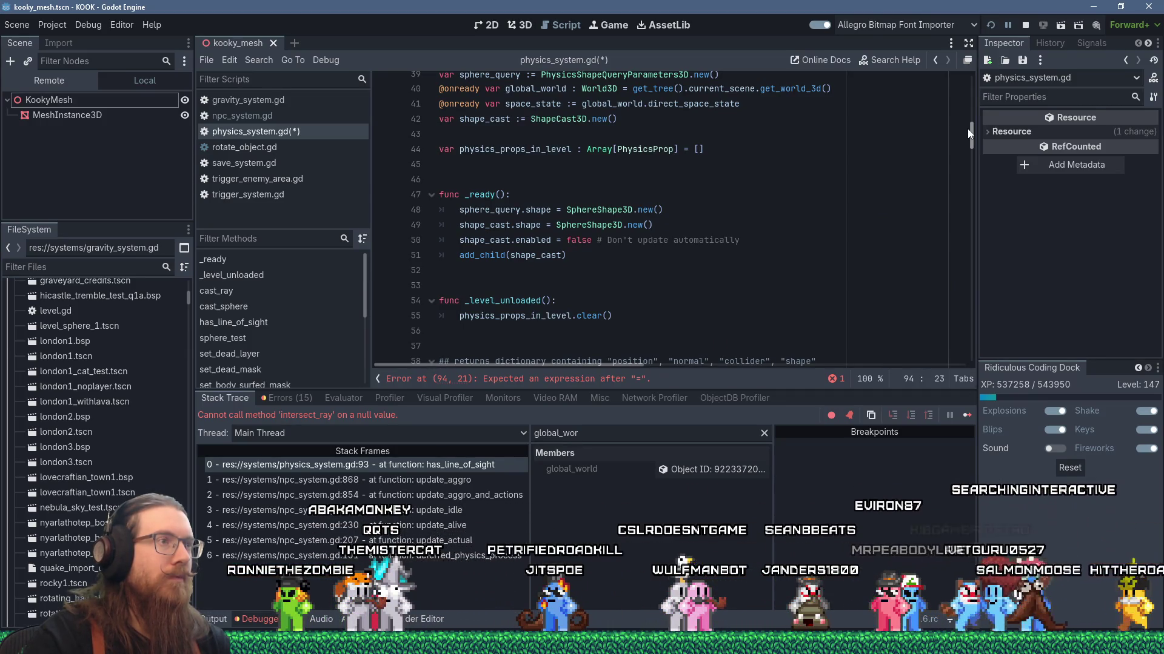
drag(967, 129, 969, 119)
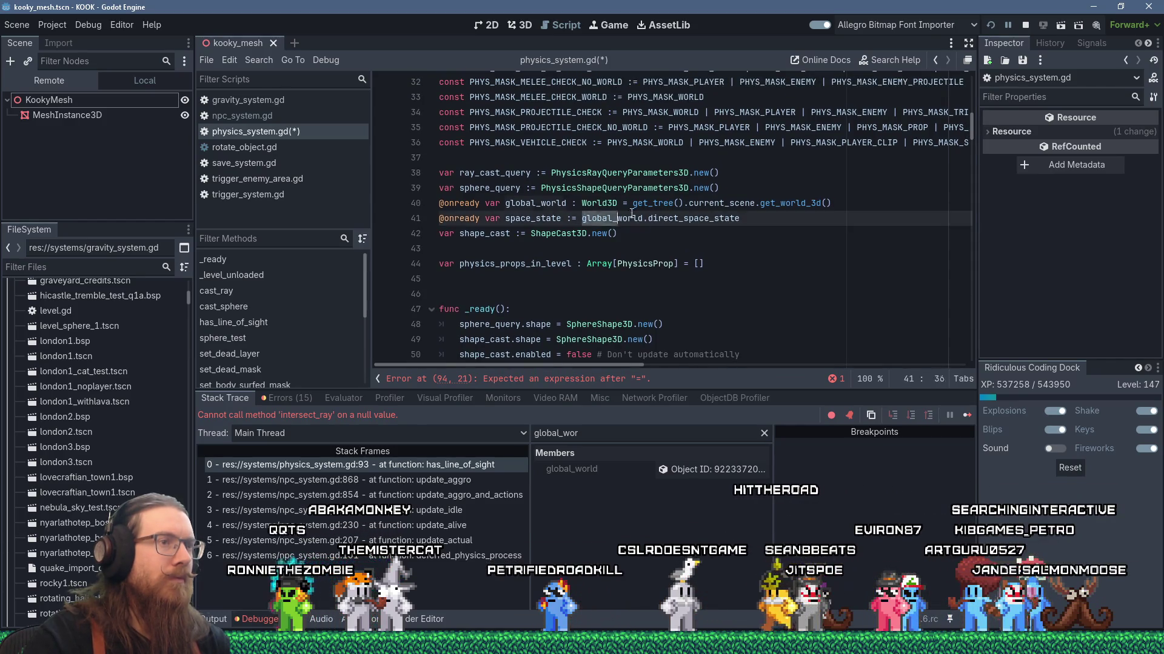
drag(632, 214, 739, 220)
right_click(736, 221)
click(776, 303)
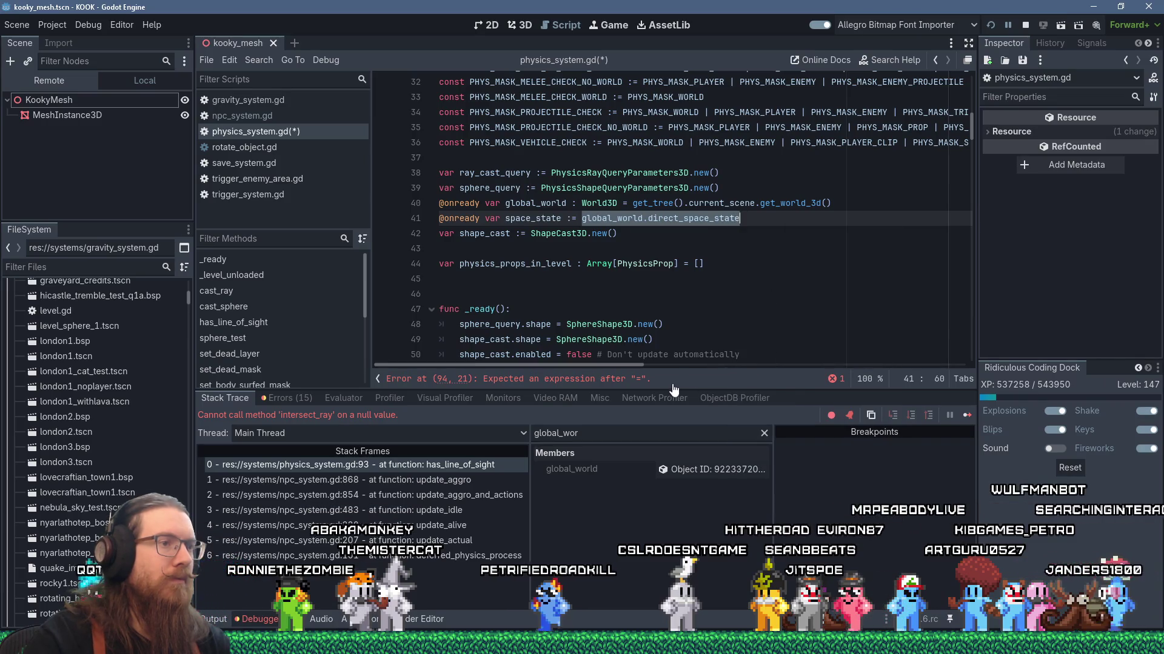
Add the comment '# TESTING multithreaded physics.' to the null check
click(515, 379)
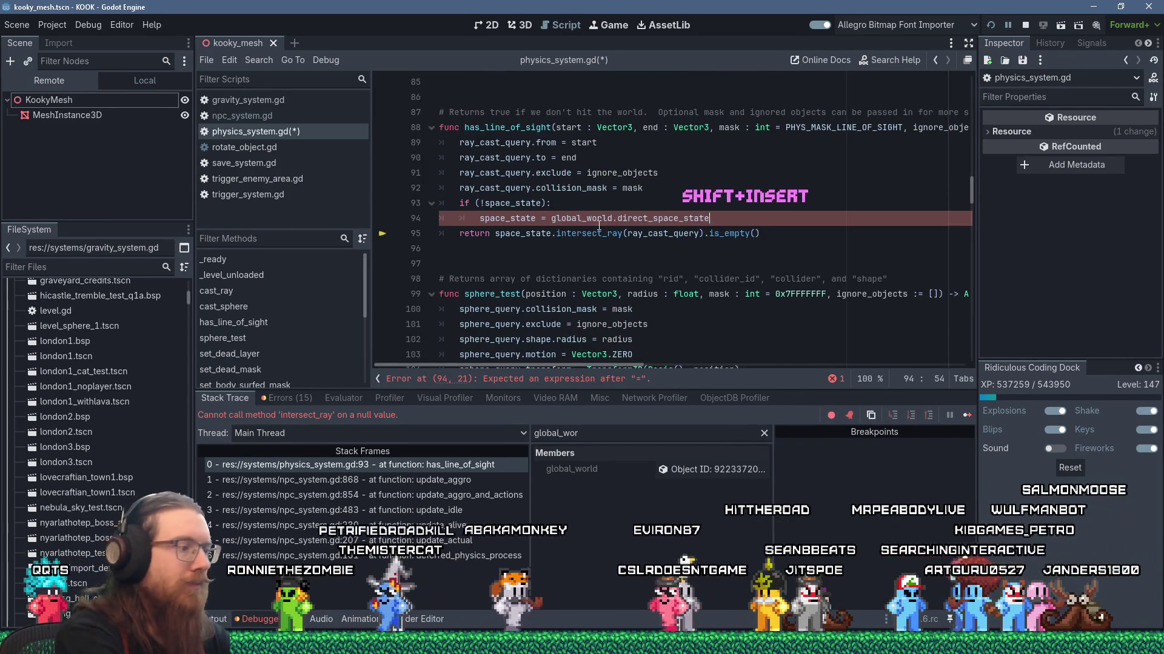
key(Up)
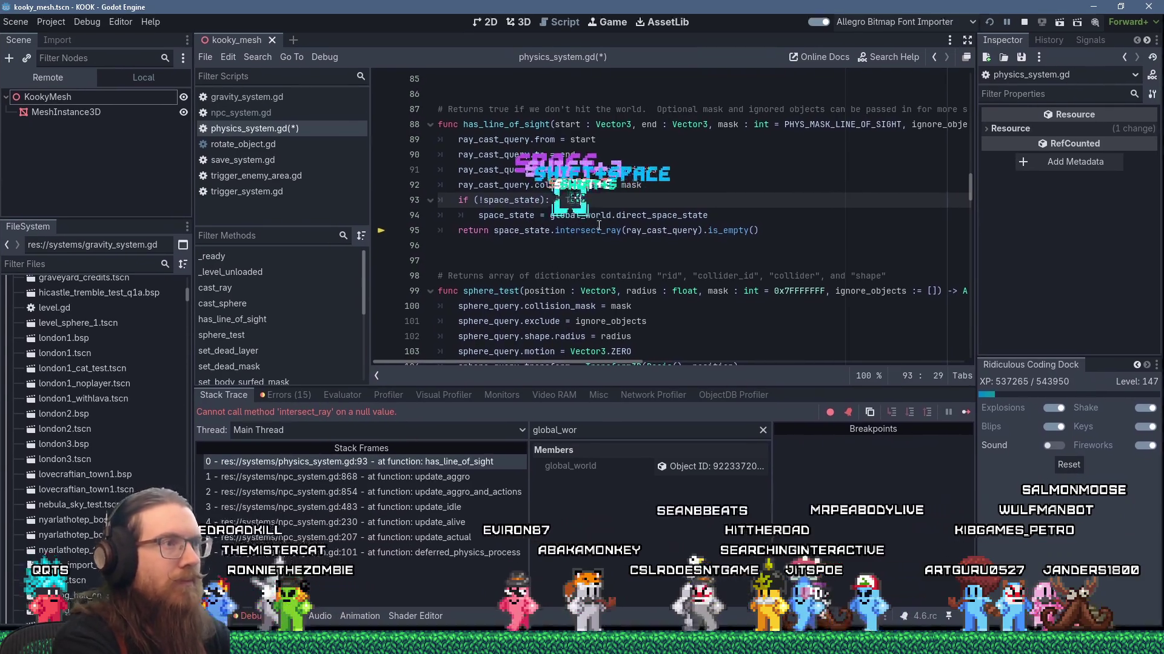
text(TI)
key(BackSpace)
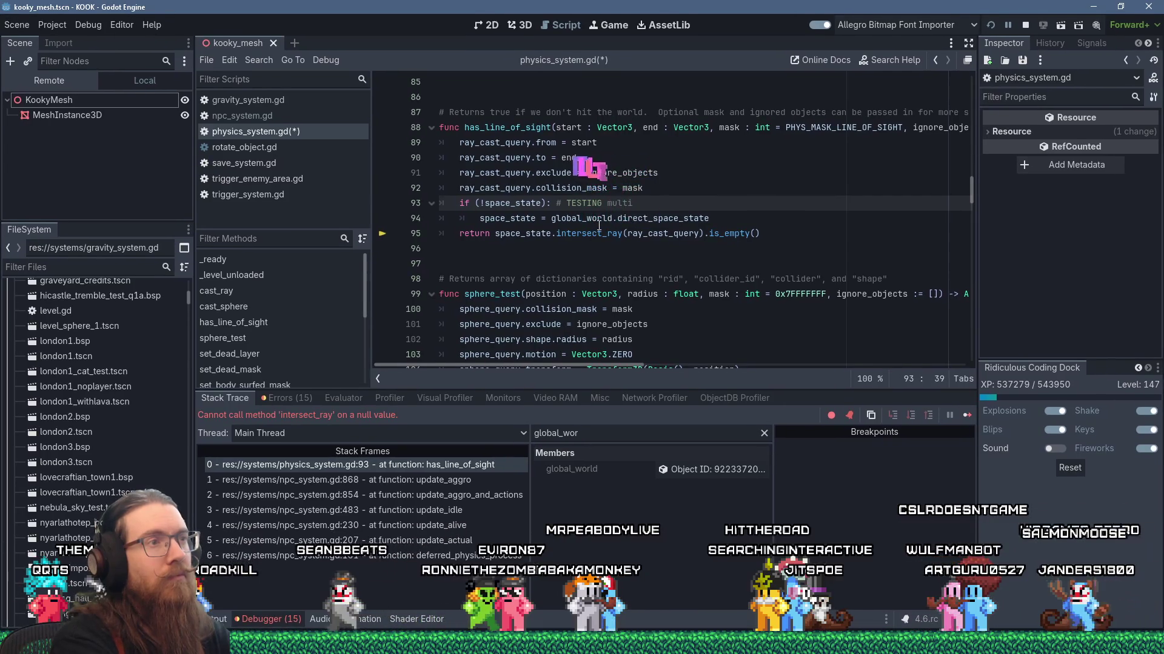
text(threaded physics.)
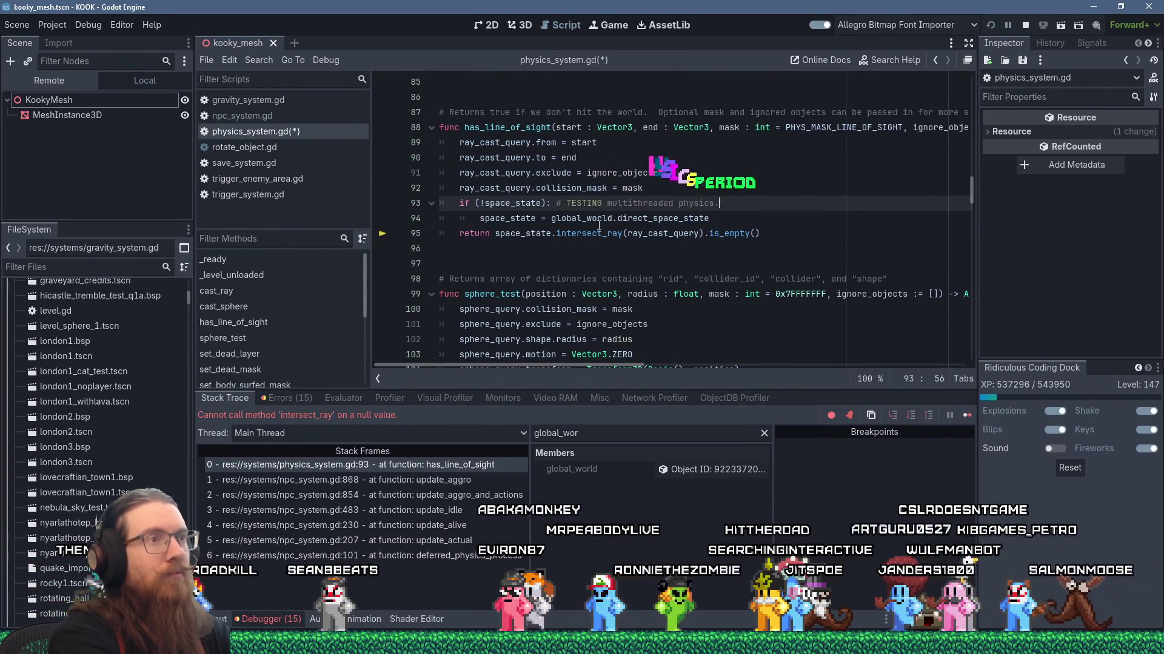
Save and run the project, shoot the spider, and push open the door at the hallway's end
click(992, 28)
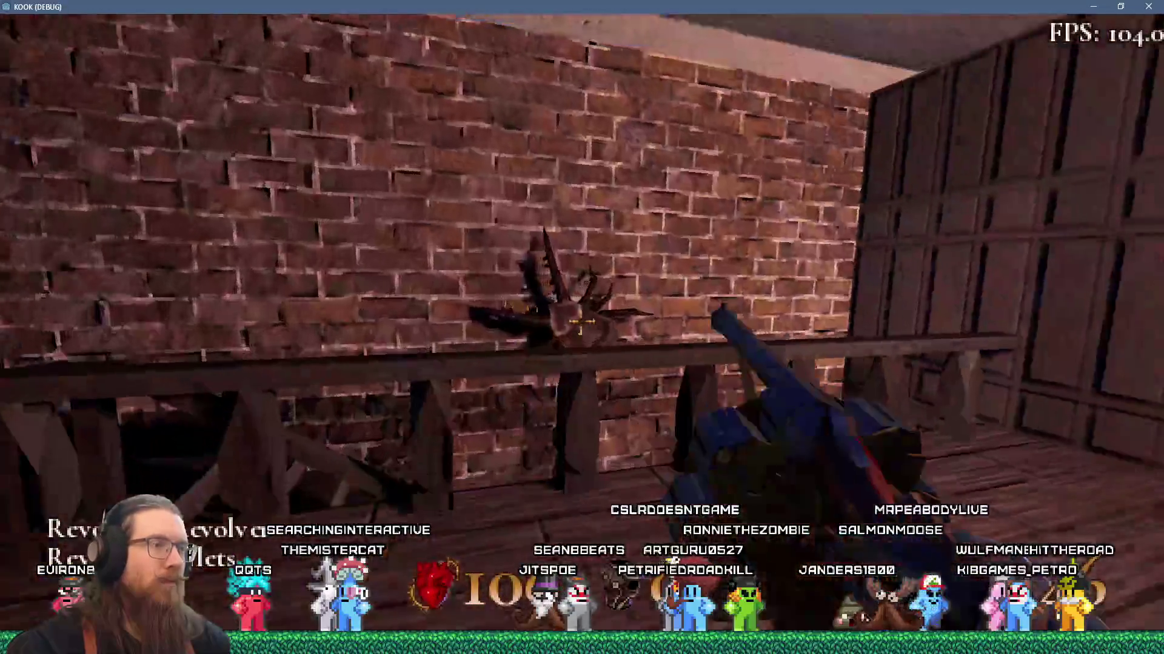
click(581, 322)
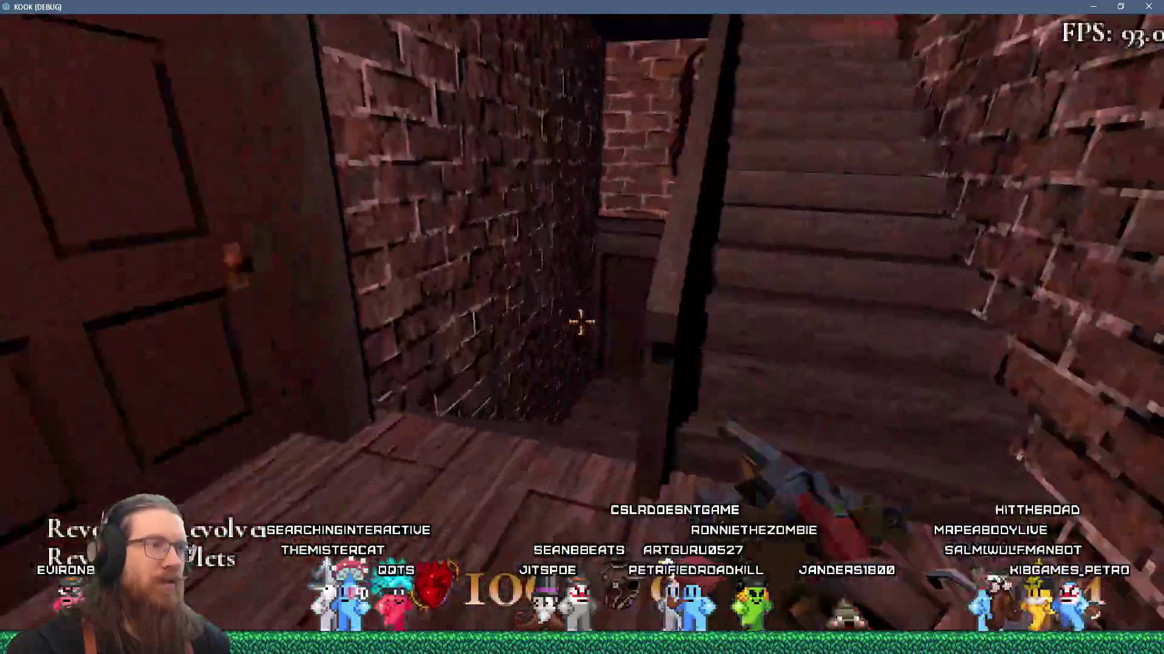
click(580, 322)
key(w)
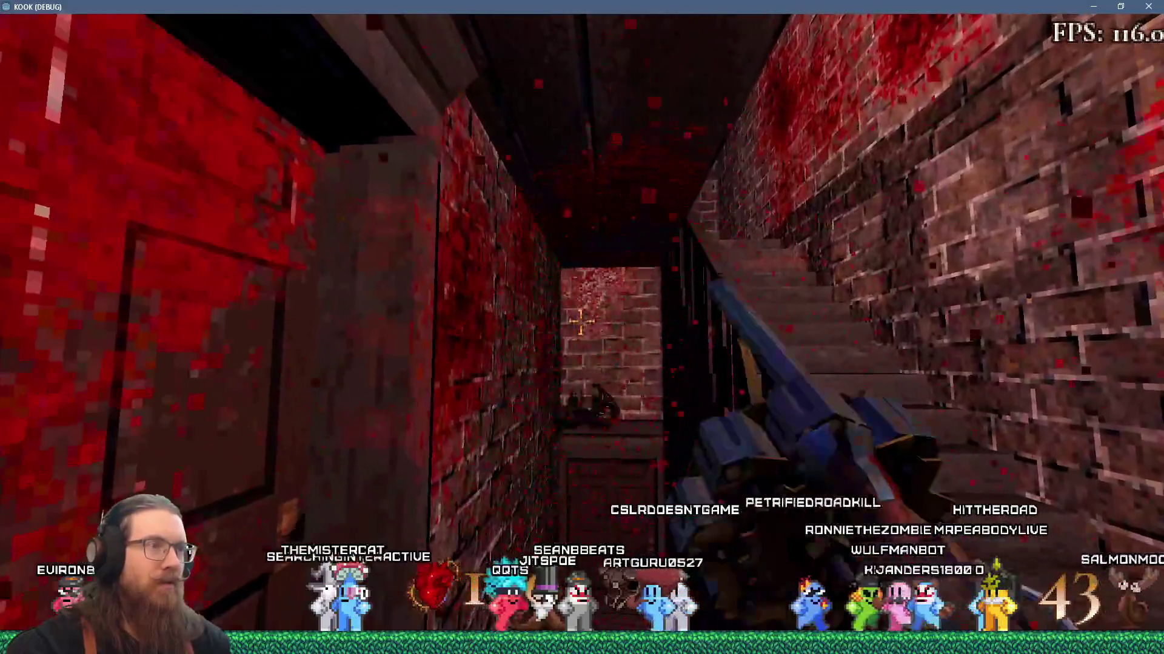
click(581, 321)
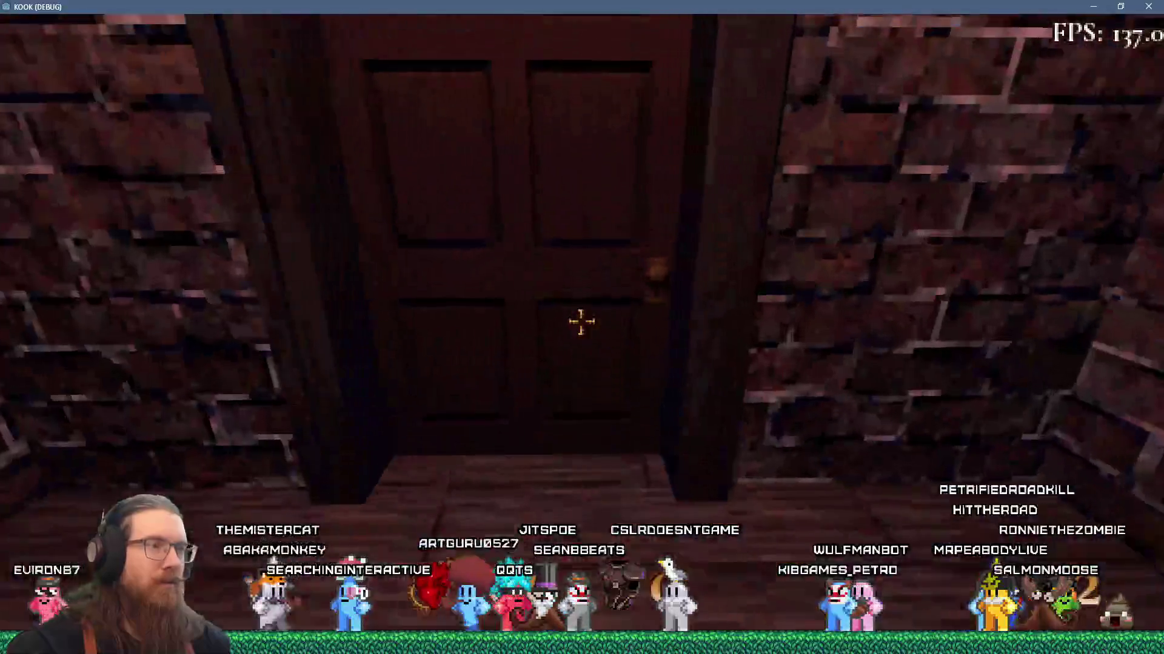
key(e)
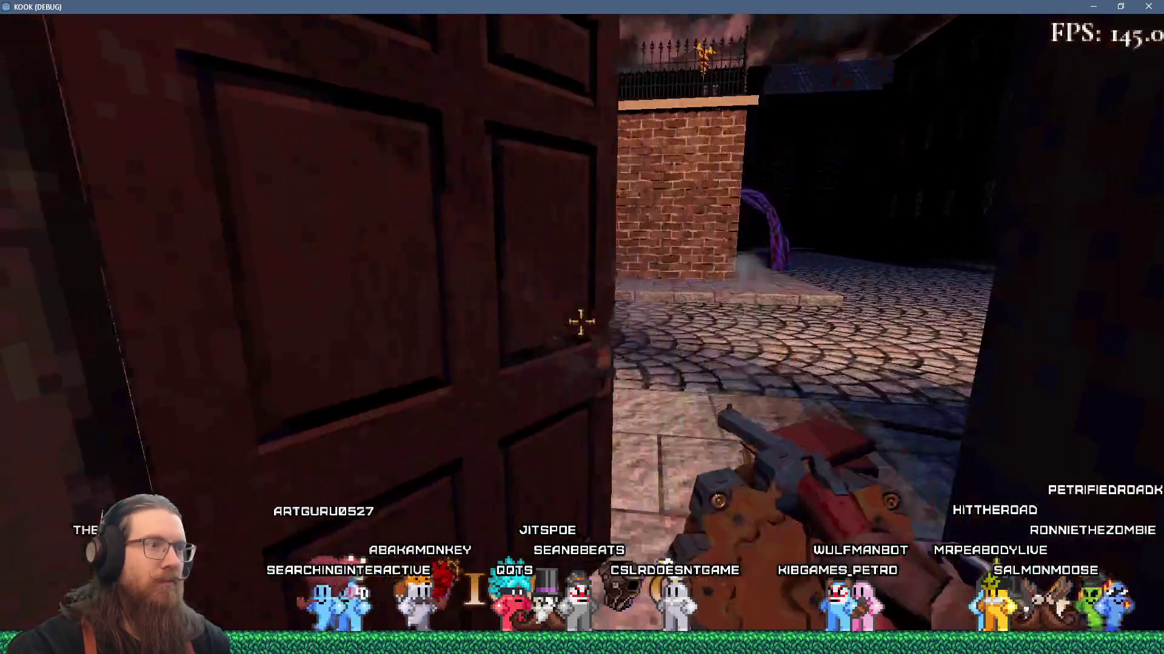
Fight up the cobbled street, shooting the figure, and open the development console
click(580, 322)
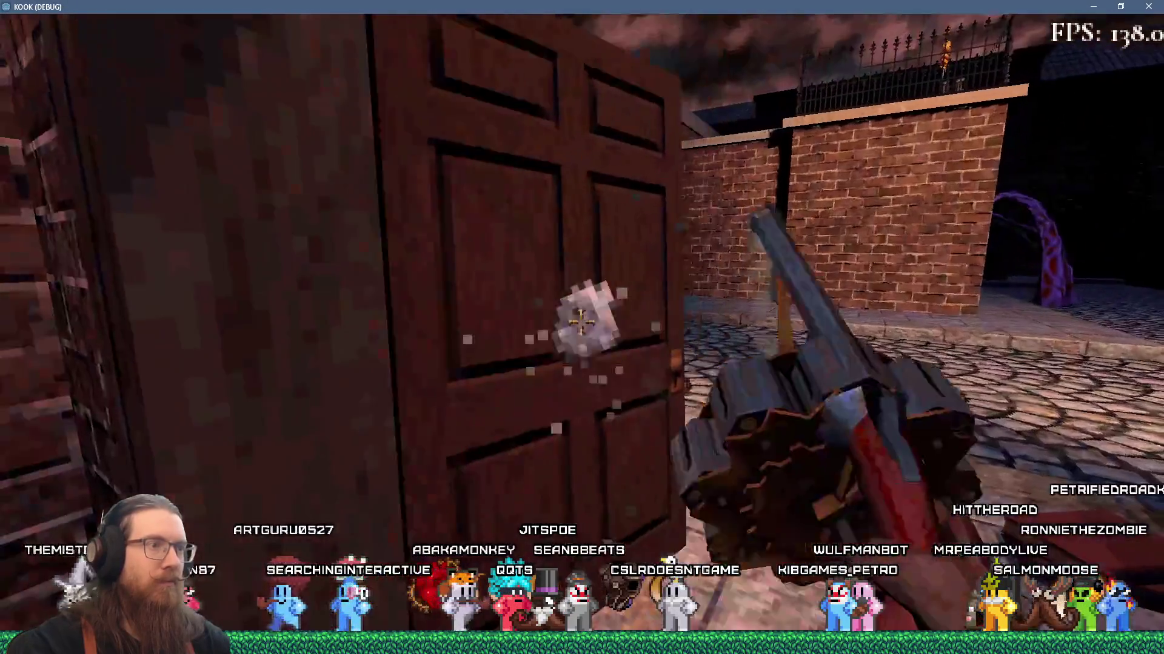
key(w)
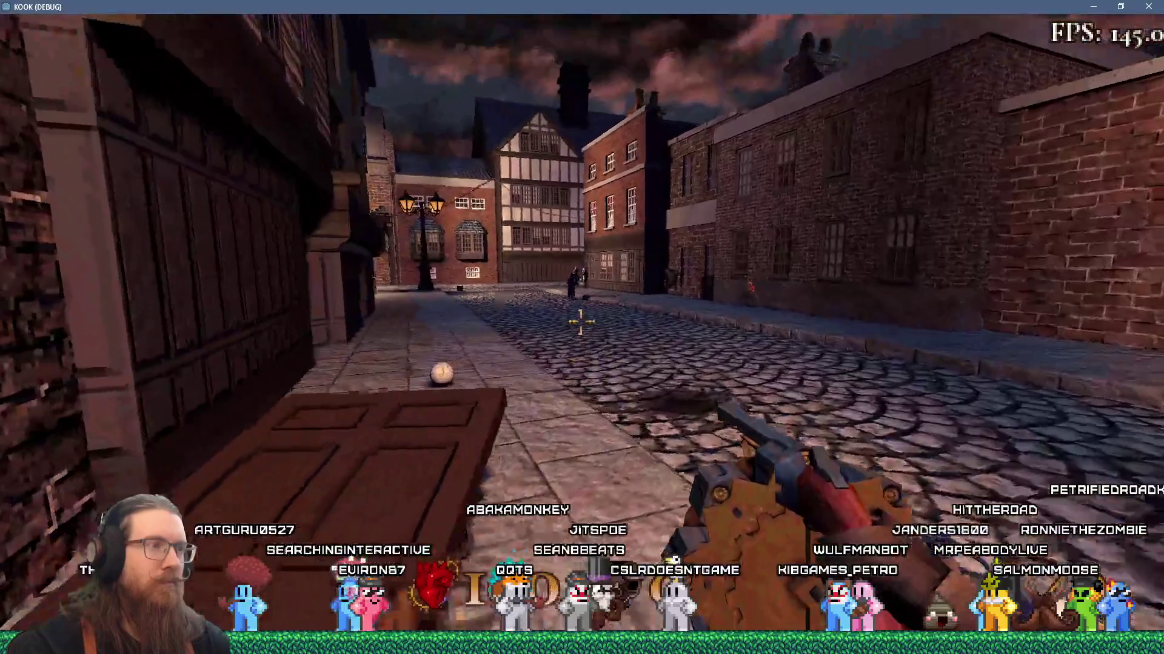
click(580, 322)
key(w)
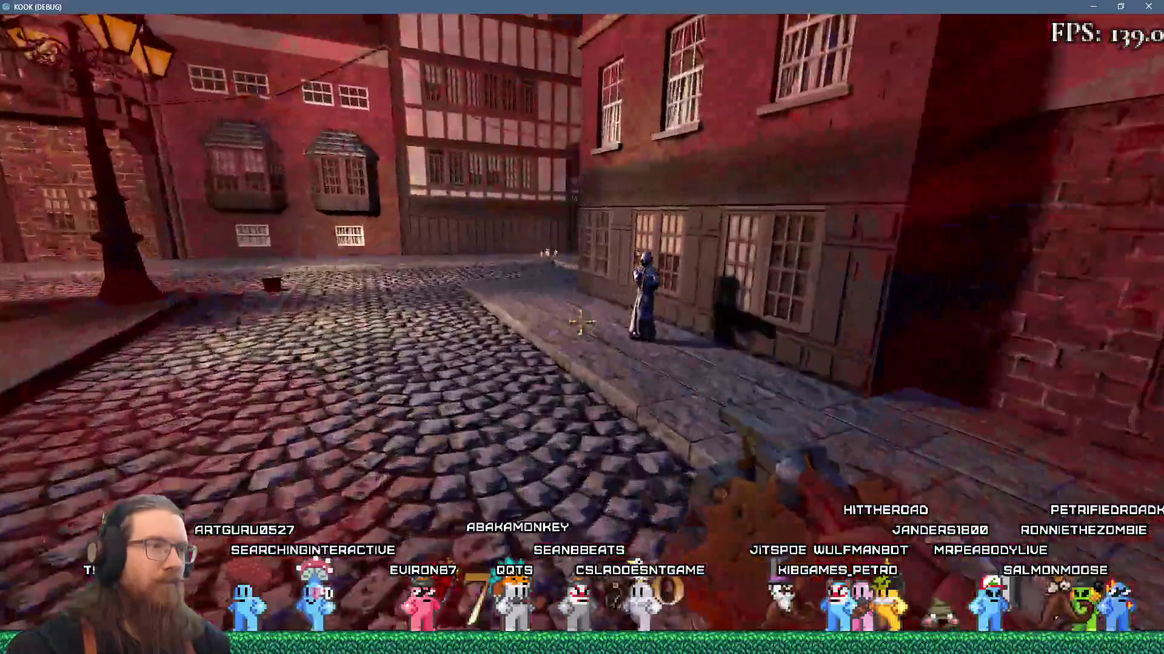
key(grave)
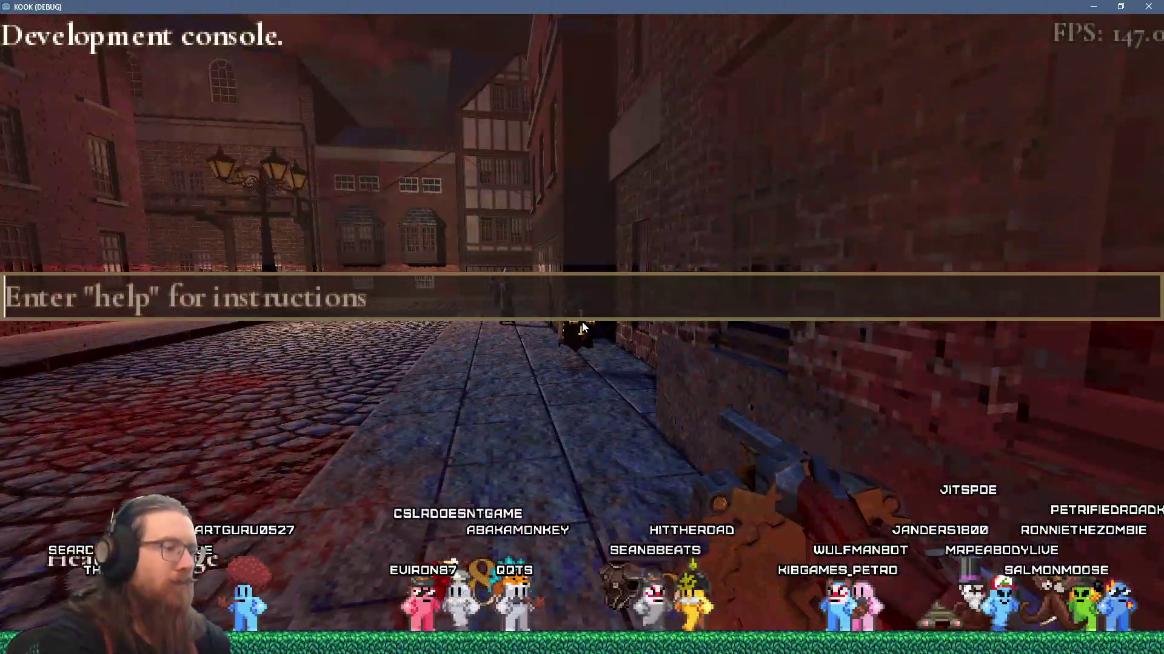
text(god)
Run the god command to enable god mode, then switch to the Paint window
key(Return)
key(alt+Tab)
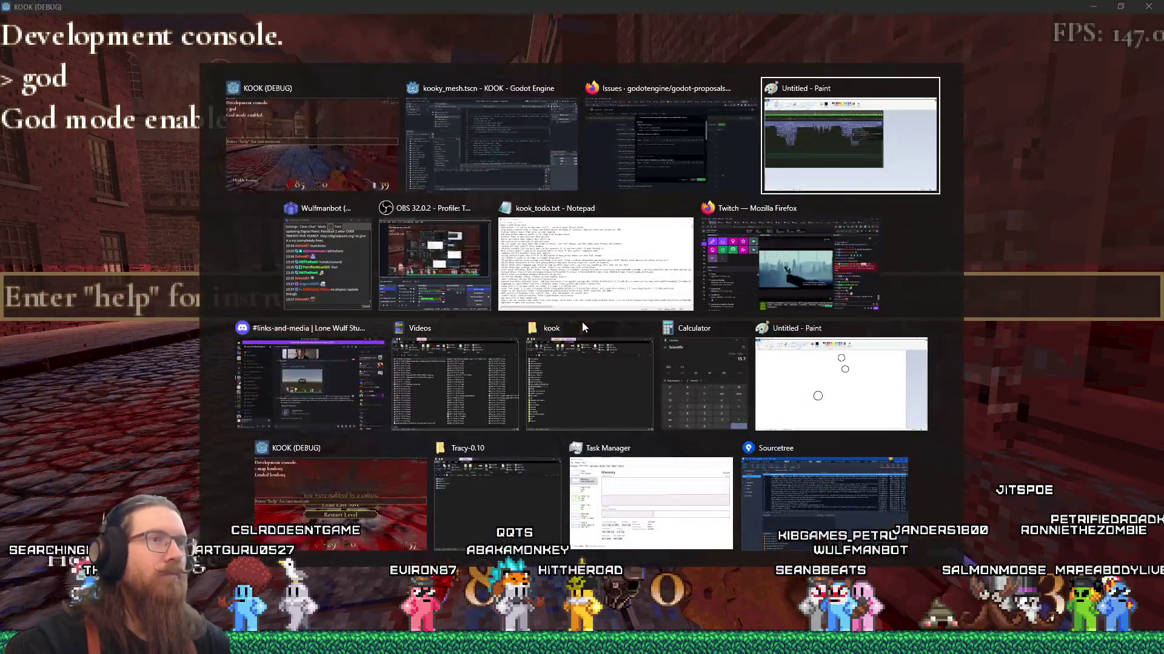
key(alt+Tab)
key(Tab)
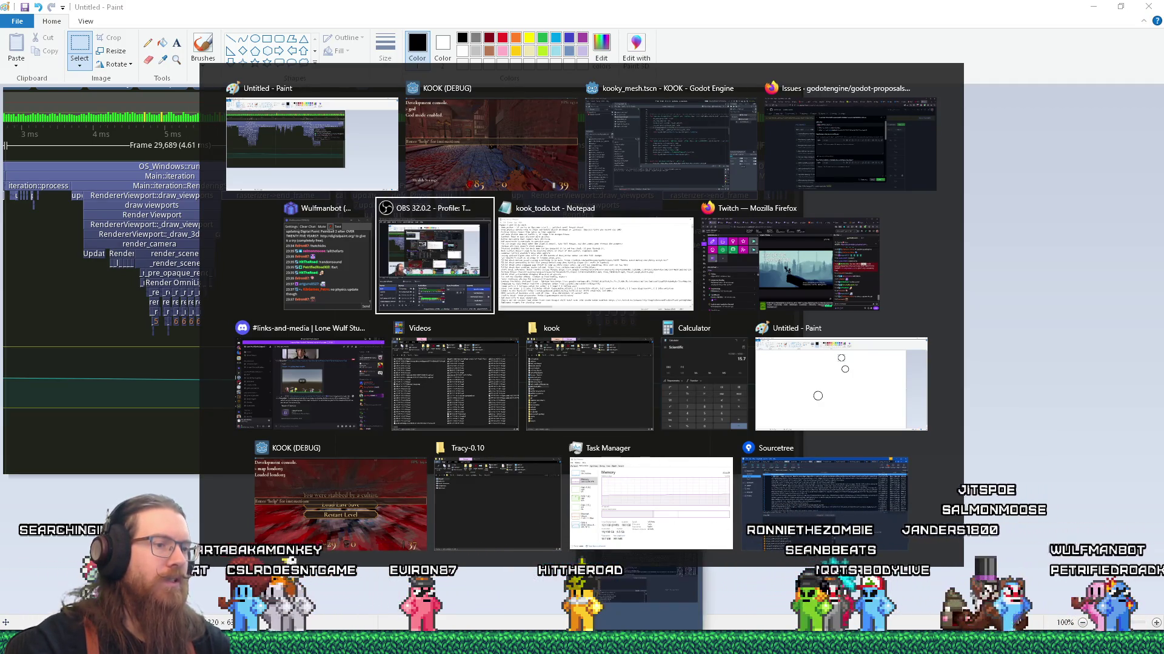
key(Escape)
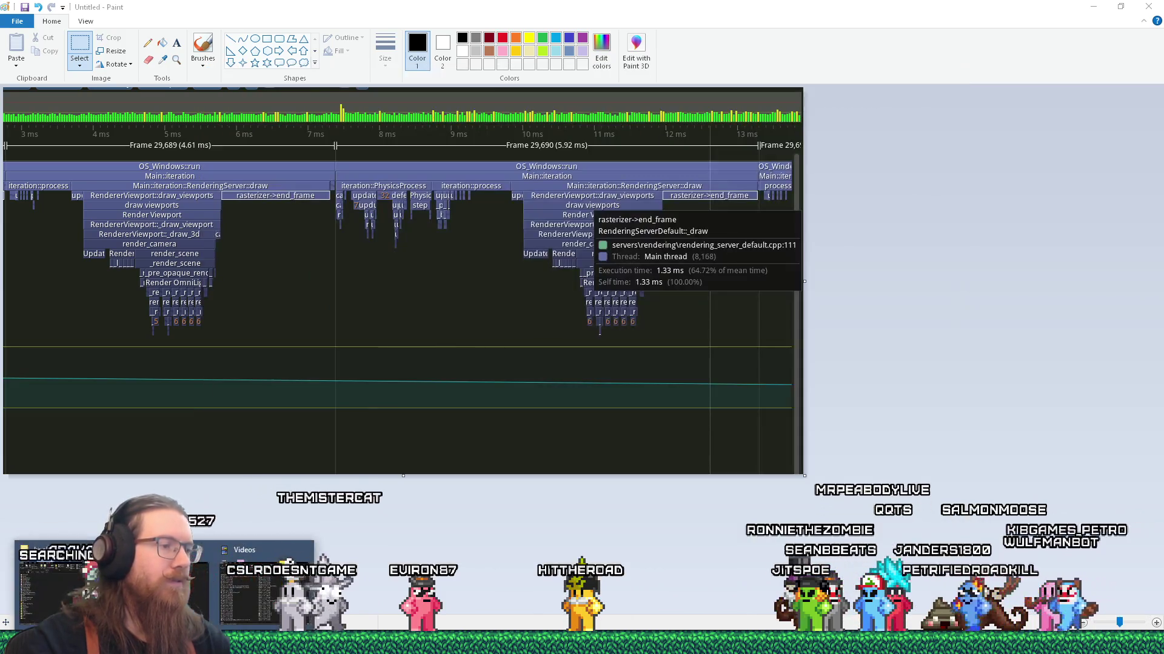
Launch Tracy Profiler from the Tracy-0.10 folder, closing the LosslessCut window and properties dialog
key(alt+Tab)
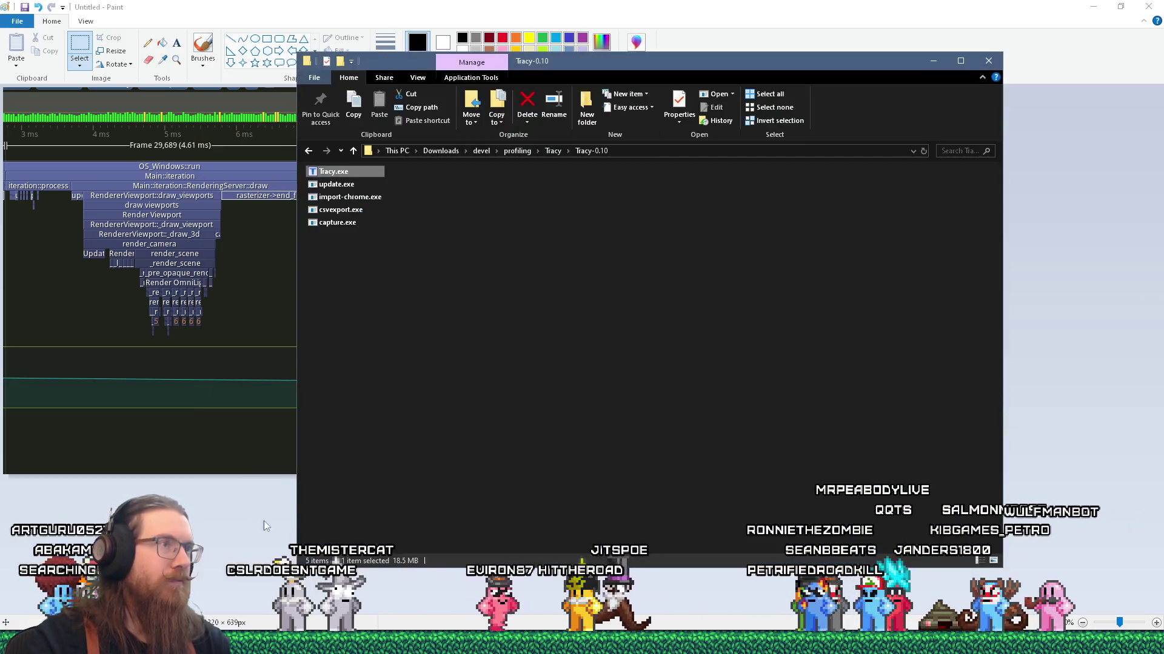
key(alt+Return)
click(998, 25)
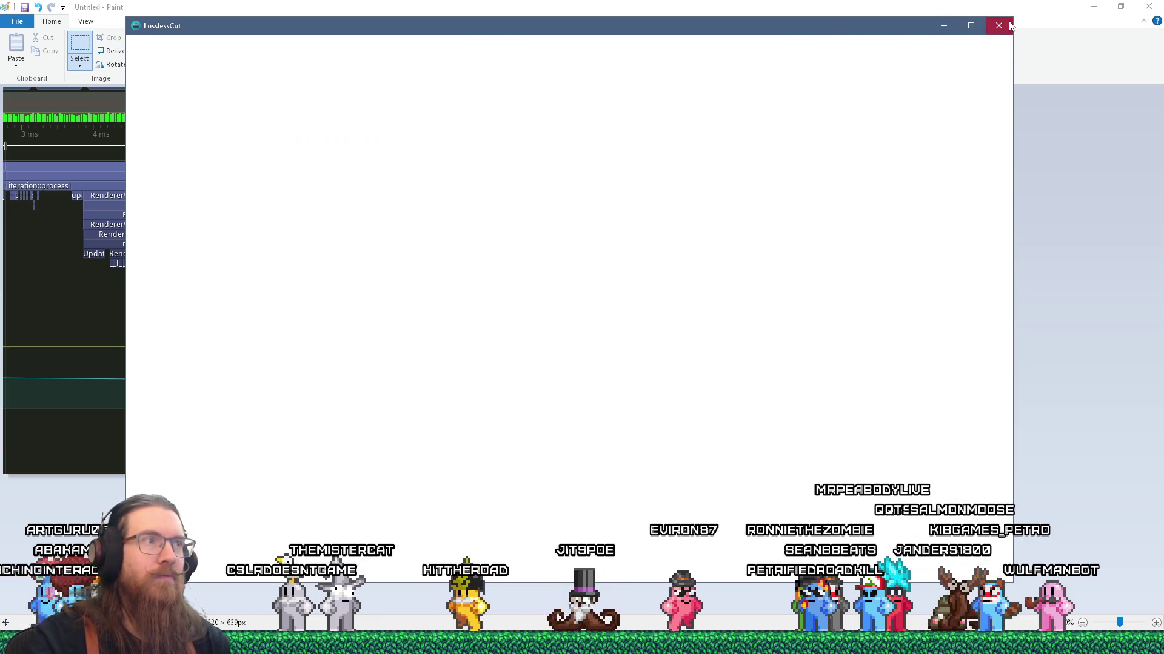
click(564, 179)
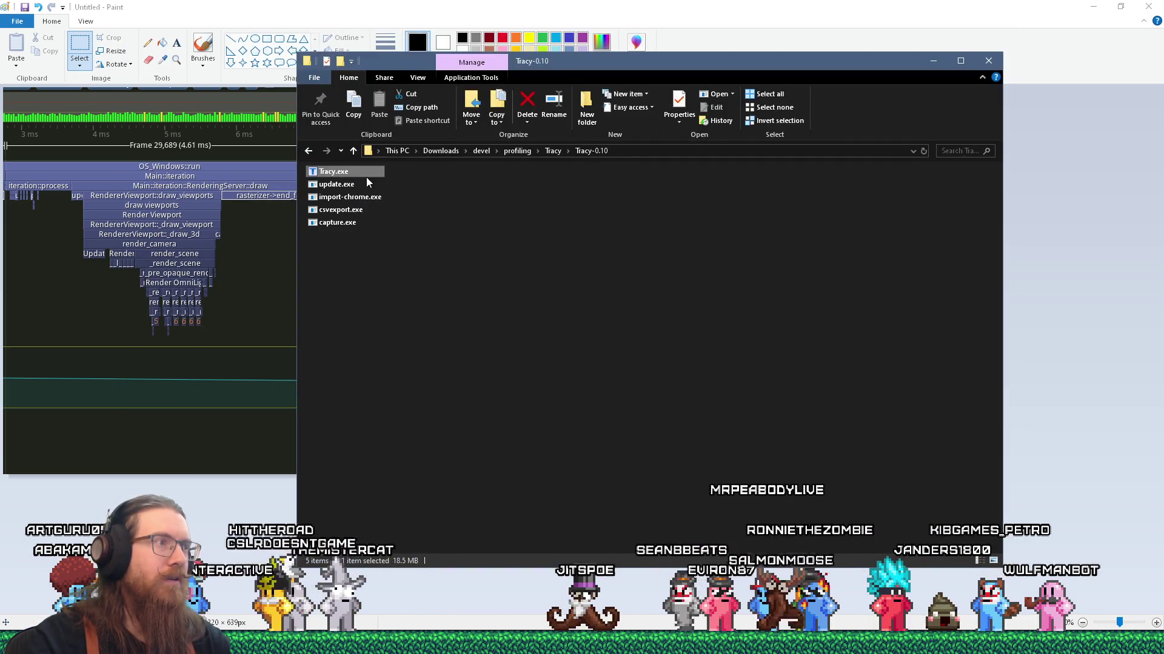
key(Return)
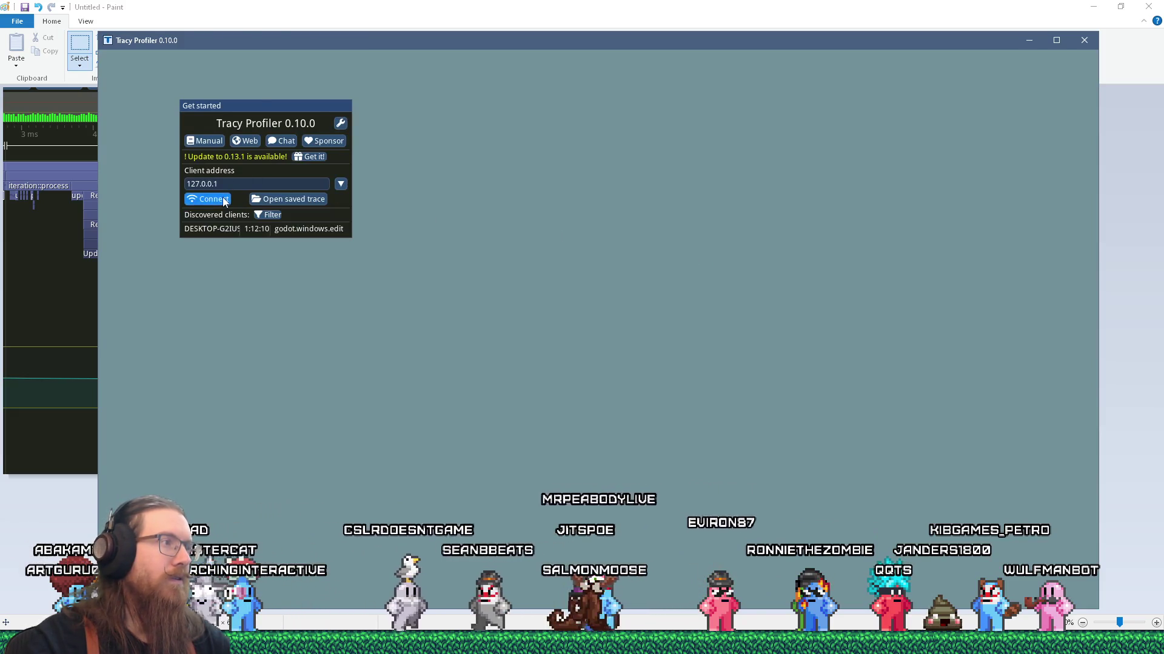
Connect Tracy to the Godot client, stop and discard that capture, then reconnect for a fresh trace
click(224, 201)
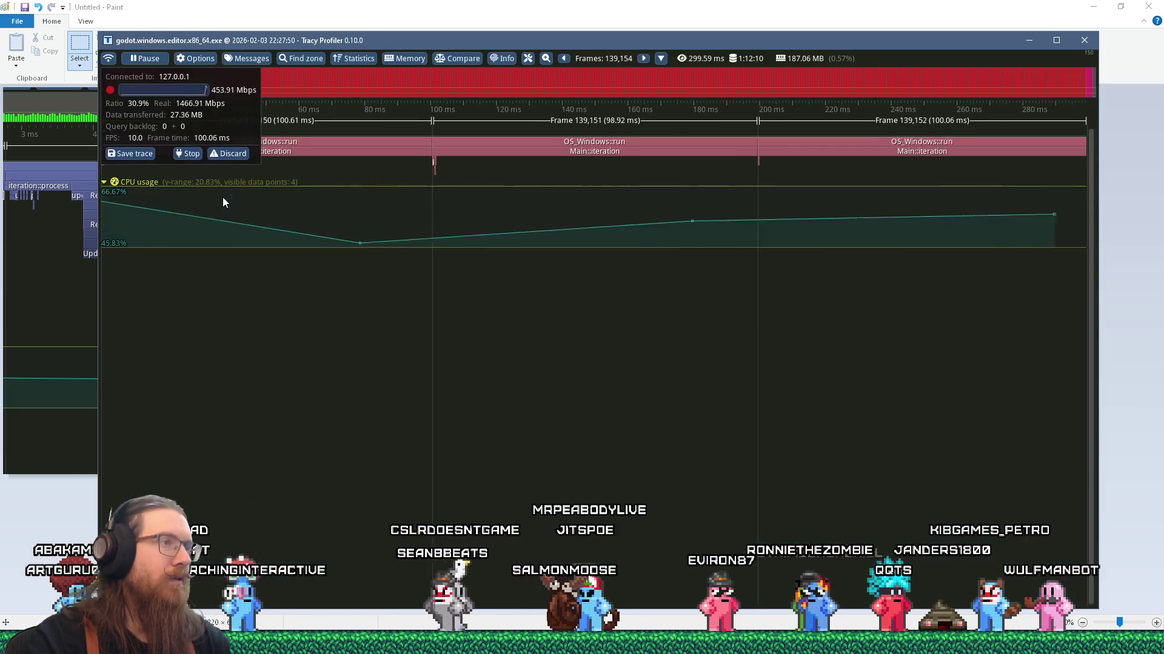
click(198, 154)
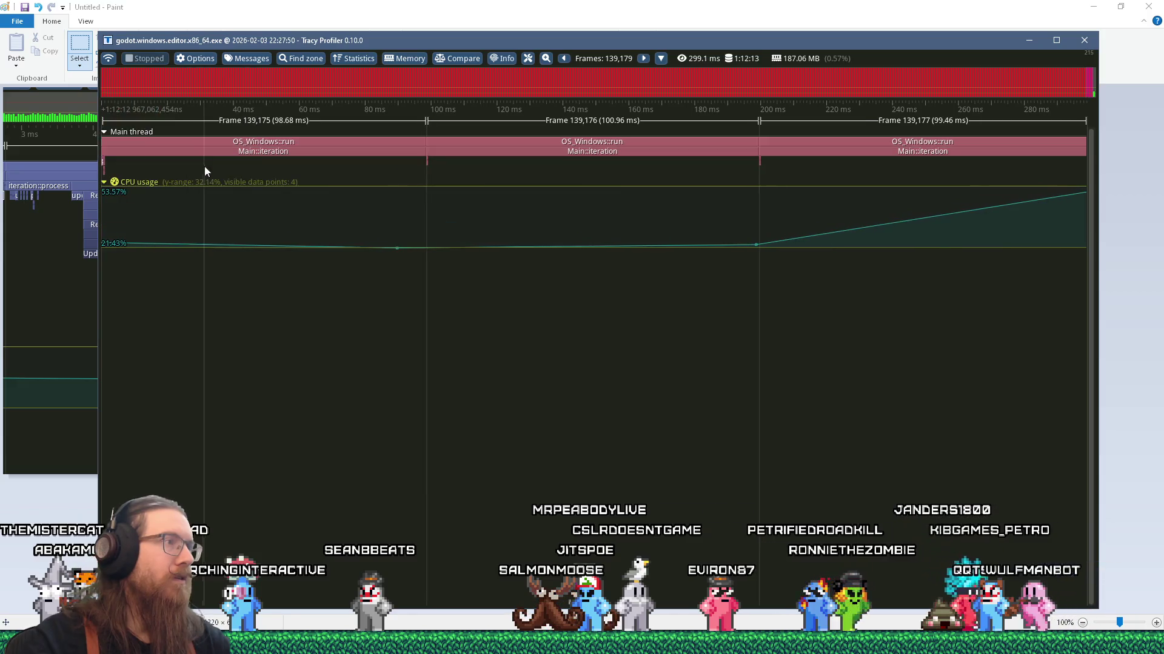
click(113, 62)
click(242, 146)
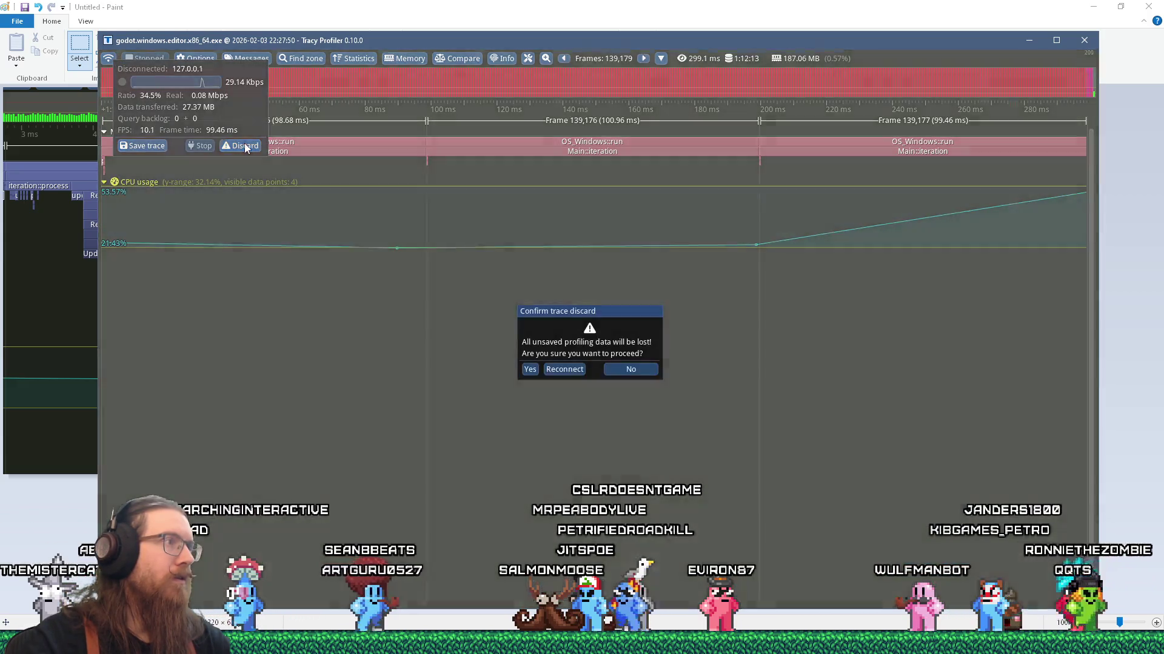
click(529, 370)
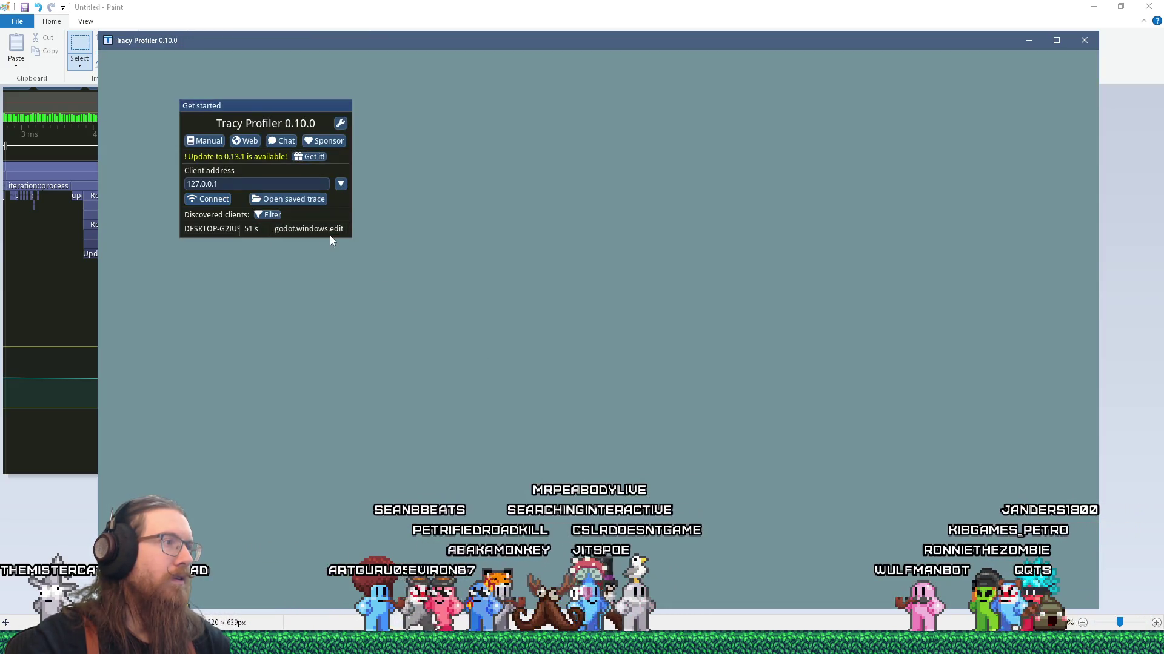
click(325, 228)
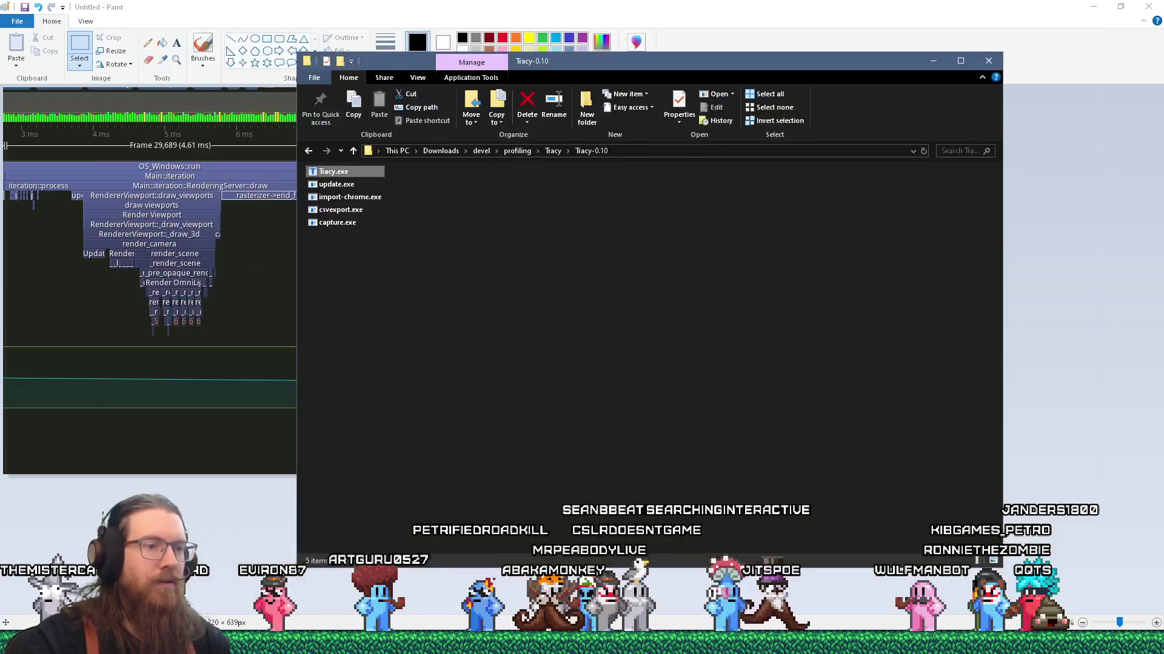
Bring the KOOK debug game back to the front from the taskbar
key(alt+Tab)
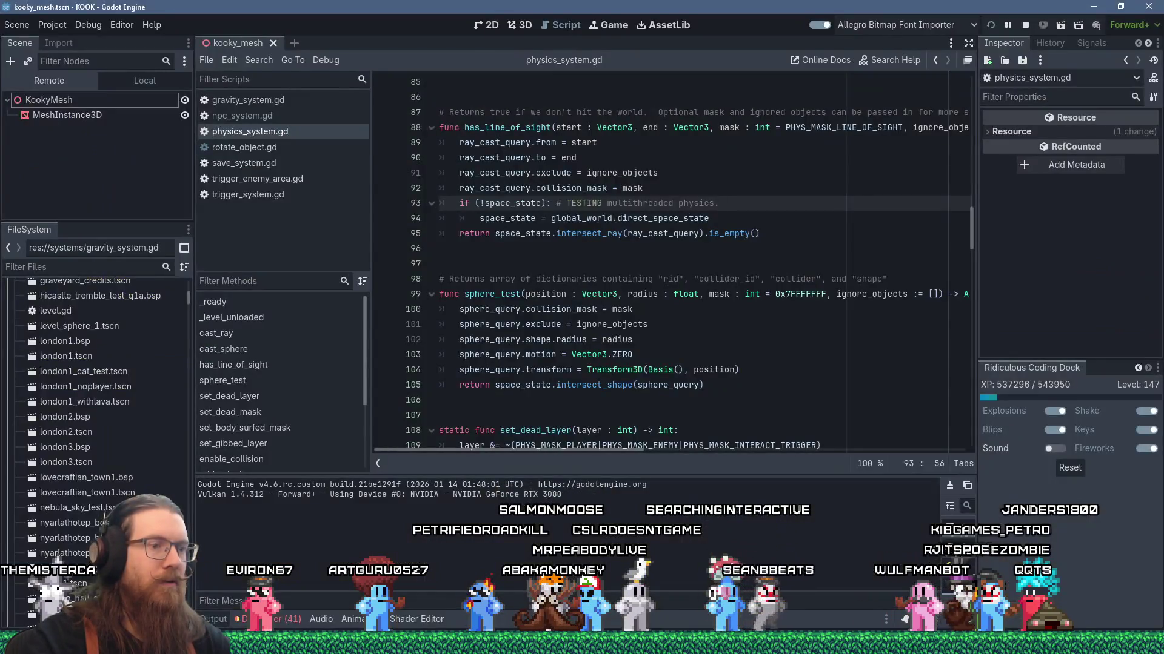
key(alt+Tab)
key(alt+Tab)
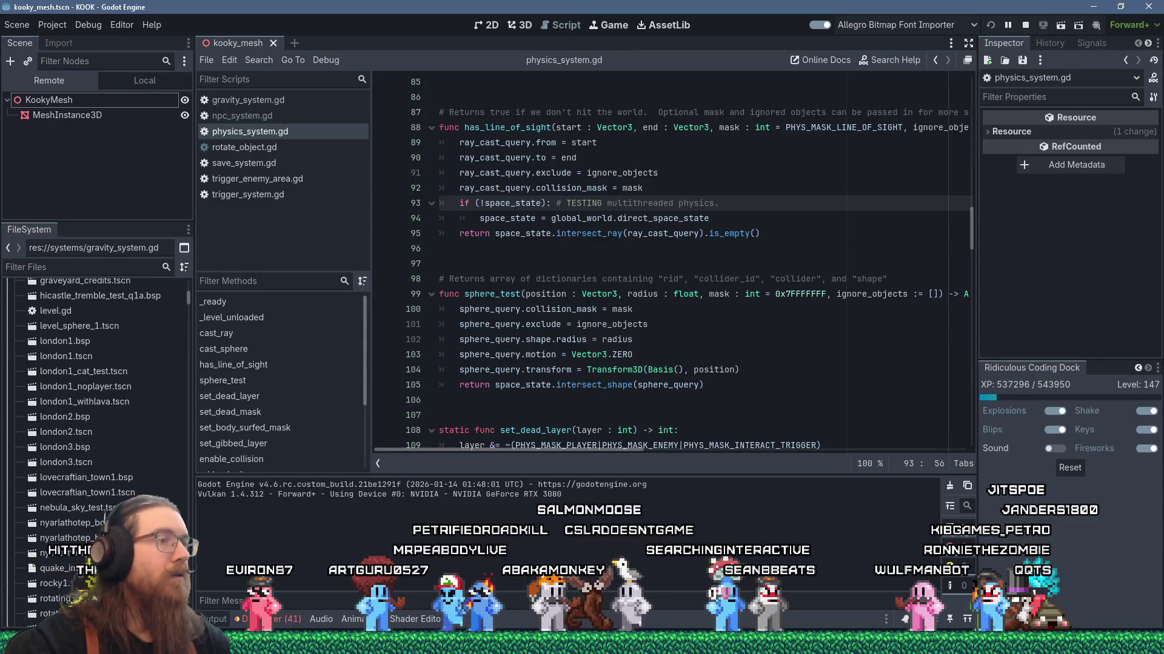
click(667, 585)
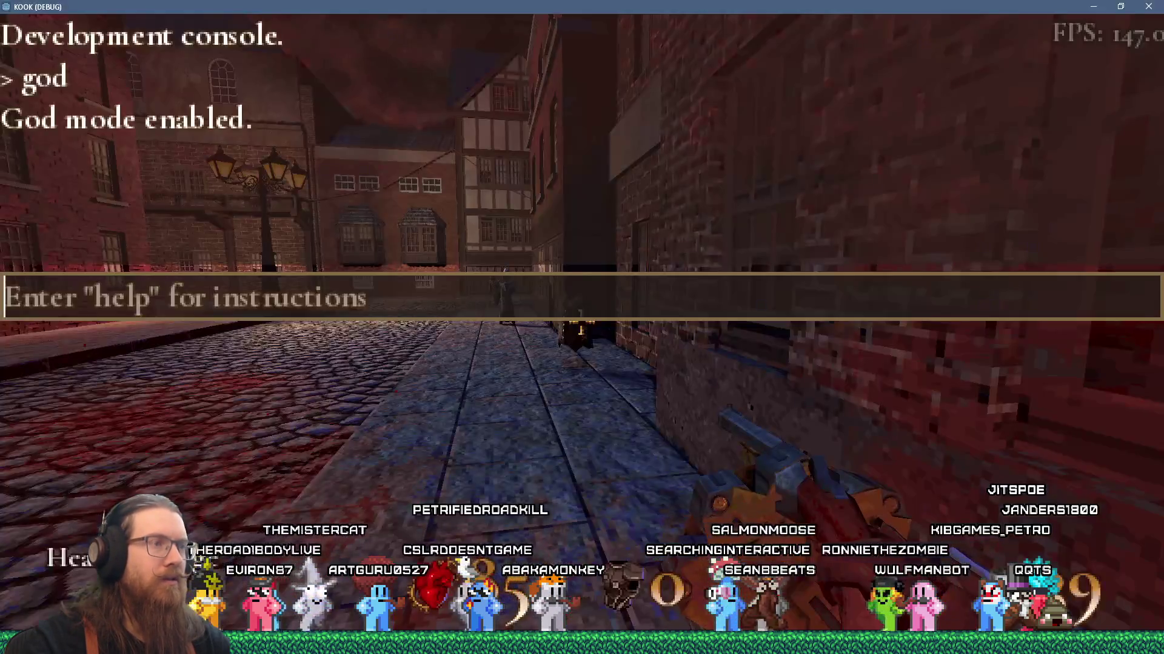
Close the console and shoot the enemies down the street, the lamp-lit square and the alley
key(Escape)
key(w)
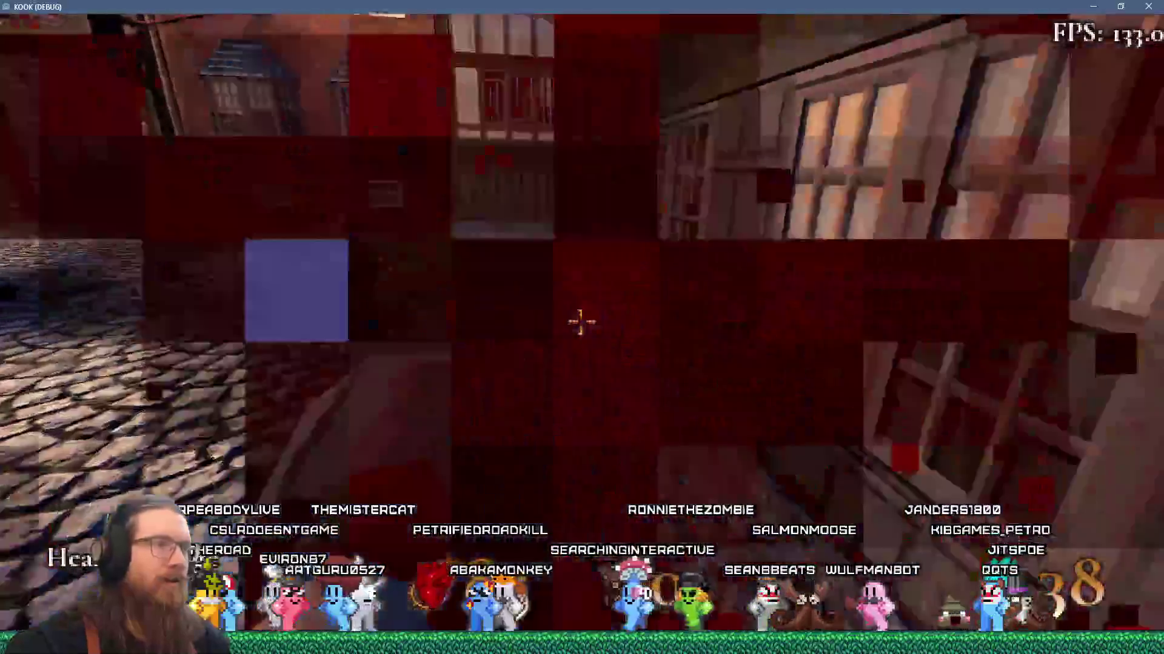
click(582, 323)
click(582, 323)
click(582, 322)
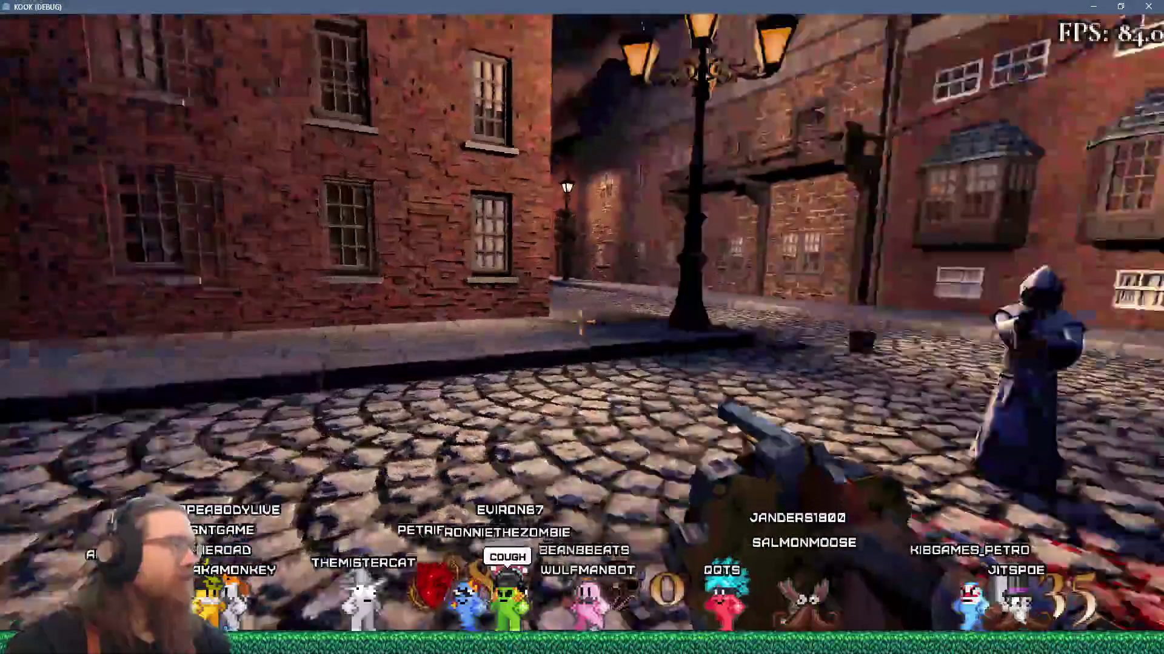
click(582, 327)
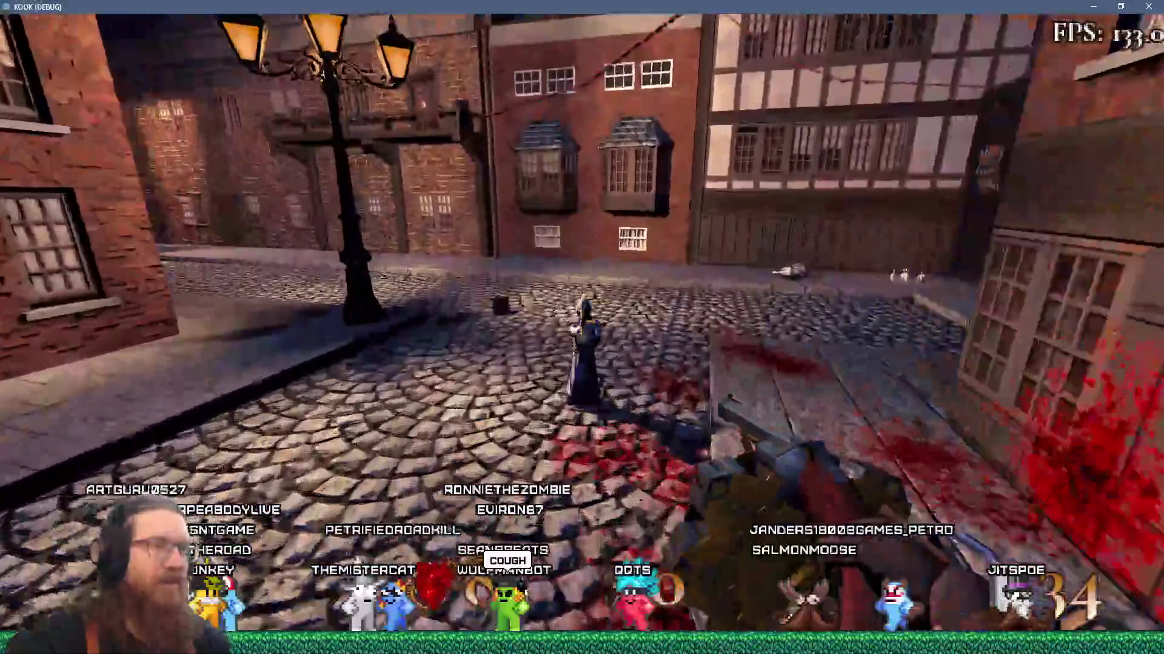
key(w)
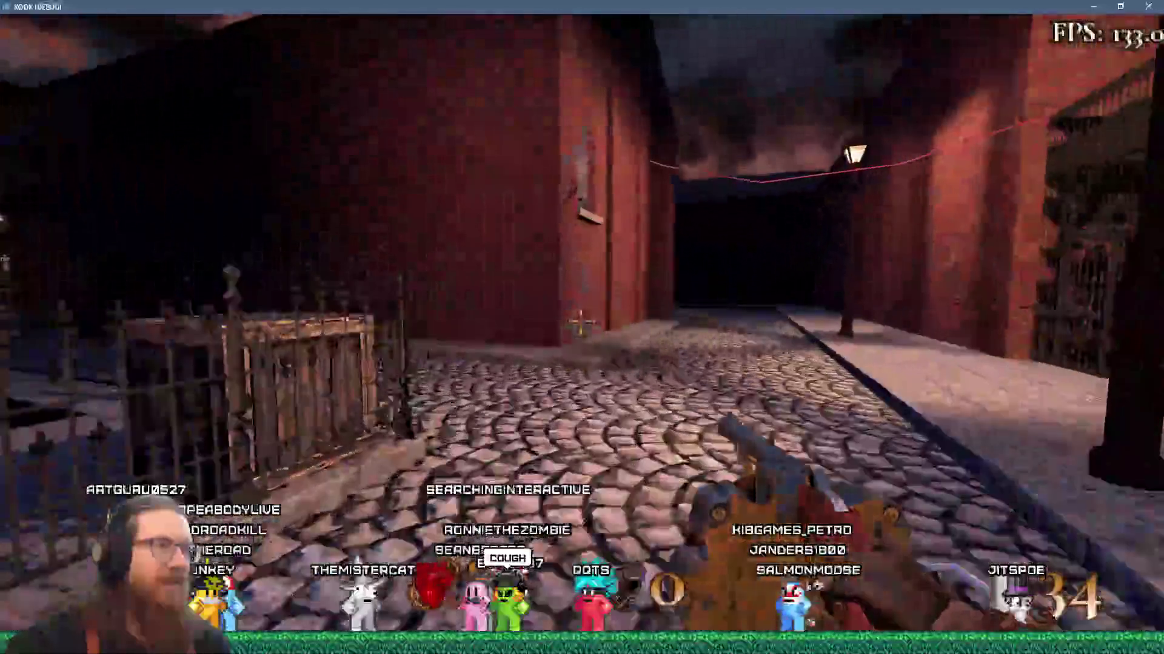
click(582, 327)
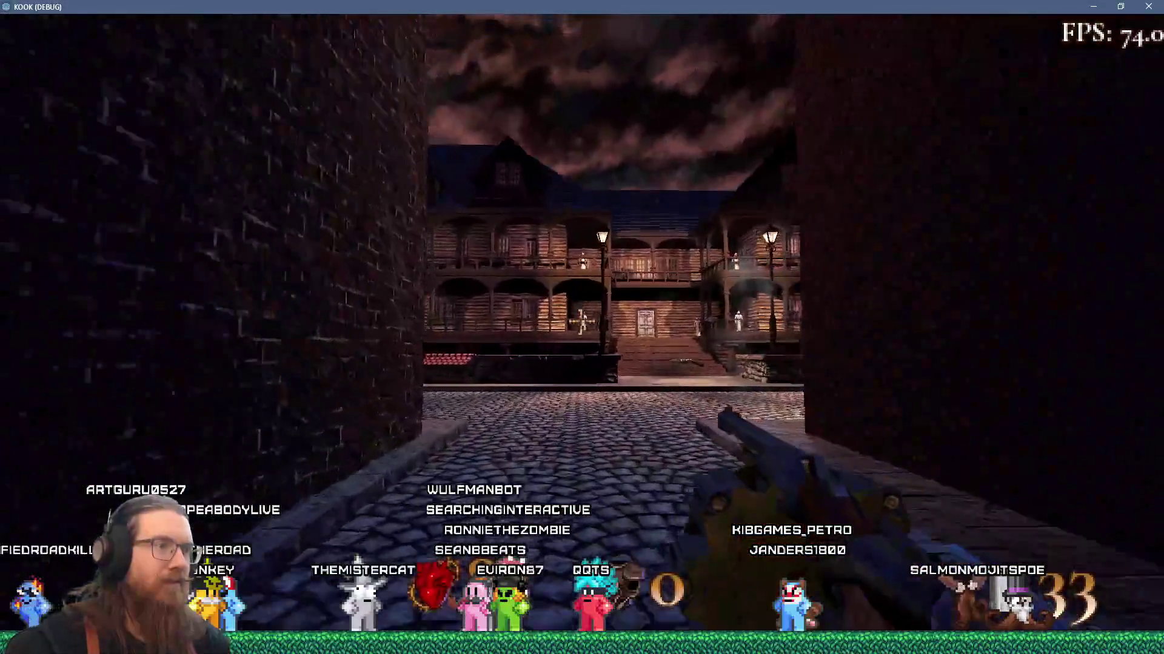
Grab the shotgun at the mansion stairs and the super shotgun, blasting enemies on stairs and balcony
key(w)
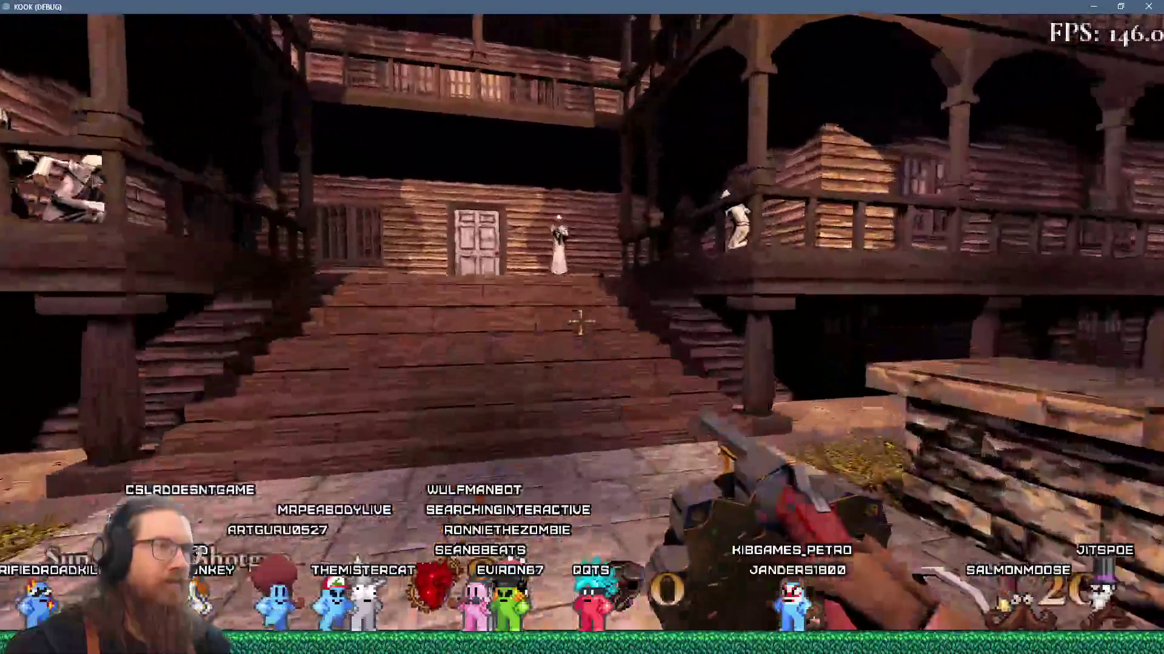
click(580, 323)
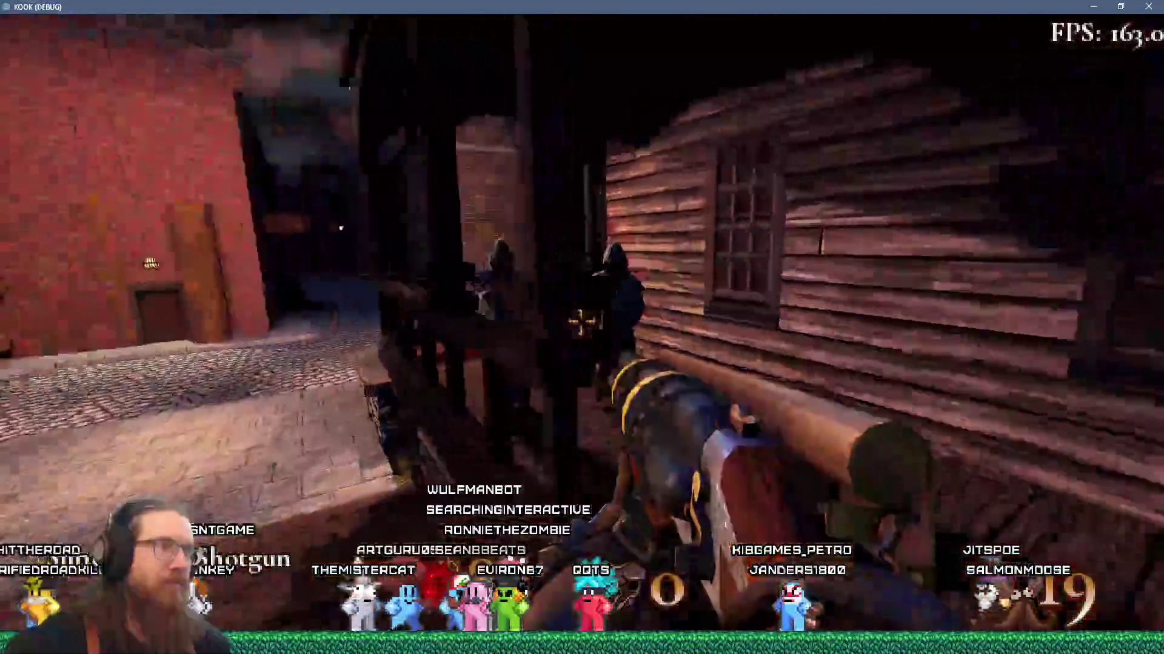
click(580, 323)
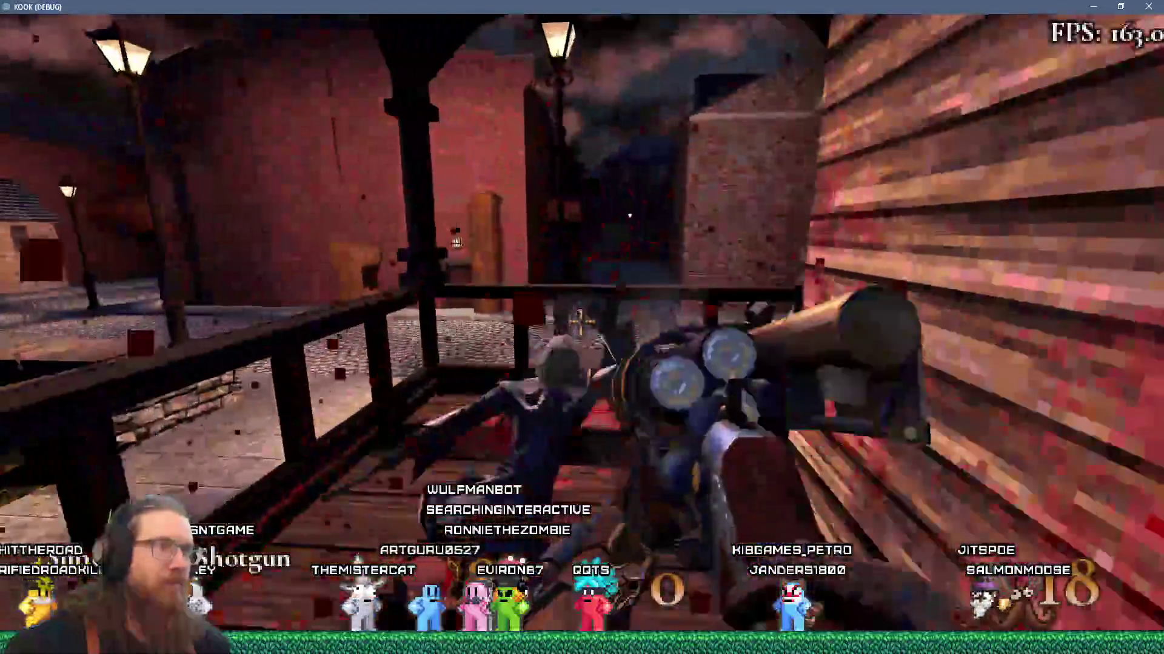
key(w)
click(580, 323)
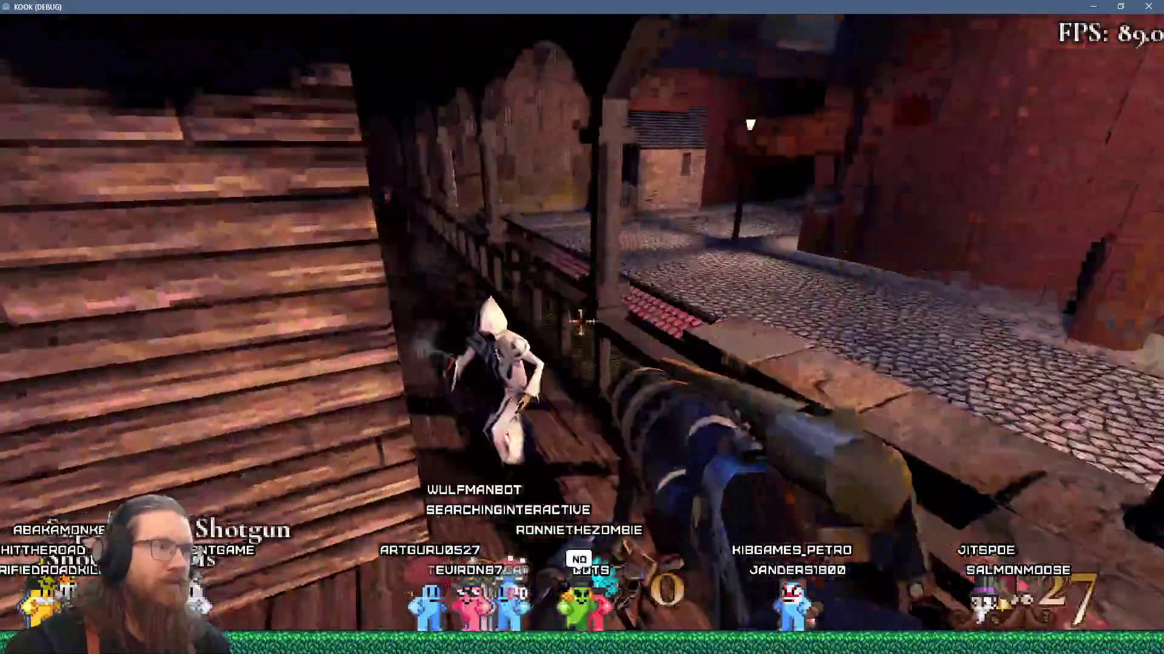
click(580, 323)
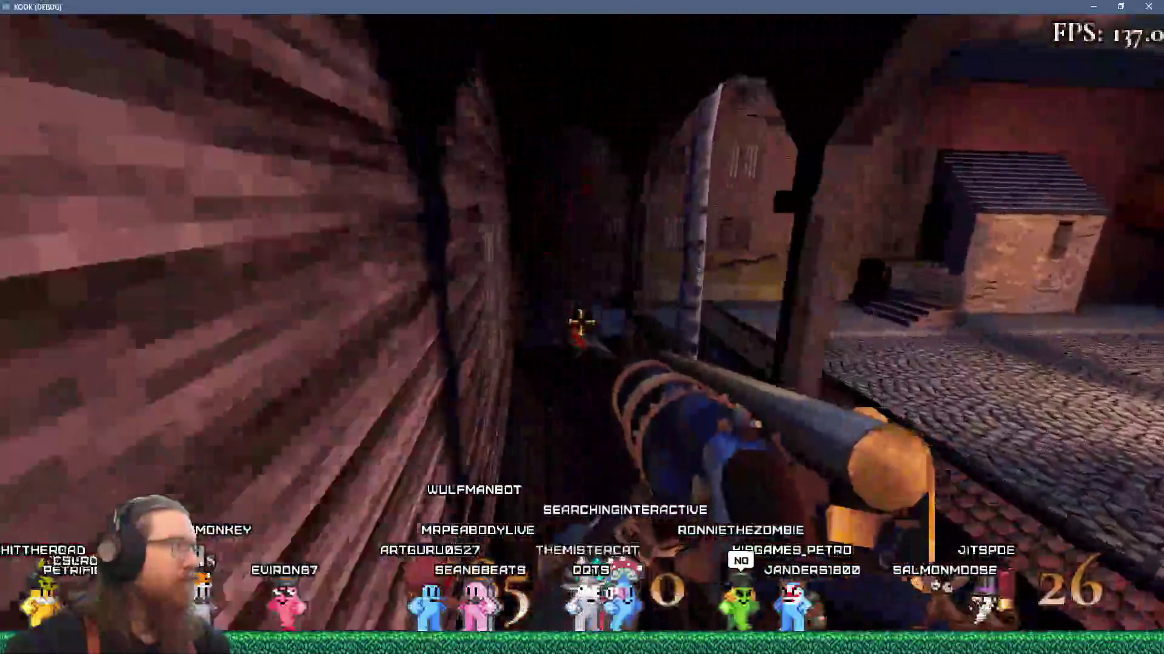
Return to the street, shoot the robed enemy in the courtyard, and switch to Tracy
key(w)
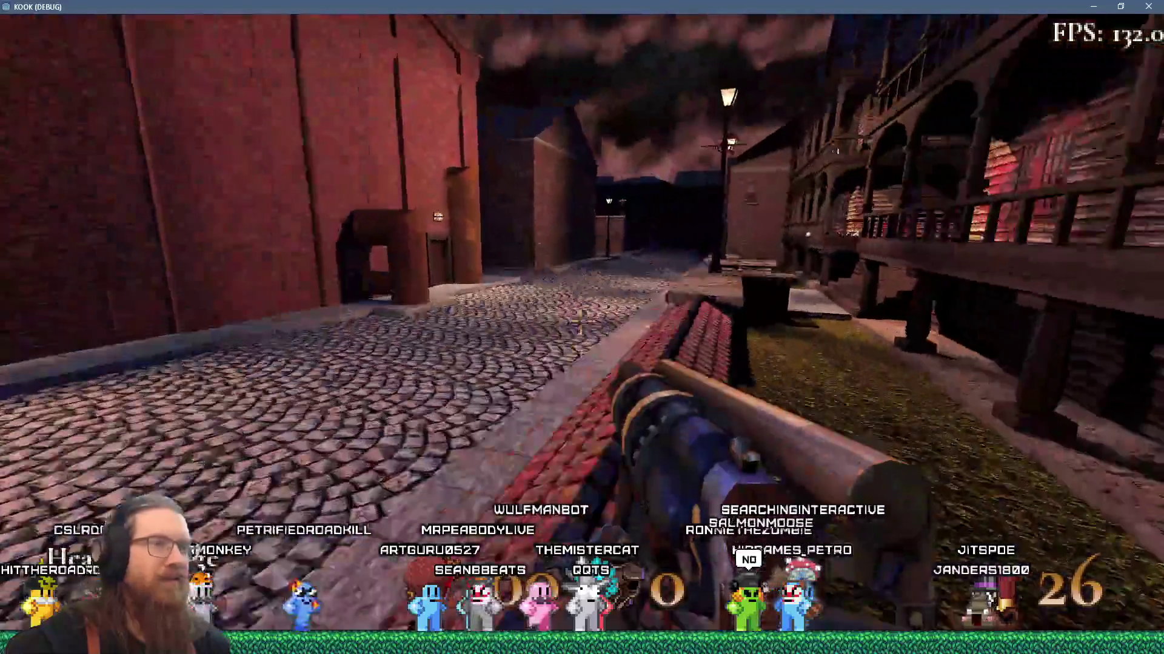
key(w)
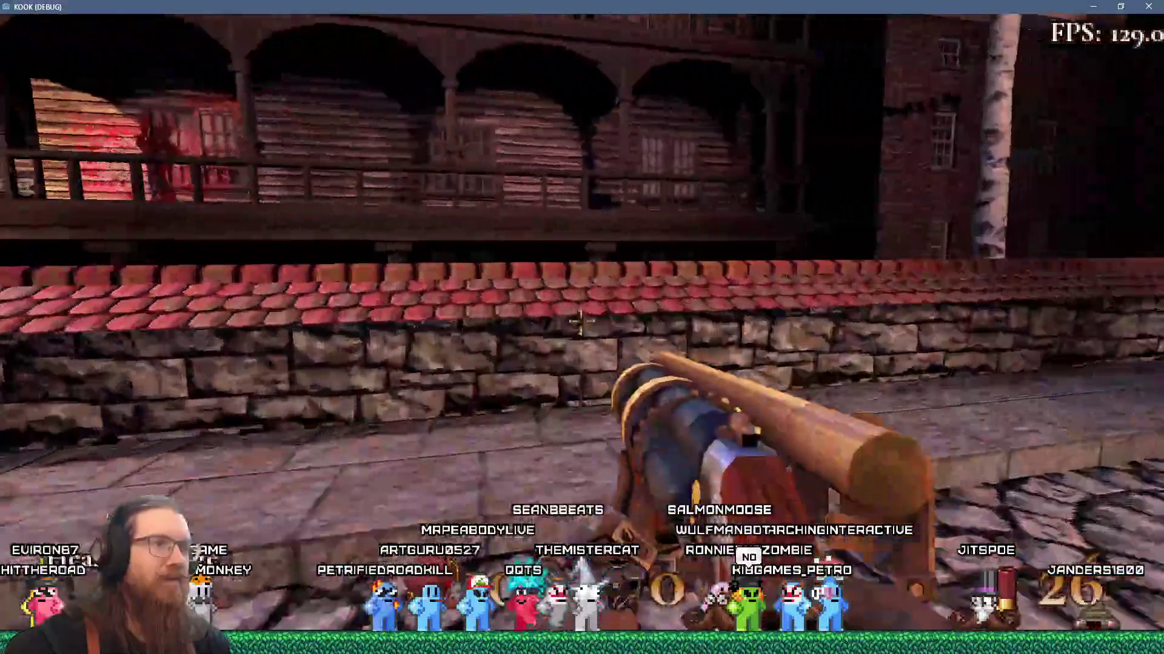
key(w)
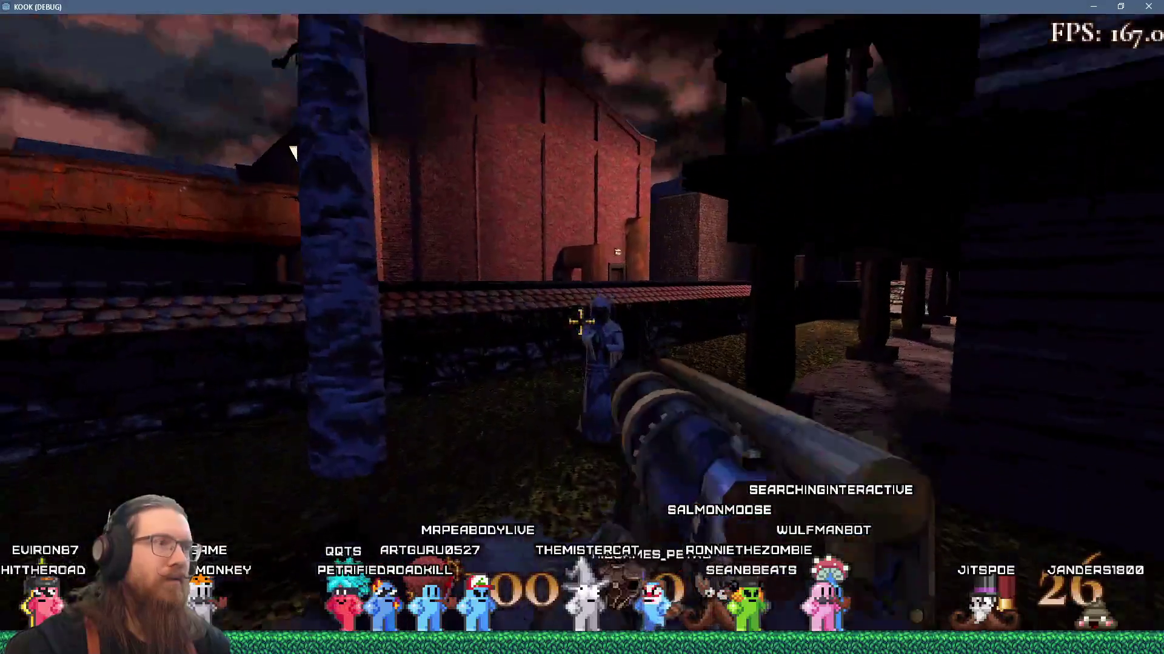
click(581, 322)
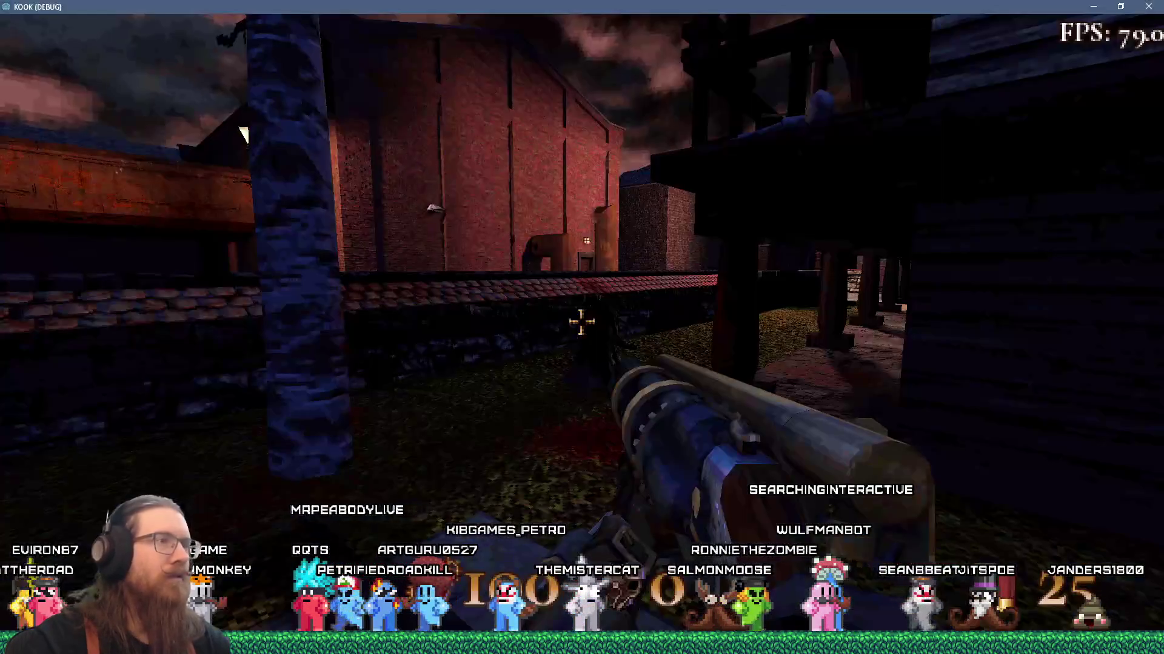
key(alt+Tab)
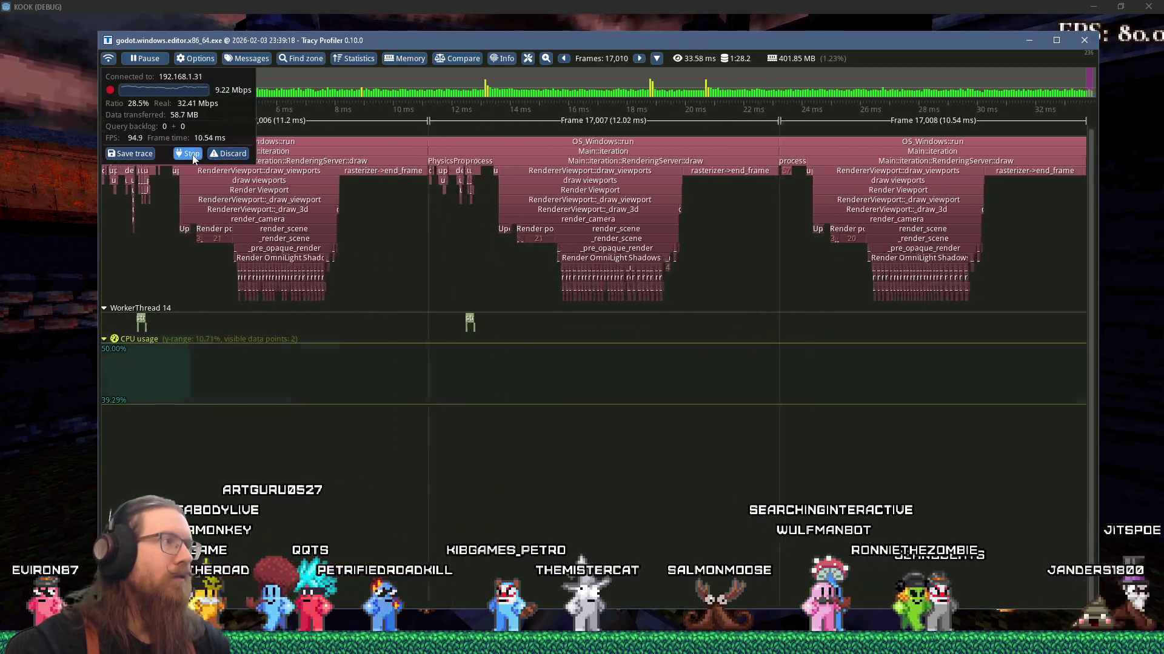
Stop the capture at 17,026 frames and zoom the timeline onto JoltSpace3D::step on WorkerThread 14
click(193, 158)
key(alt+Tab)
key(alt+Tab)
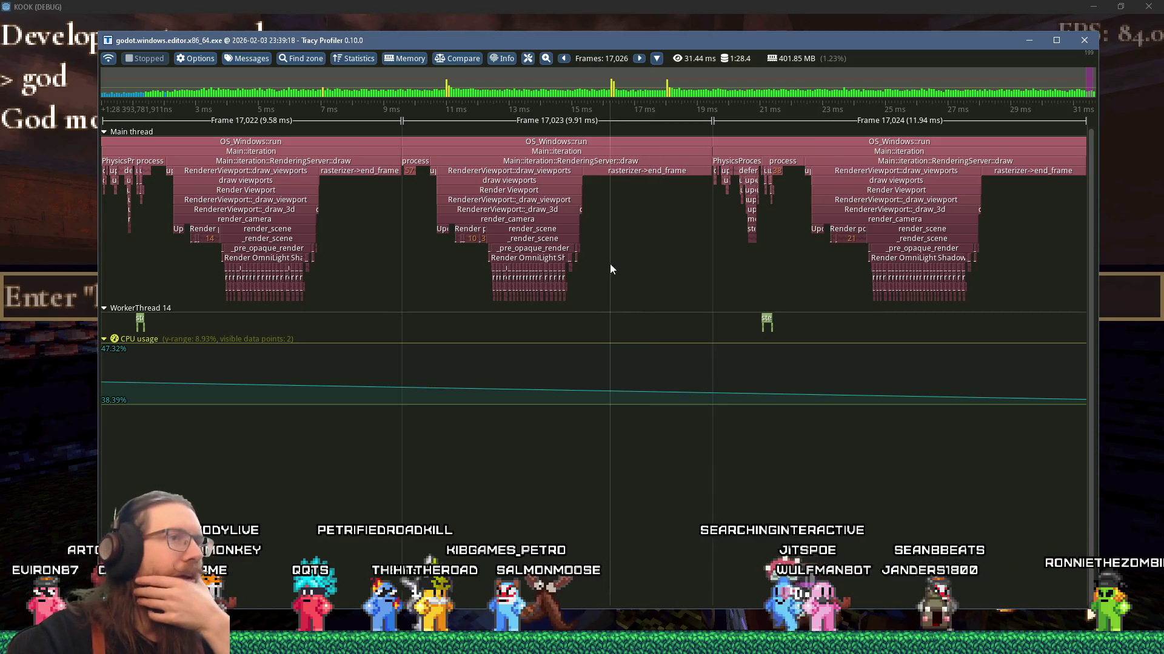
scroll(642, 278, down, 3)
scroll(435, 270, up, 5)
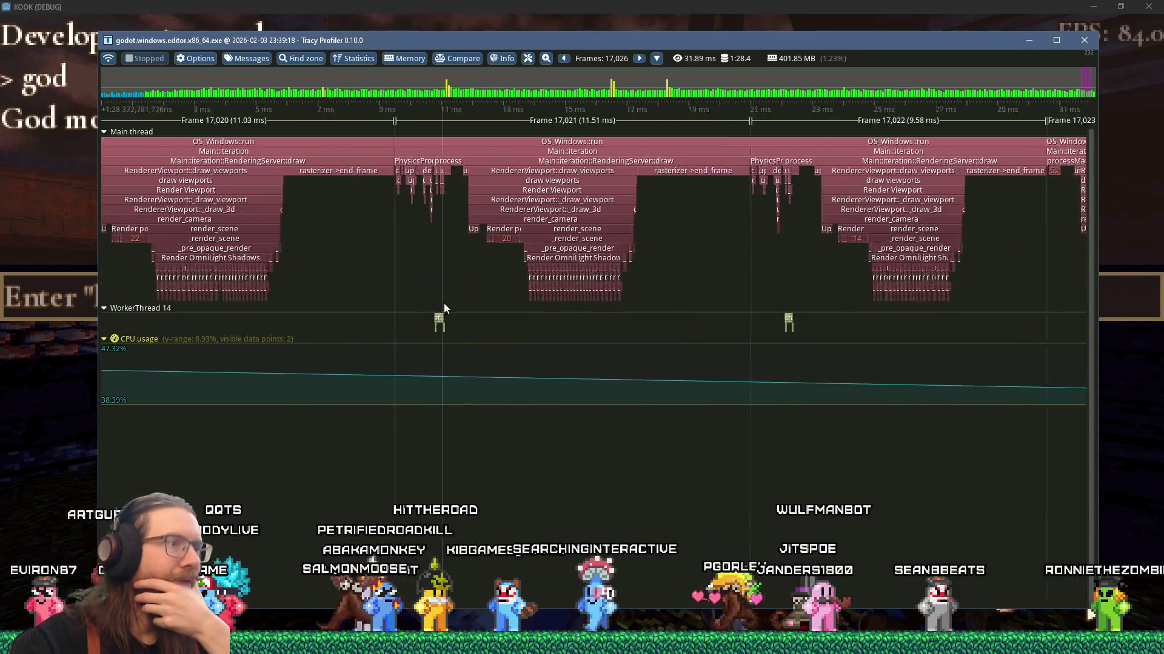
scroll(409, 329, down, 1)
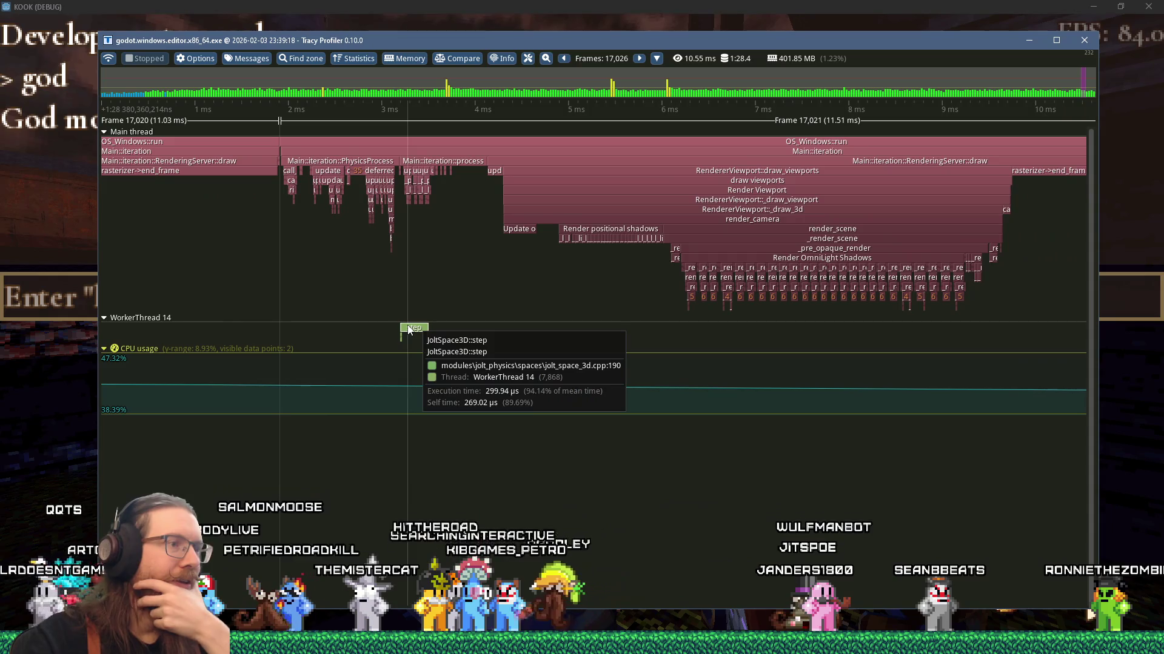
scroll(409, 329, up, 4)
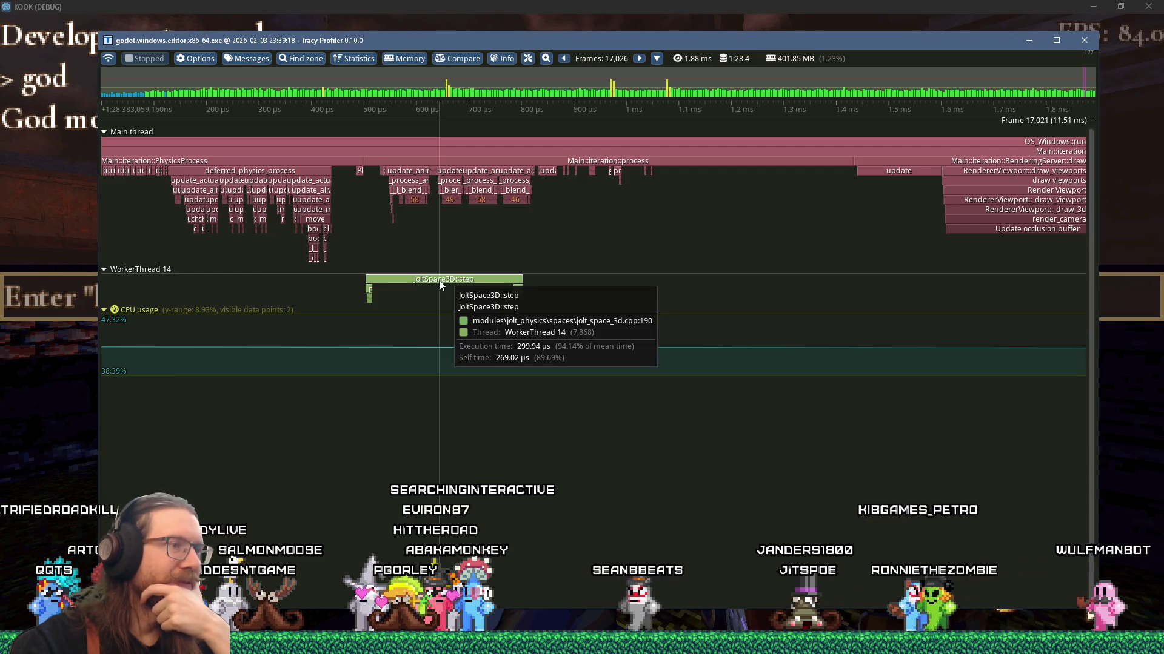
scroll(440, 285, down, 5)
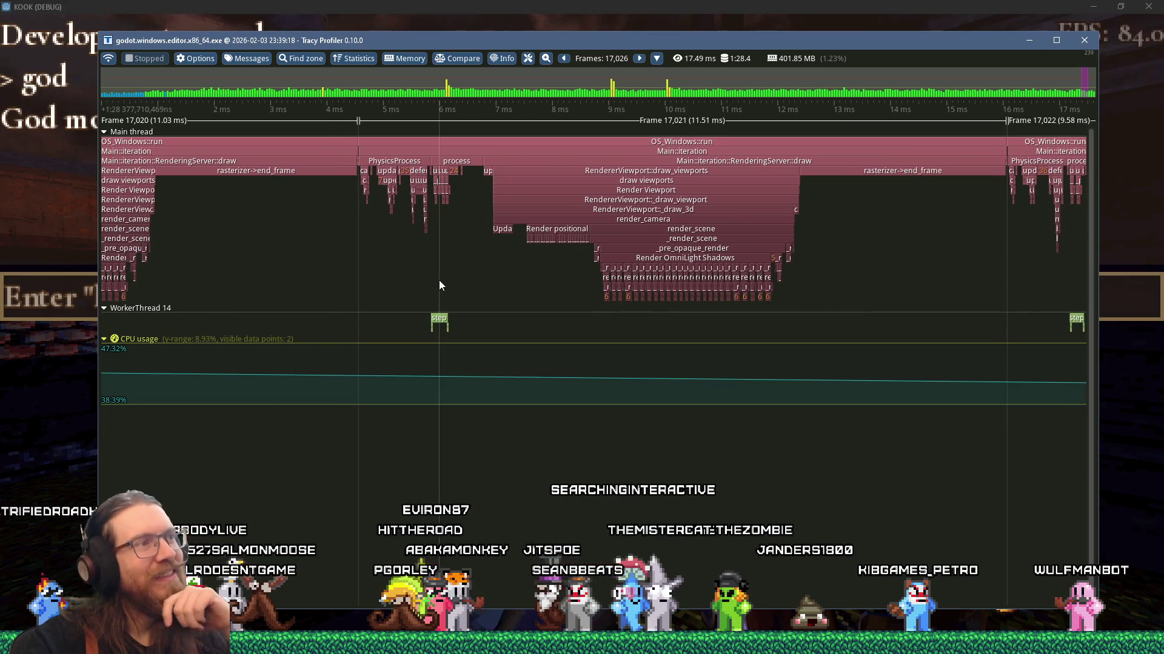
scroll(440, 285, up, 6)
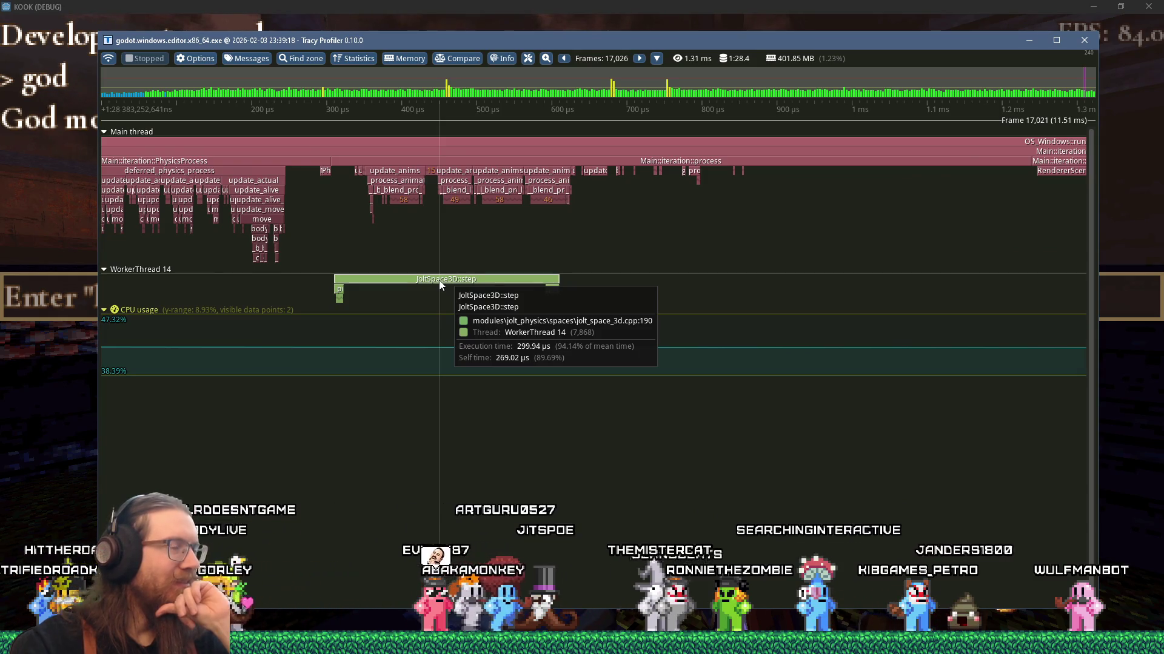
scroll(440, 285, down, 4)
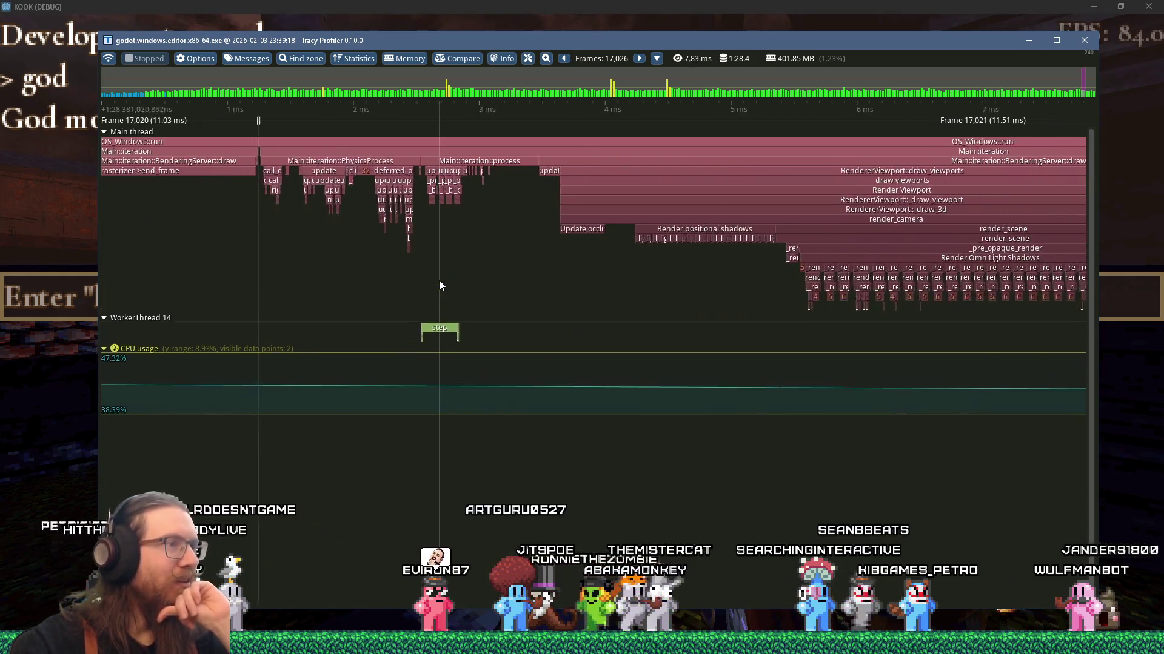
scroll(439, 282, down, 4)
scroll(439, 282, up, 2)
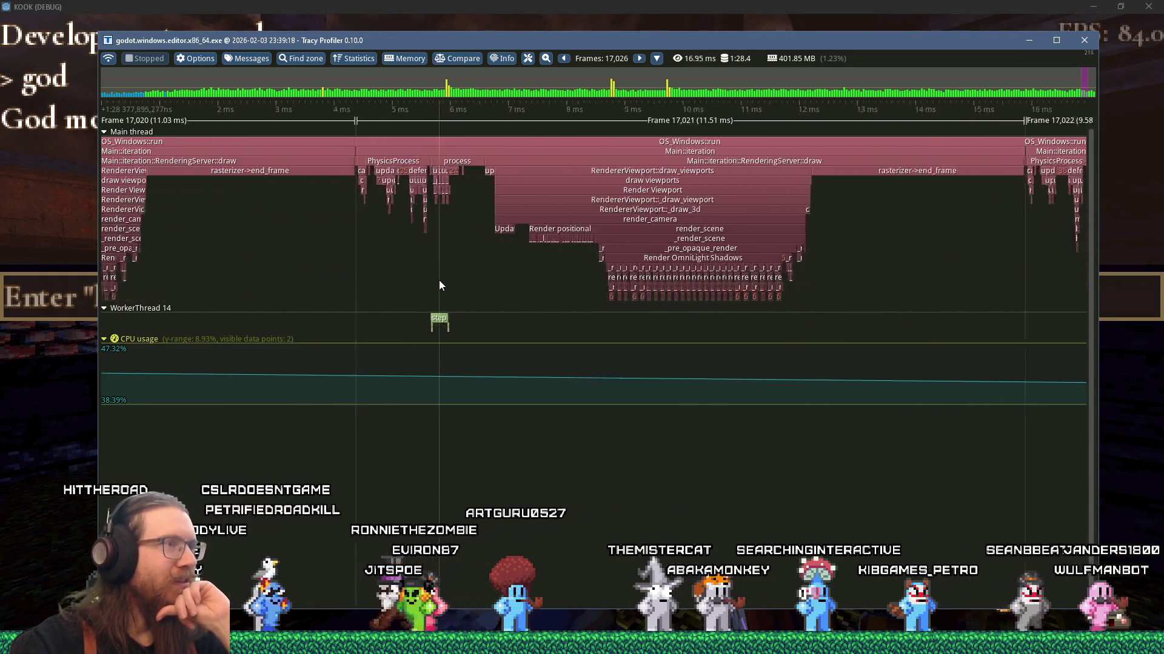
scroll(440, 285, up, 5)
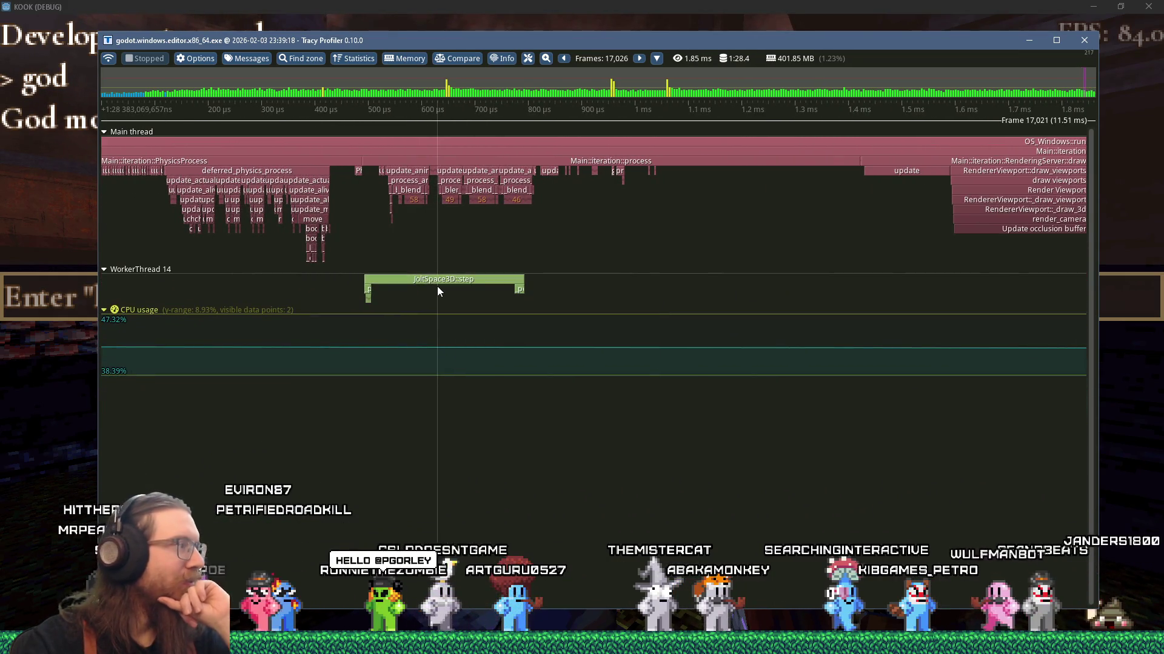
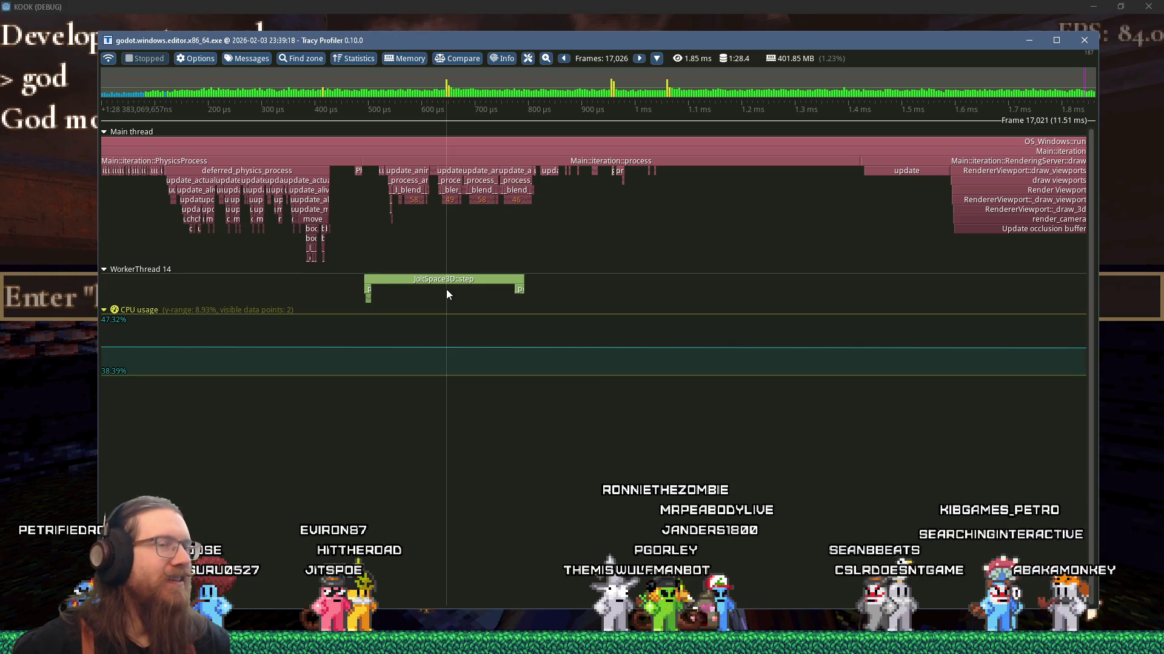
Zoom the Tracy timeline in on the JoltSpace3D::step zone
scroll(535, 329, down, 10)
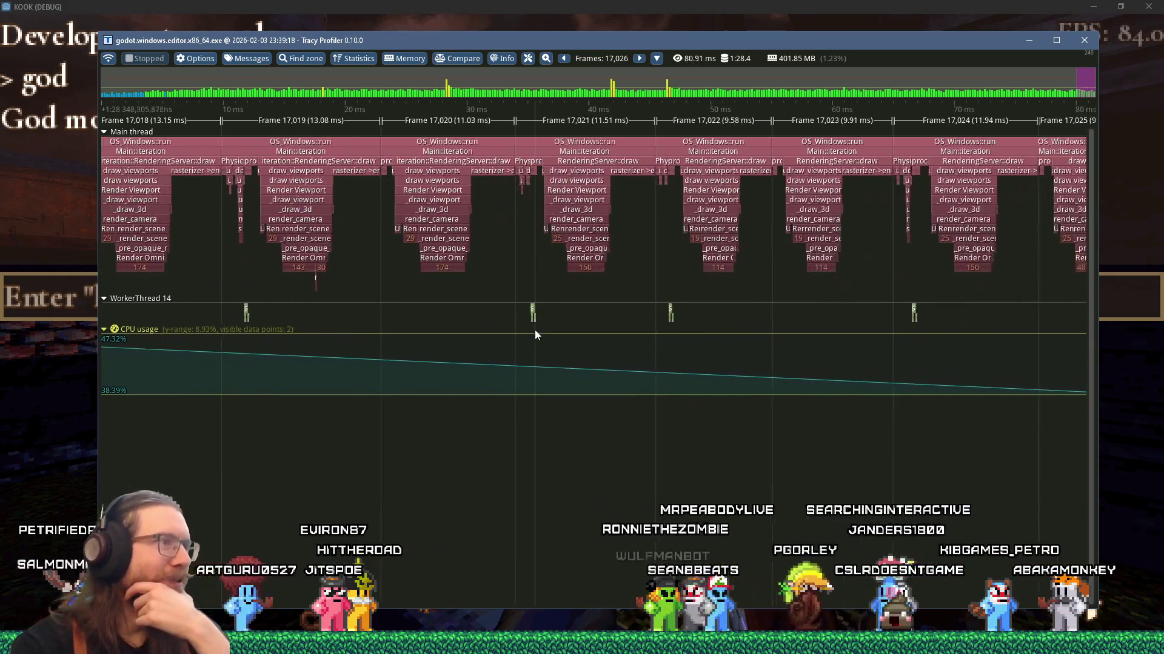
scroll(202, 320, up, 4)
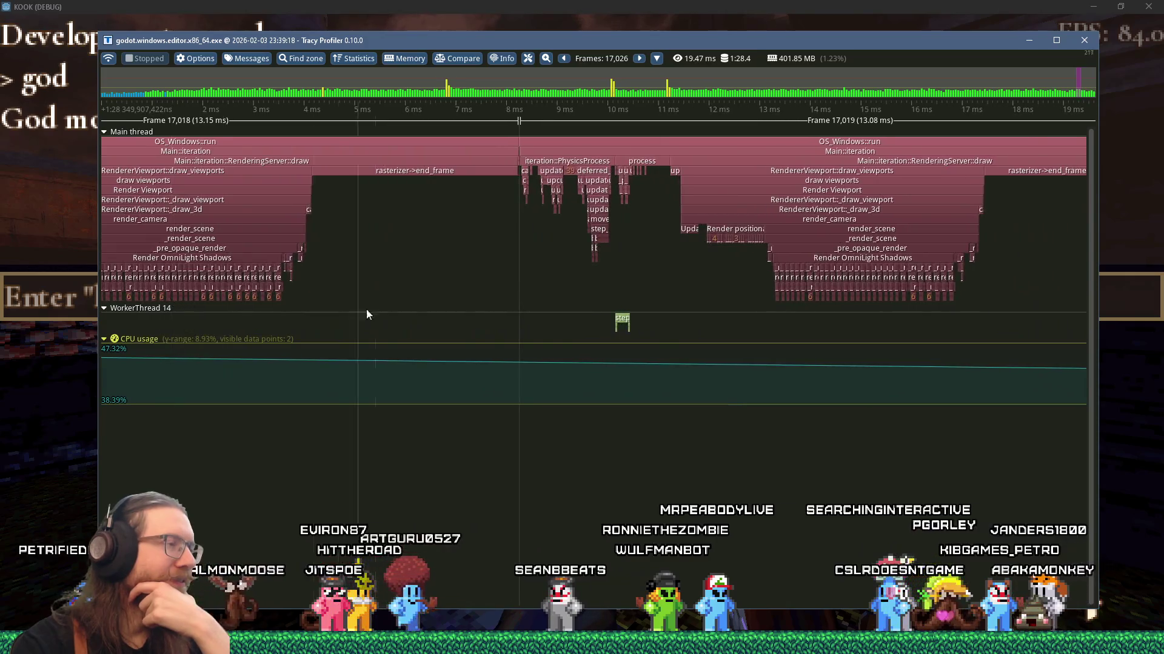
scroll(200, 300, up, 3)
scroll(293, 319, up, 3)
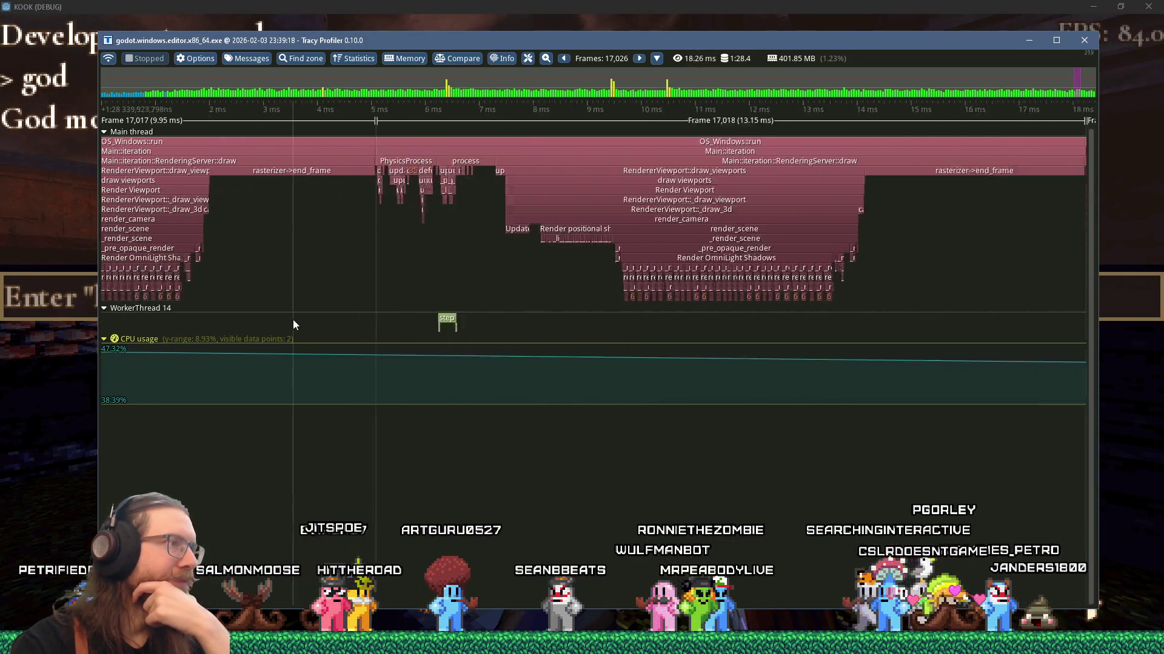
scroll(293, 318, down, 5)
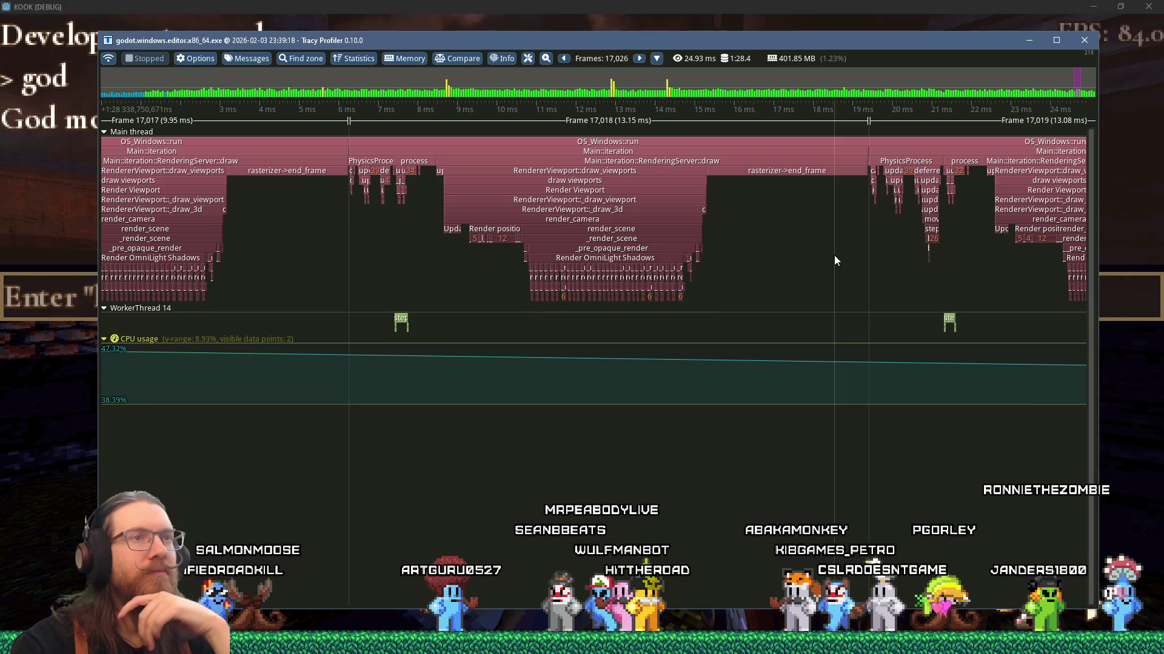
scroll(834, 256, up, 5)
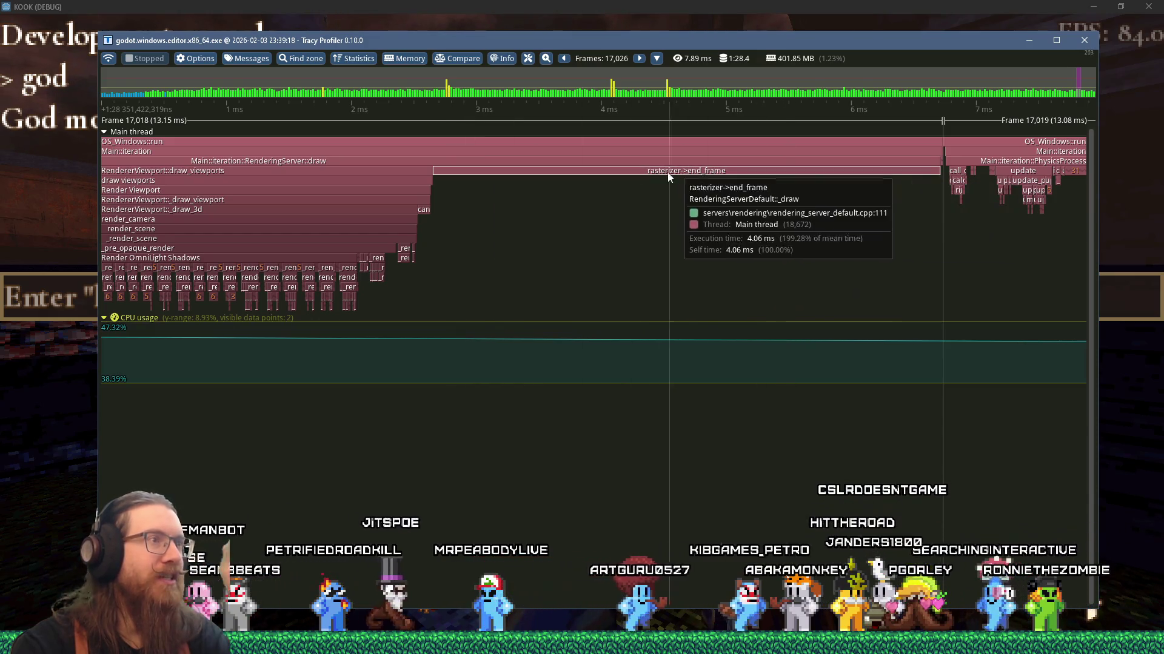
scroll(383, 173, down, 3)
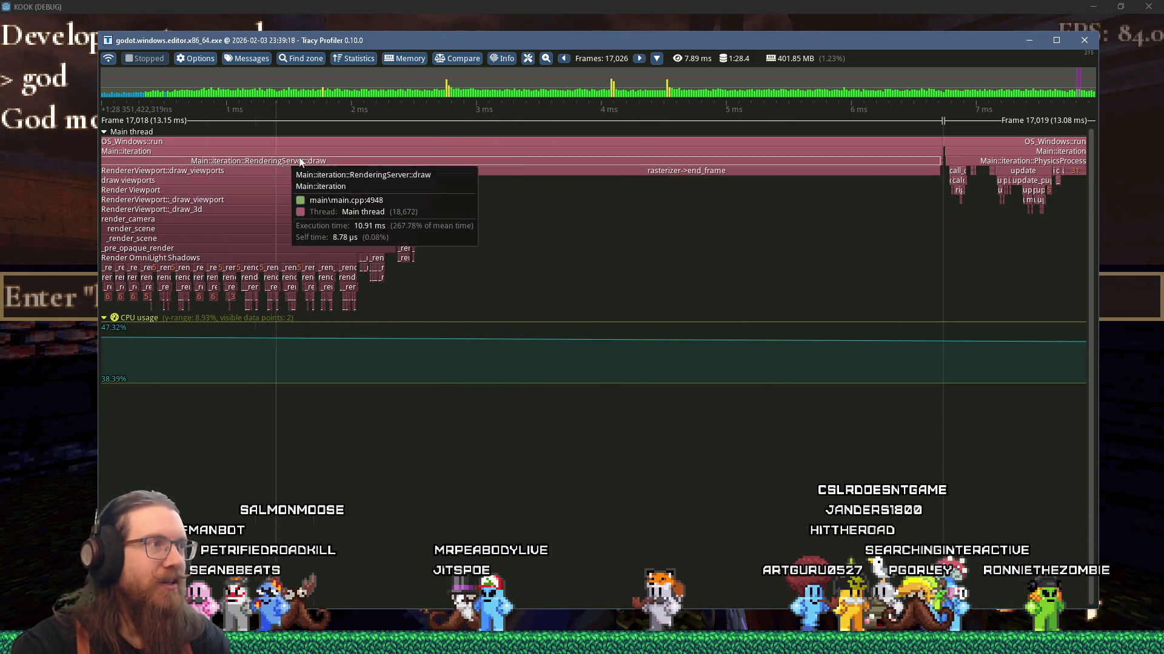
scroll(295, 270, down, 2)
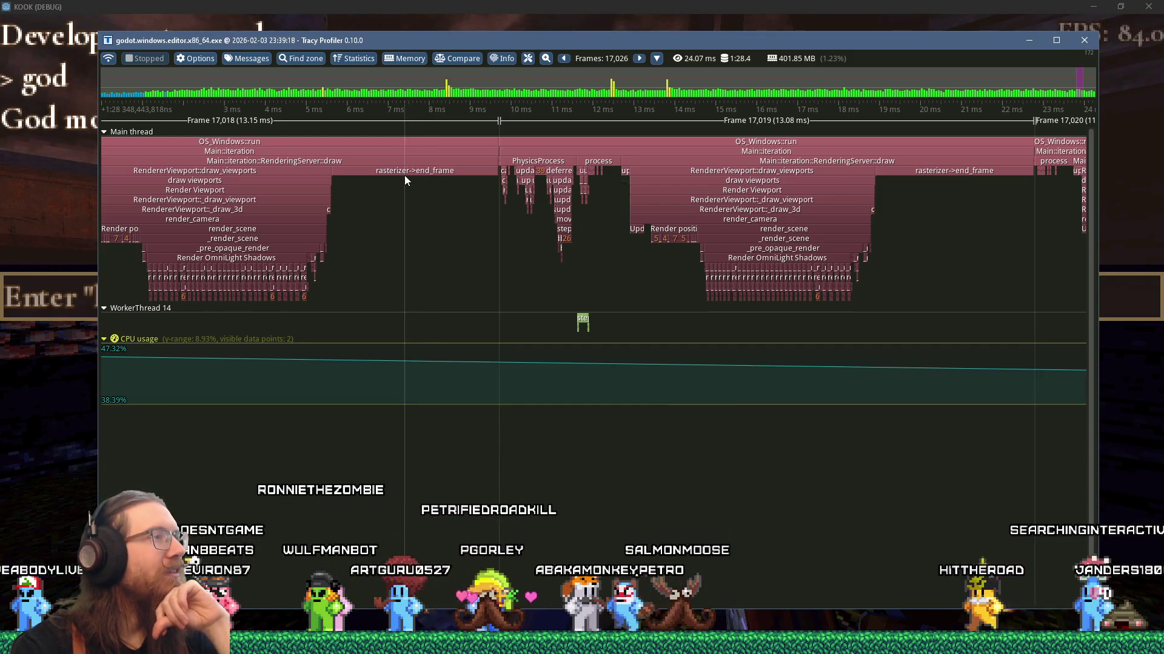
mouse_move(406, 177)
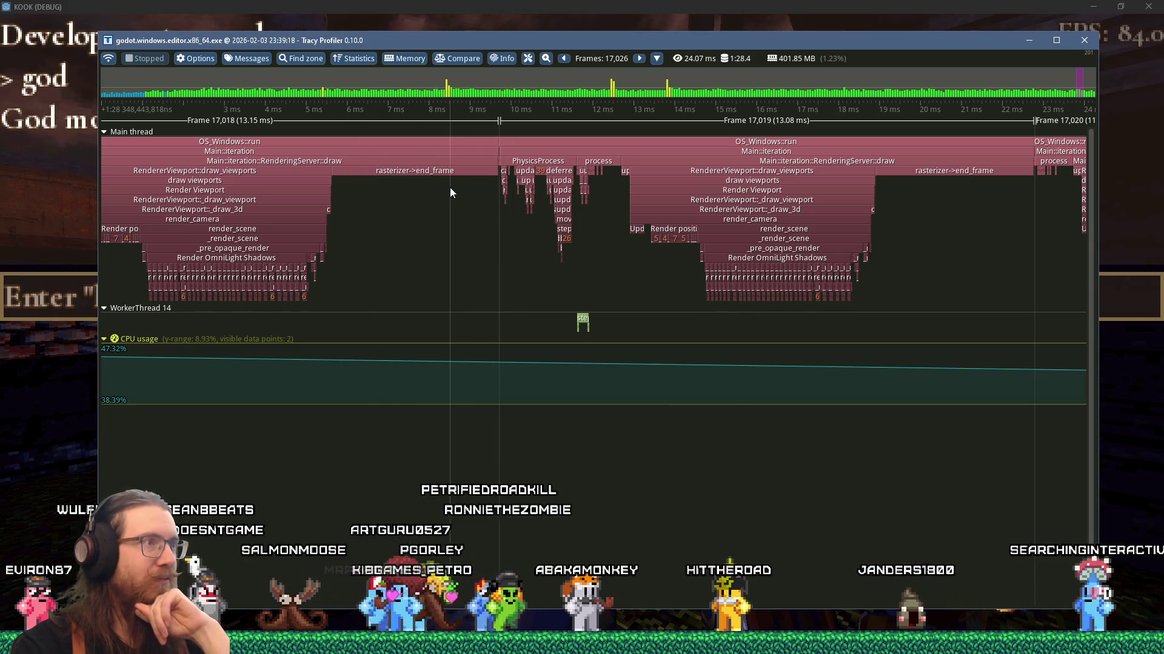
scroll(477, 170, up, 5)
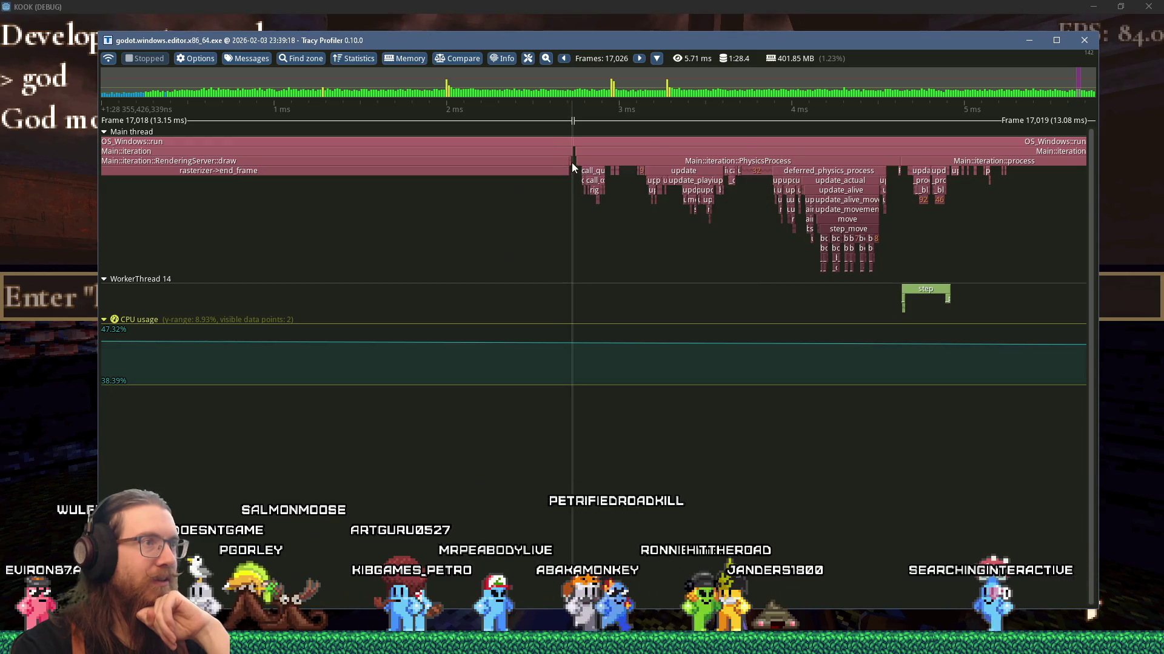
scroll(570, 161, down, 5)
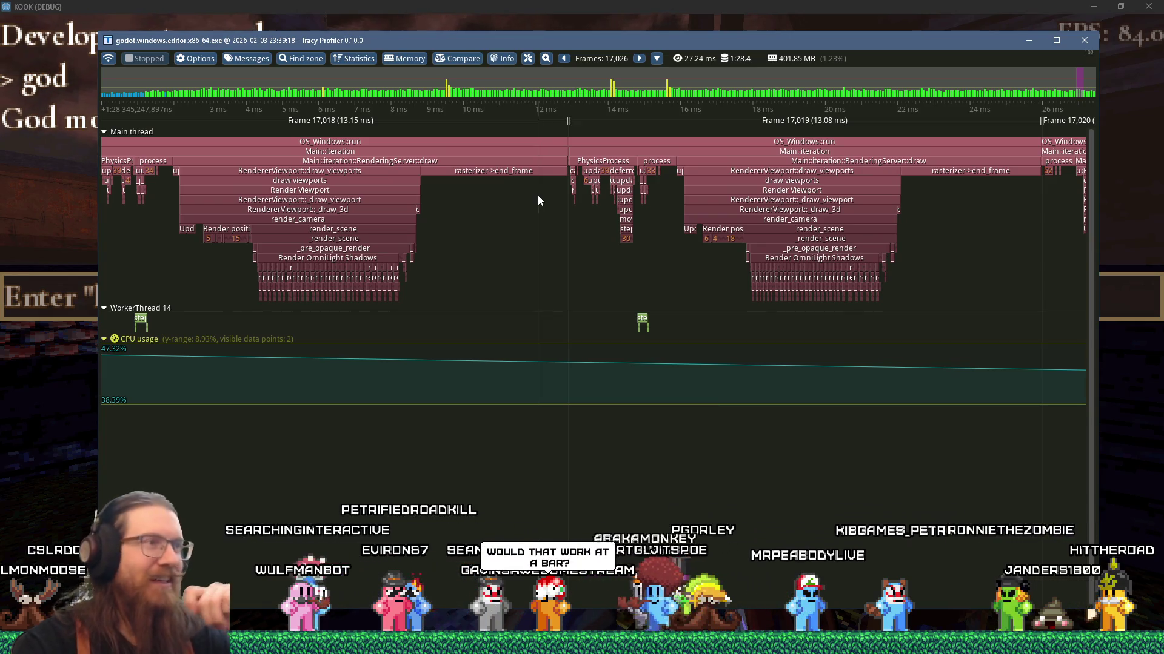
scroll(537, 200, down, 5)
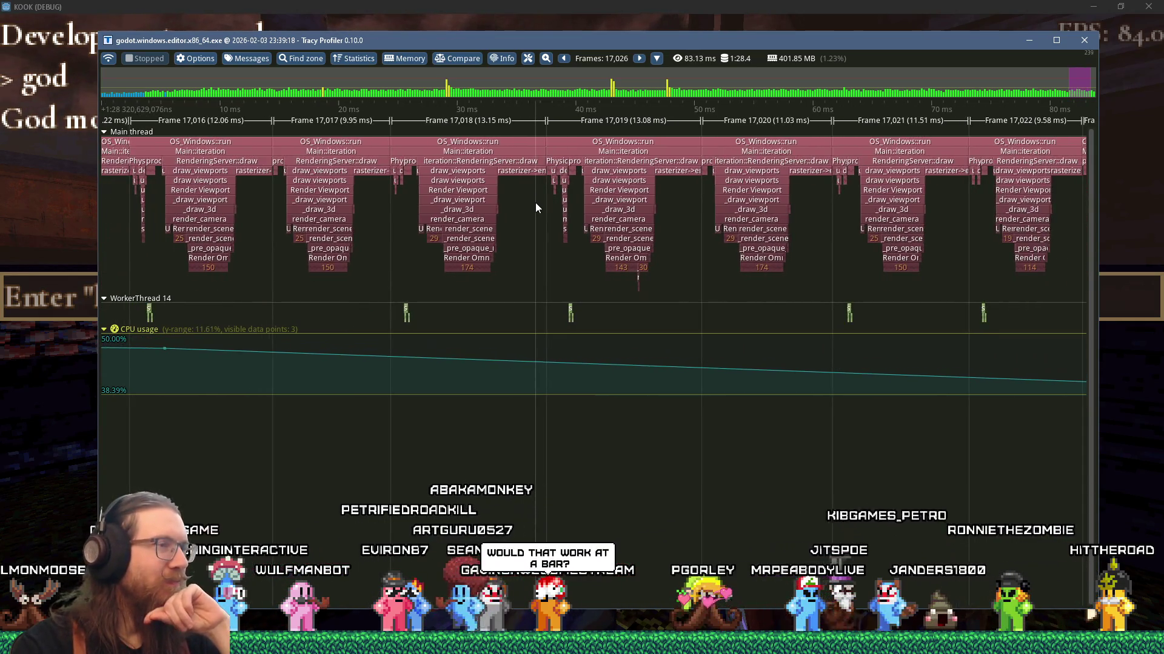
scroll(536, 203, up, 4)
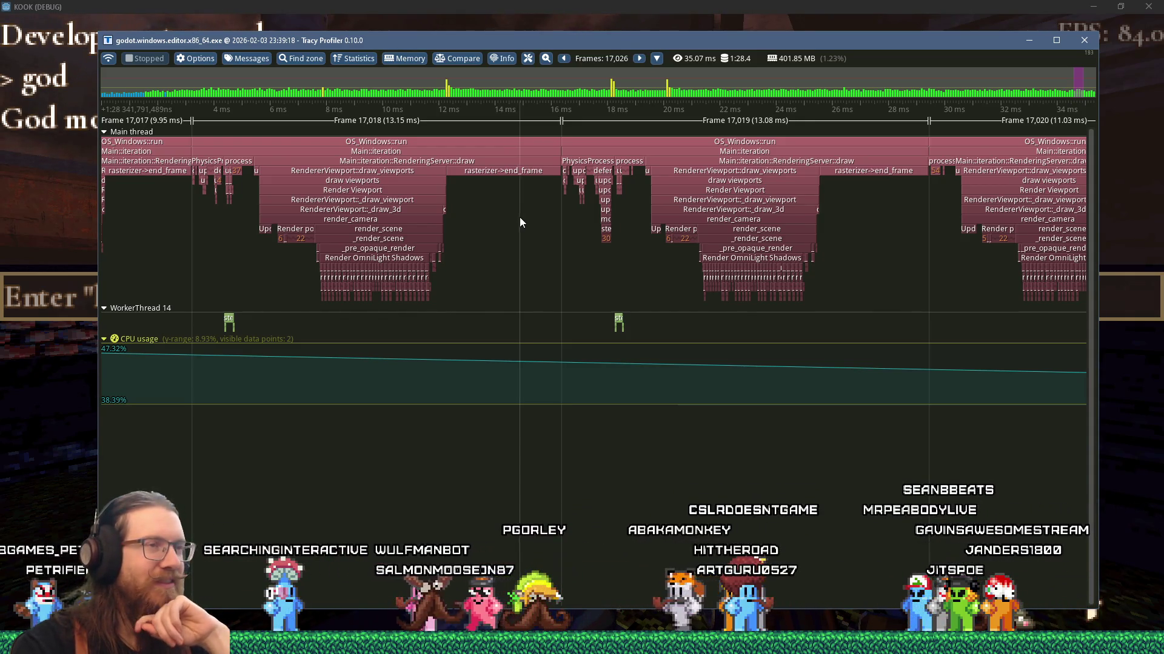
Inspect the _post_step and pre_step zones, then bring up the window switcher
scroll(524, 223, down, 5)
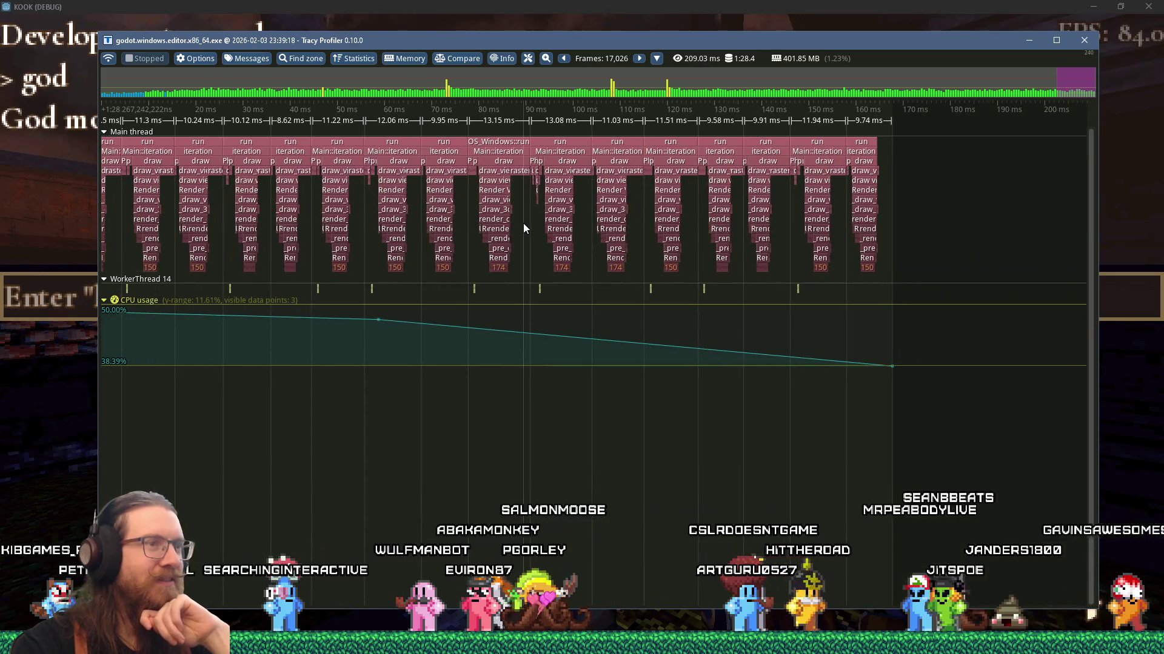
scroll(524, 229, up, 4)
scroll(524, 228, up, 4)
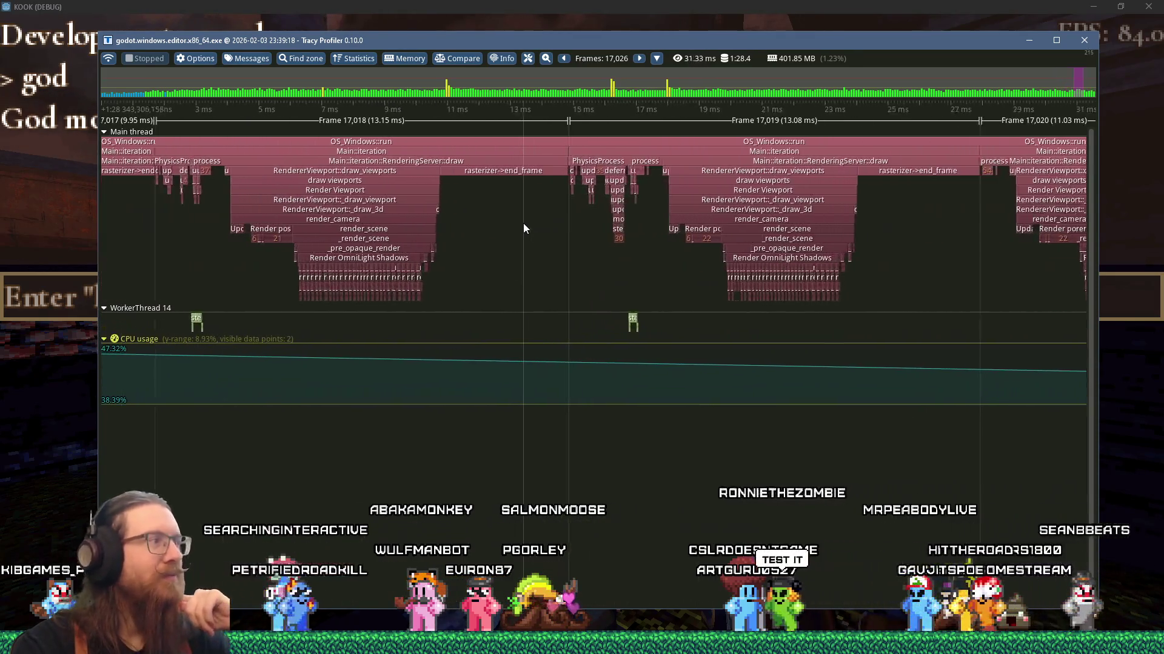
scroll(755, 324, up, 3)
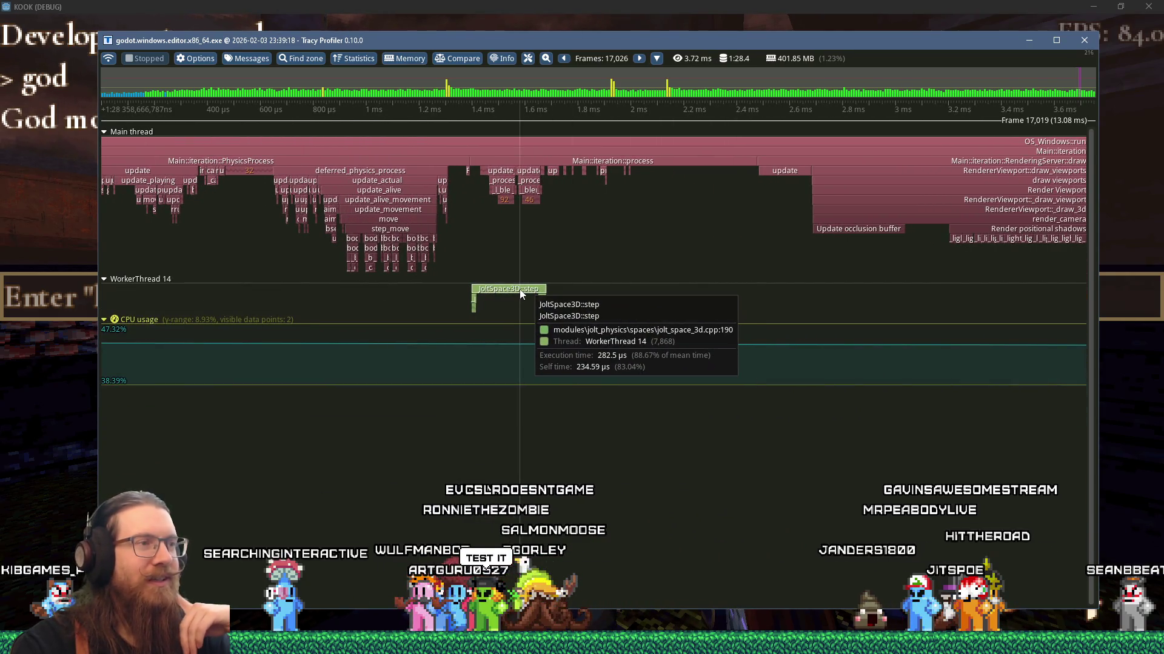
scroll(519, 297, up, 2)
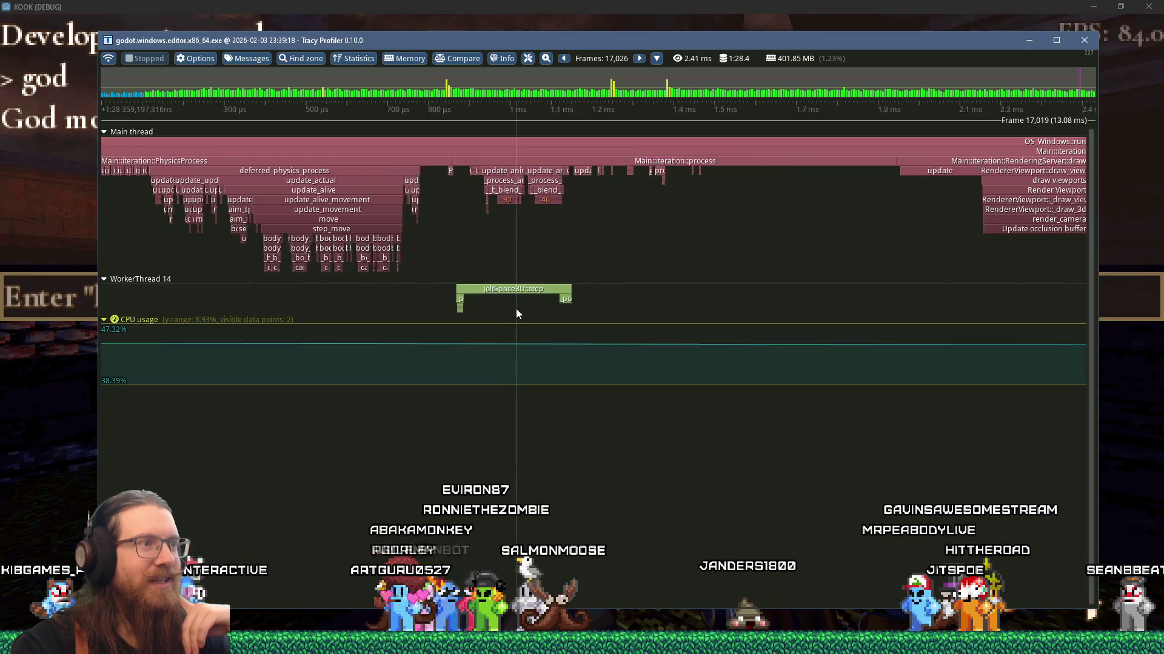
scroll(516, 313, up, 5)
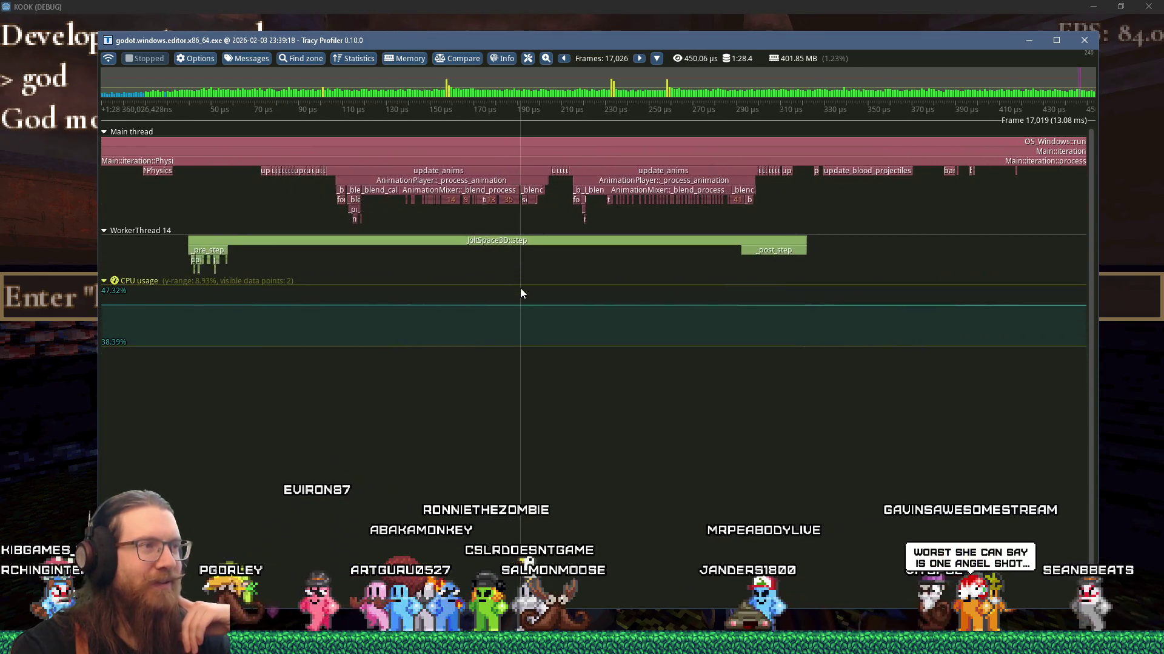
mouse_move(777, 251)
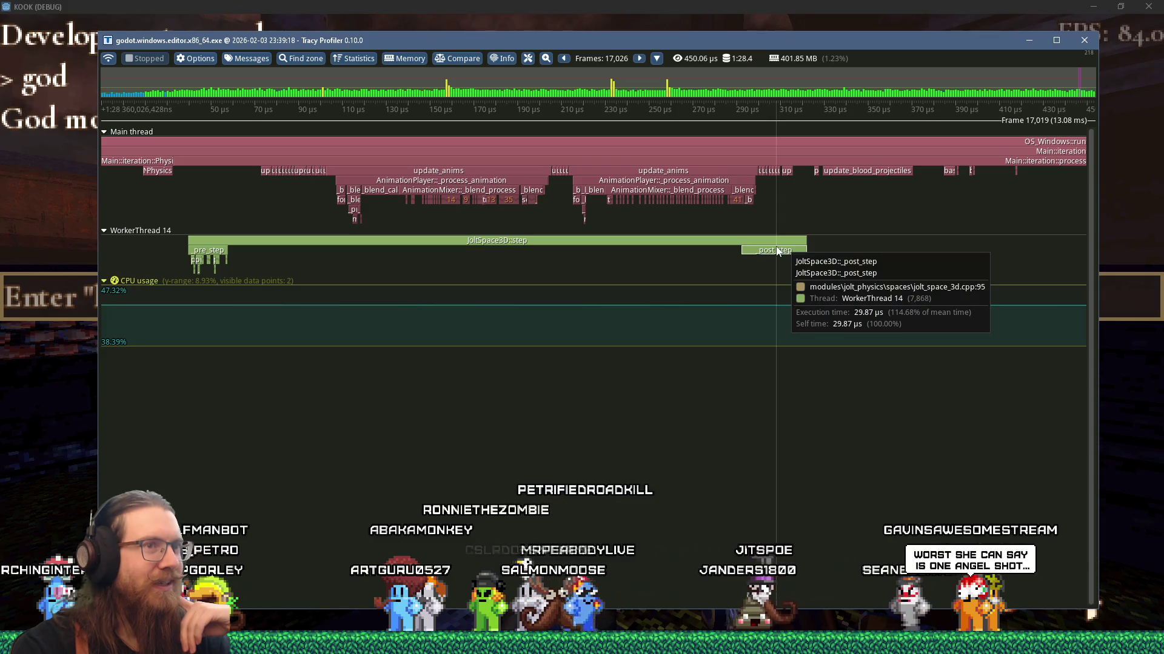
mouse_move(198, 262)
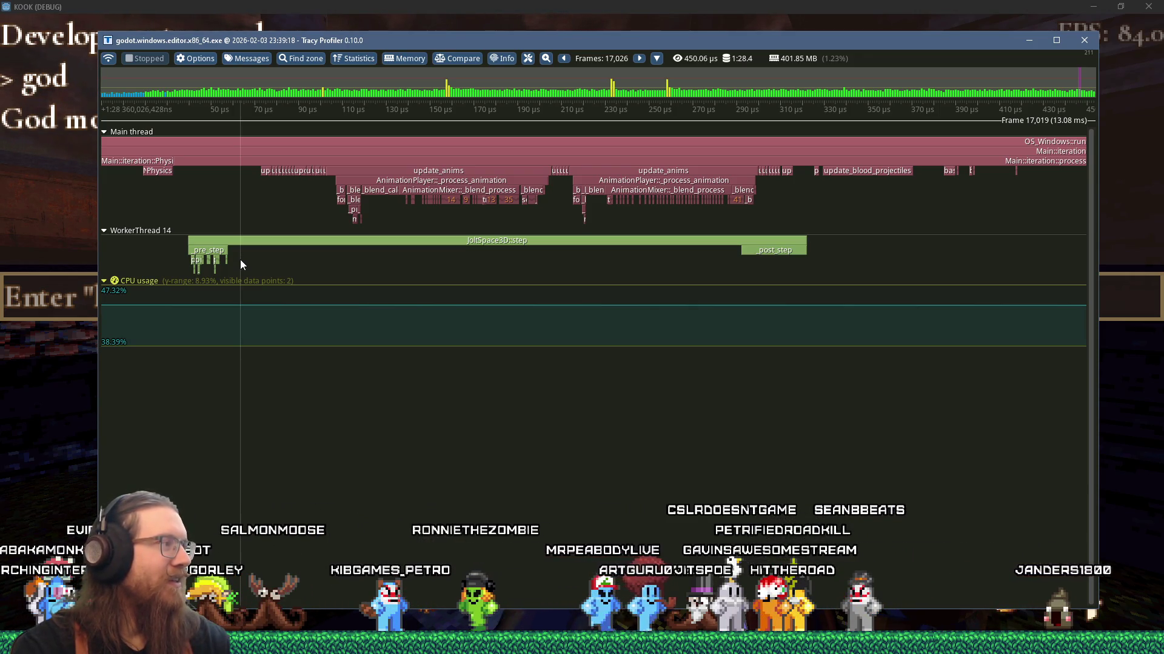
scroll(339, 280, down, 8)
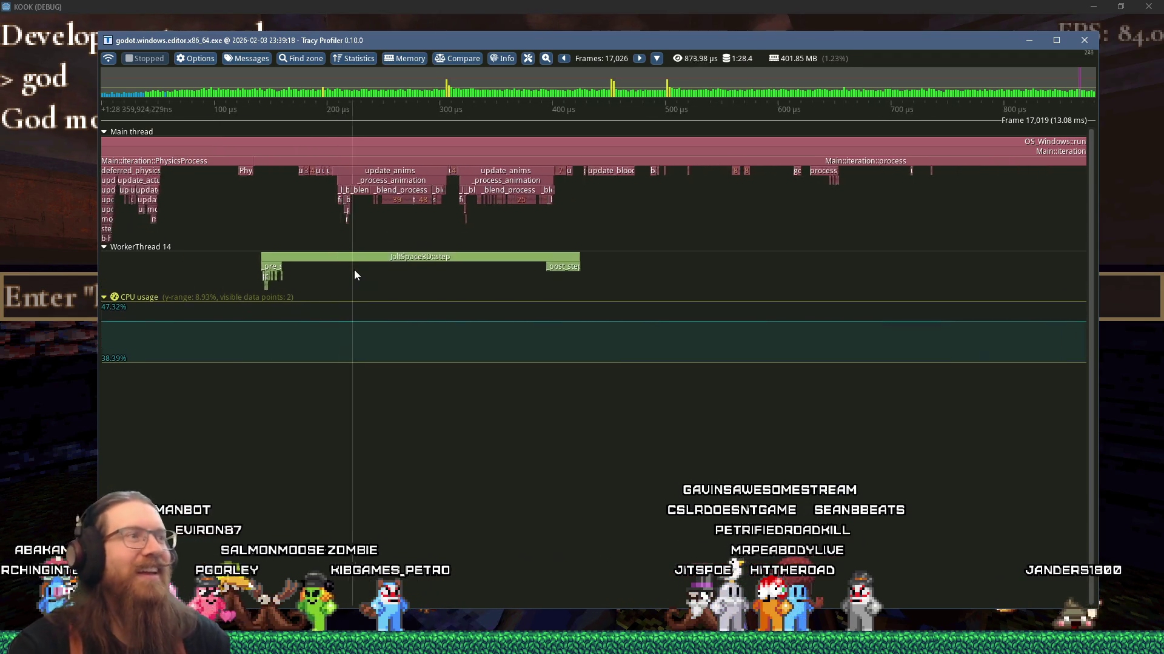
key(alt+Tab)
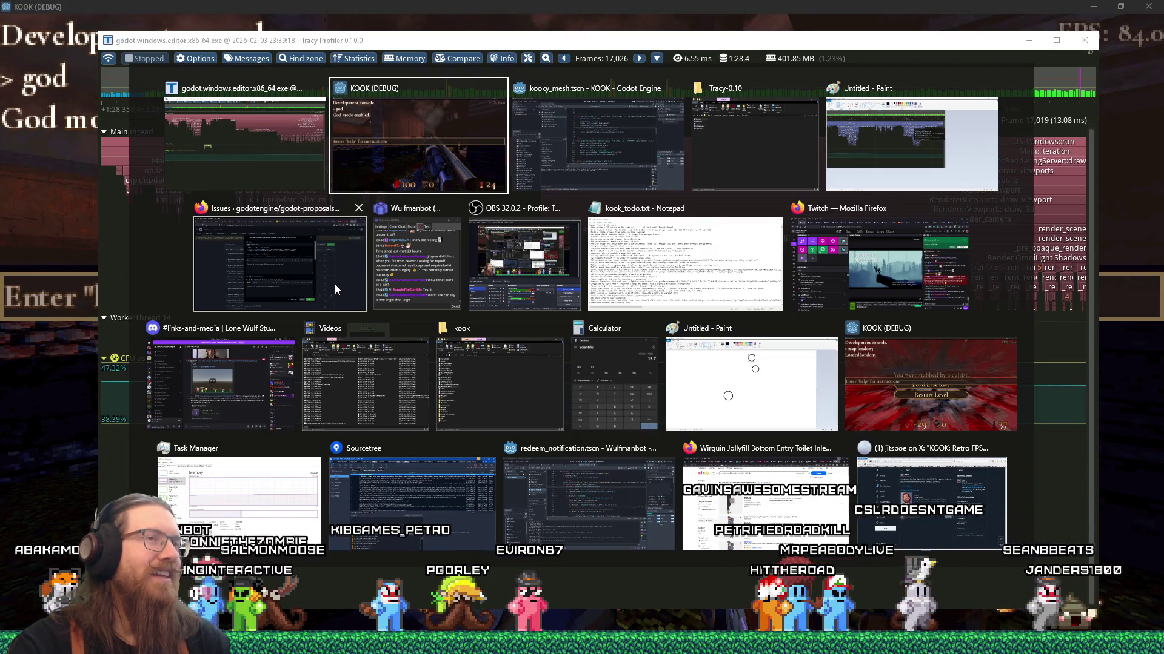
Fix the 'Alllow' typo and complete the title with 'rasterizer->end_frame()'
click(260, 267)
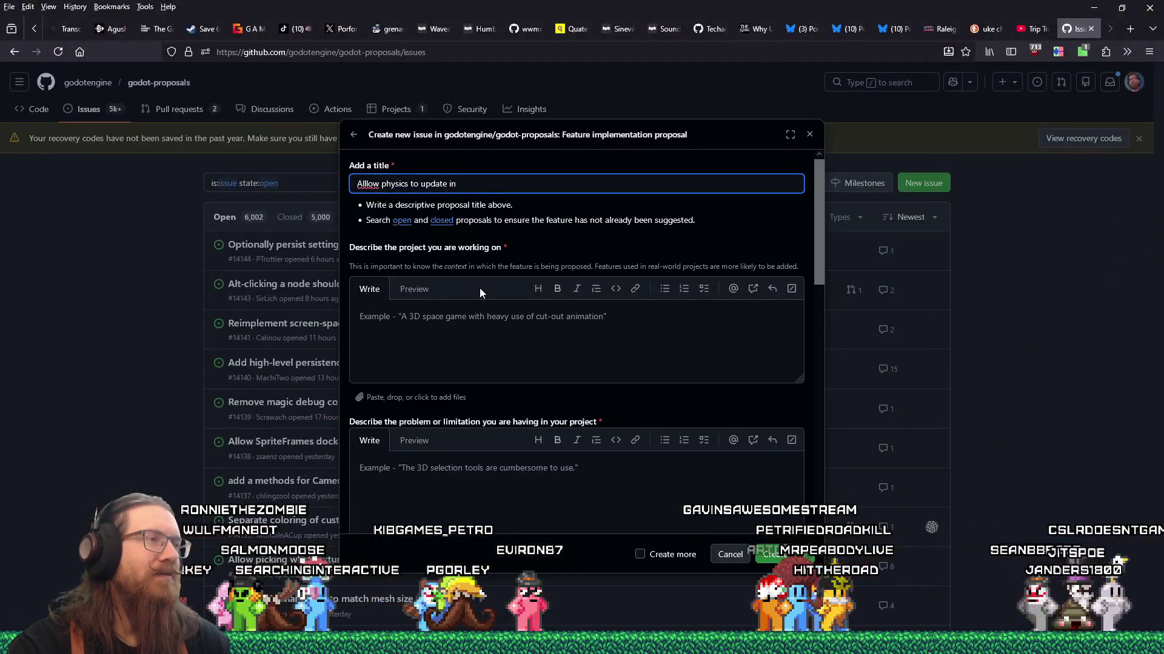
click(368, 184)
key(BackSpace)
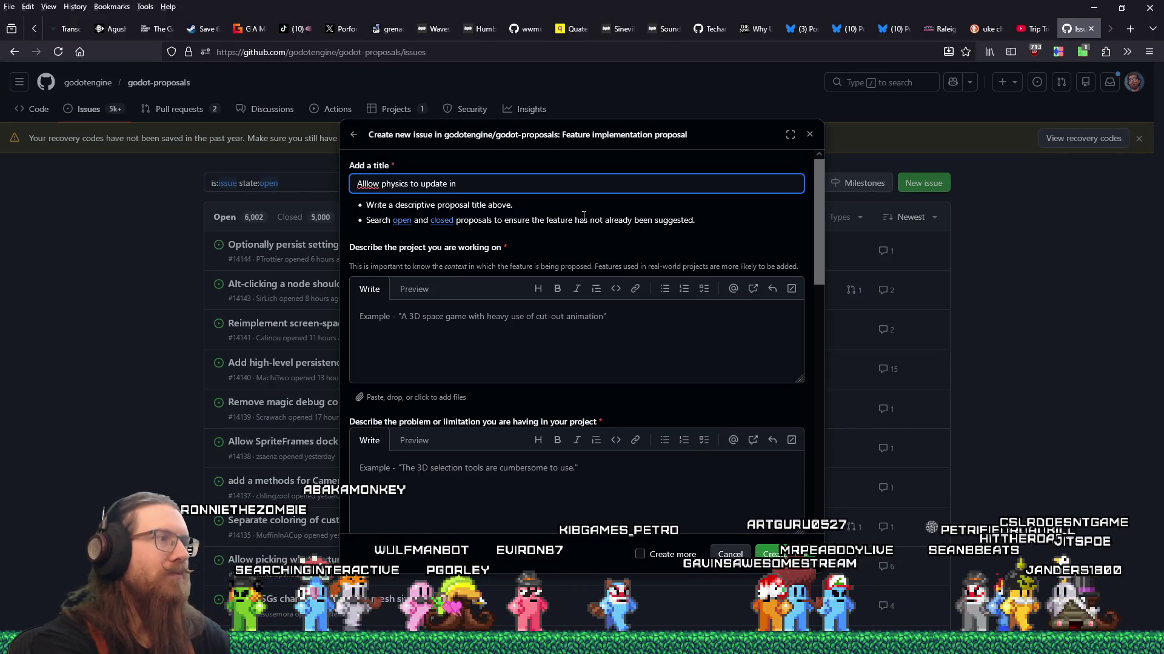
key(End)
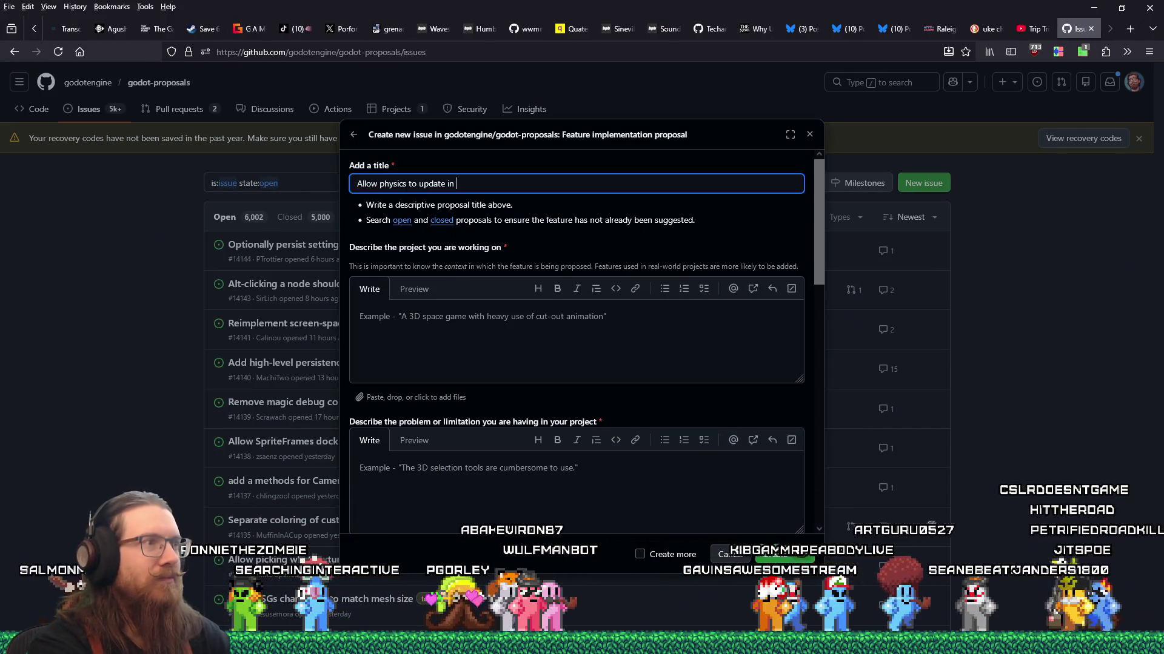
key(alt+Tab)
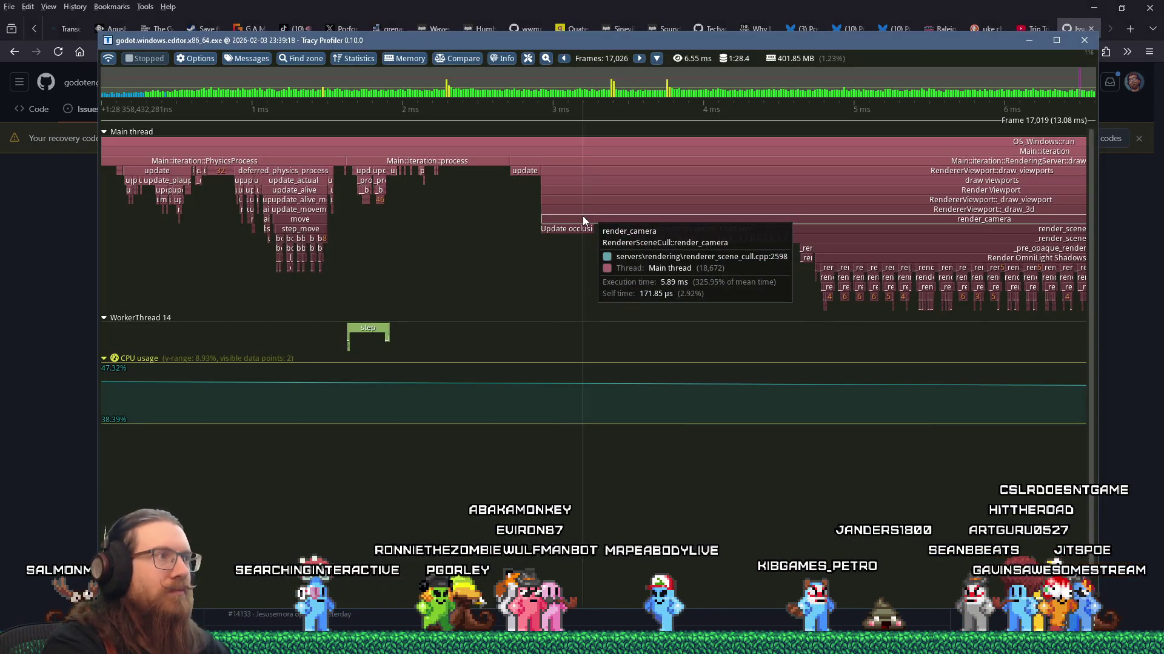
scroll(550, 204, down, 1)
scroll(550, 205, down, 3)
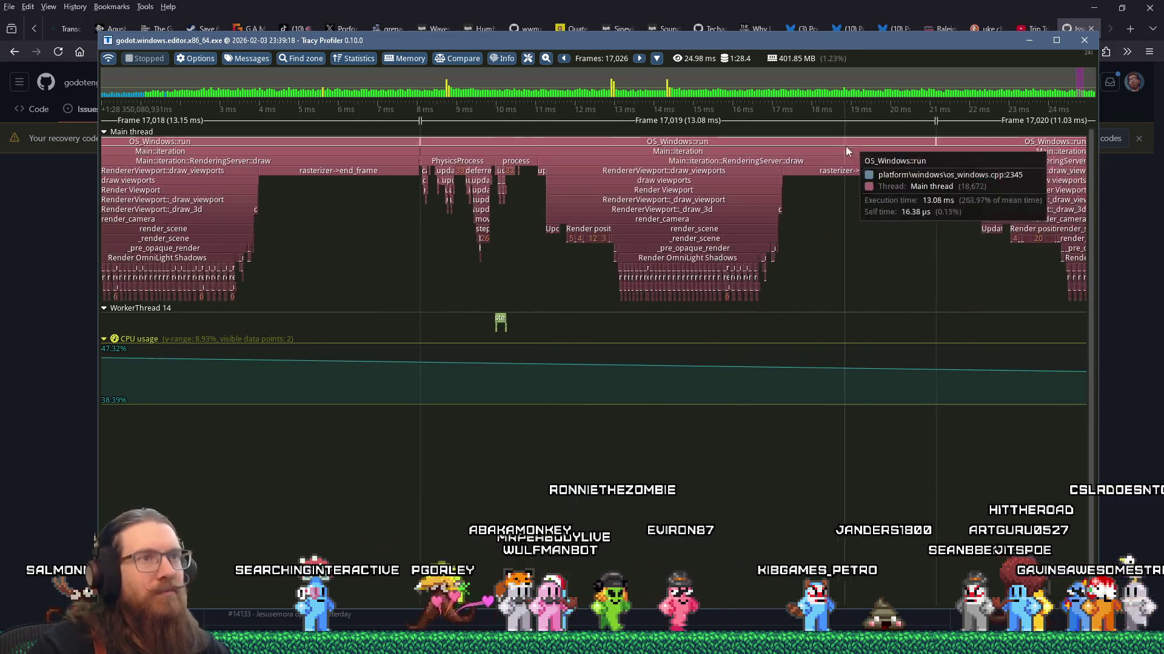
key(alt+Tab)
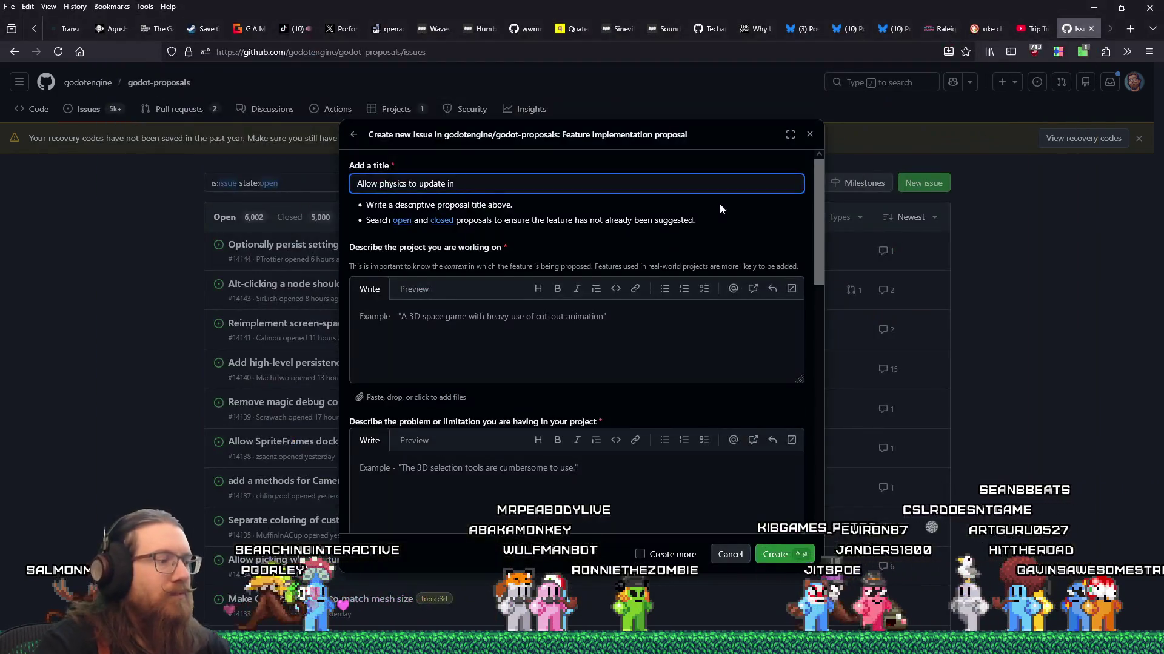
text( rasterizer->end_frame()
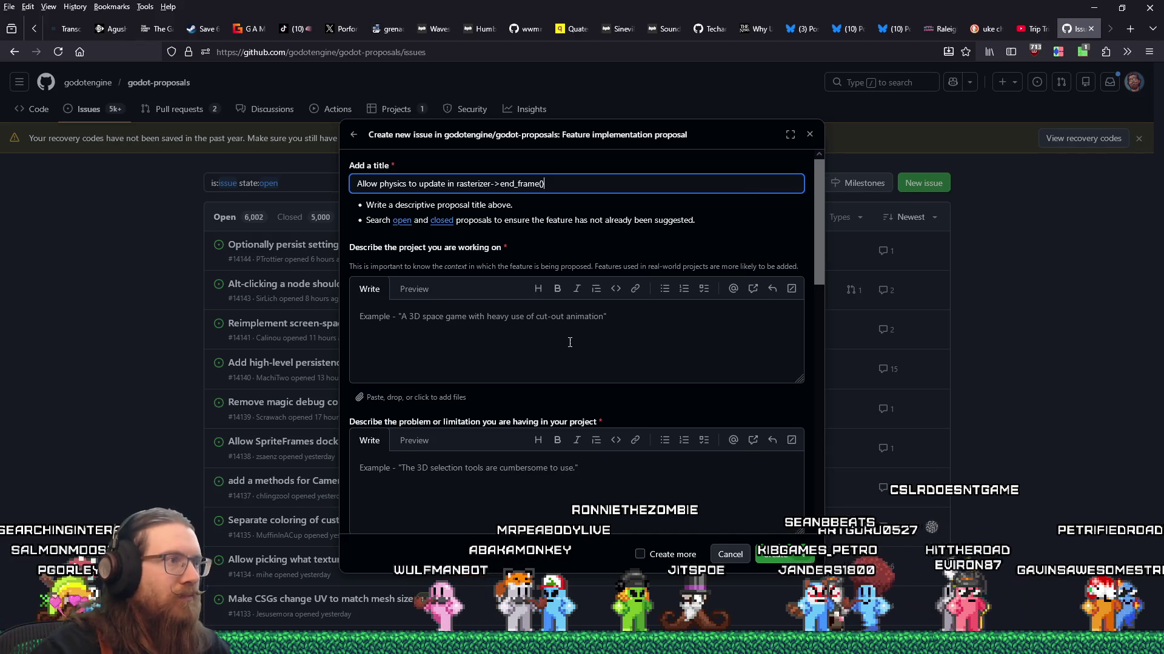
click(570, 343)
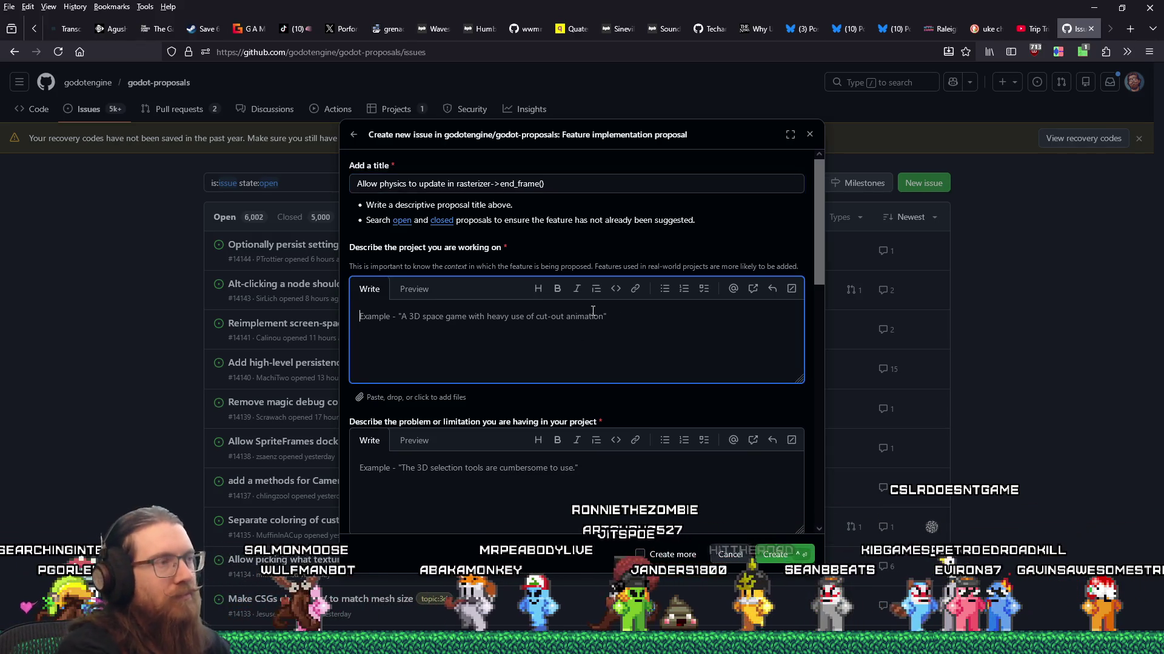
Enter 'Retro FPS' as the project and describe performance issues and the search for better framerate
text(Retro FPS)
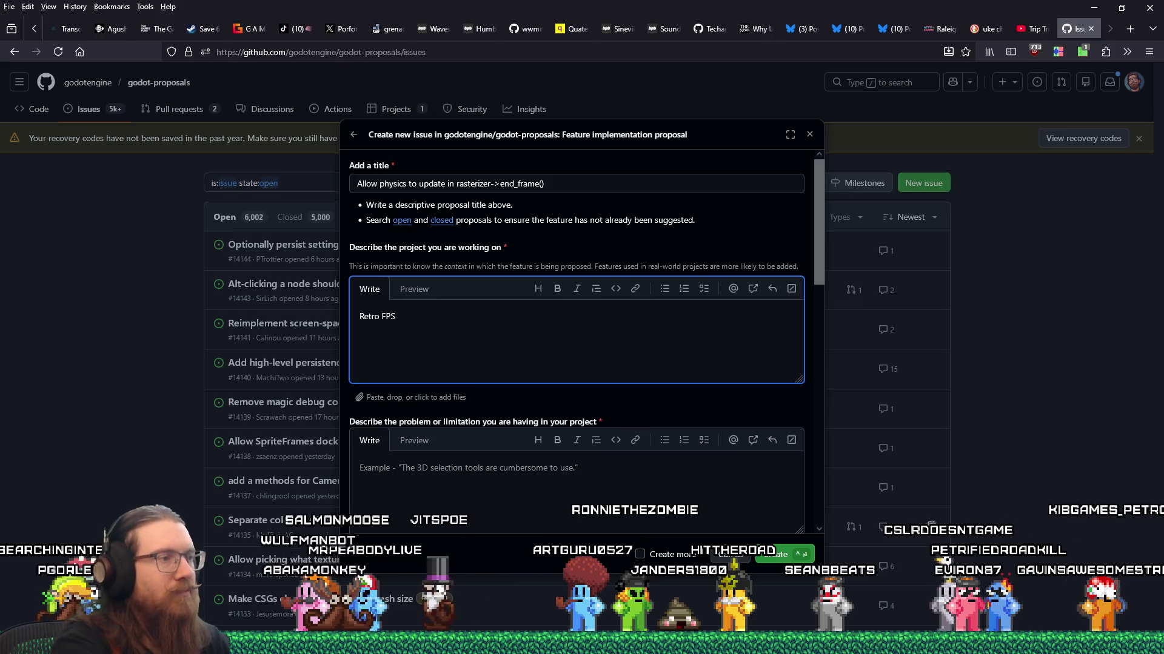
click(590, 471)
scroll(594, 460, down, 3)
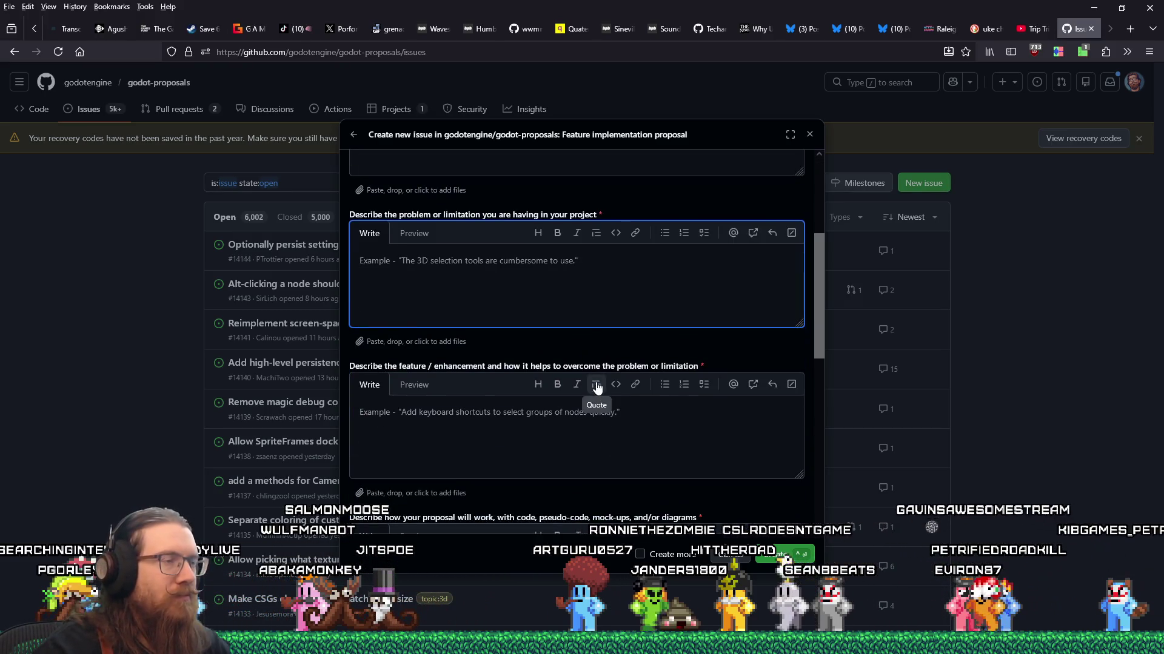
text(Runni)
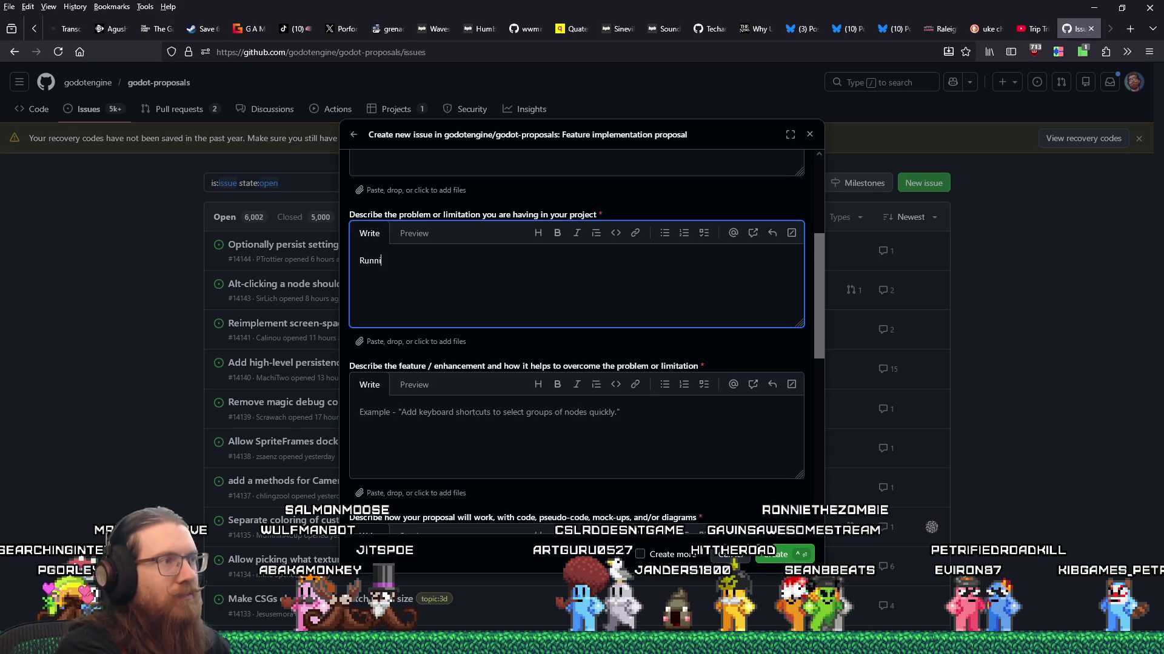
text(ng into a lot of performance issues)
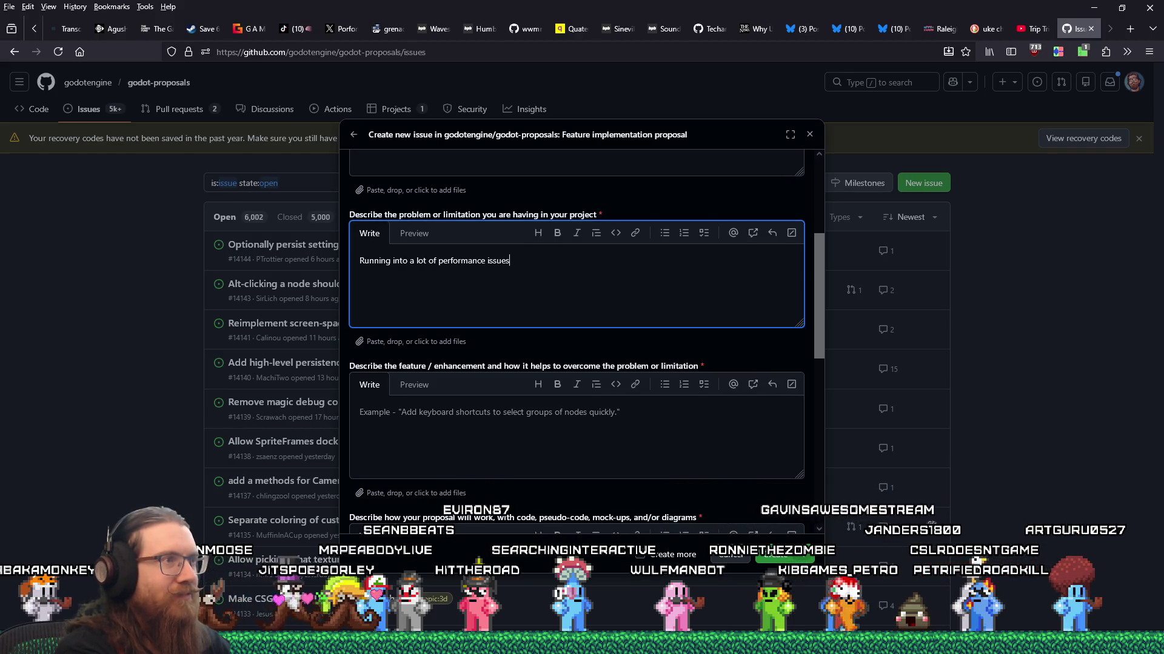
text(.  Trying t)
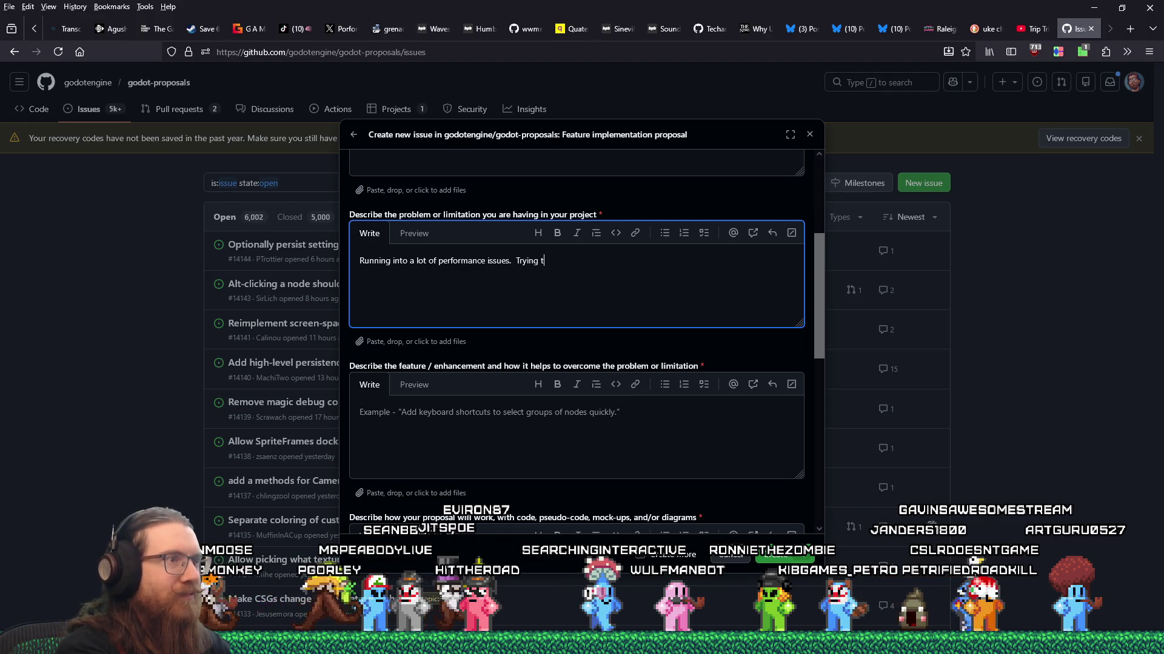
text(o find ways to)
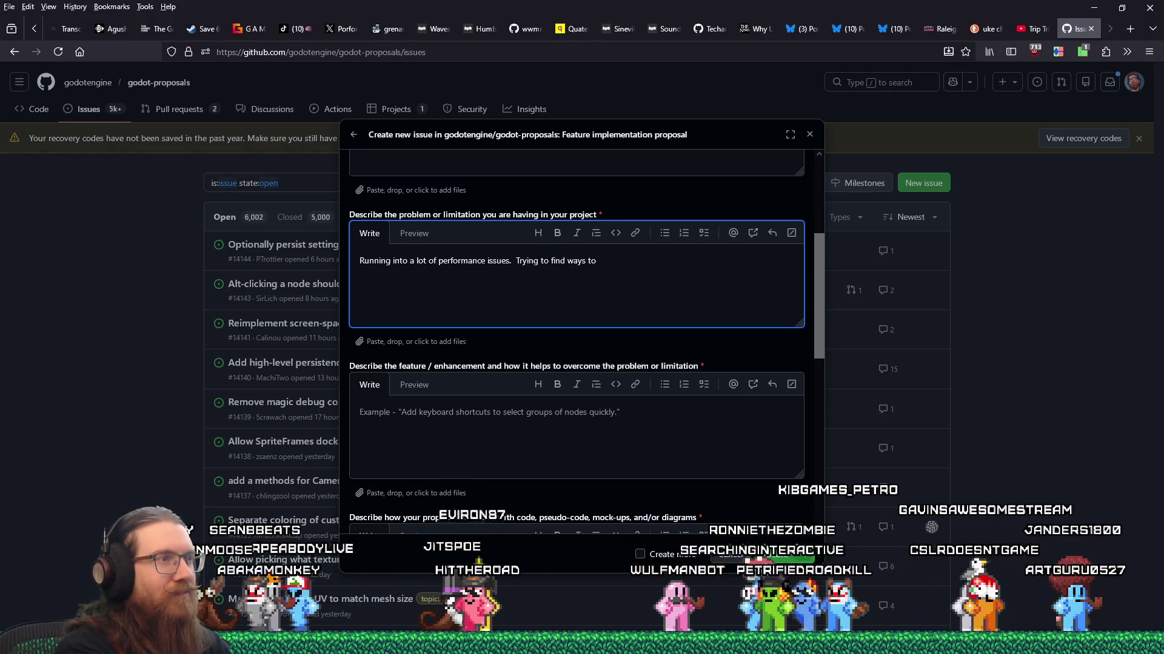
text( i)
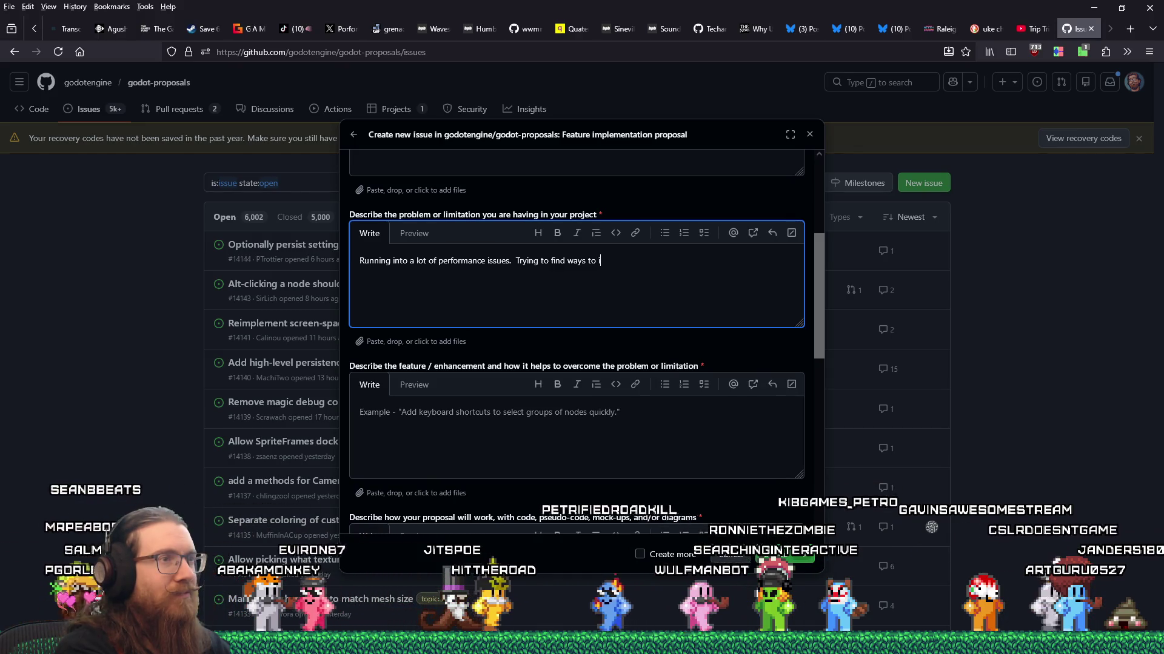
text(mprove the framerate.)
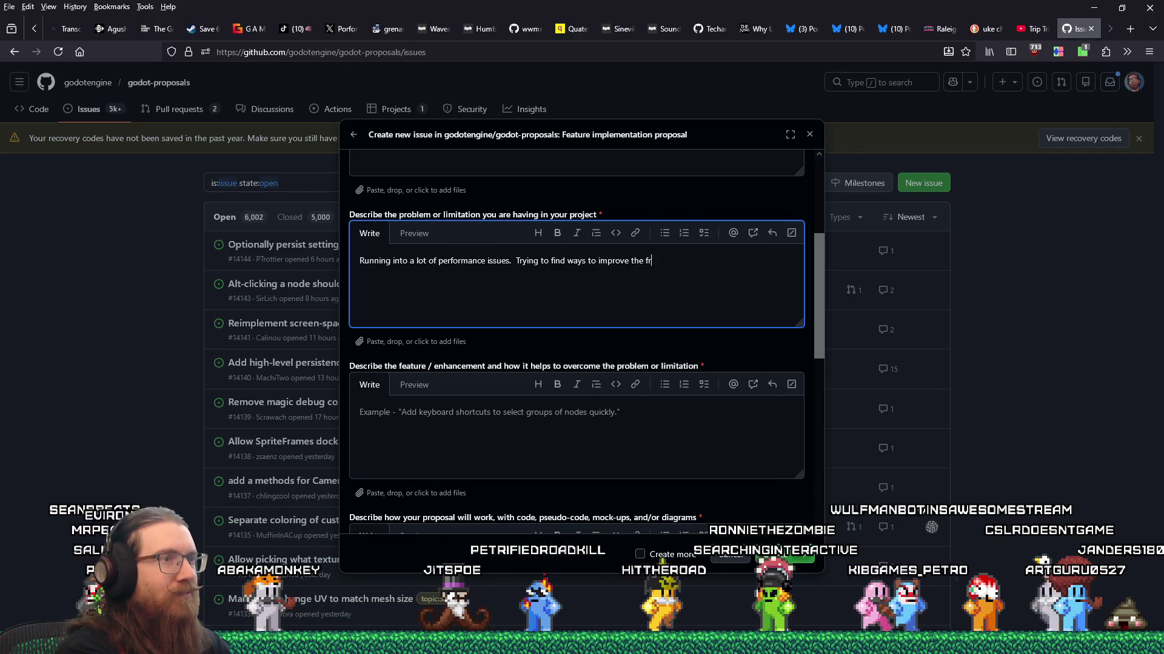
Explain that rasterizer->end_frame() idles waiting on the GPU, so the CPU could start the next frame
click(536, 424)
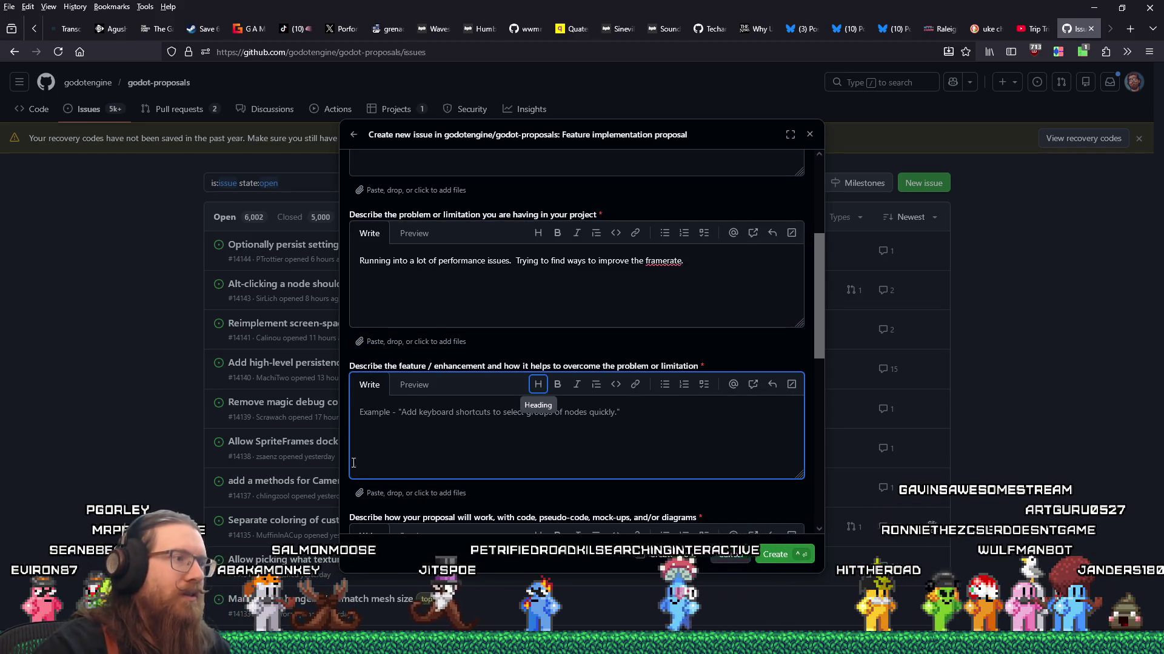
text(I noticed while profiling that )
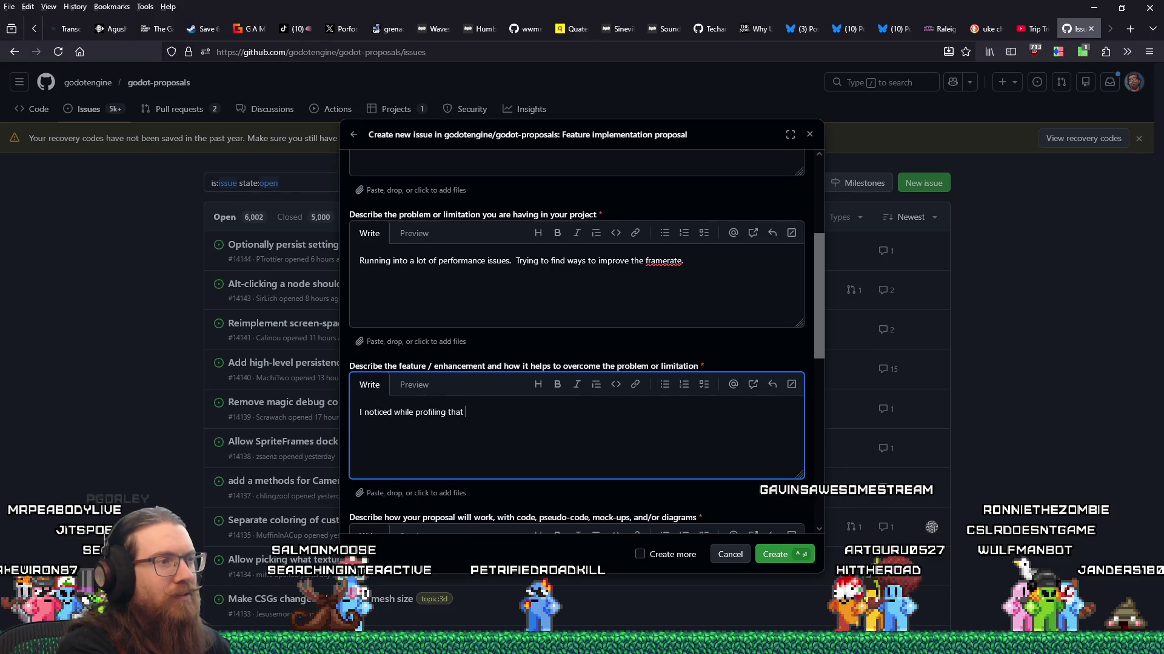
text(it seems nothing is going on)
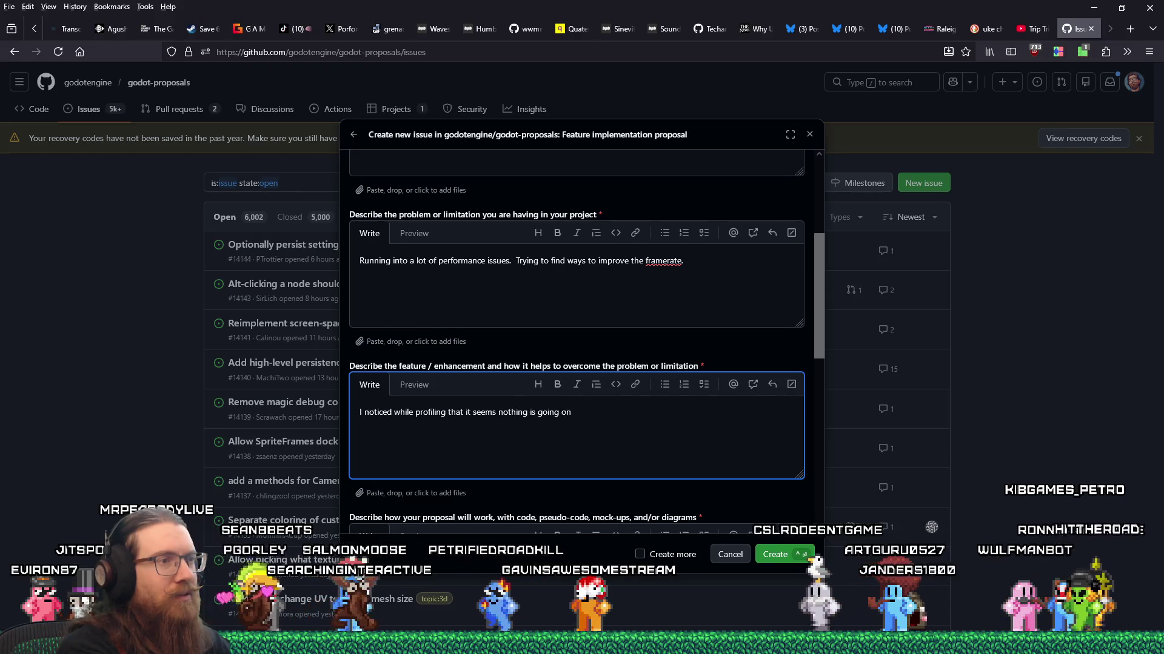
text( during rende)
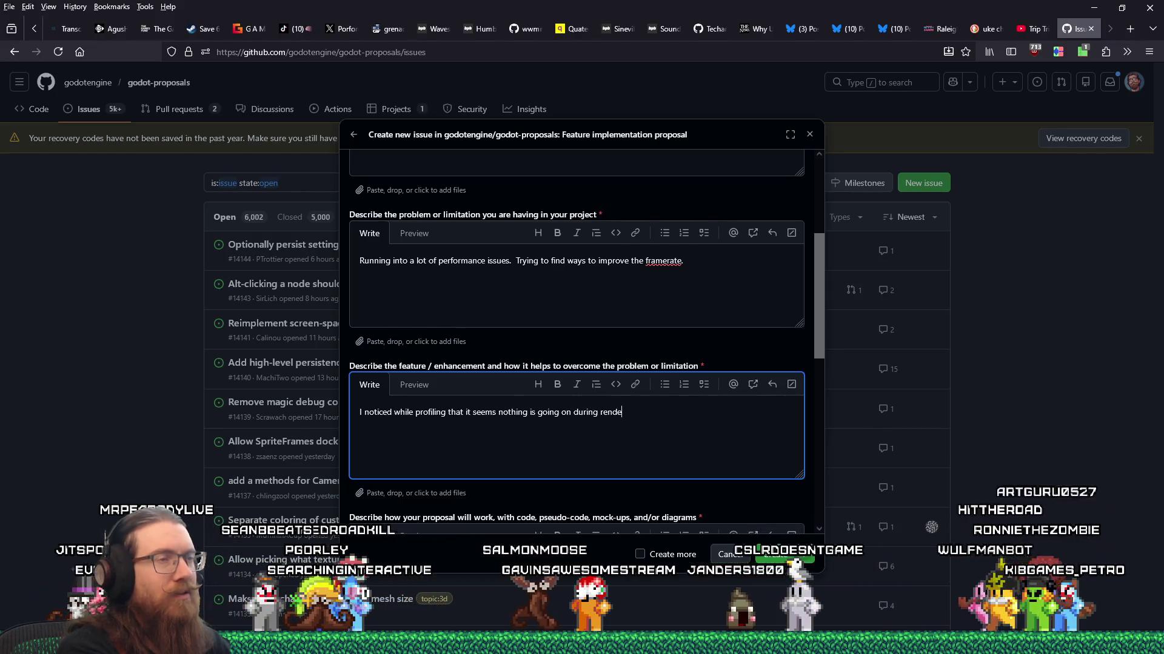
key(alt+Tab)
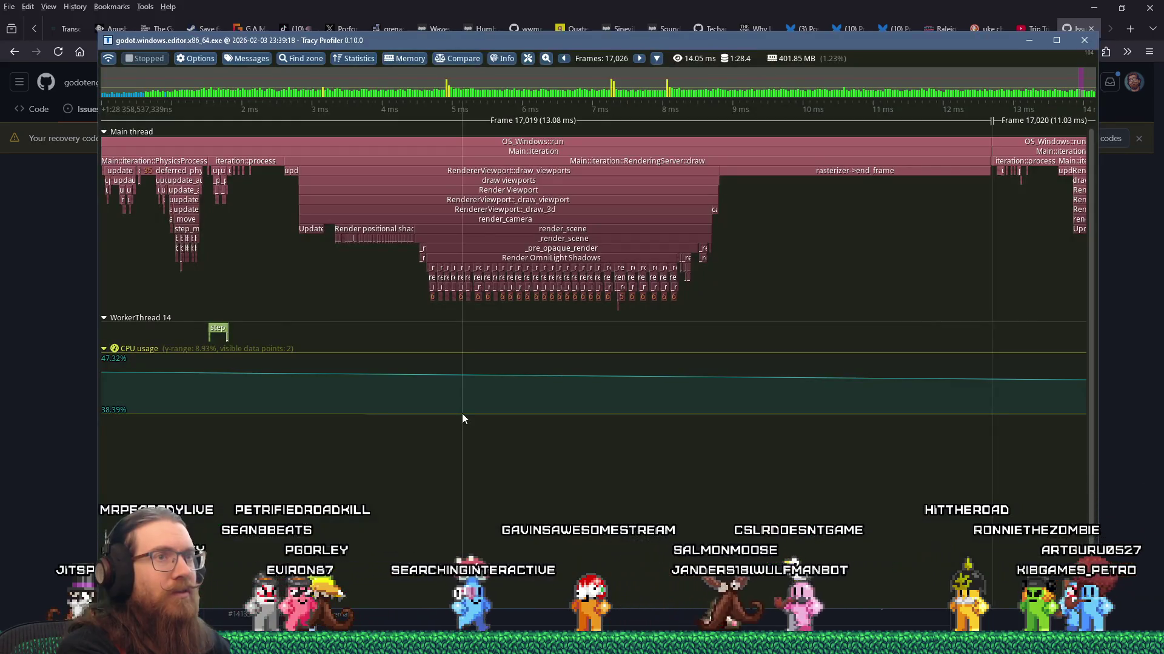
key(alt+Tab)
key(BackSpace)
key(BackSpace)
key(BackSpace)
text(asterize)
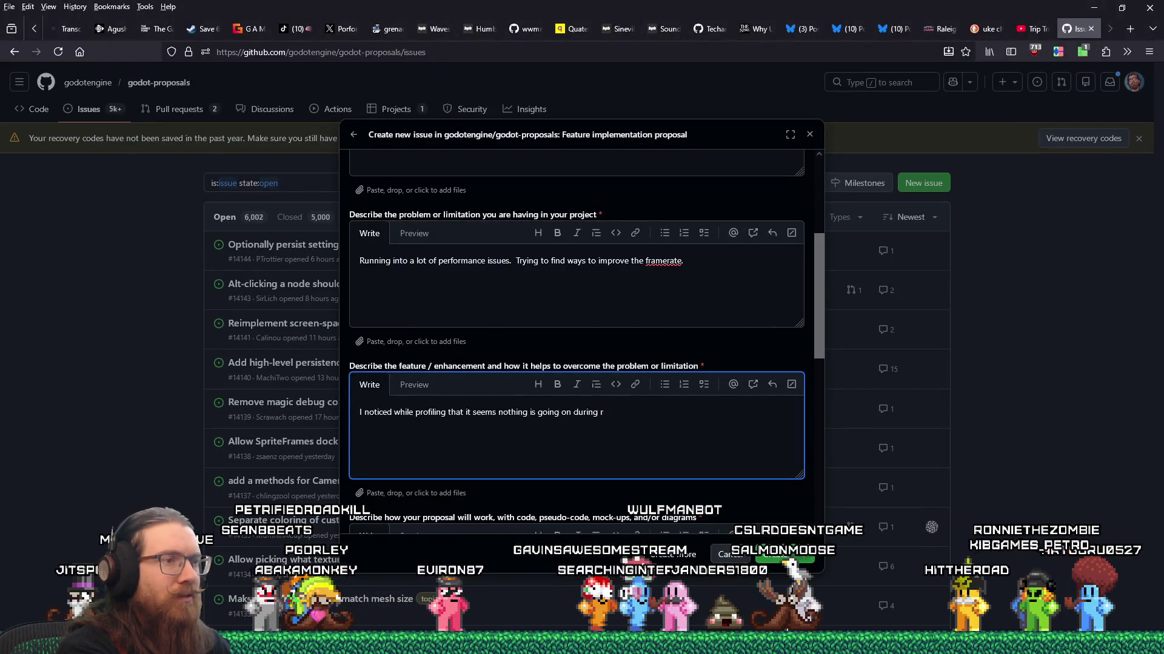
text(r->end)
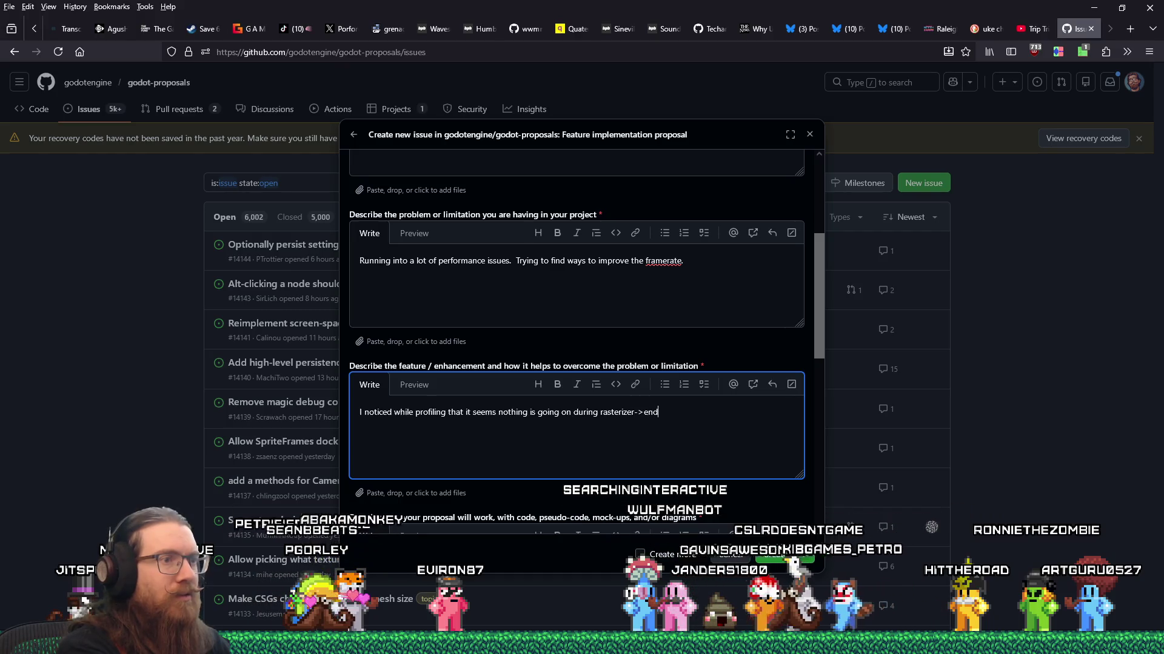
text(_frame().  Fro)
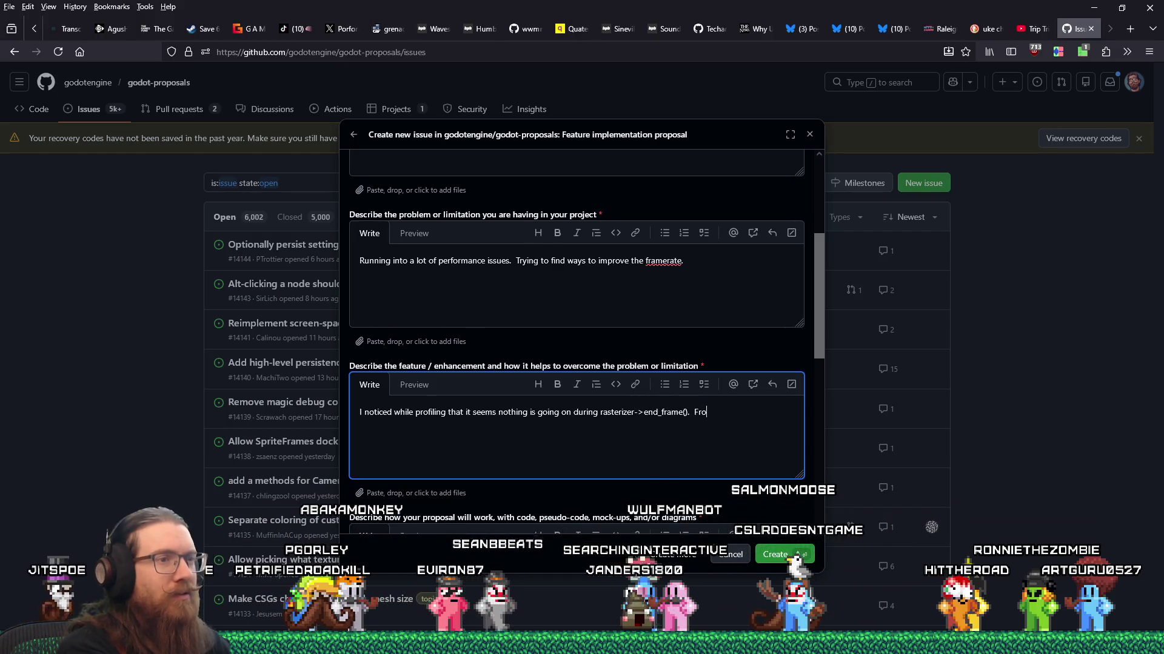
text(m my iunders)
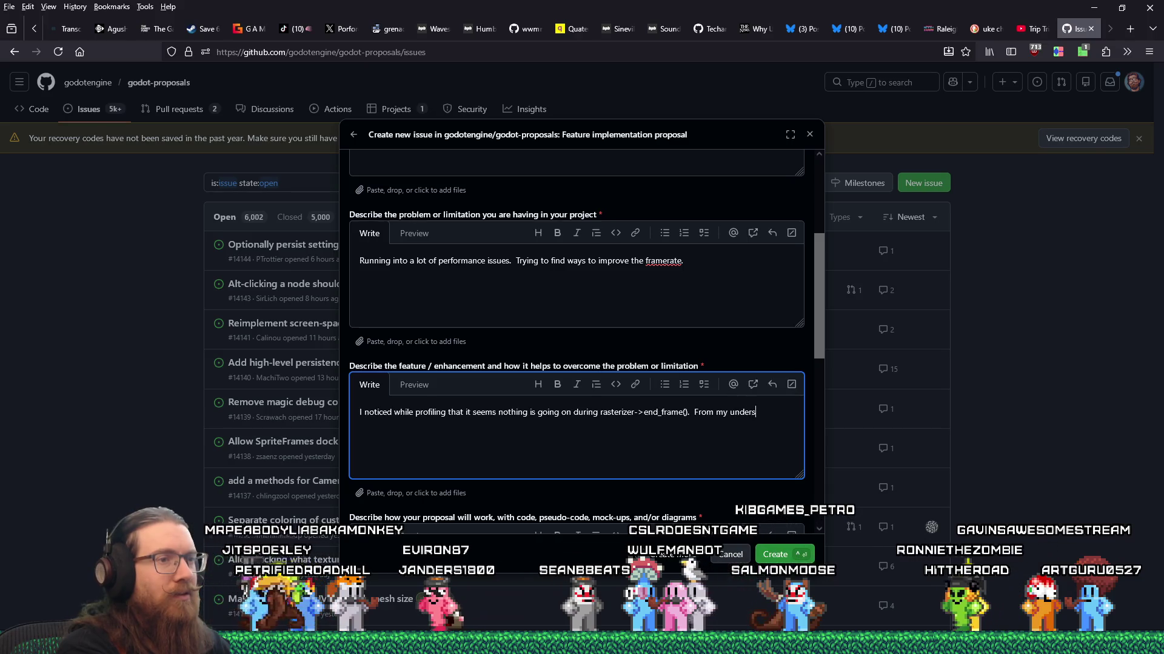
text(tanding, this is wh)
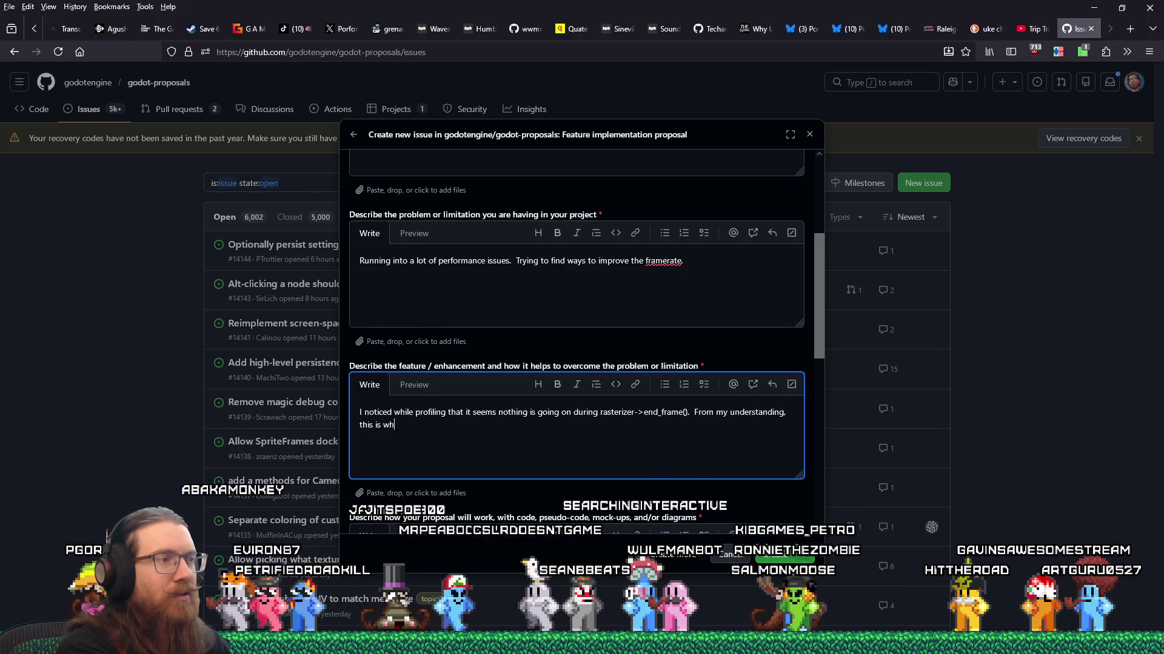
text(en we're wai)
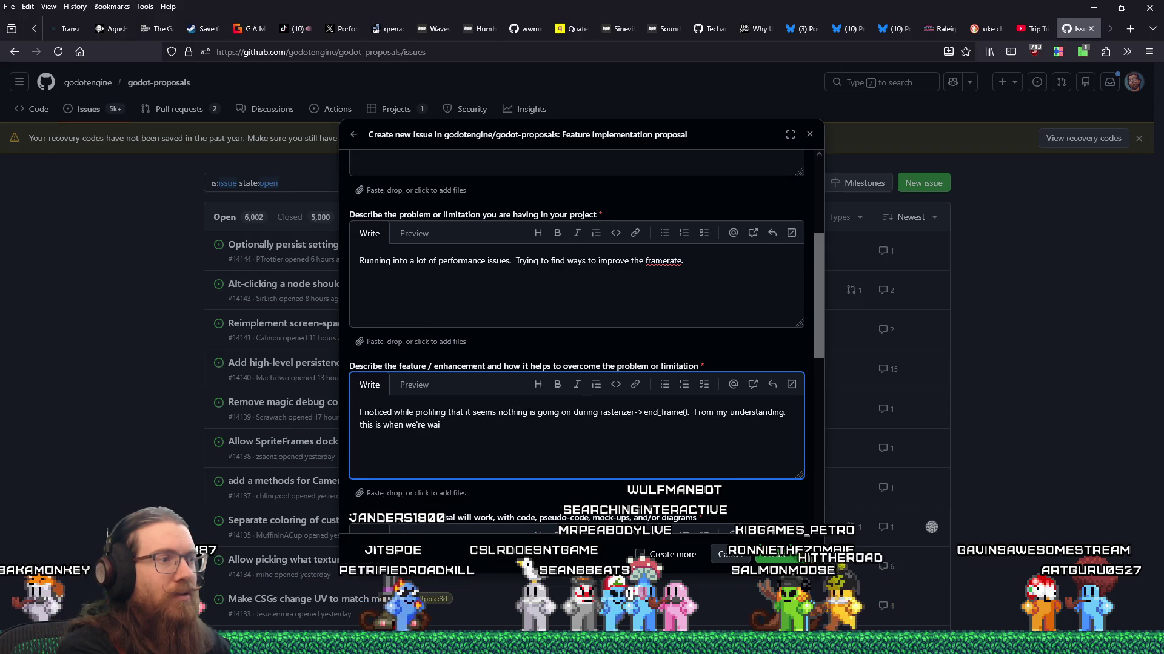
text(the )
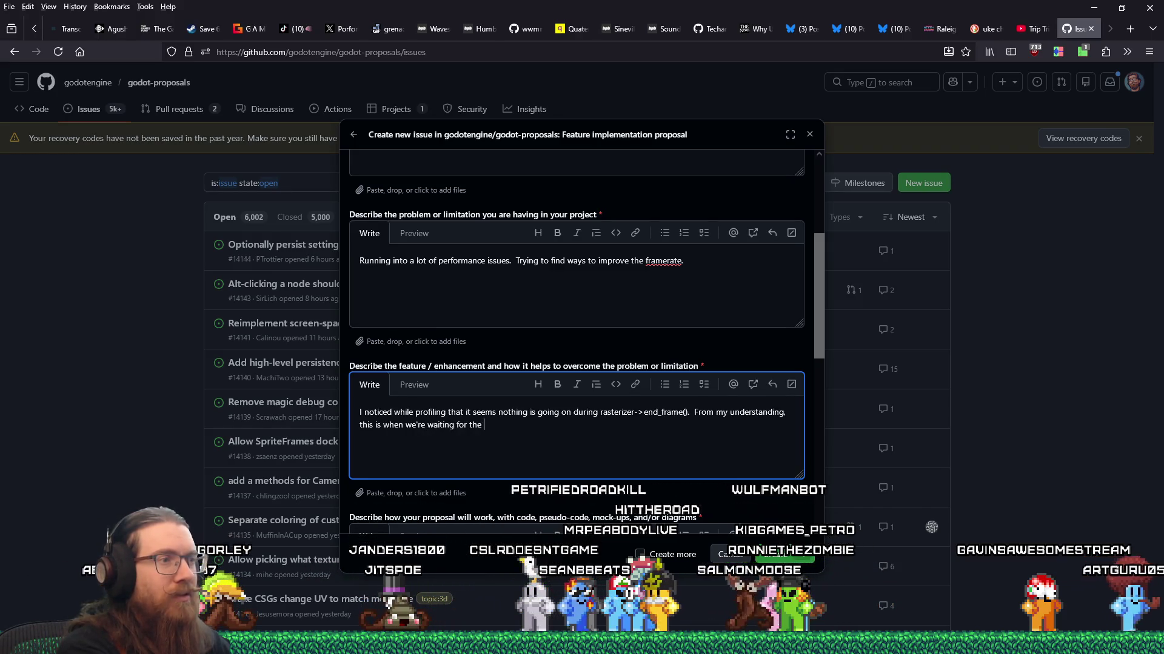
text(GPU to do it's )
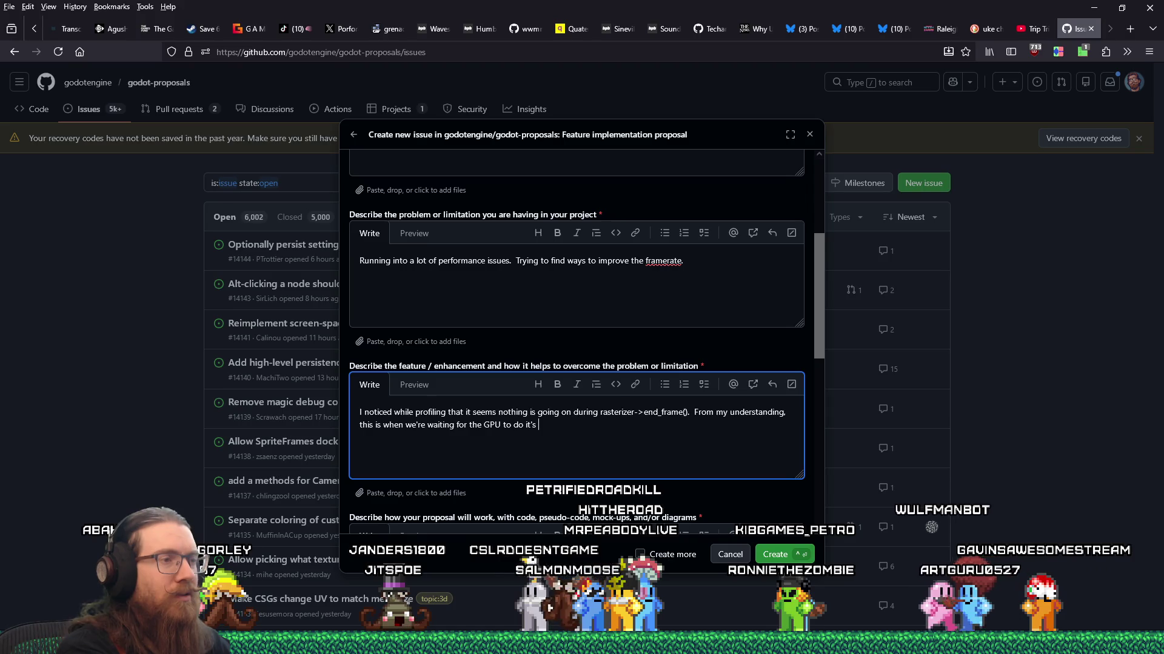
key(BackSpace)
key(BackSpace)
key(BackSpace)
text(s thing and the CPU)
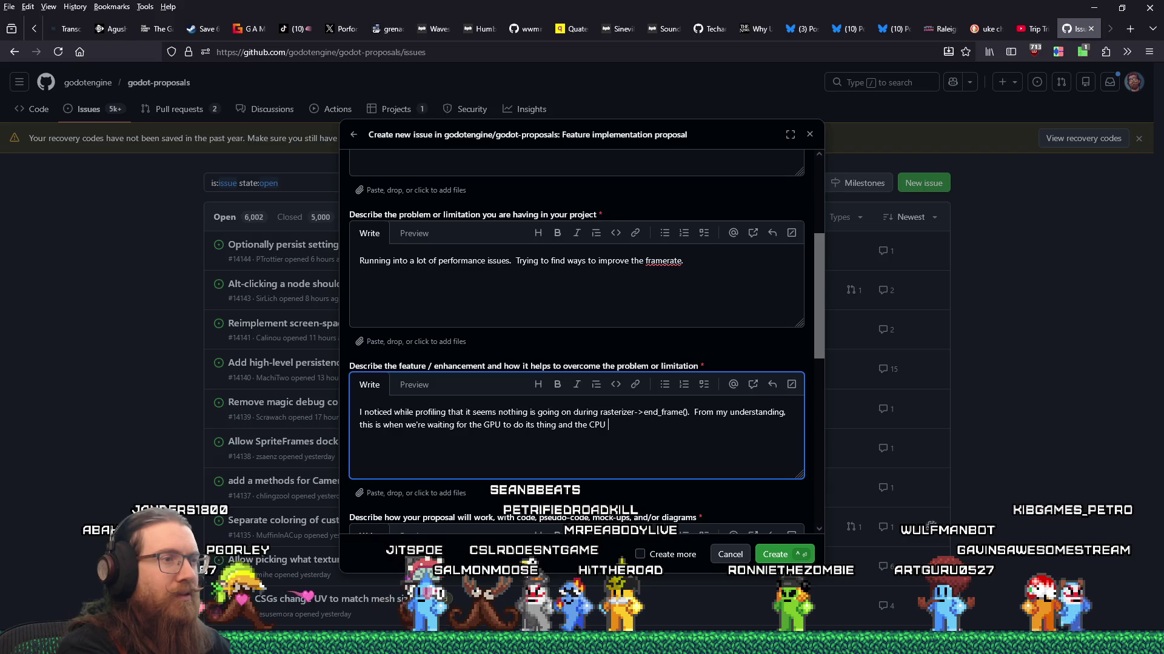
text(should be free to do what)
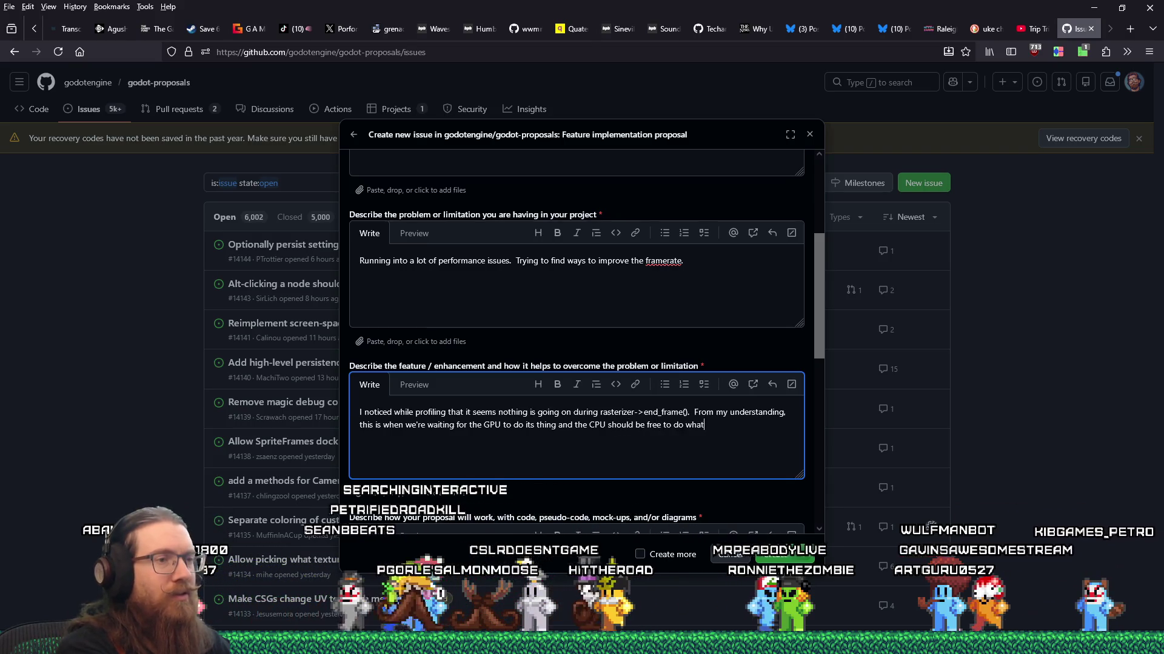
text(eve)
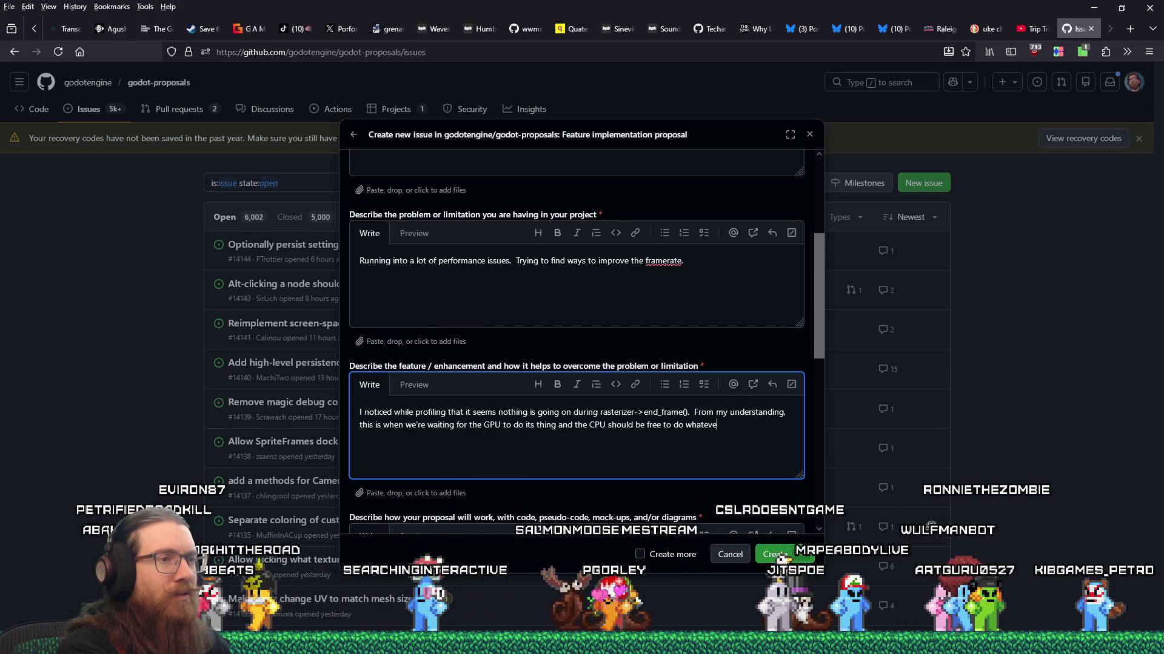
text(r, so we coul)
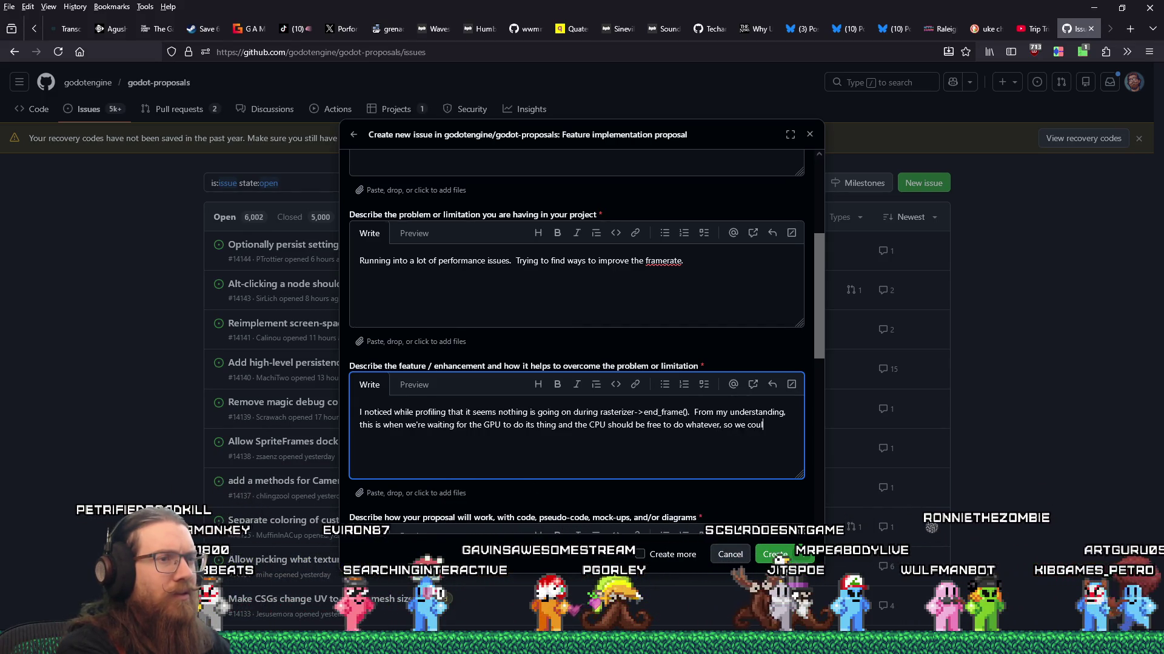
text(d start work)
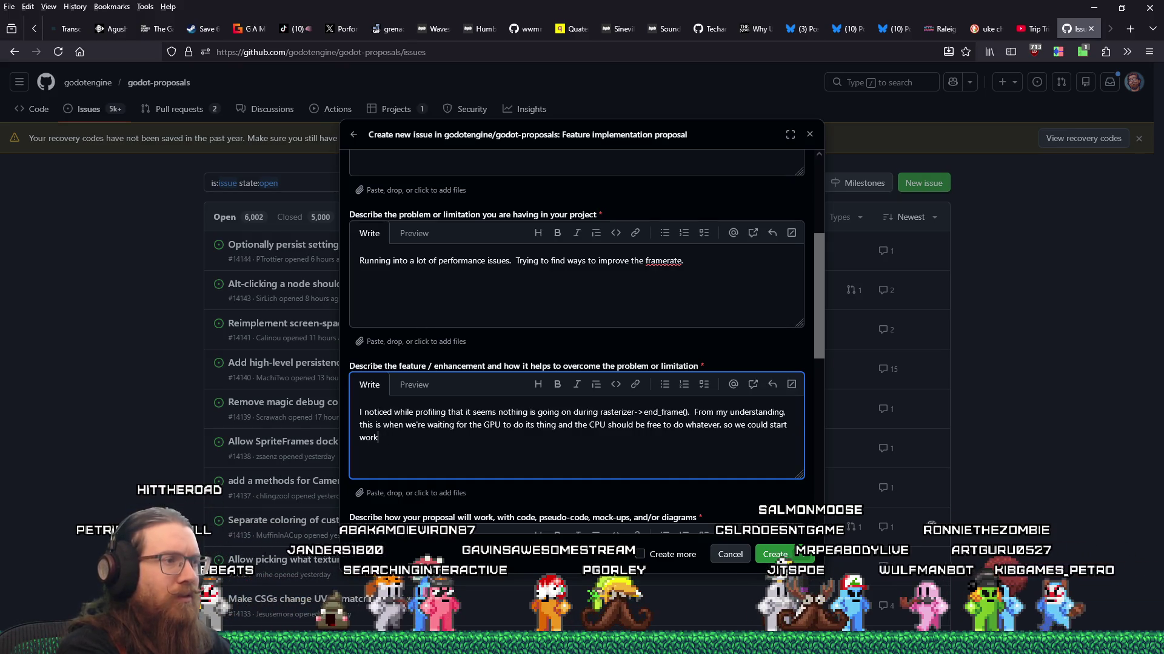
text(ing on the next f)
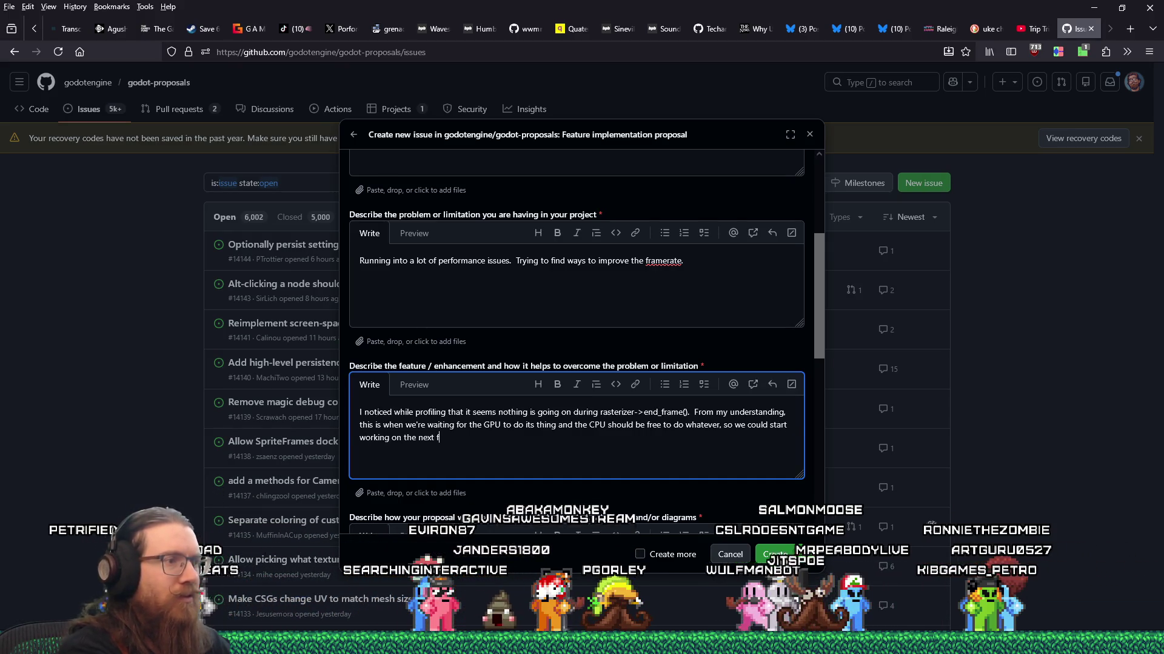
text(rame)
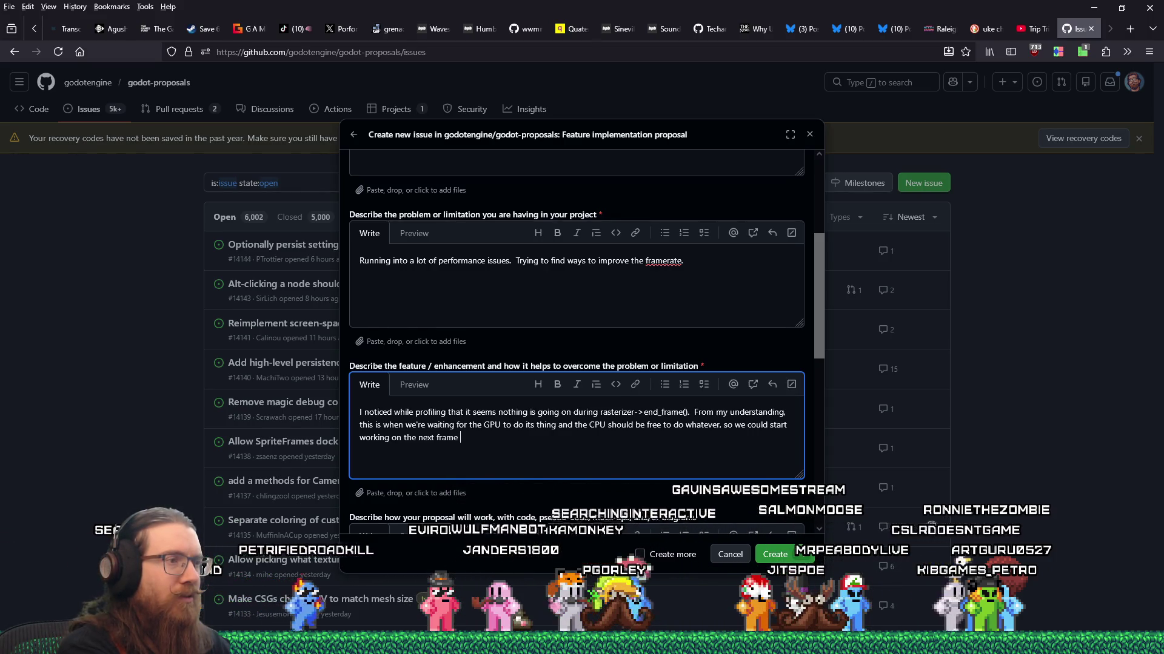
text( while we wait.)
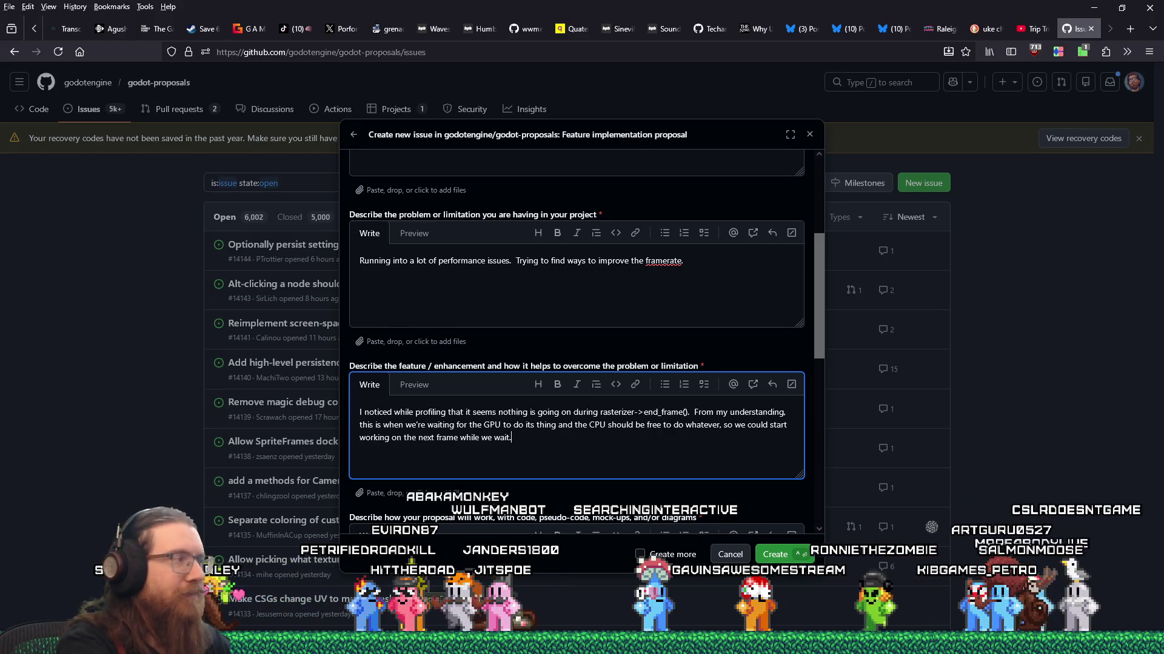
scroll(575, 419, down, 2)
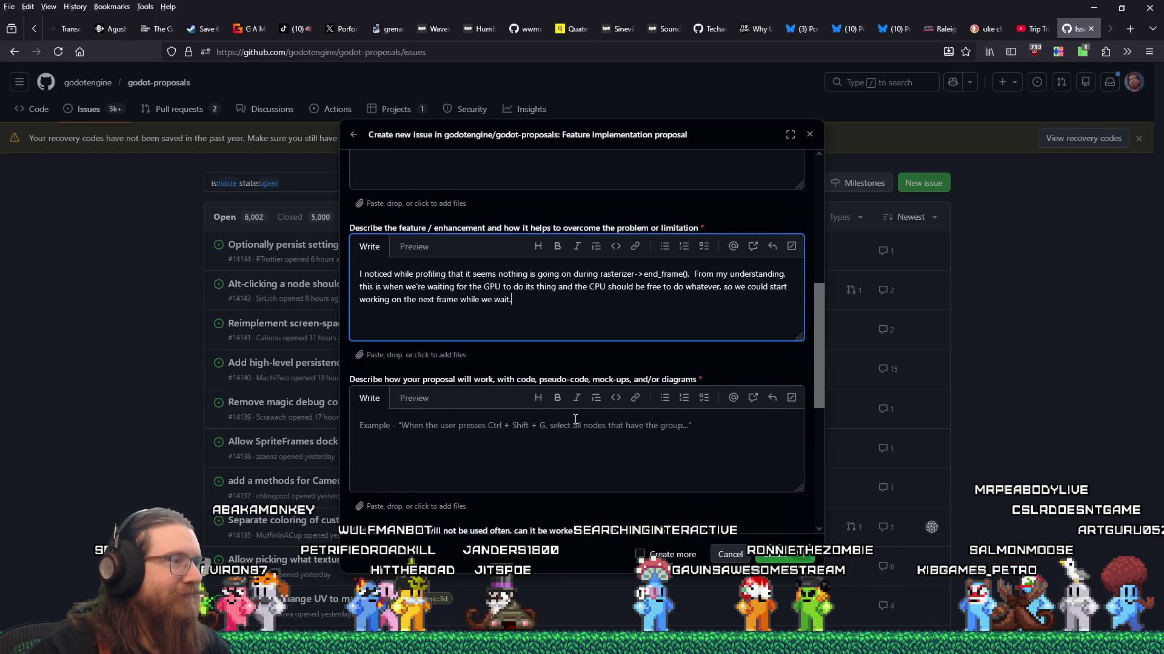
Copy the entire profiler screenshot from Paint and return to the GitHub form
key(alt+Tab)
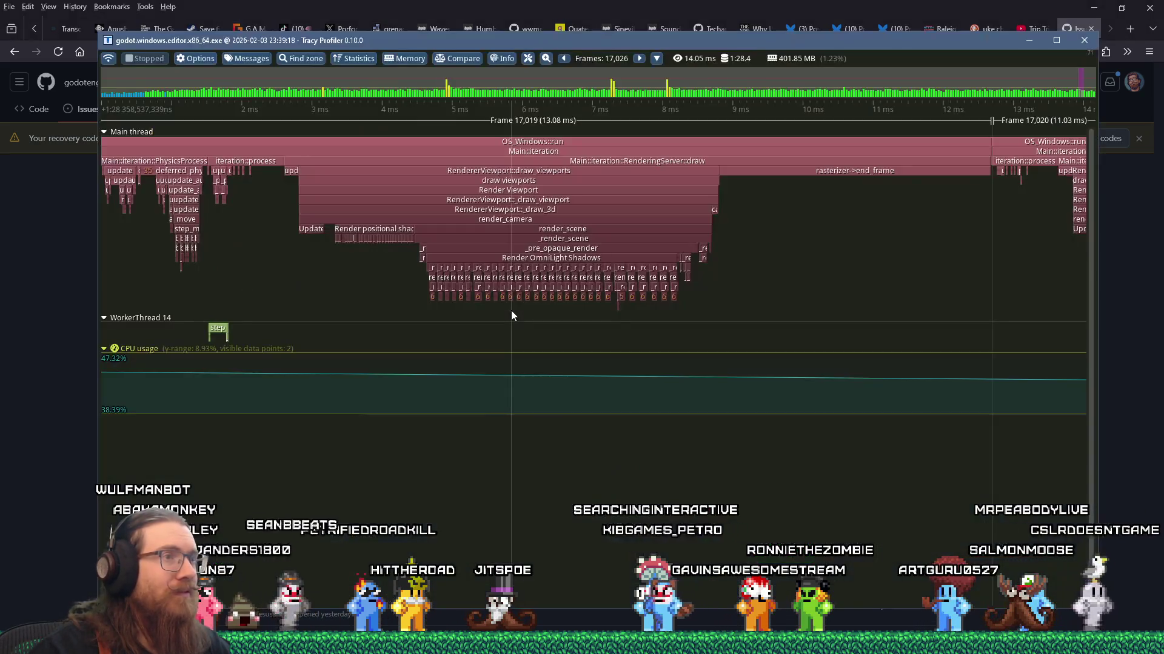
key(alt+Tab)
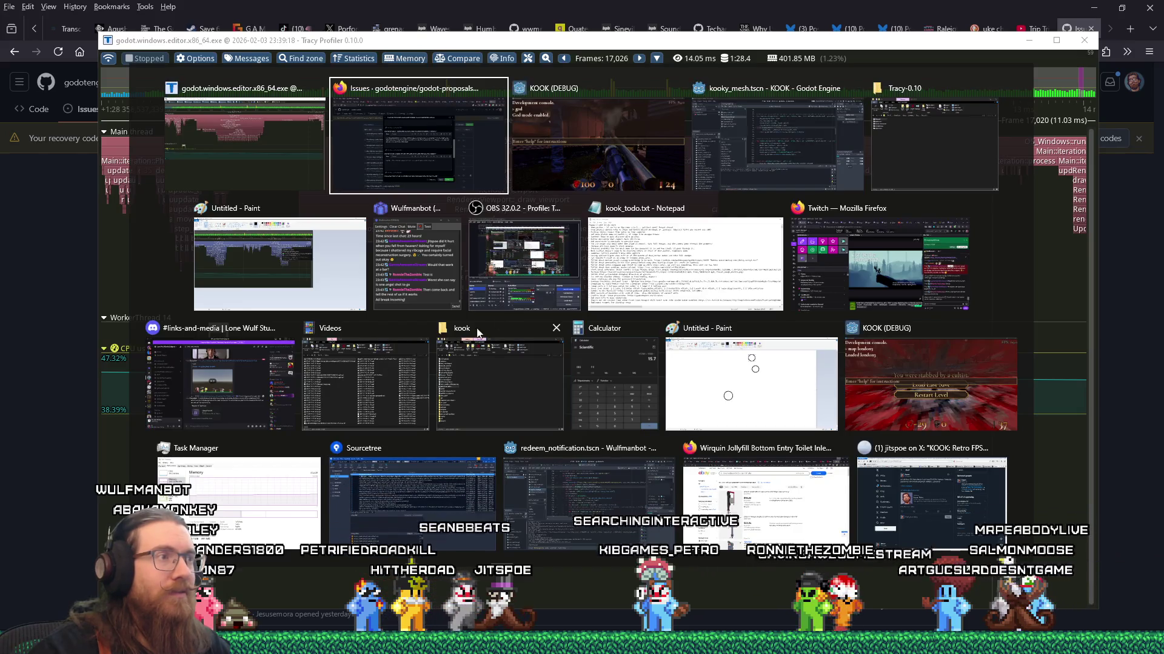
click(312, 286)
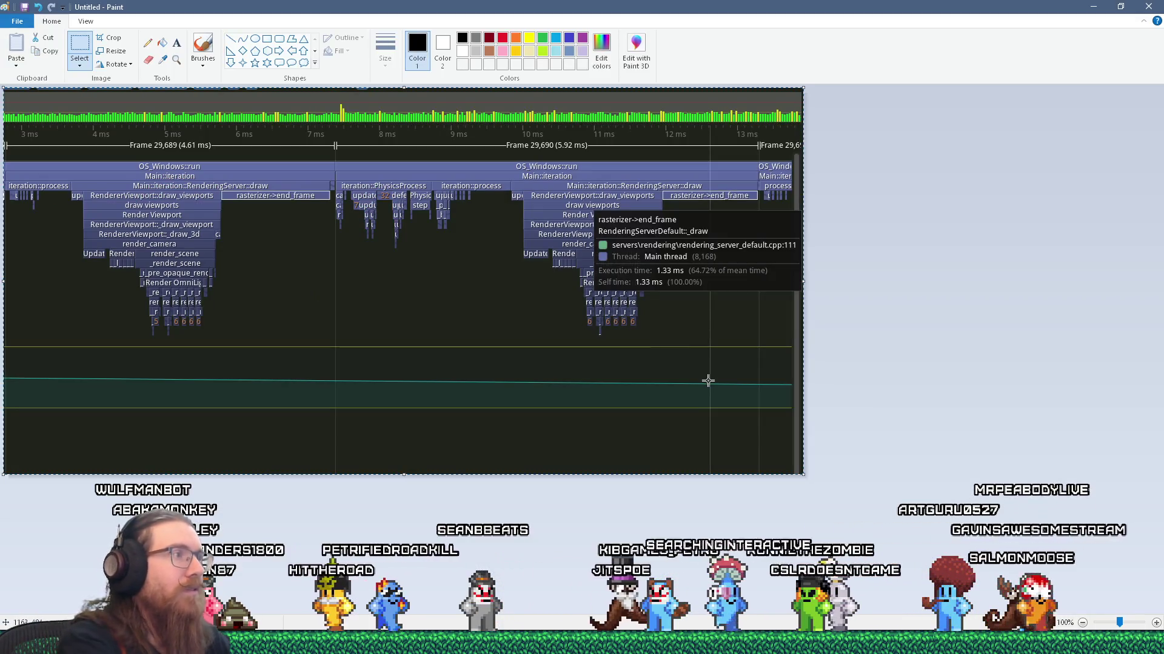
key(ctrl+a)
key(alt+Tab)
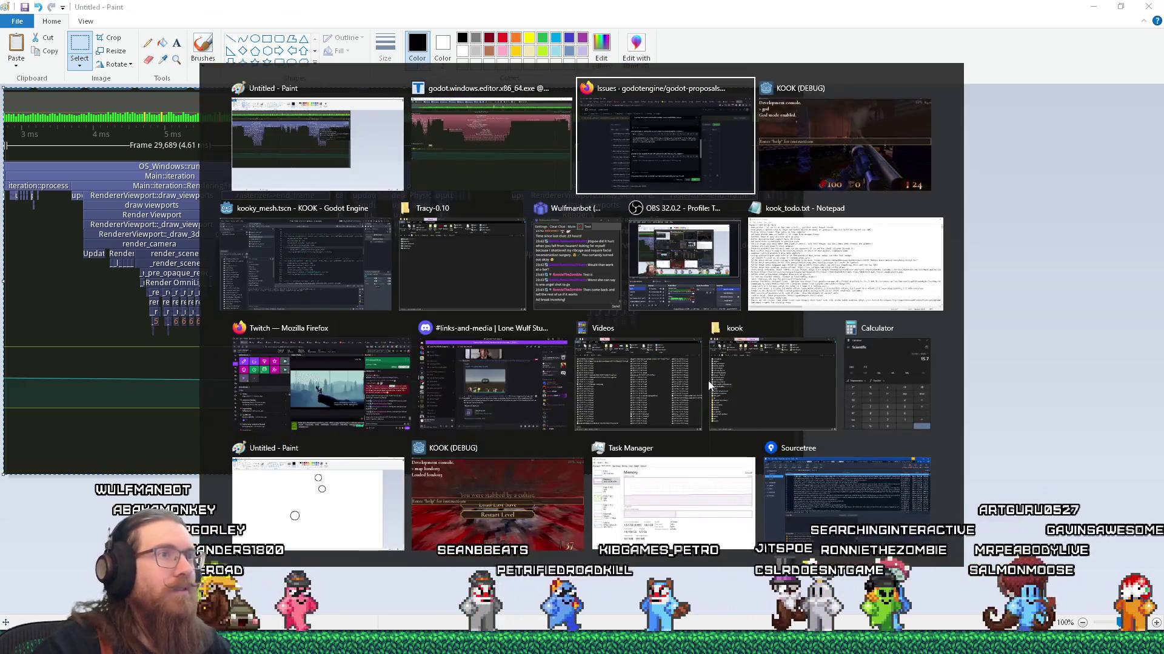
key(alt+Tab)
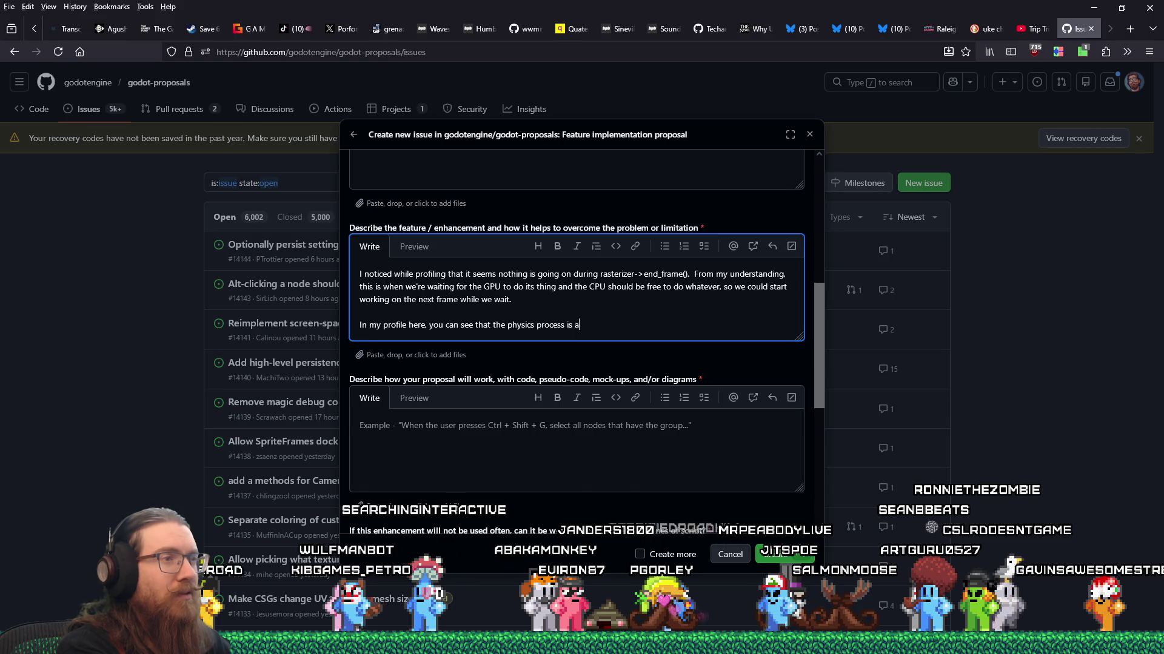
Finish the paragraph on physics process matching end_frame's length and paste the profiler screenshot below it
text(bout the same length as the)
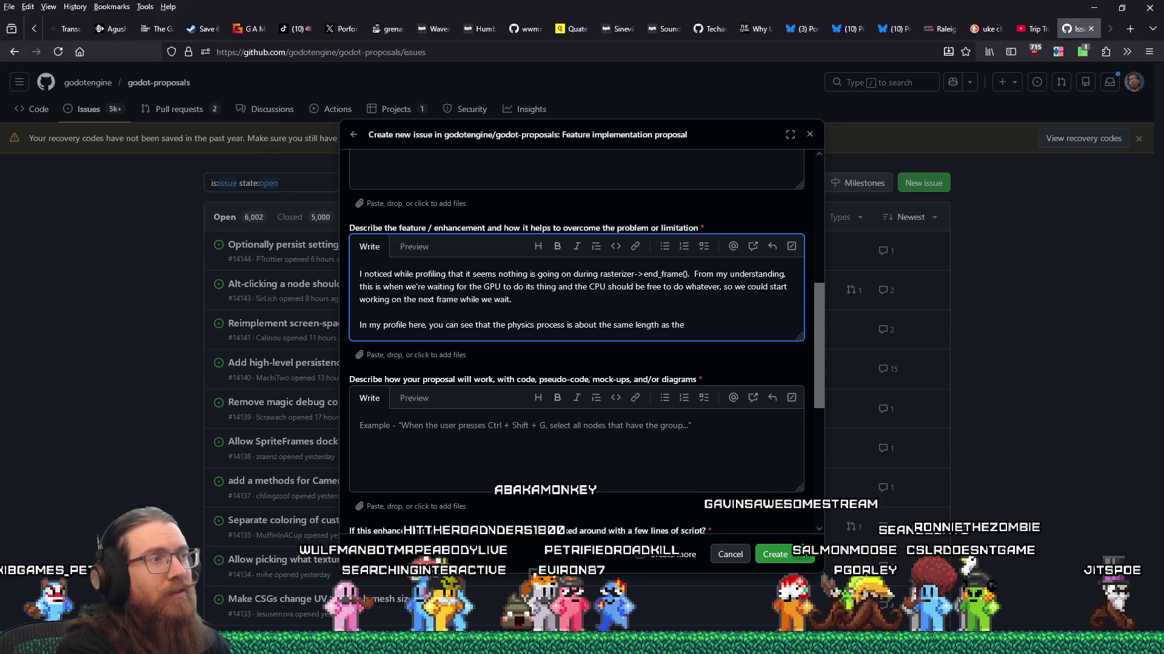
key(alt+Tab)
key(alt+Tab)
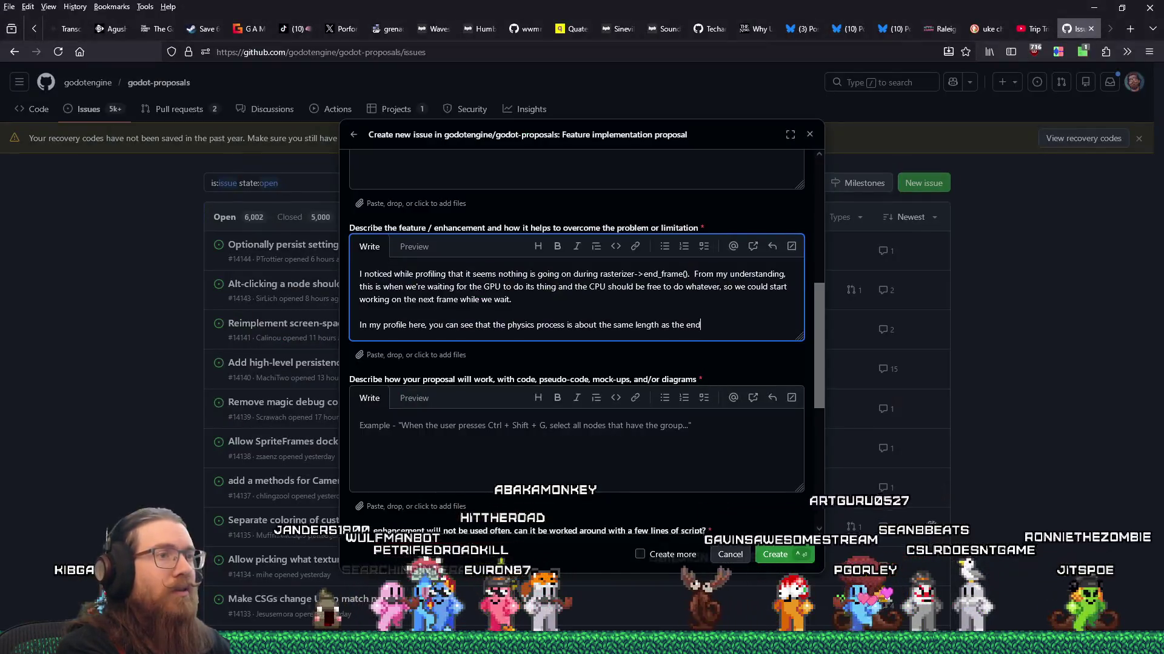
text(me)
text(aning )
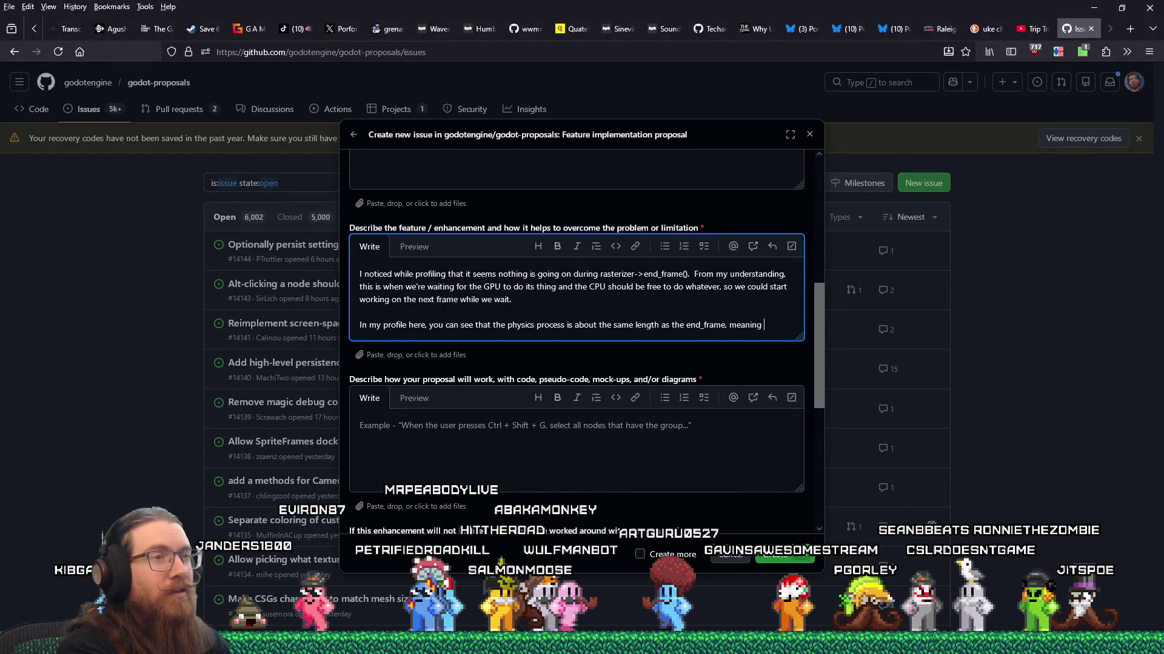
text(it would slot in there nicely without risking )
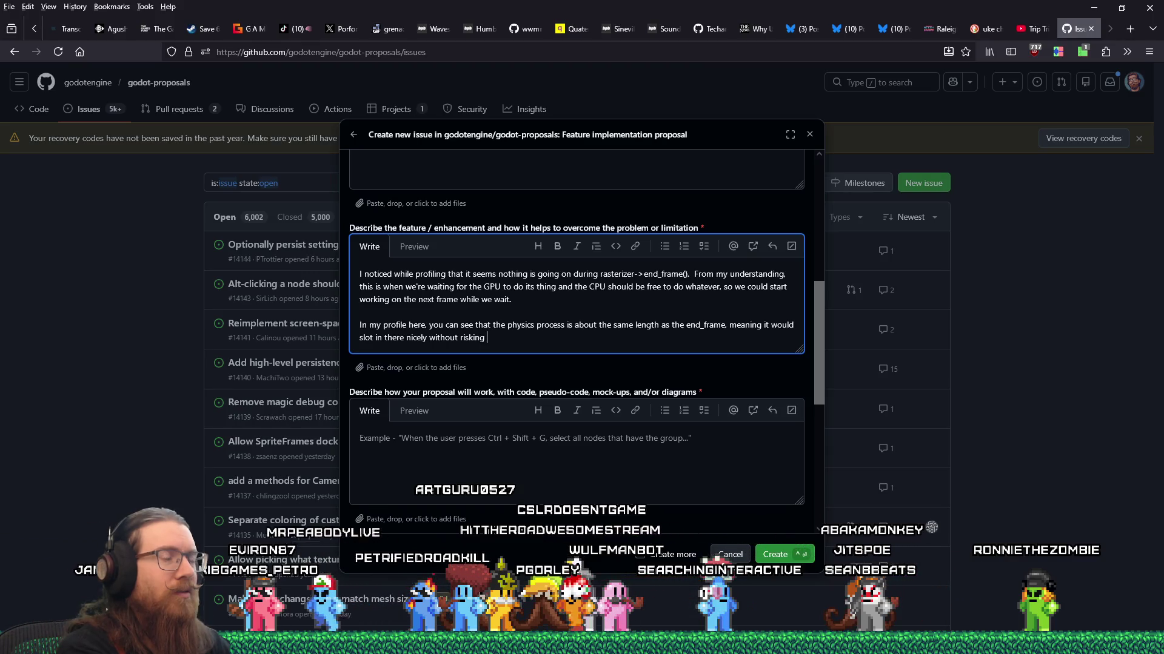
text(up)
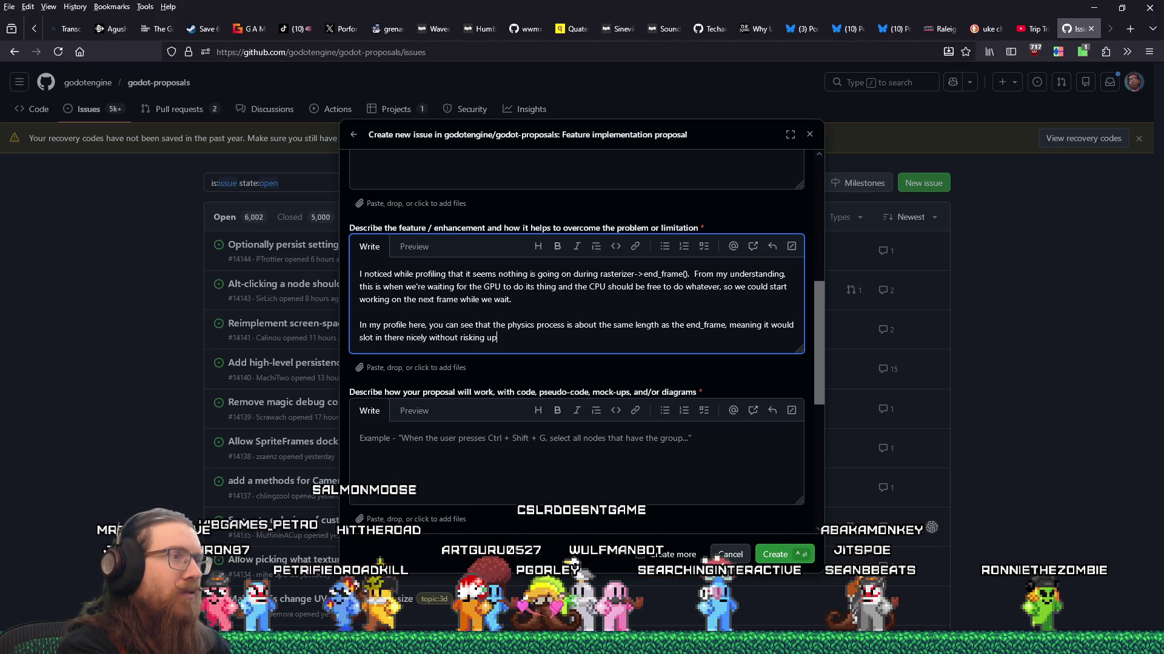
text(dating GPU stuff,)
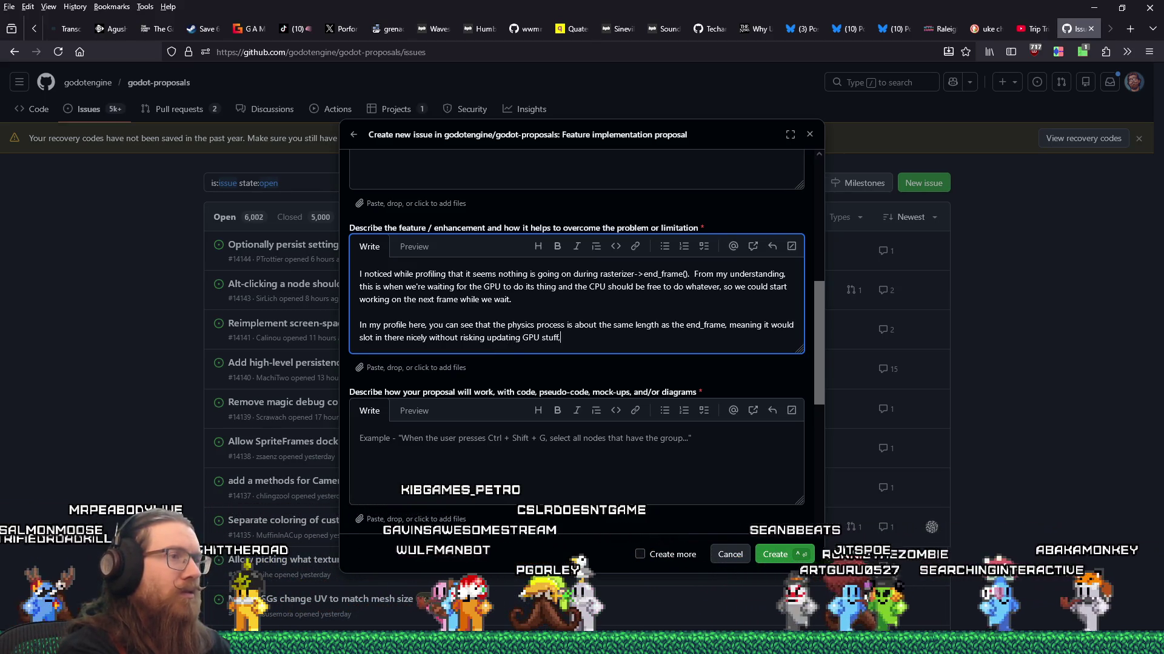
text( I think)
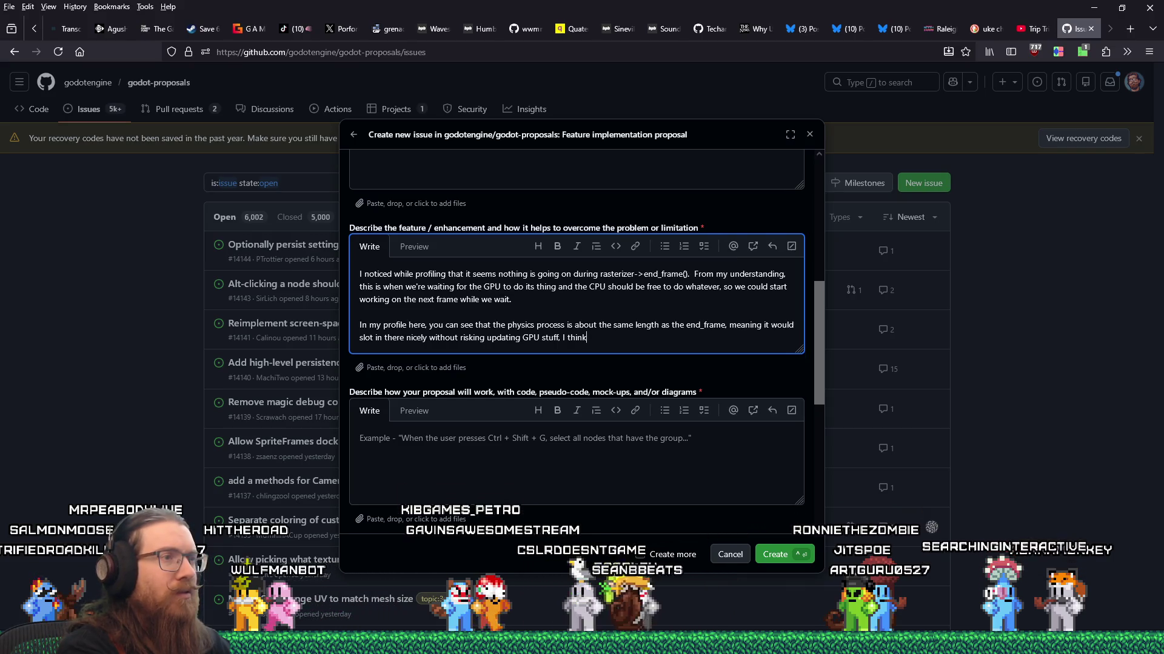
text(:)
key(Return)
key(Return)
key(ctrl+v)
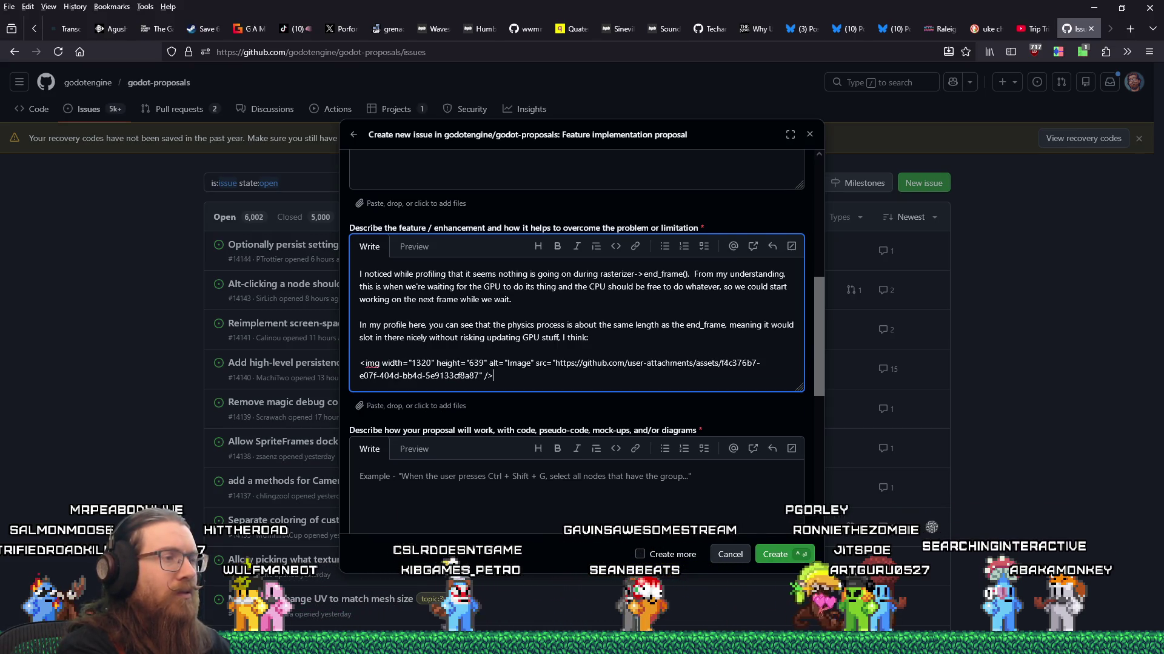
scroll(600, 304, down, 5)
Begin the implementation field with 'Could we just put the end_frame() in a separate' thread
scroll(596, 306, up, 2)
click(595, 307)
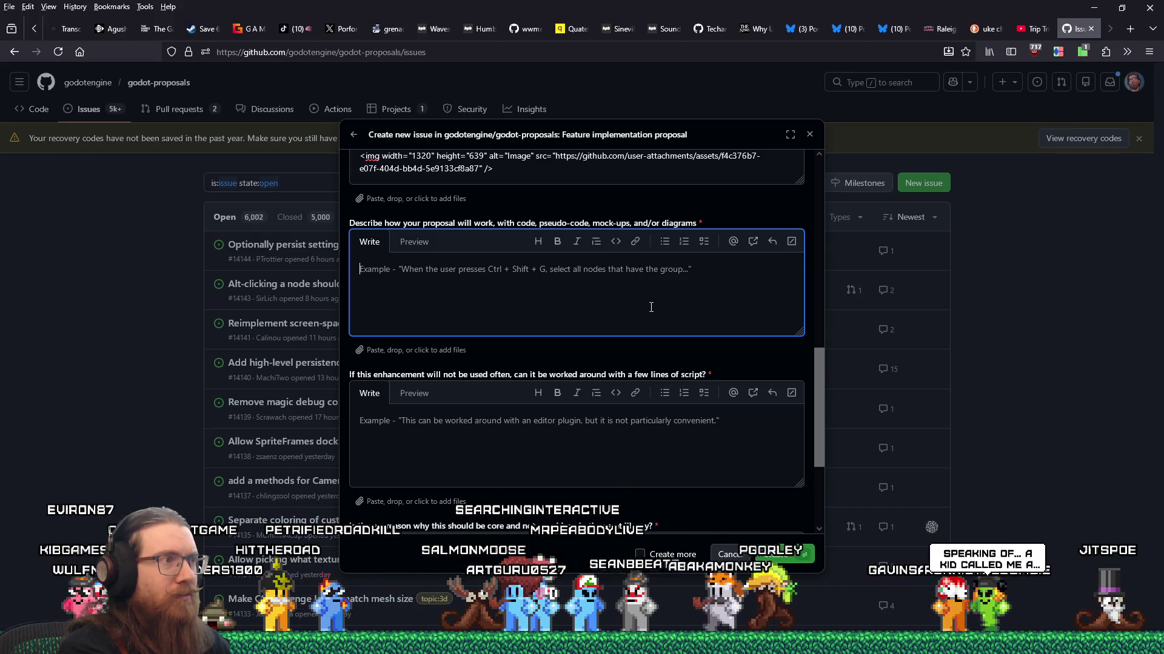
text(Could we just put the u)
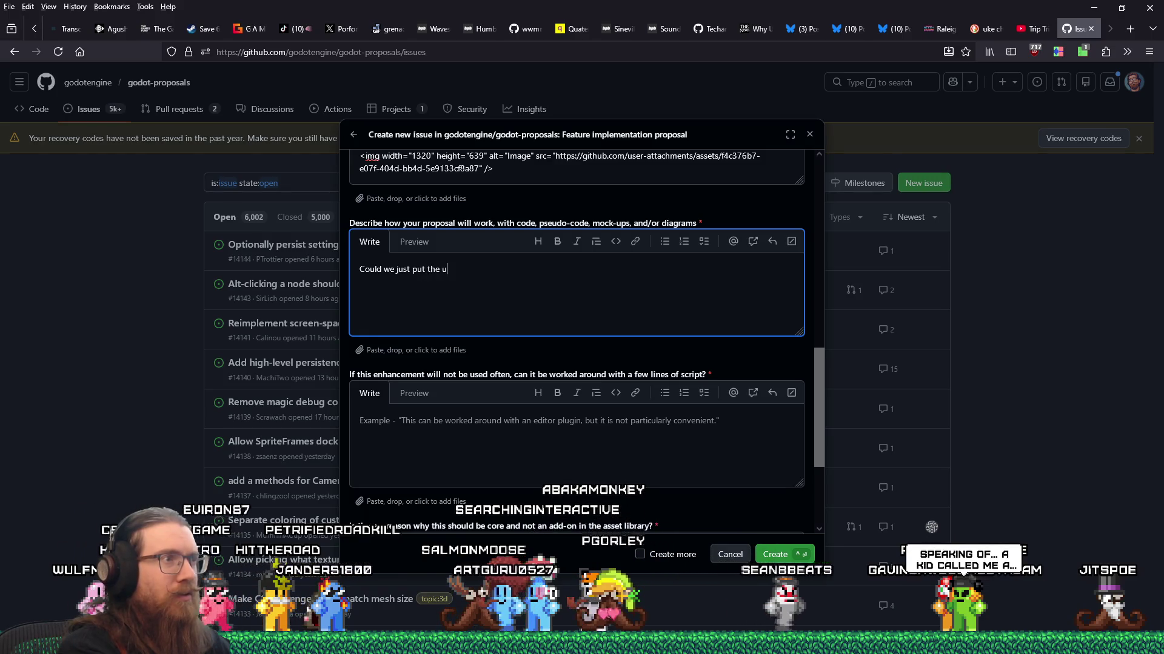
key(alt+Tab)
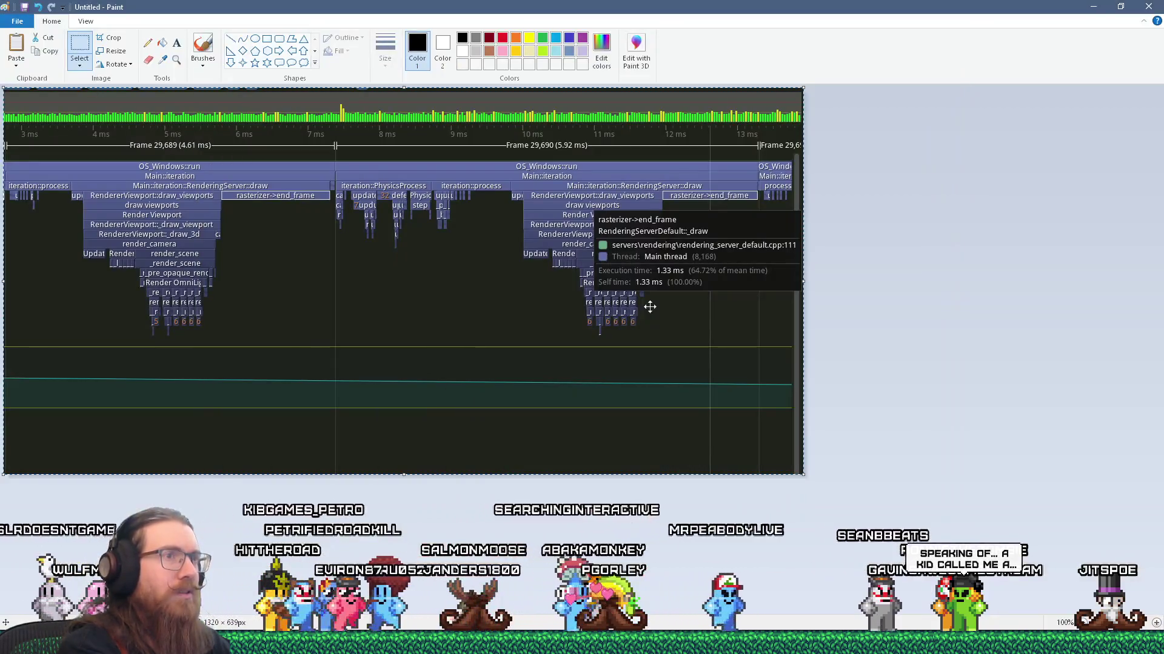
key(alt+Tab)
text(end_frame() in a separate)
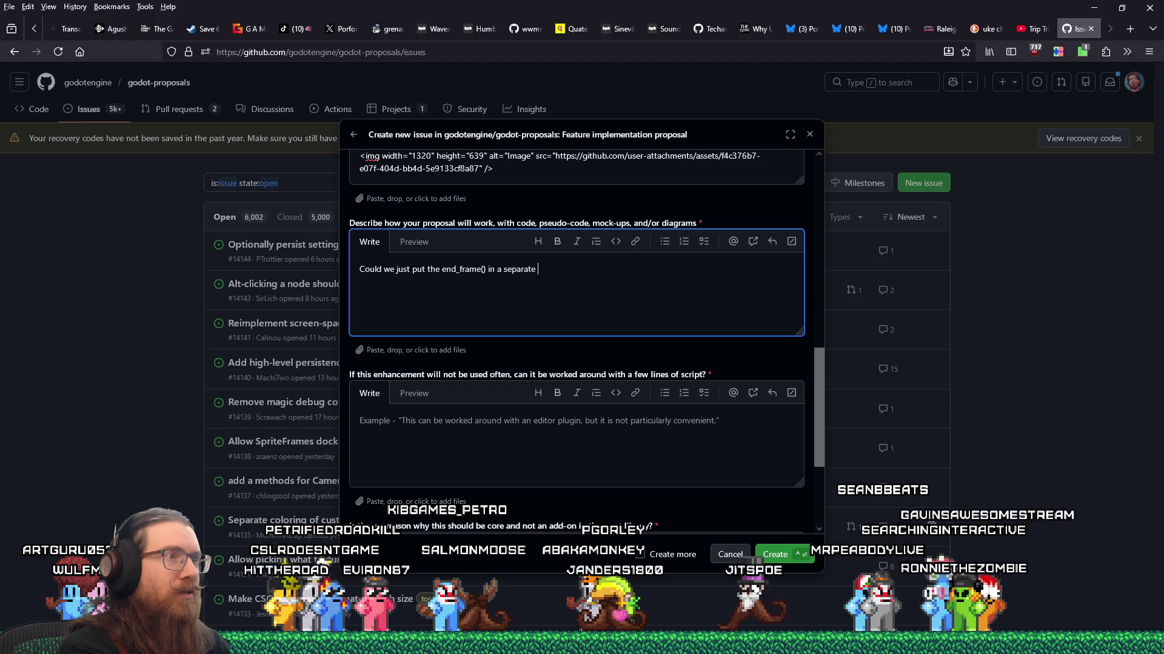
text(thread an)
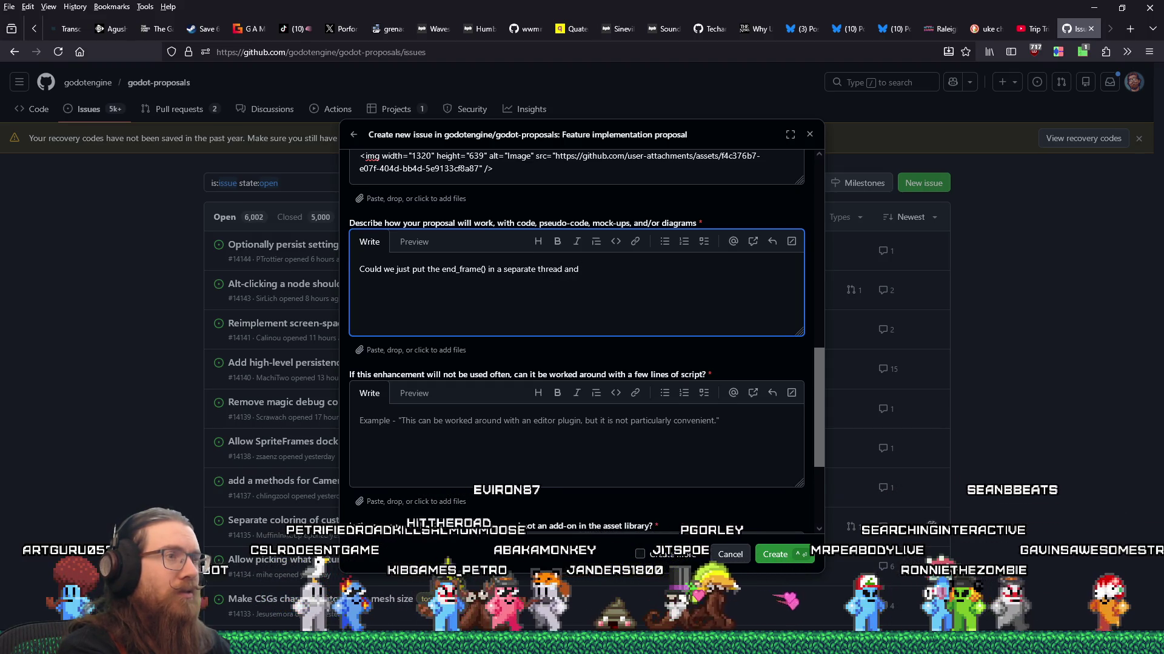
text( do)
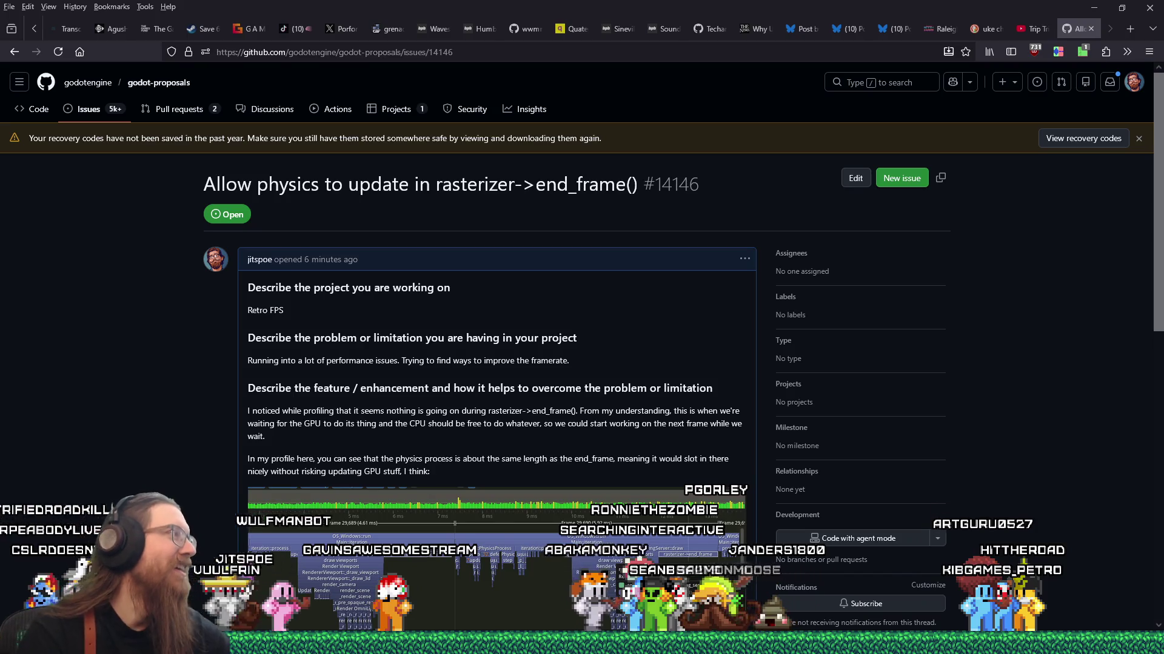
Read down published issue #14146 past its screenshot, then bring up the window switcher
scroll(1064, 424, down, 2)
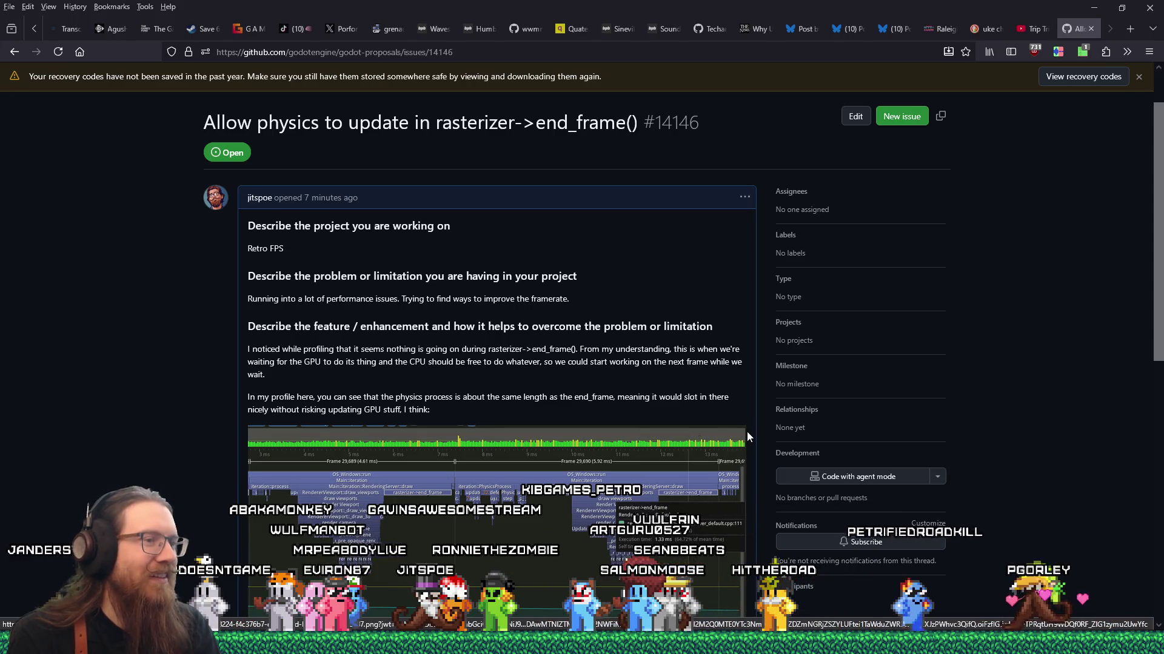
scroll(654, 500, down, 2)
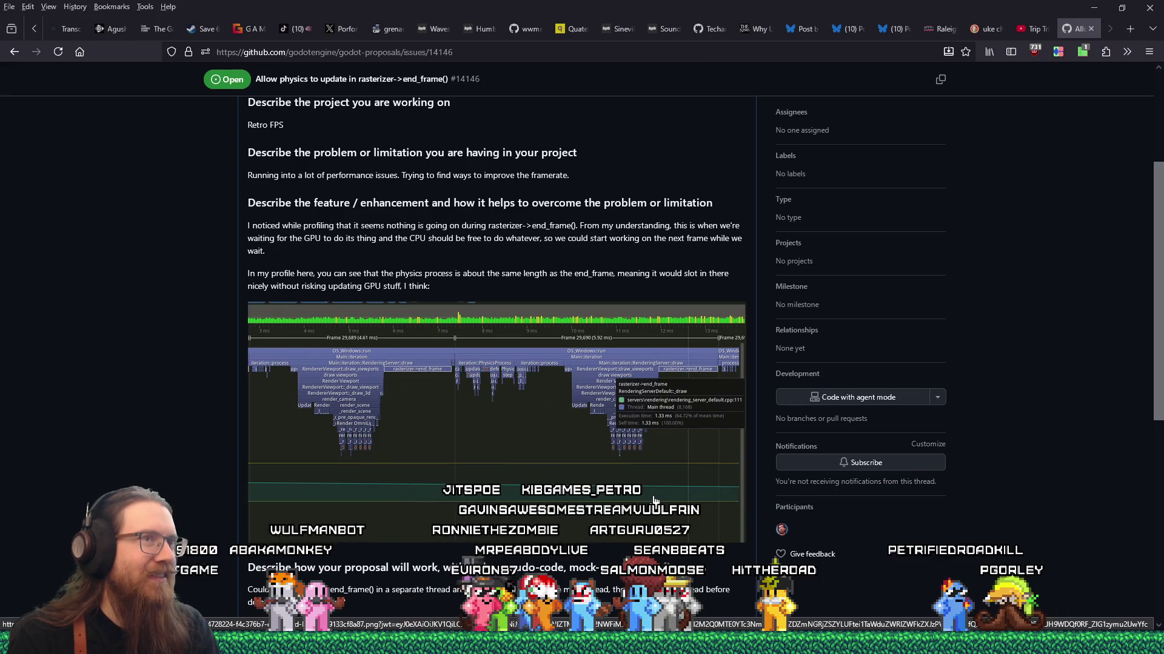
scroll(654, 500, down, 5)
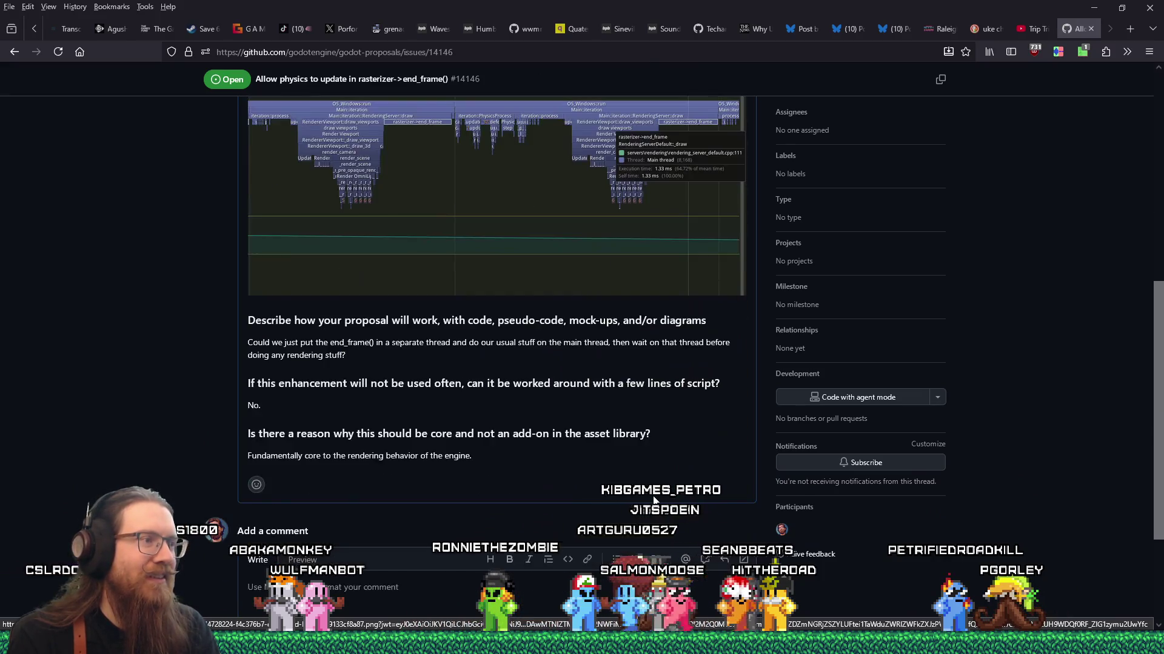
scroll(654, 501, up, 3)
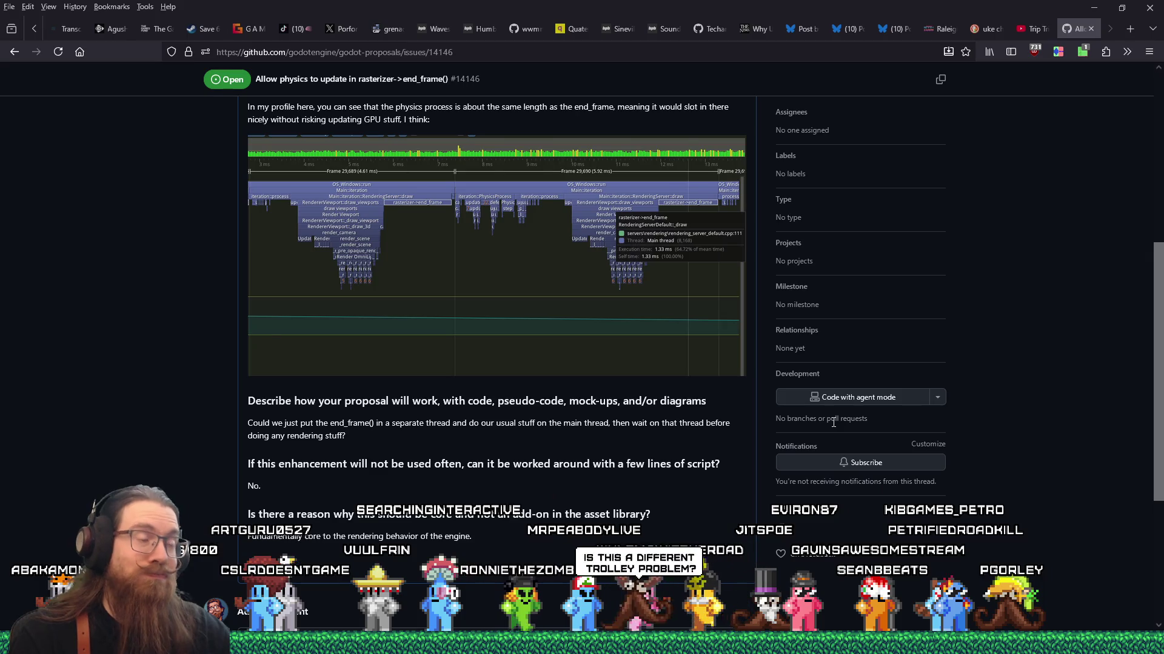
key(alt+Tab)
key(alt+Tab)
key(alt+Tab)
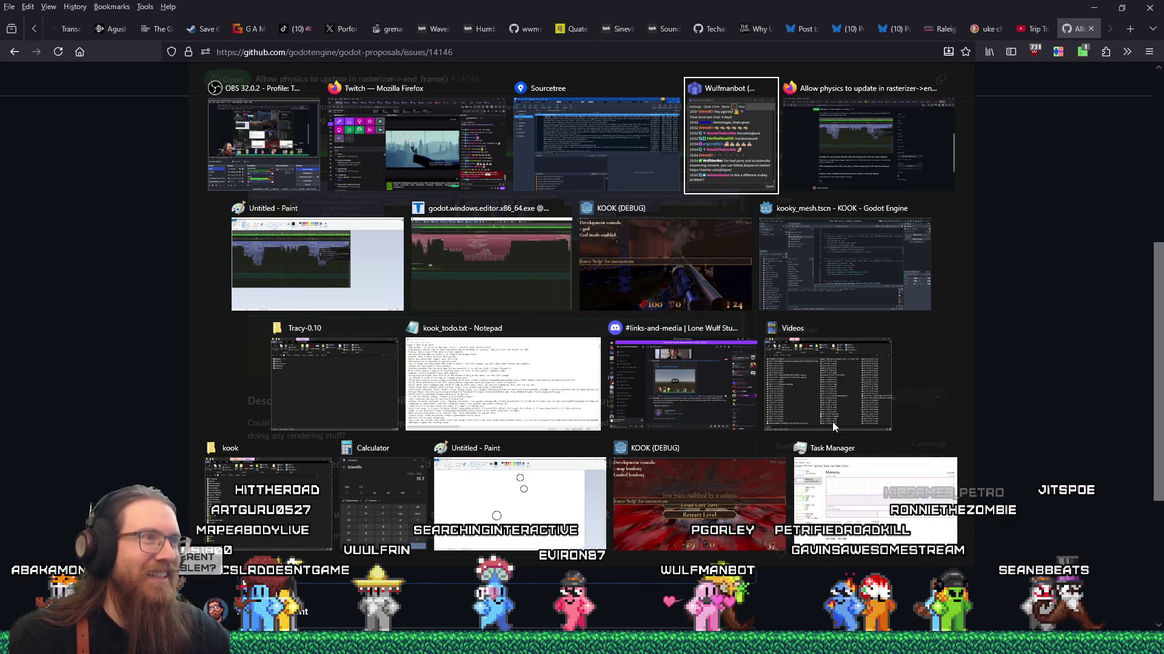
Bring Tracy Profiler forward and zoom in on the PhysicsProcess and JoltSpace3D::step zones
click(551, 257)
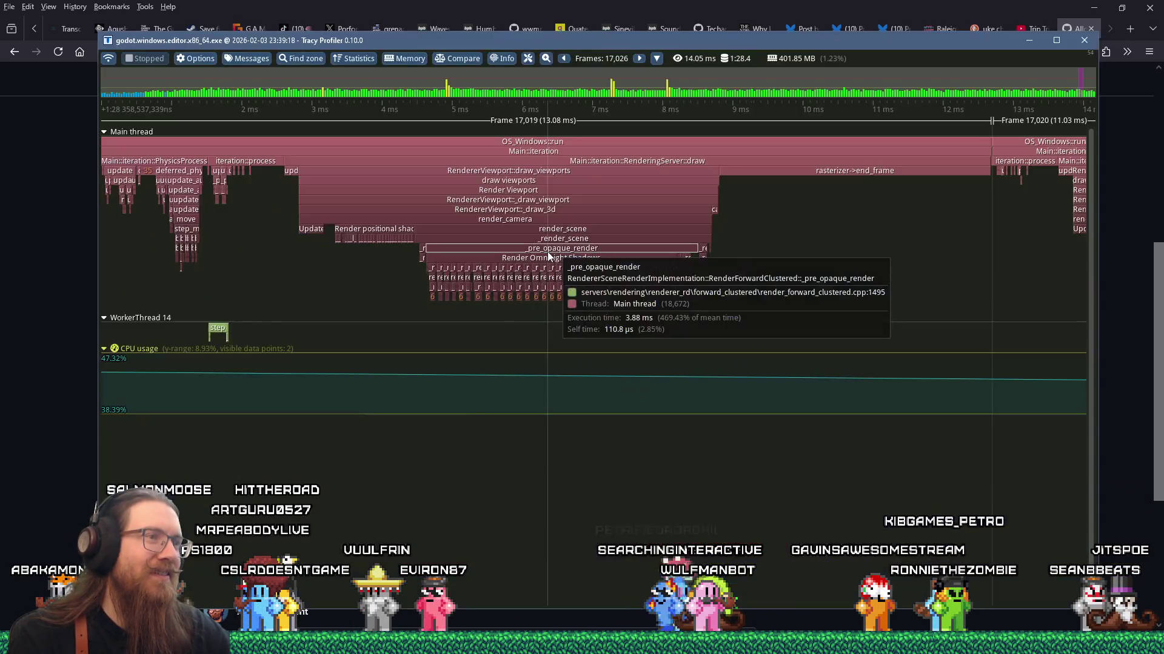
scroll(554, 343, down, 3)
scroll(490, 355, up, 3)
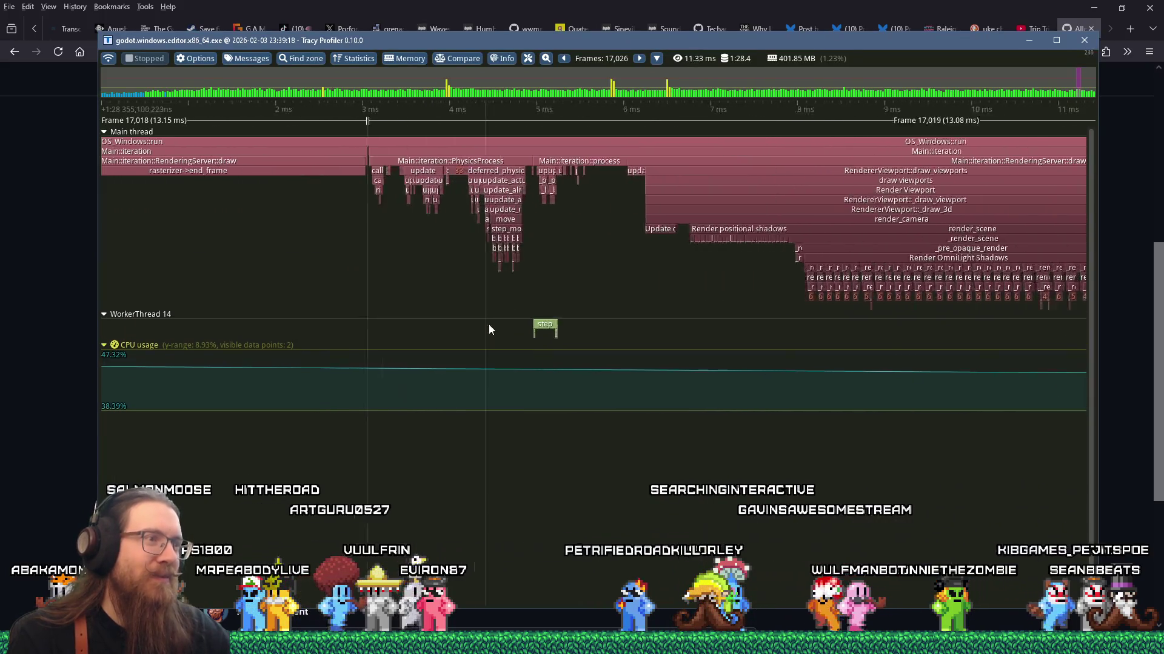
scroll(606, 335, up, 4)
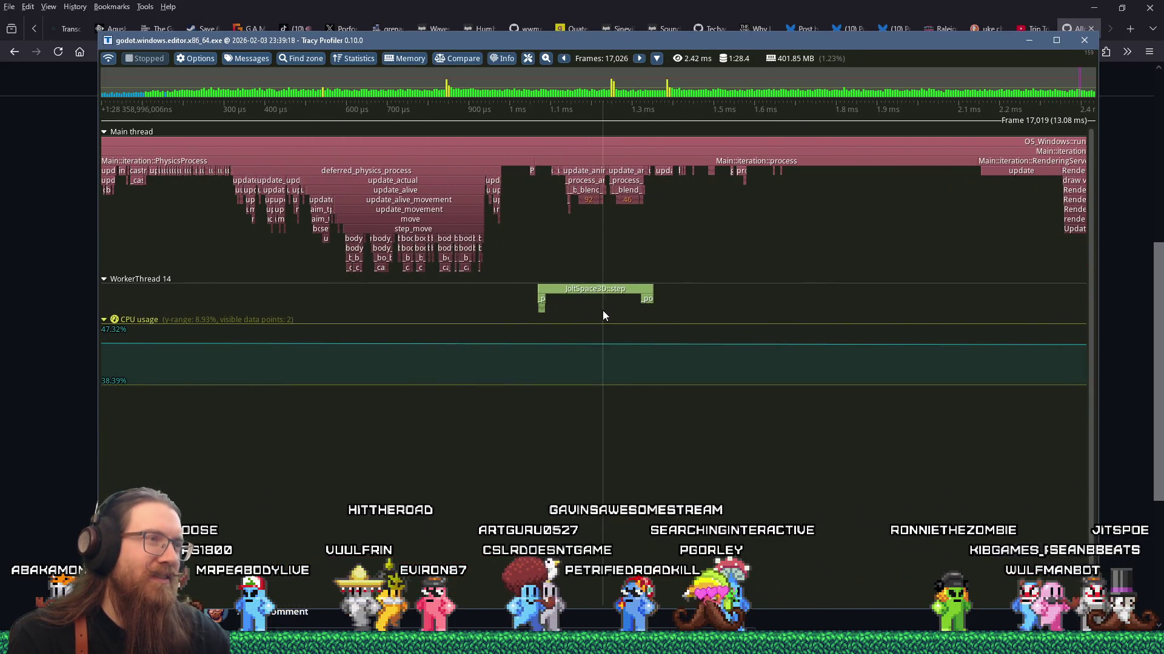
scroll(603, 312, down, 1)
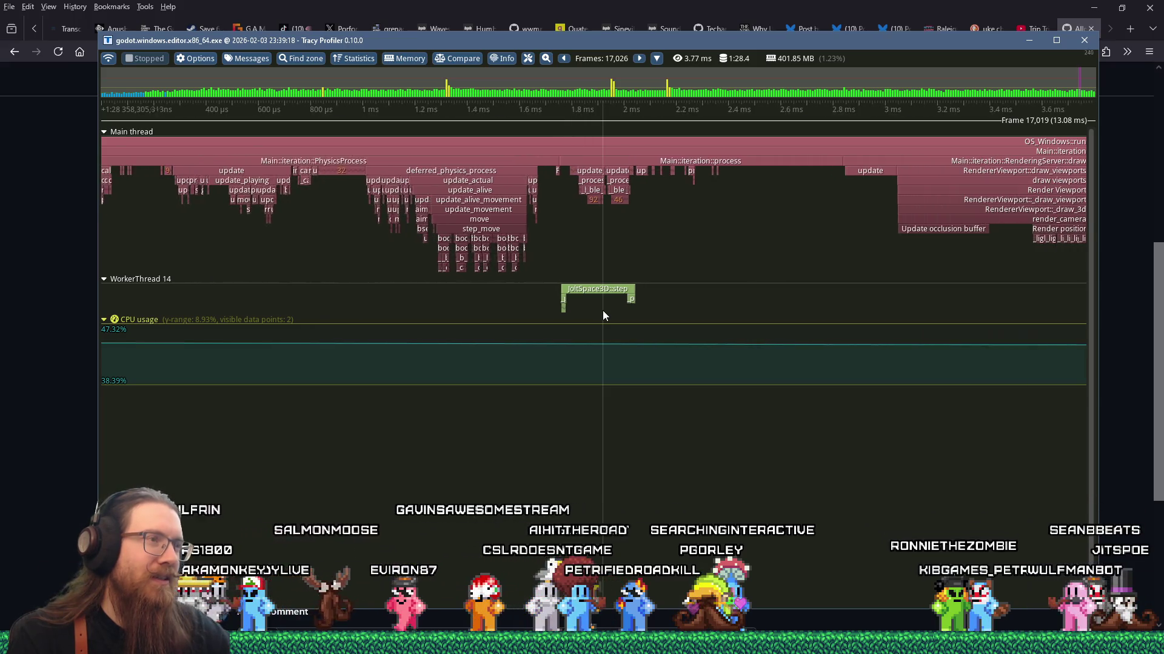
scroll(603, 312, down, 2)
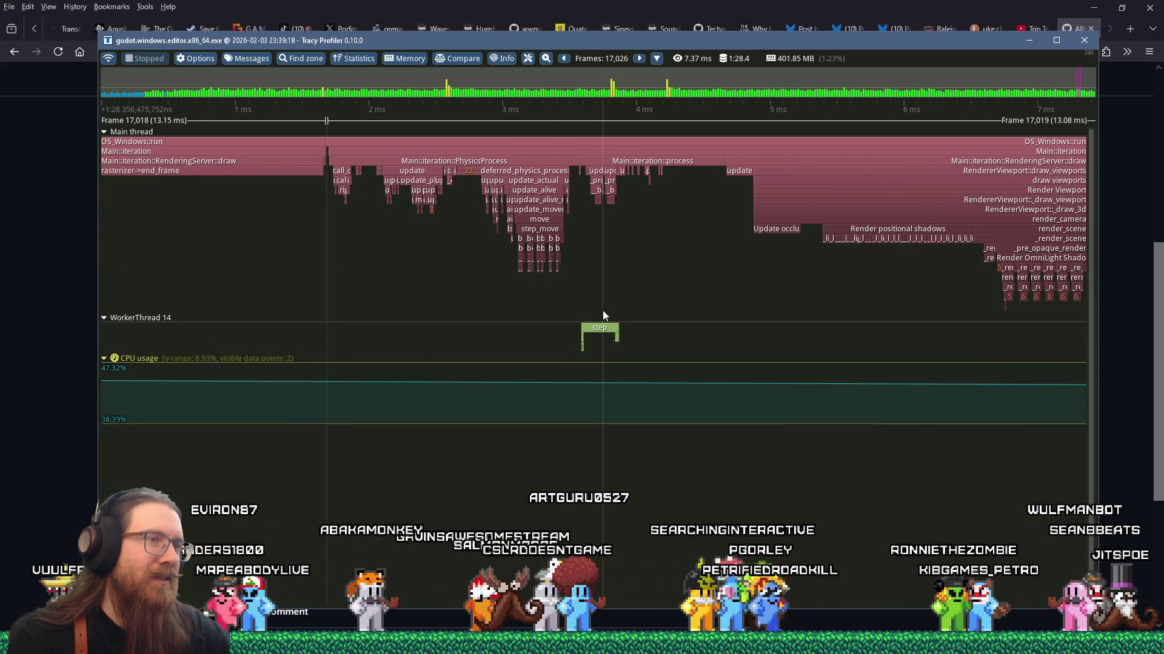
scroll(603, 312, up, 3)
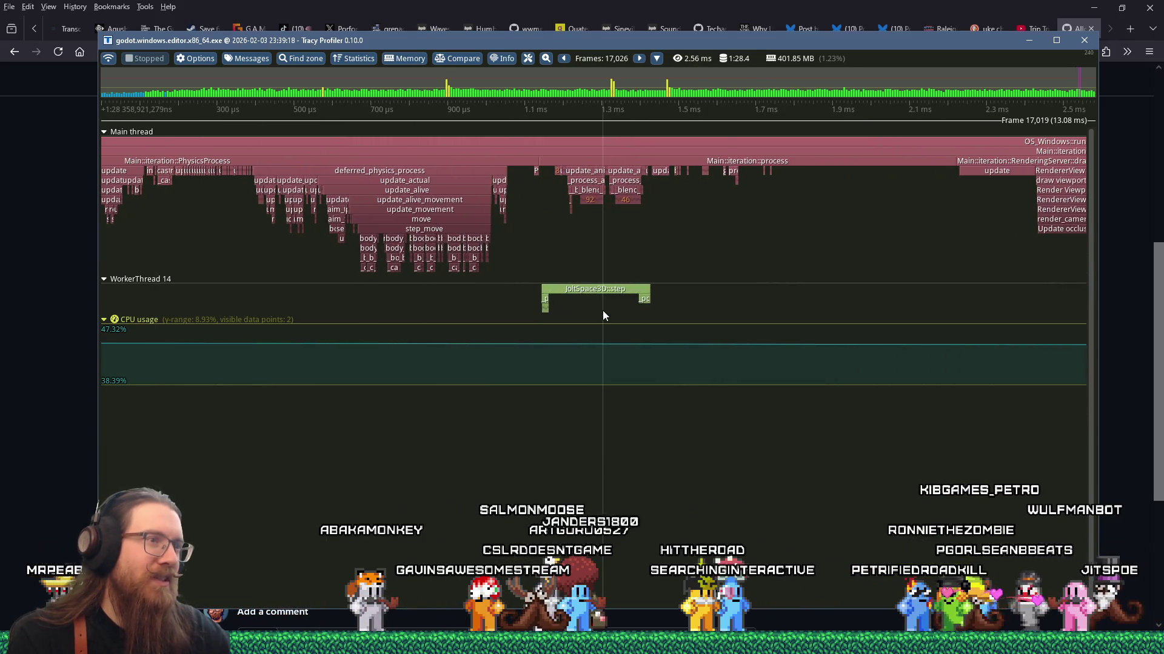
mouse_move(758, 644)
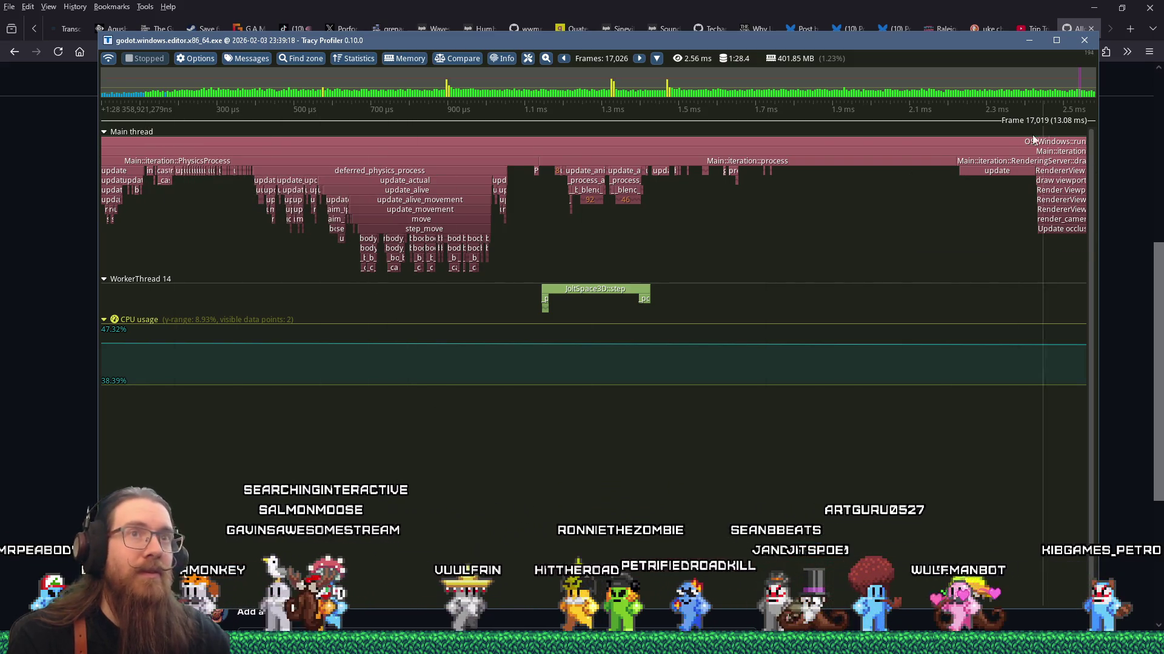
Discard the Godot capture, confirming loss of unsaved data, then switch windows
click(108, 59)
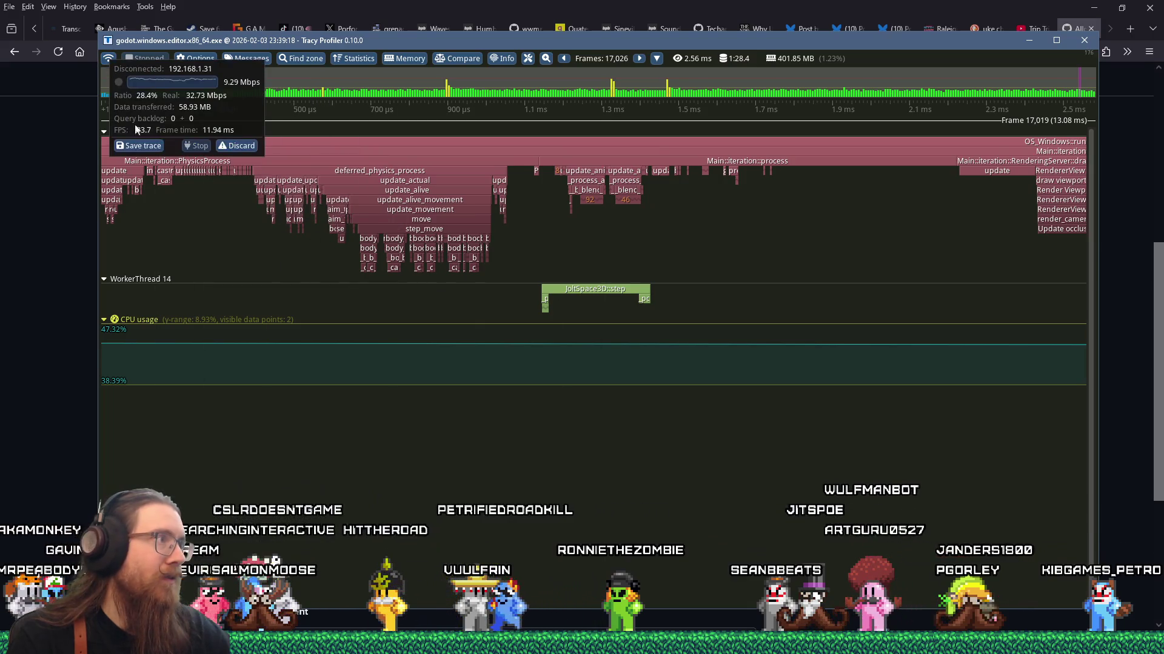
click(236, 145)
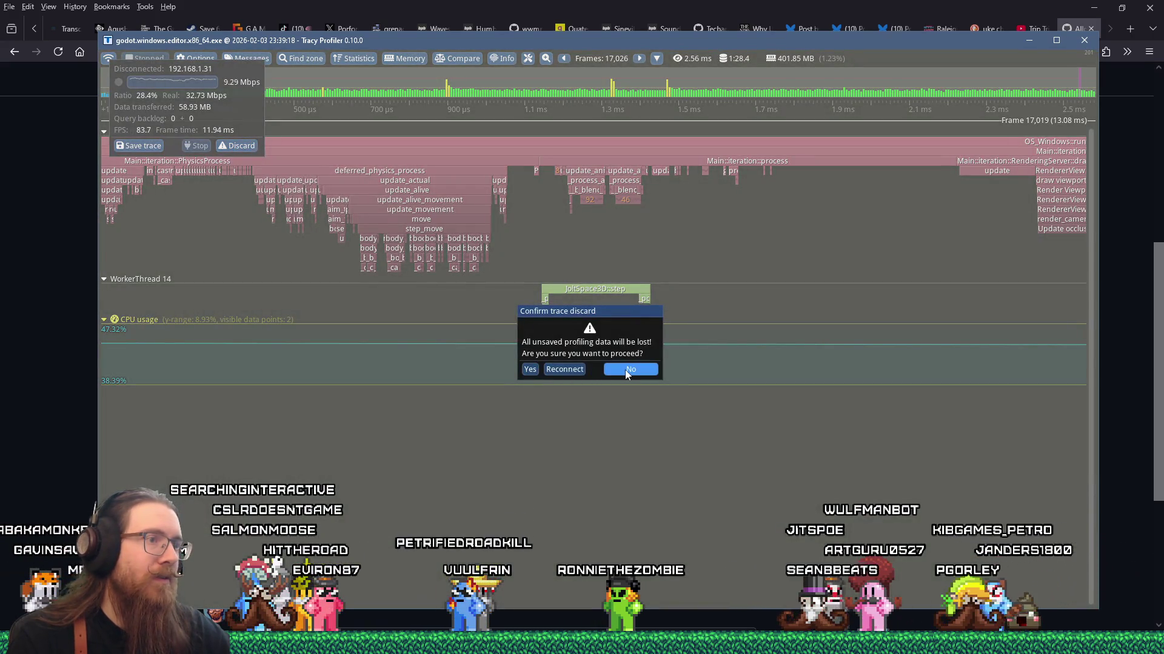
click(531, 369)
key(alt+Tab)
key(alt+Tab)
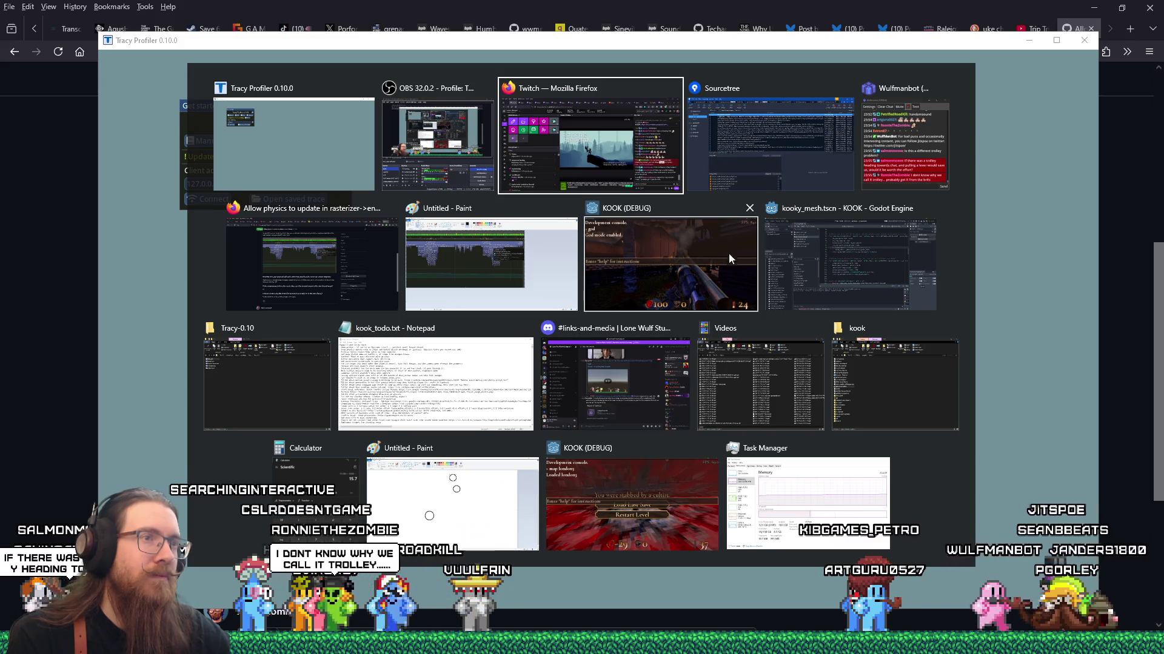
Close the old KOOK (DEBUG) window and launch the project from the Godot editor
click(750, 209)
click(787, 261)
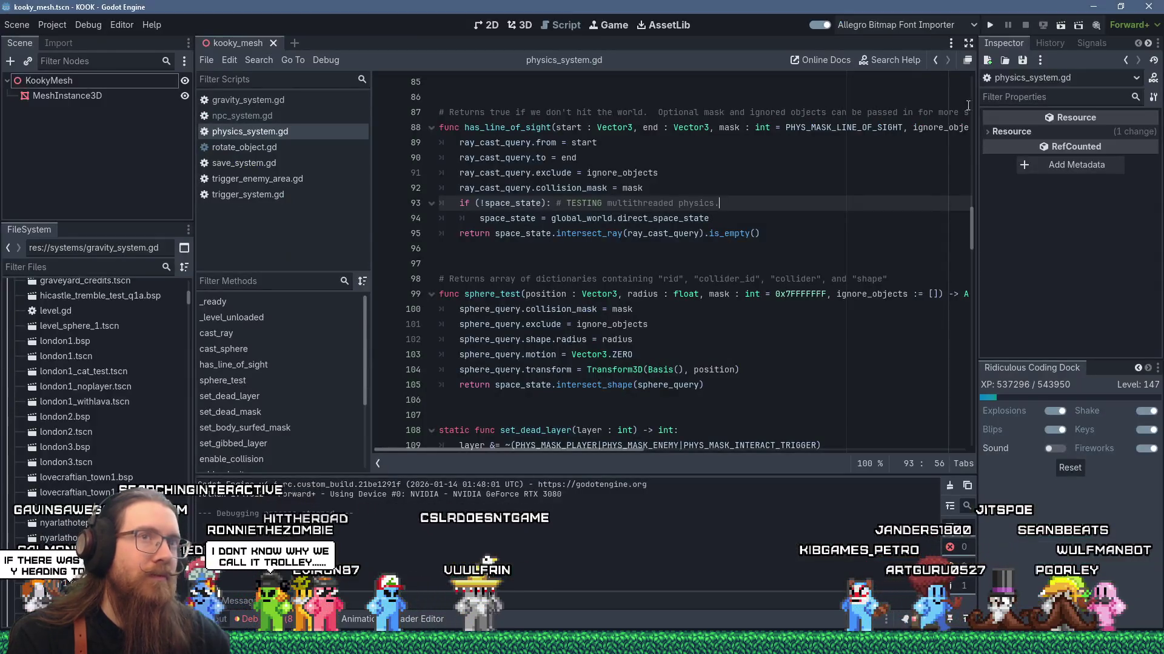
click(990, 25)
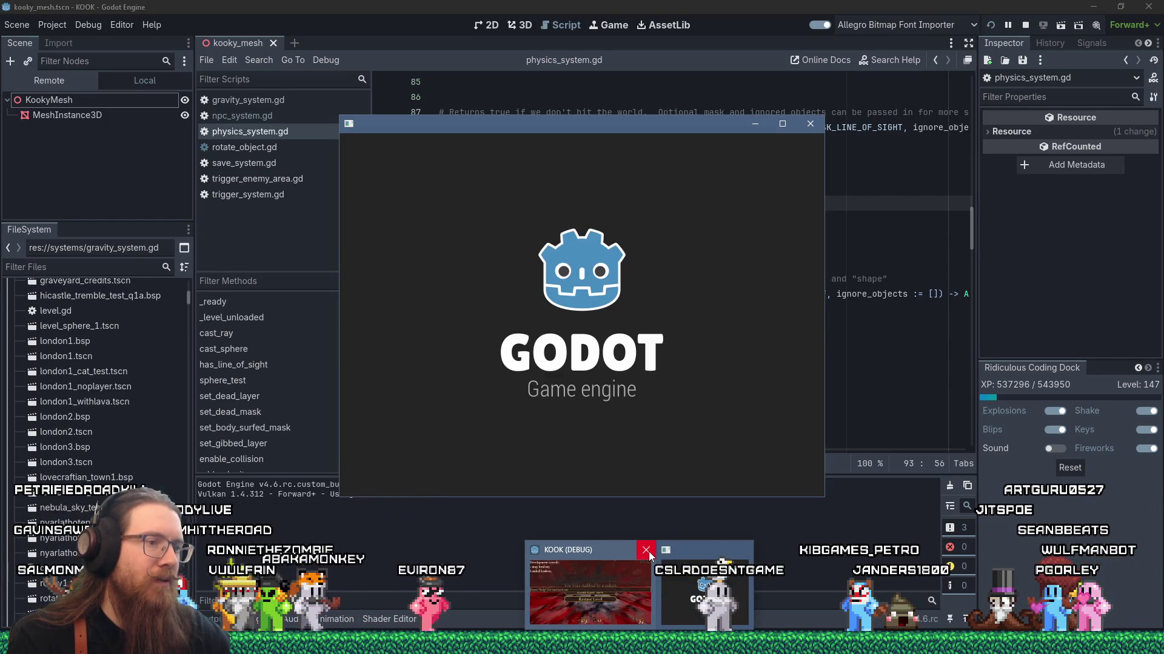
click(646, 550)
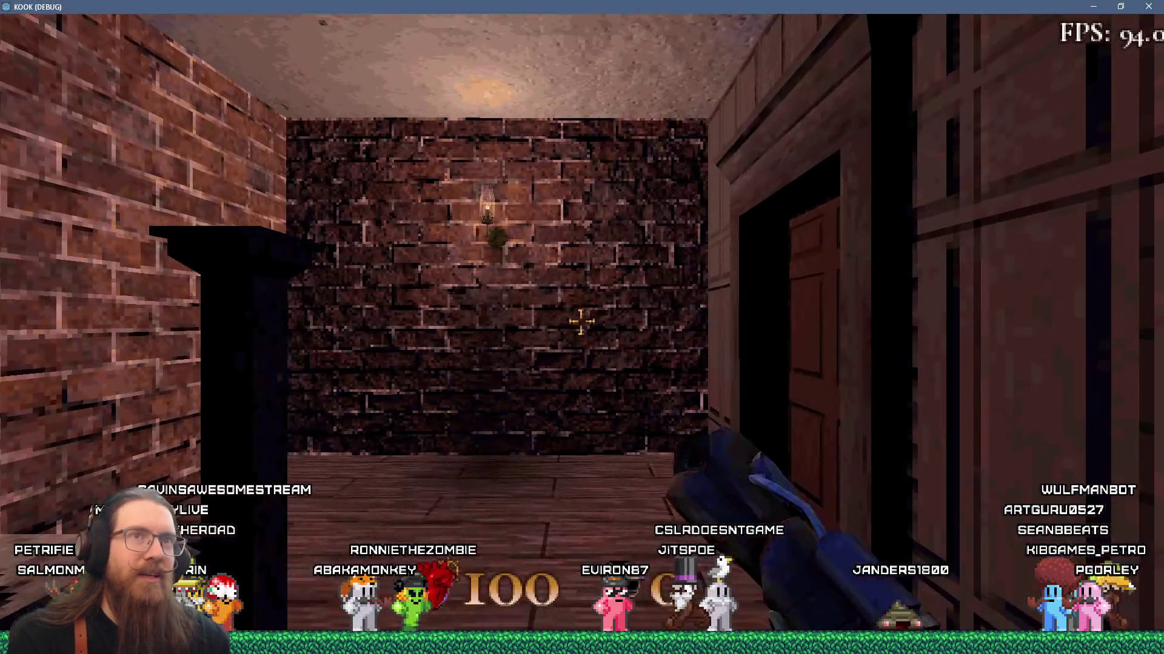
Quit the running game with F8 and launch a fresh KOOK run
key(grave)
key(F8)
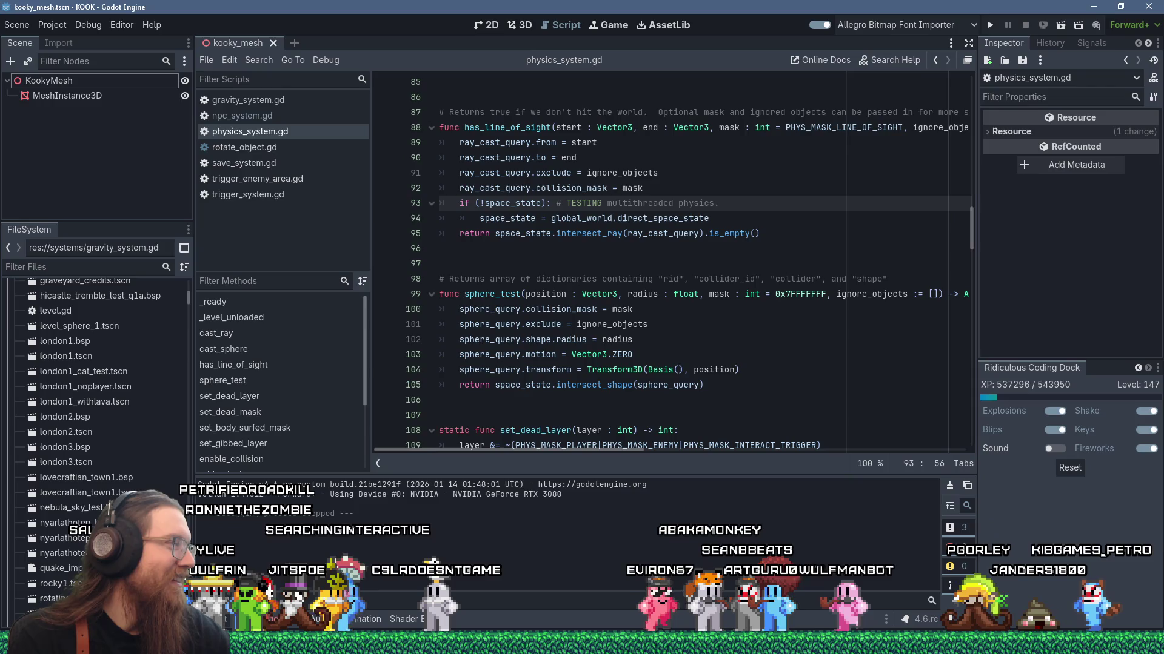
click(988, 27)
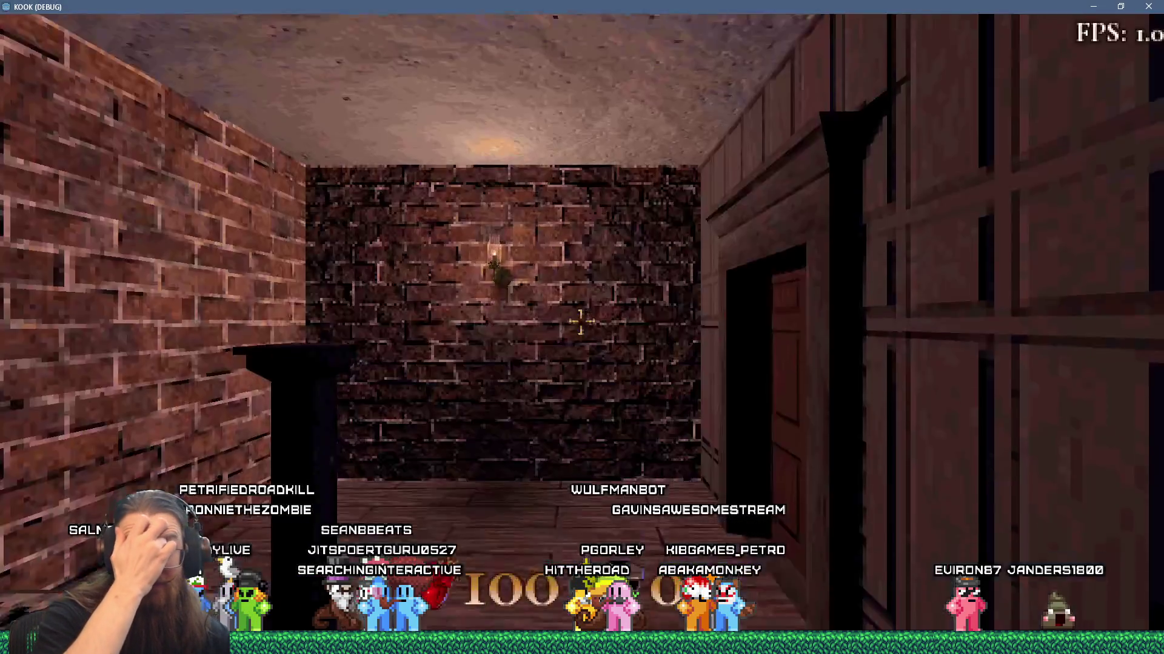
Walk through the level, kick the door open and pick up the shotgun
key(w)
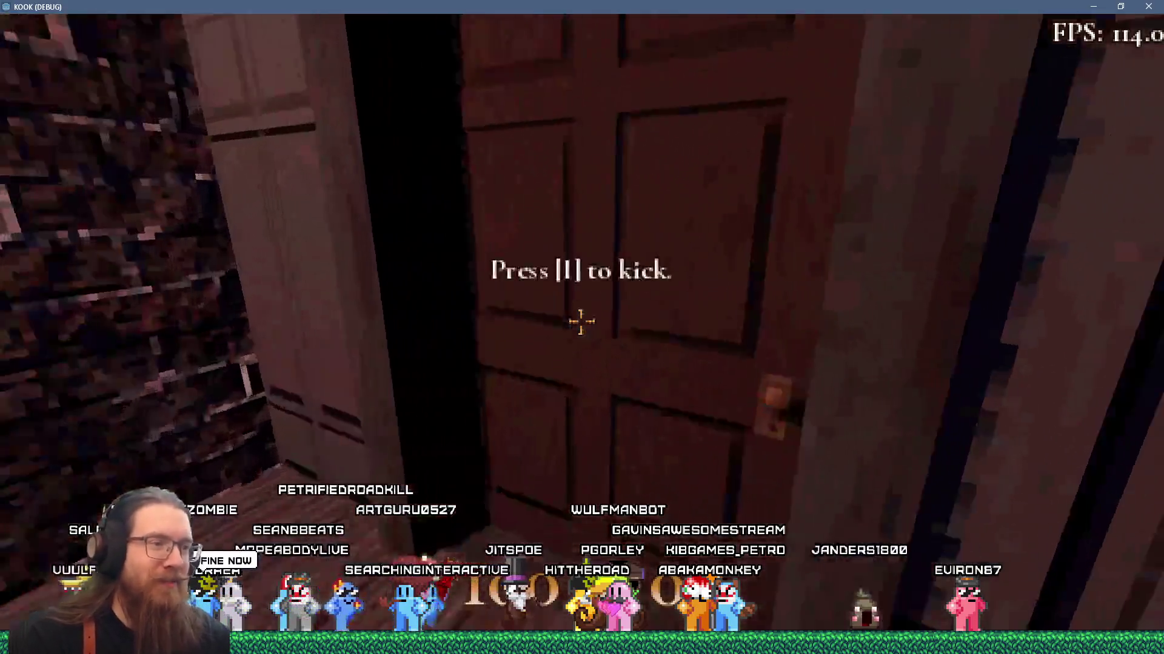
key(e)
key(w)
key(e)
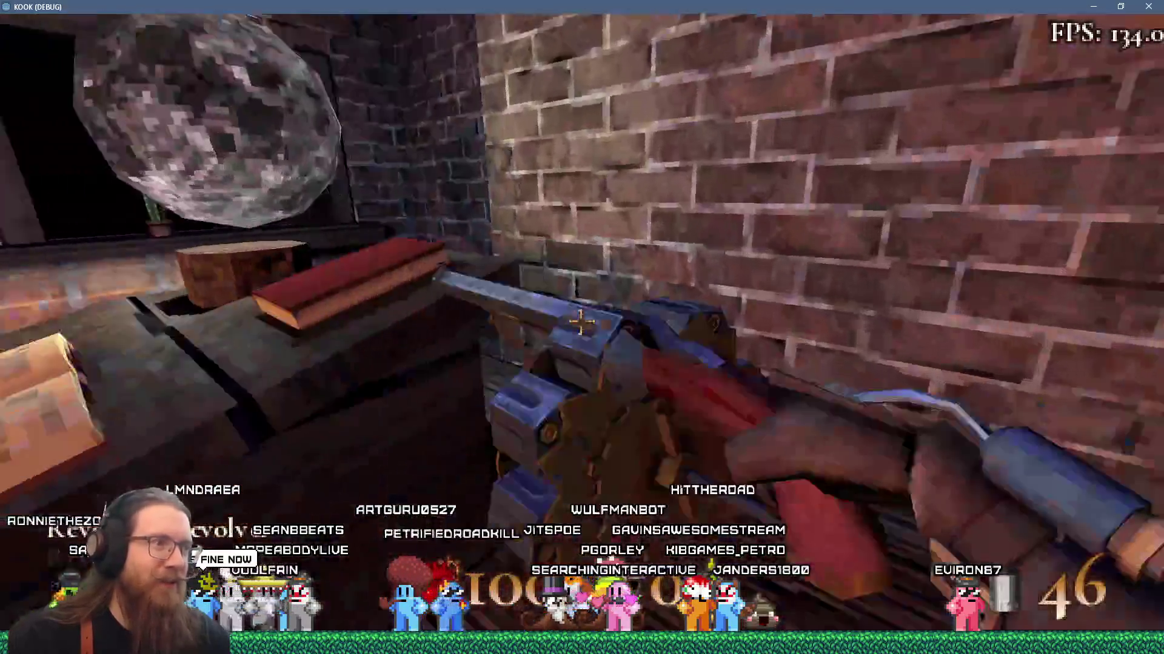
key(w)
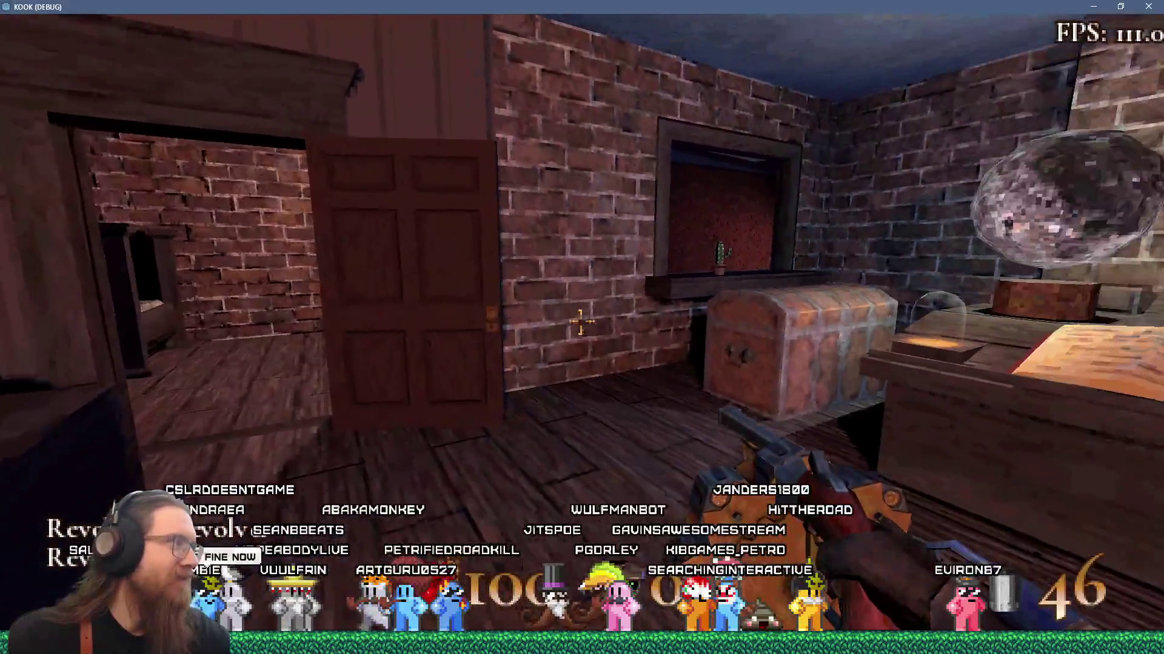
key(w)
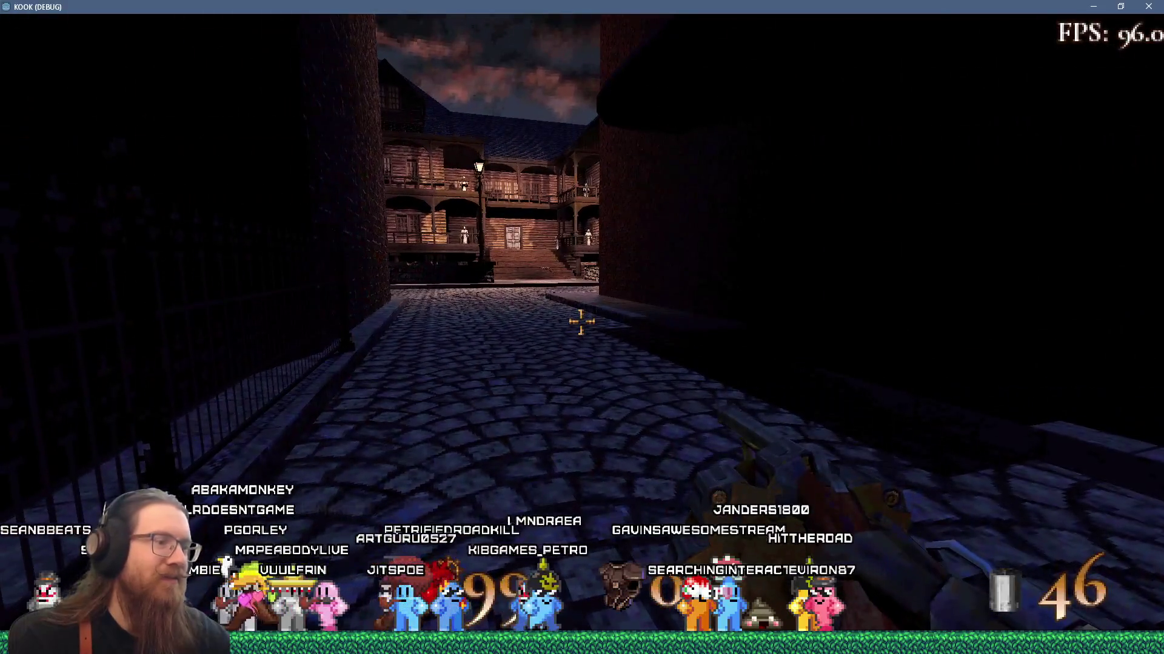
Enable god mode with the console command 'god' and cross the street to the staircase
key(grave)
text(god)
key(Return)
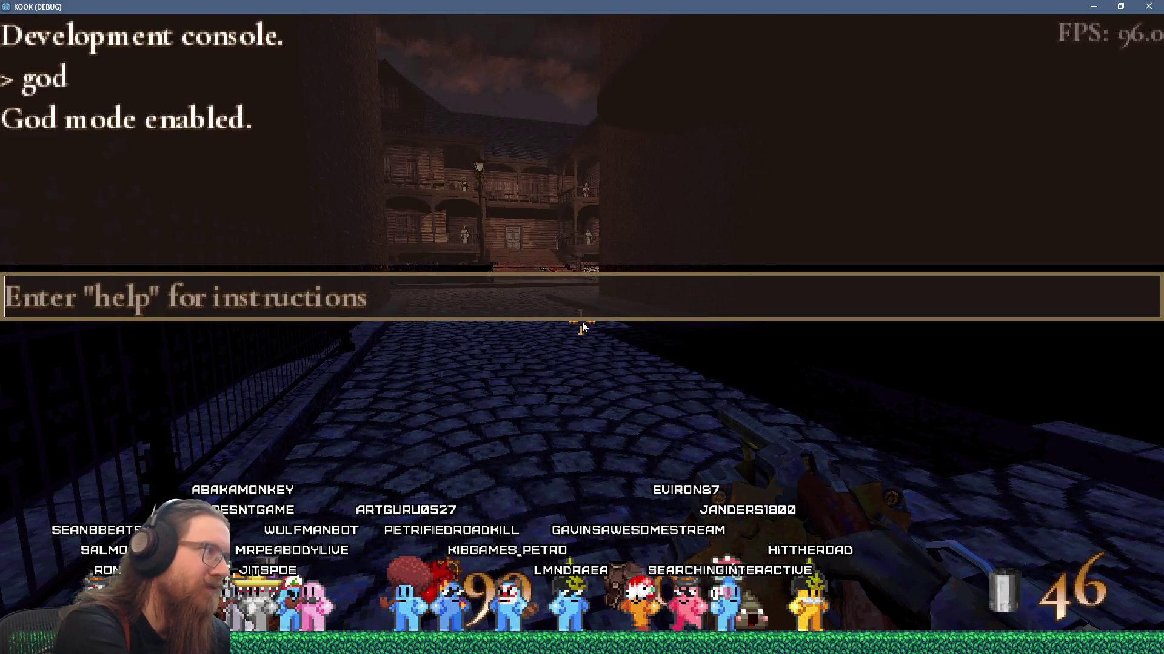
key(grave)
key(w)
key(w)
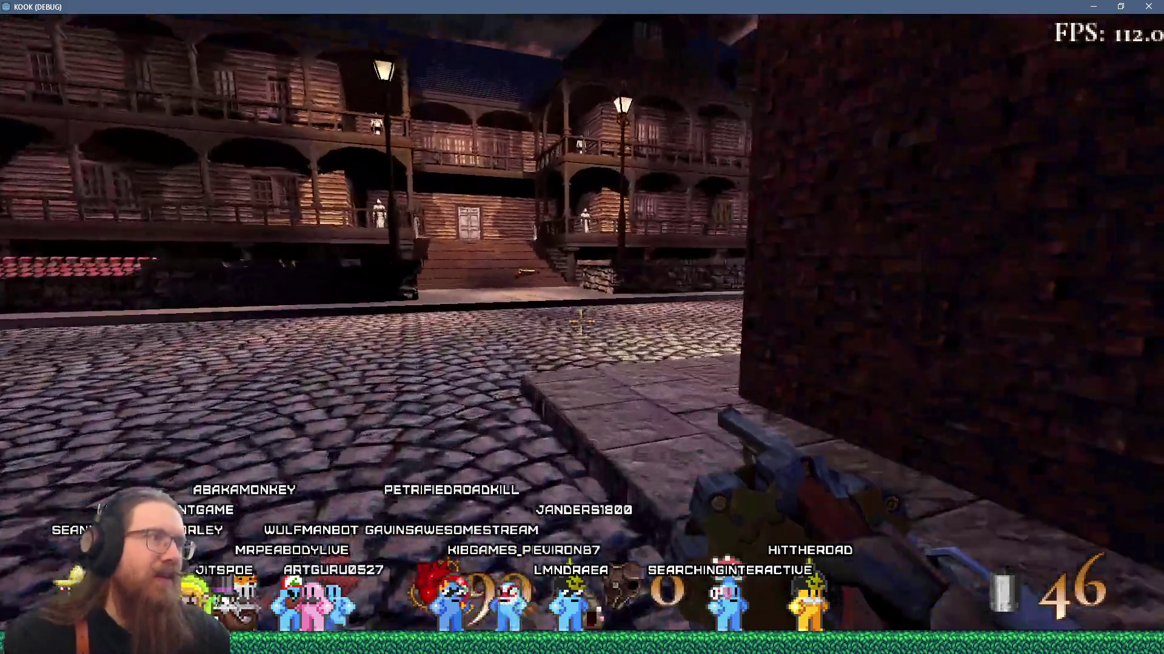
key(w)
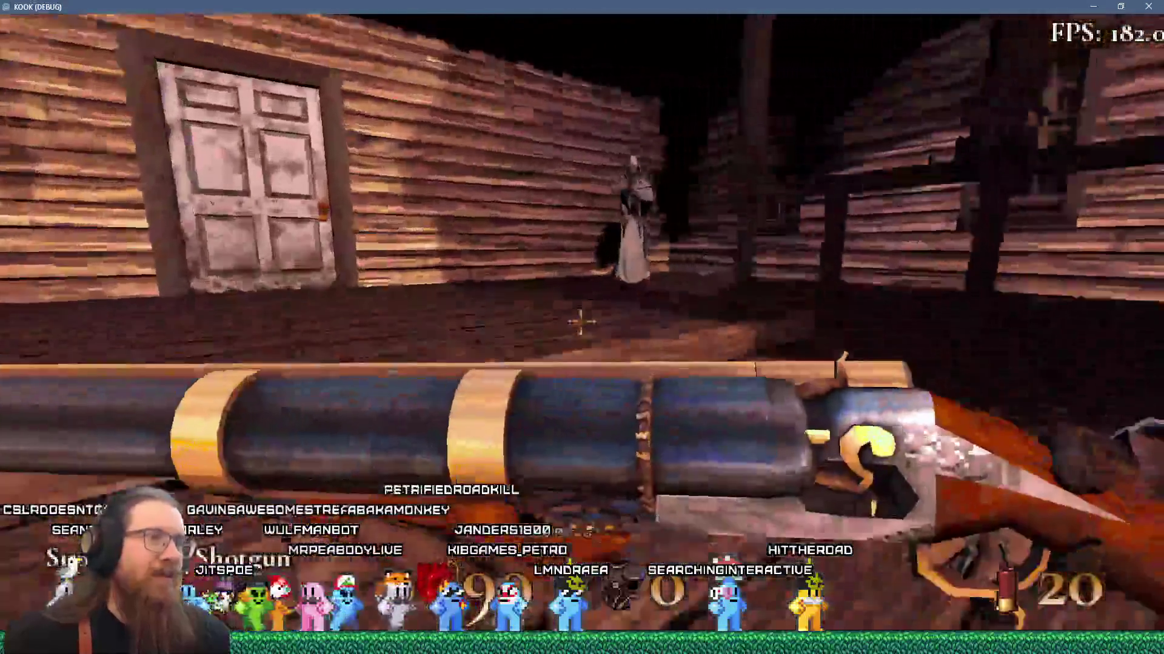
Shotgun the cultists on the walkway and balconies, then bring up the console
click(581, 322)
click(581, 322)
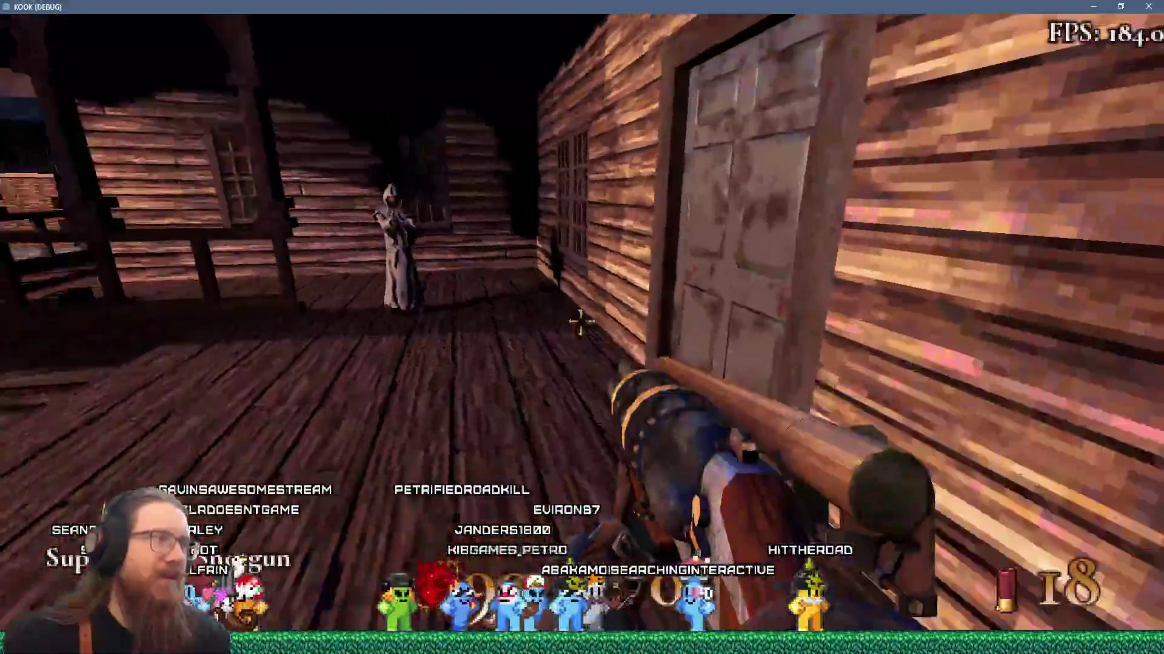
click(580, 322)
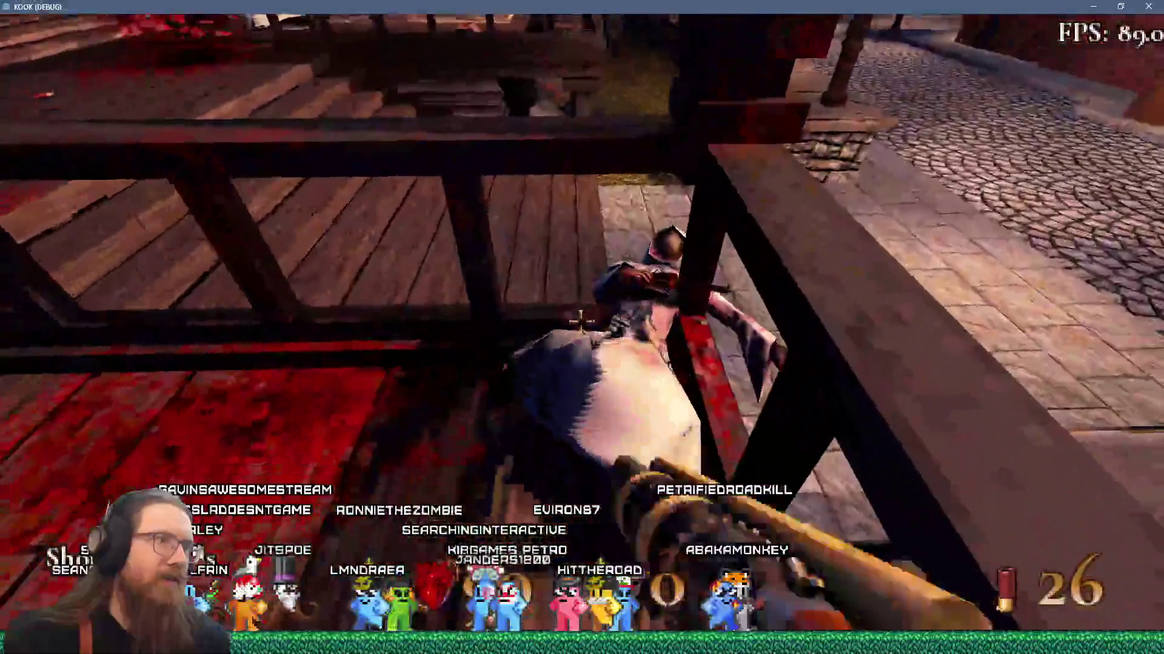
click(581, 323)
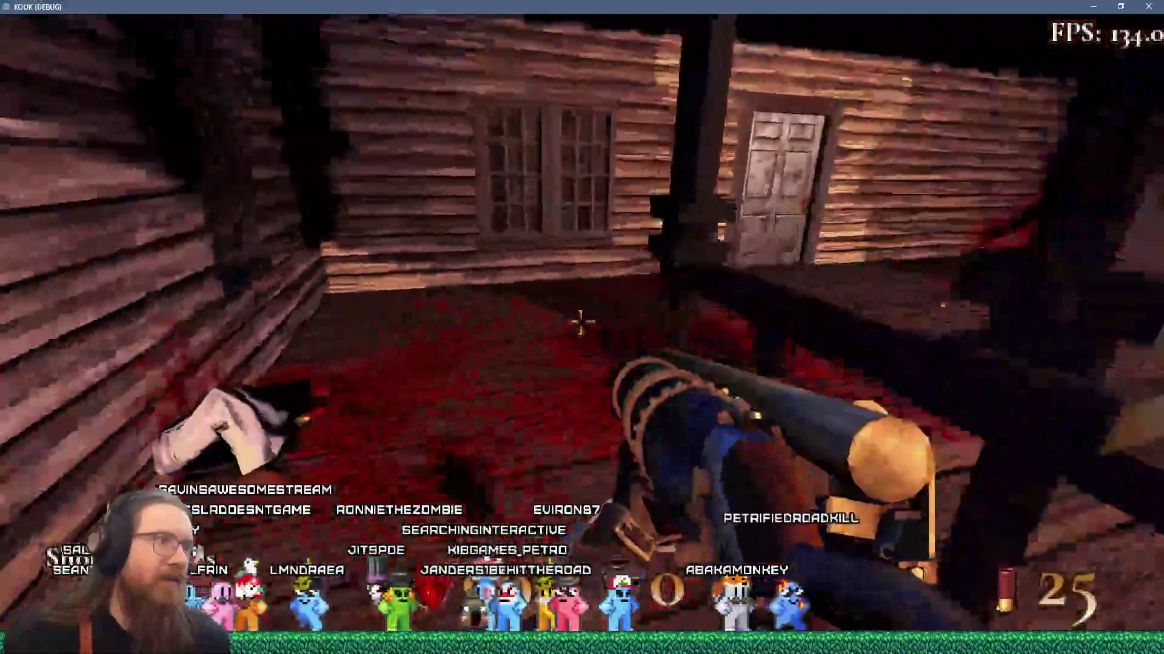
click(581, 322)
click(581, 322)
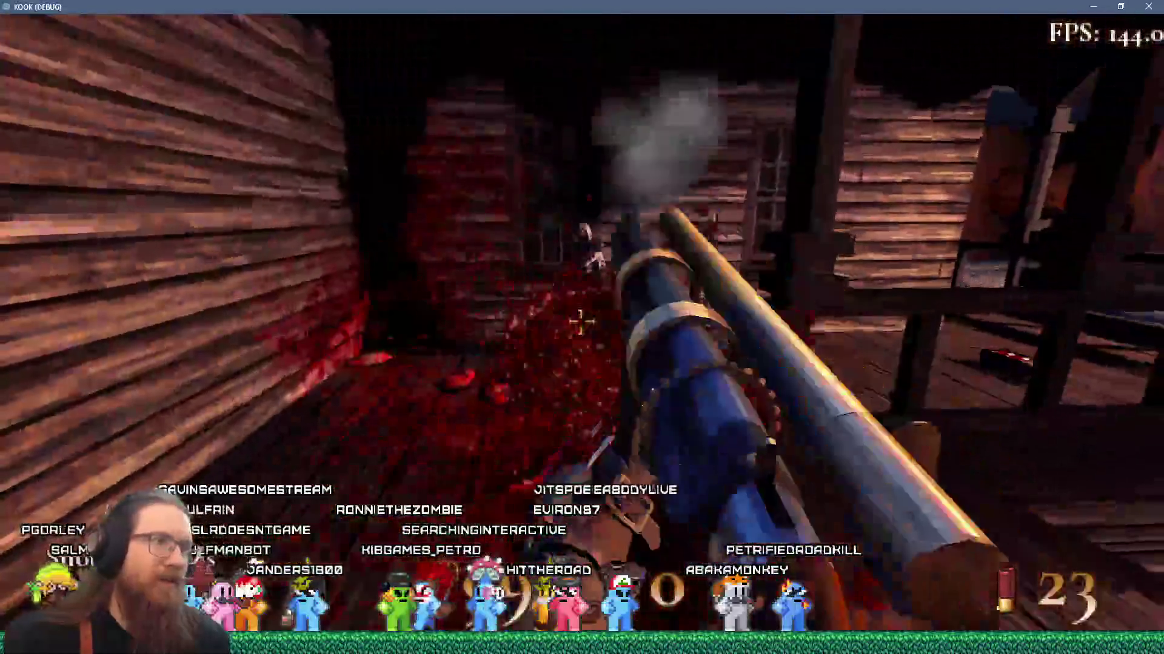
click(580, 323)
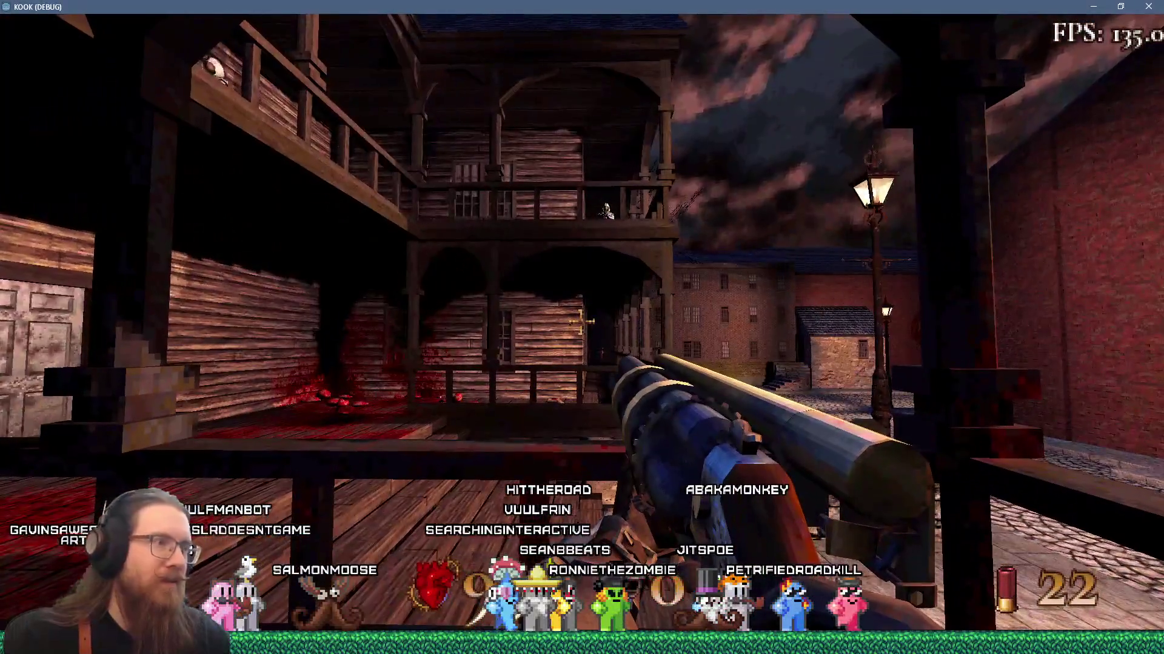
key(grave)
text(giveall)
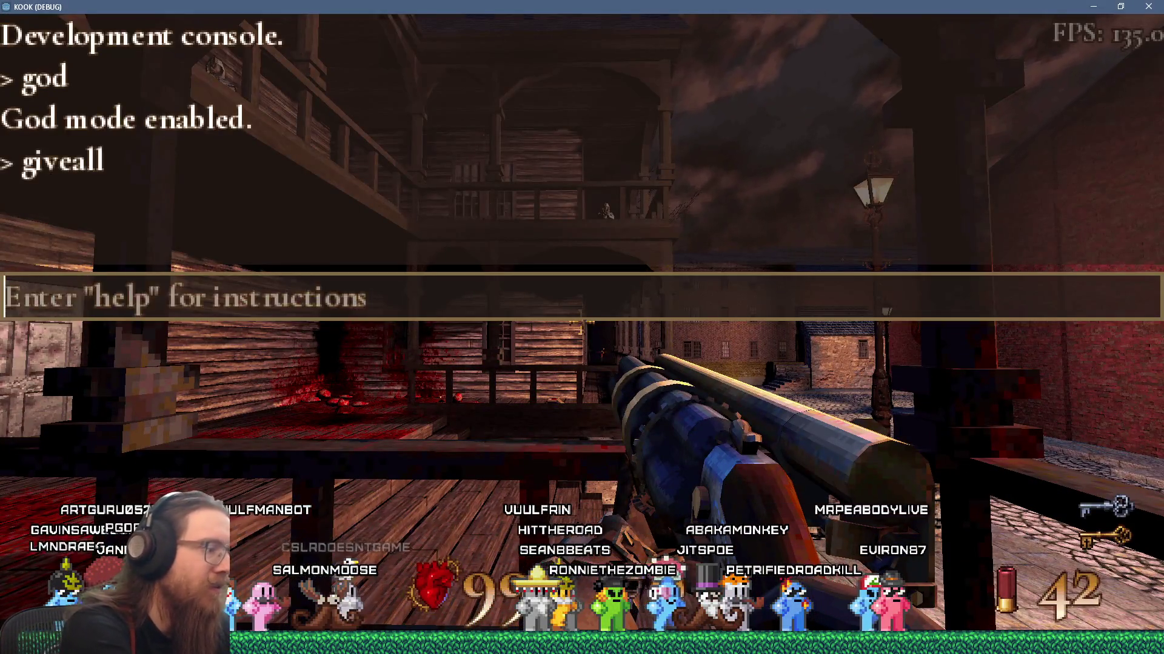
Submit 'giveall' for every weapon and fire the gear gun's energy blasts
key(grave)
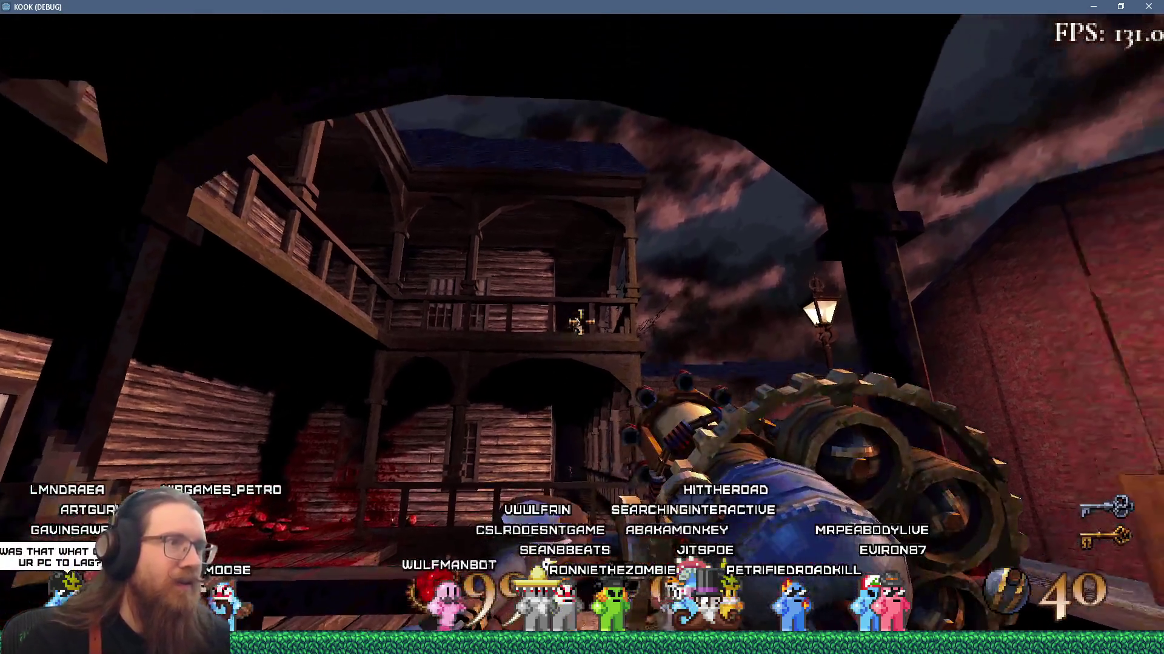
click(580, 322)
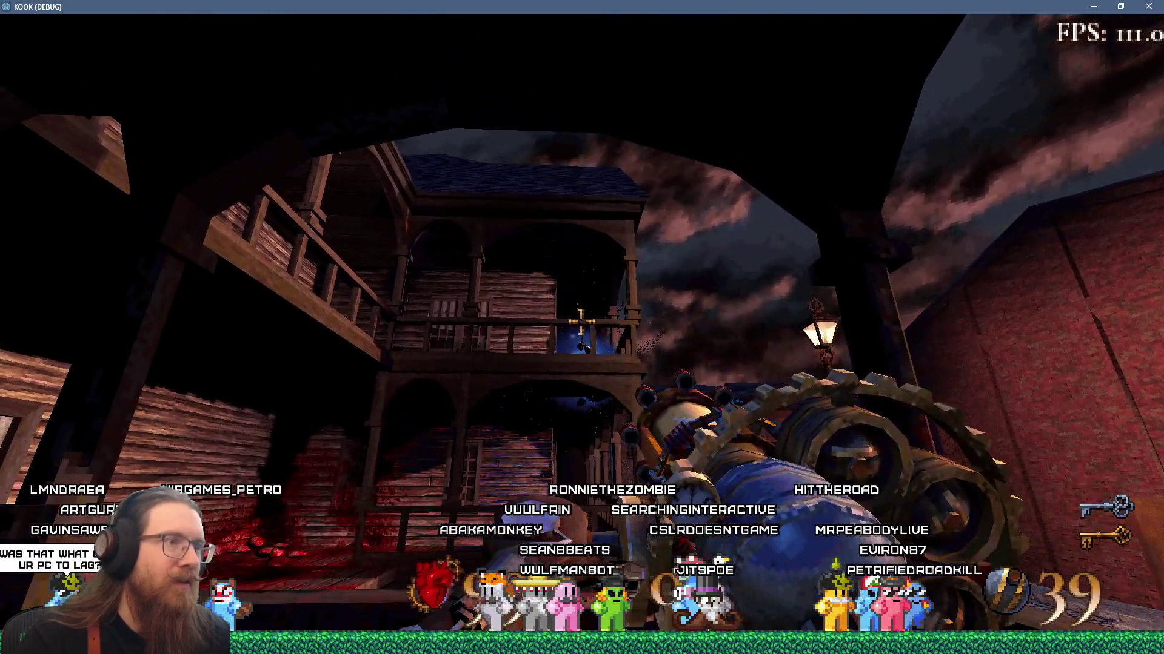
click(580, 321)
key(w)
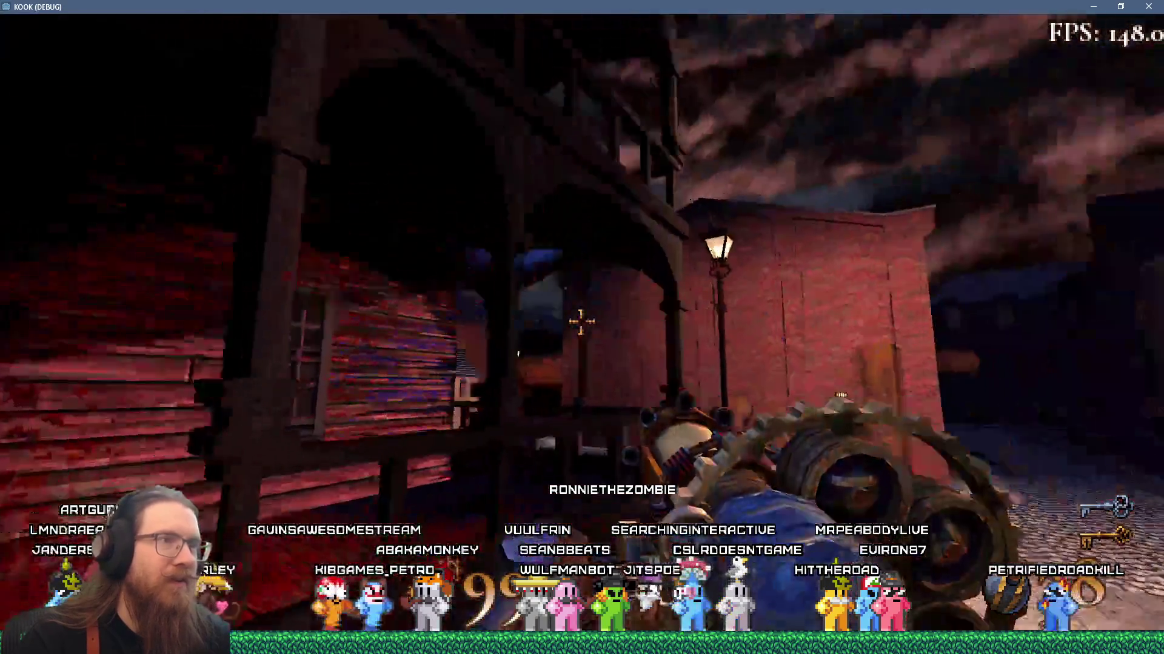
click(581, 321)
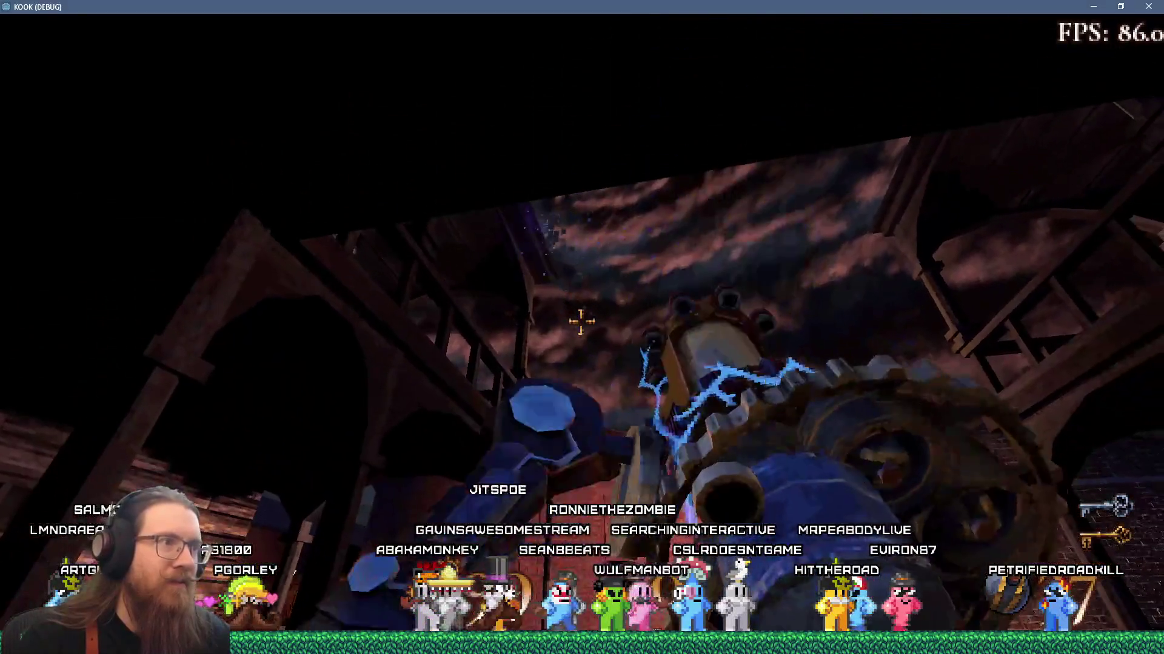
Move along the street firing lightning and gear gun blasts at the upper balcony
key(w)
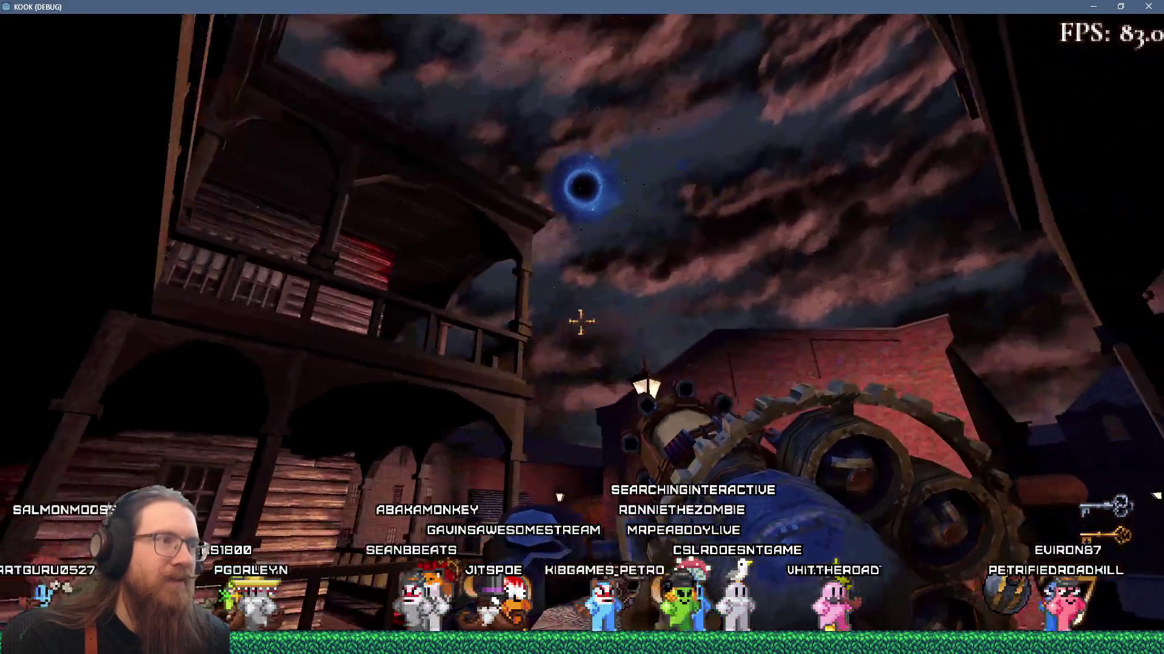
key(w)
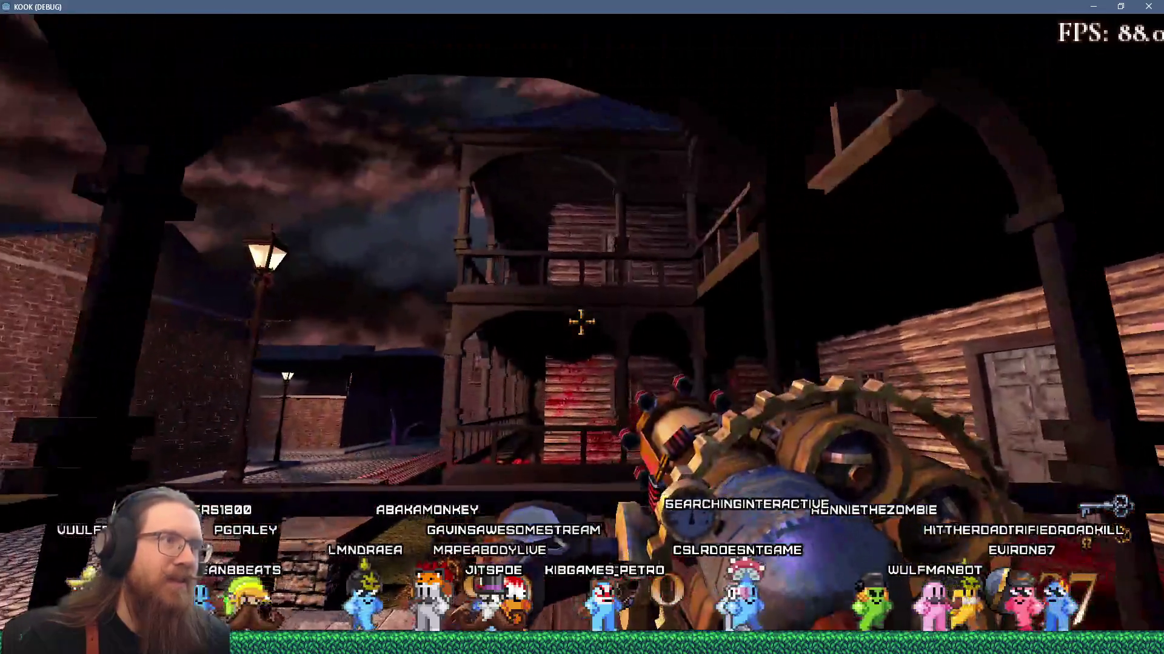
key(w)
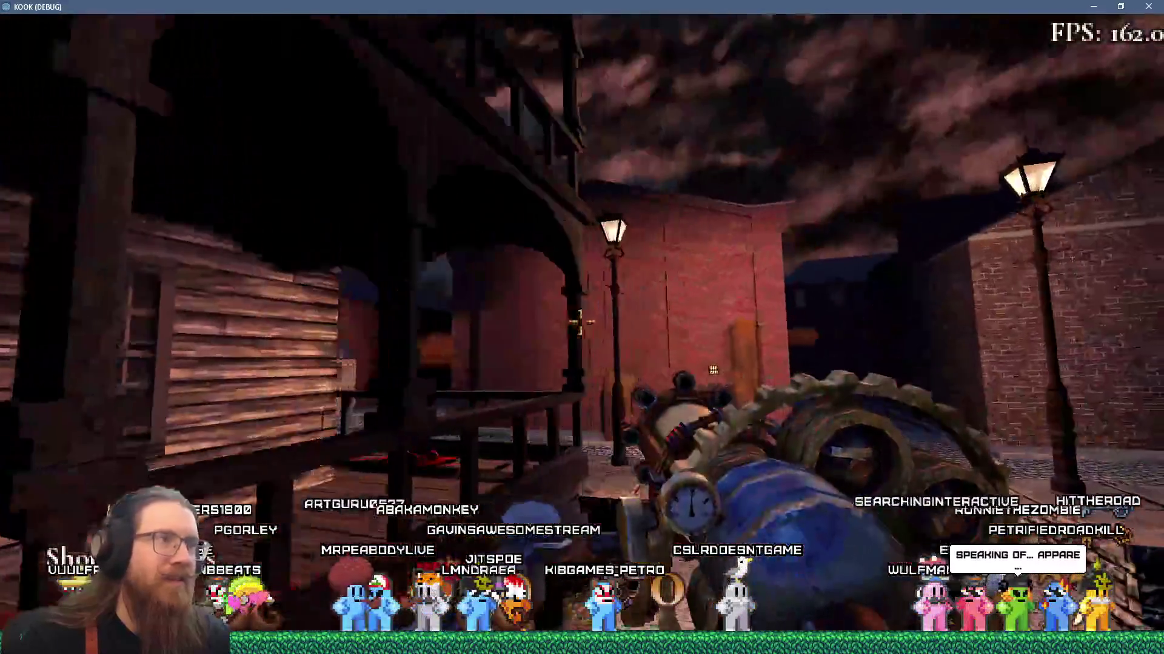
click(581, 322)
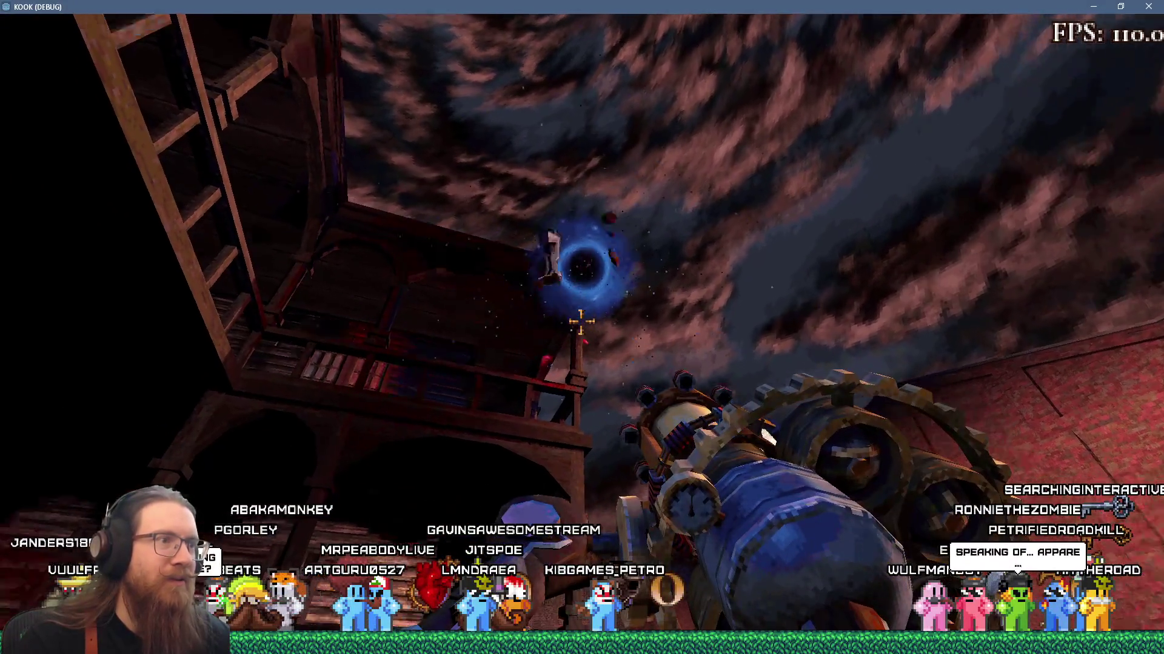
click(581, 323)
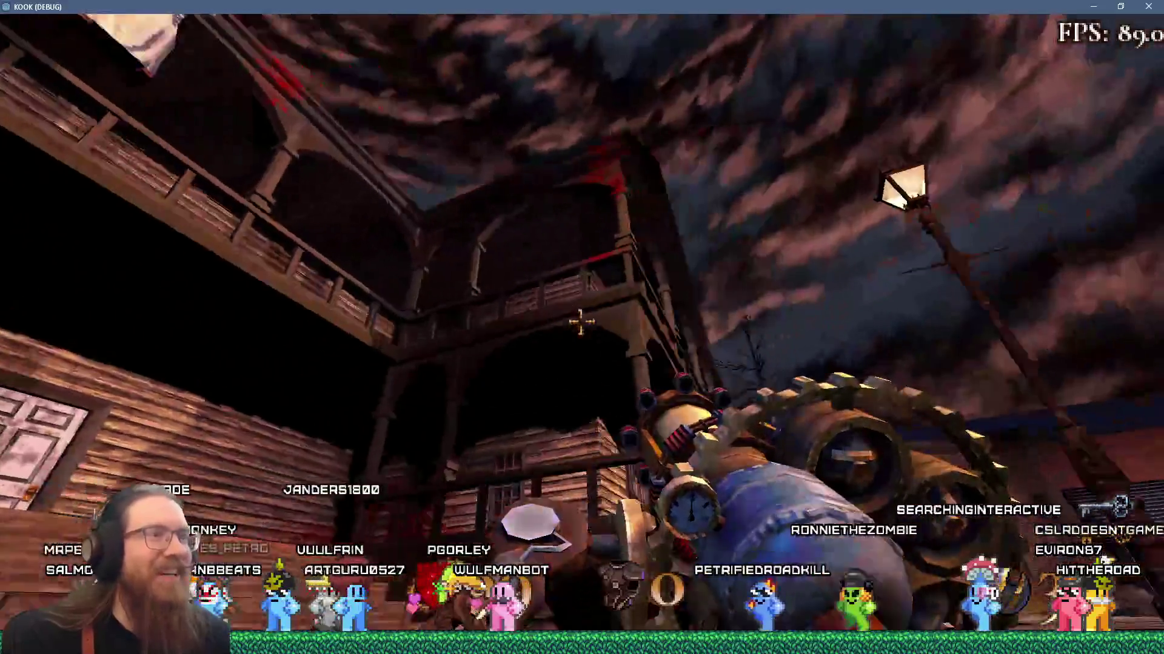
Walk onto the wooden porch through the bloody room and fire toward the porch
key(s)
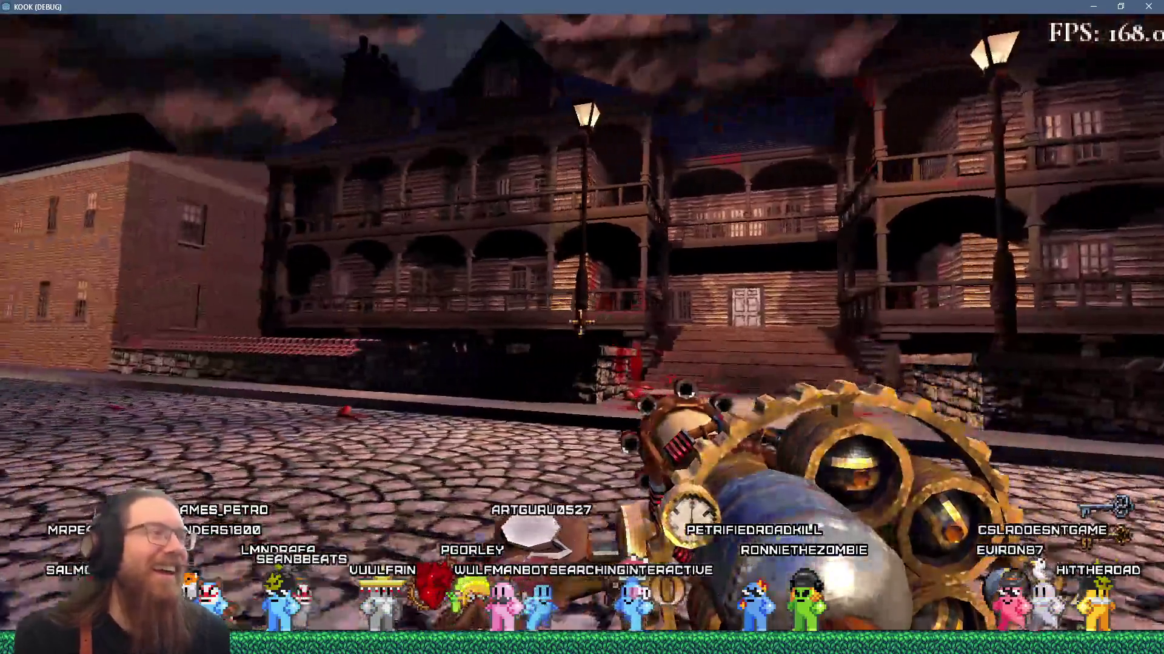
key(w)
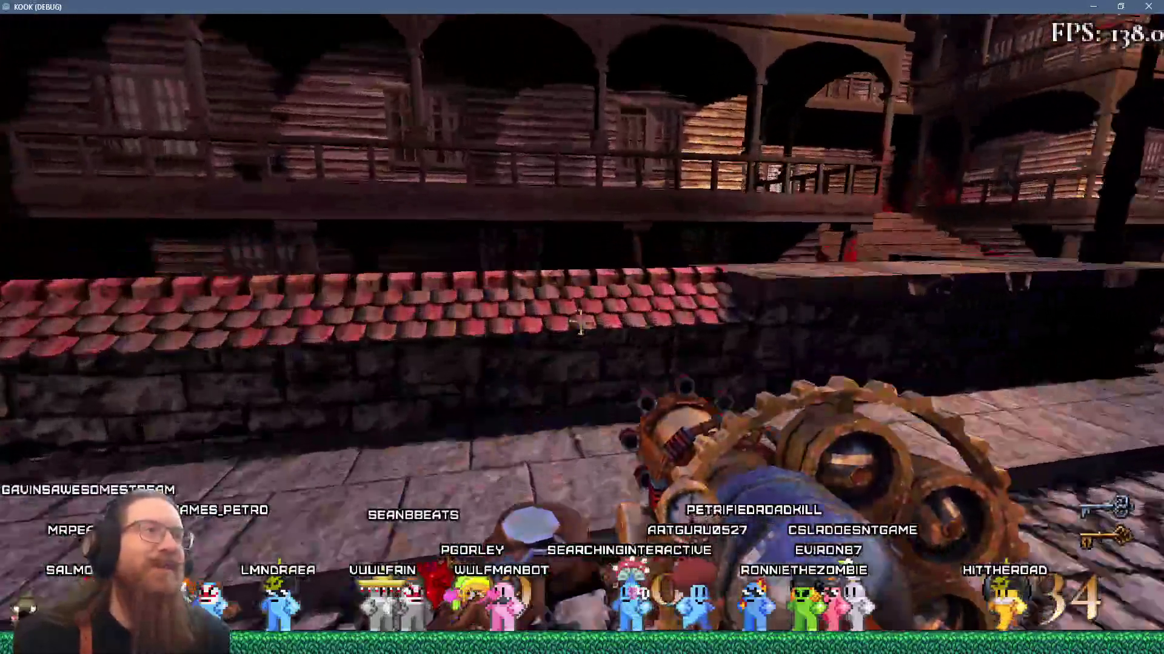
key(w)
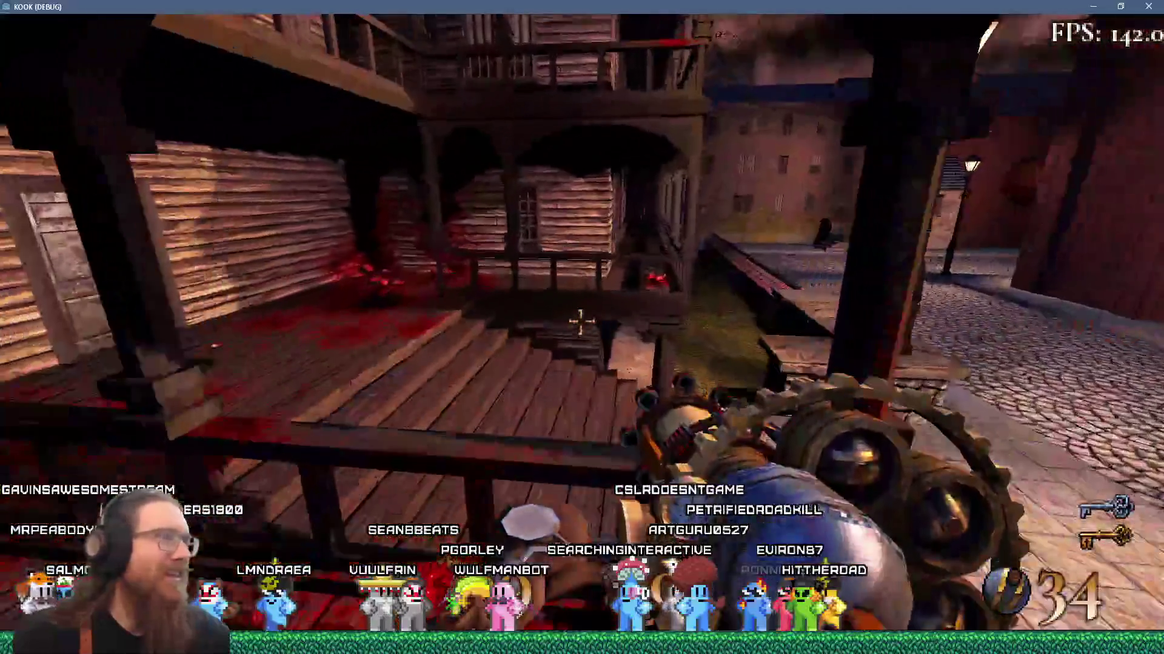
key(w)
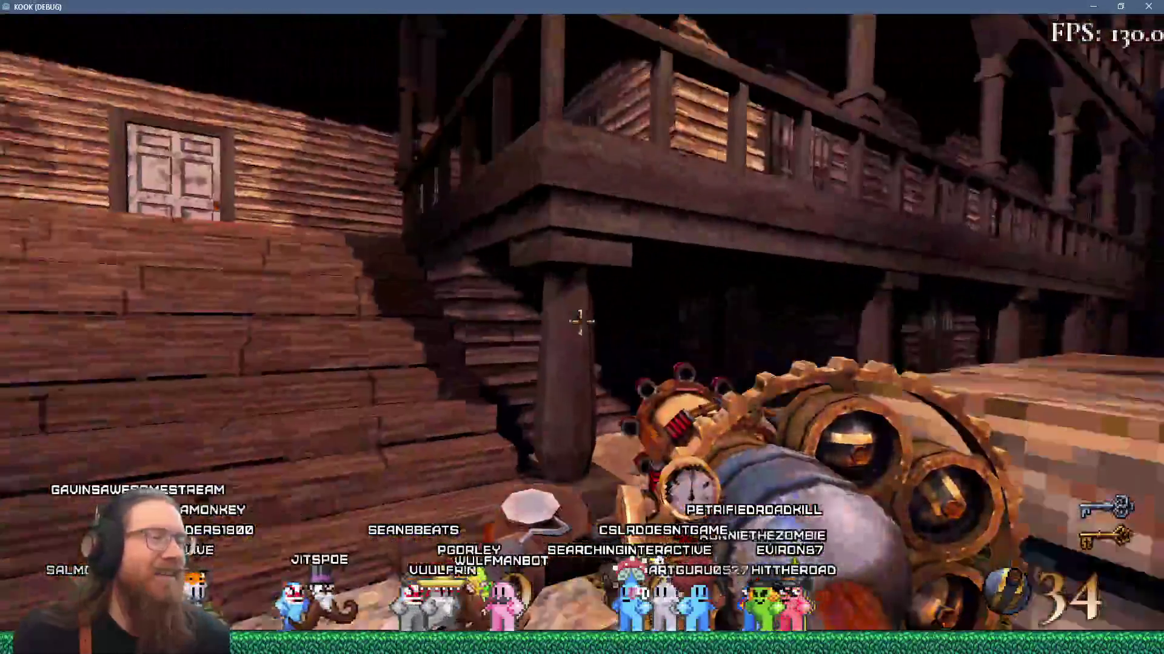
key(w)
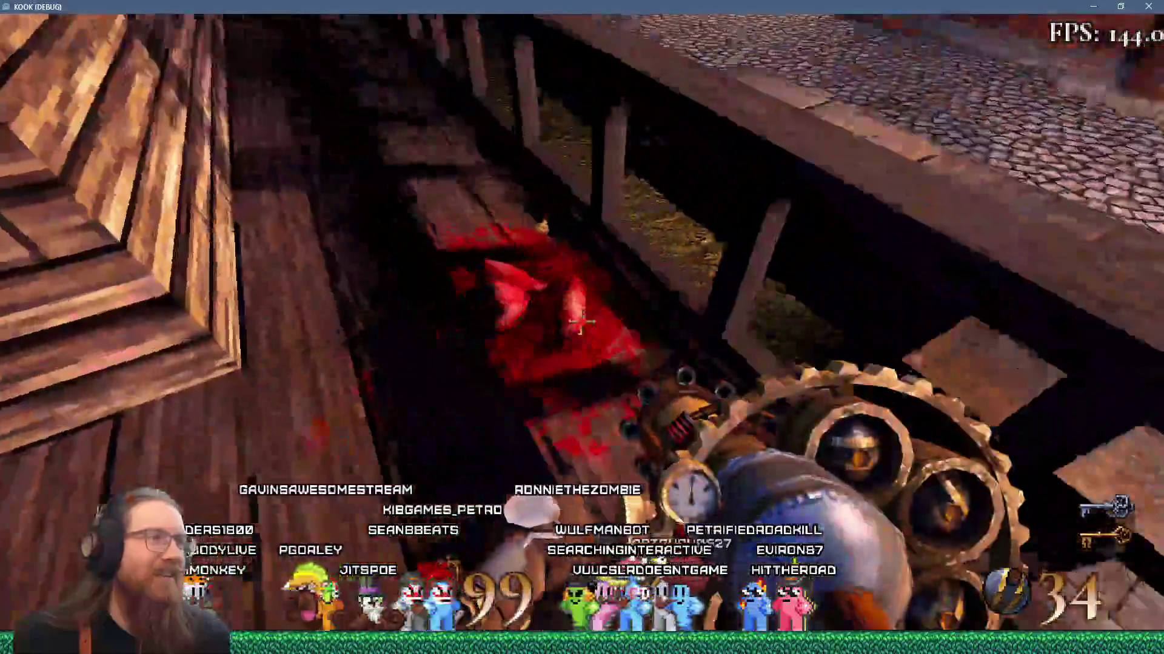
key(w)
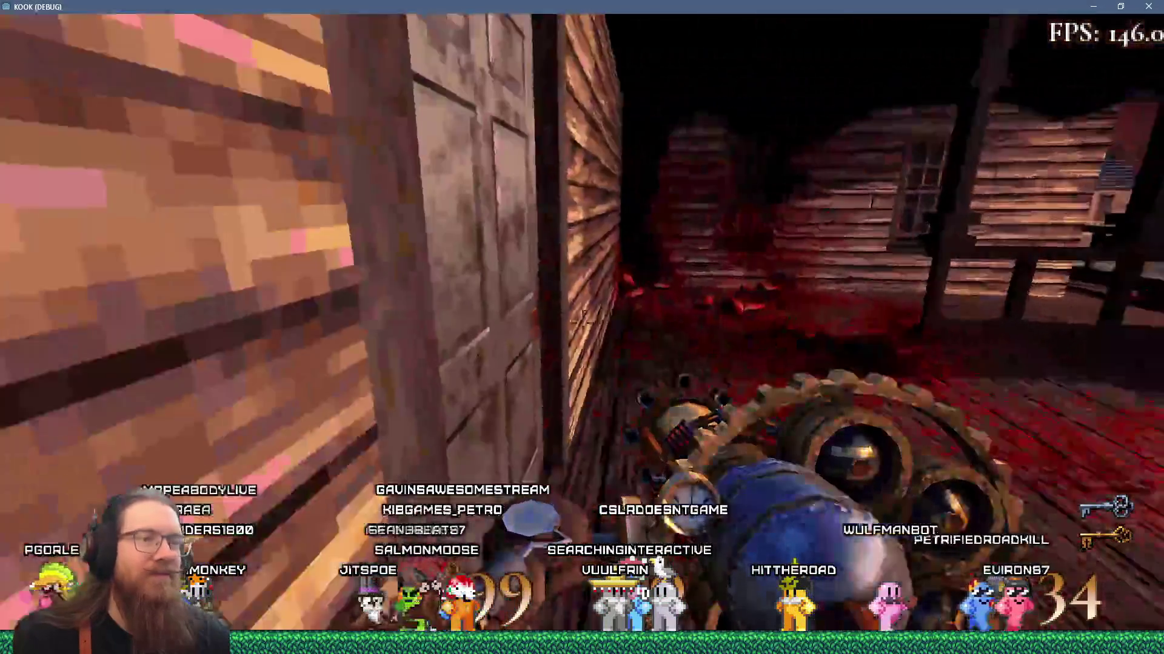
key(w)
click(582, 318)
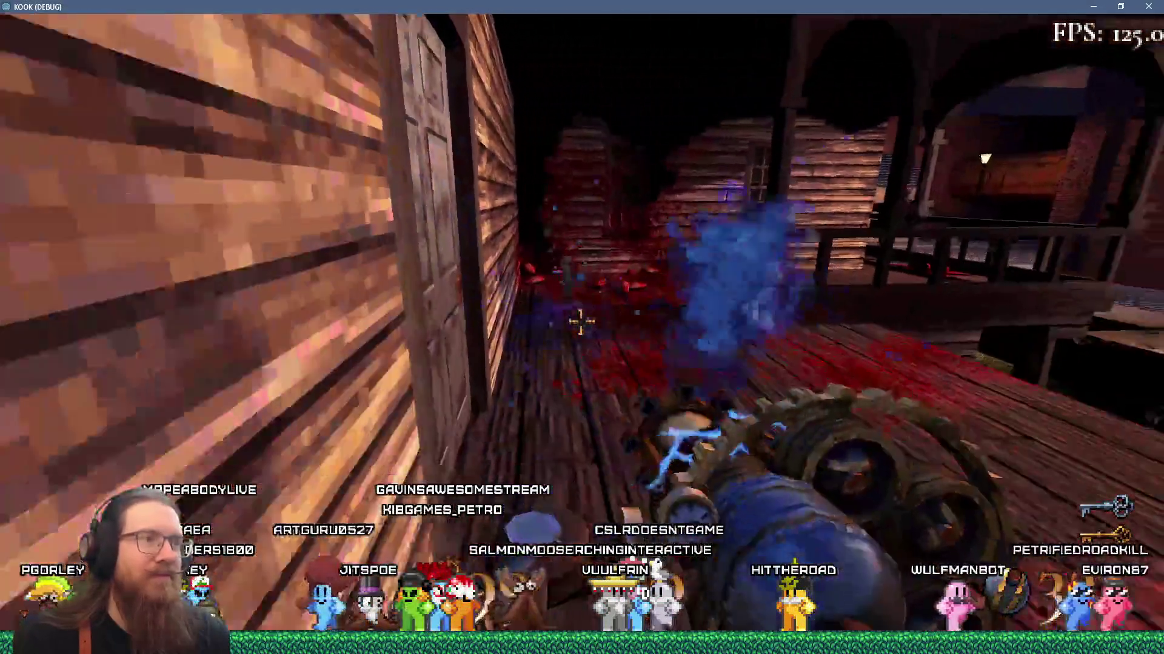
Pick up the red item with Period and drop it on the stairs
key(w)
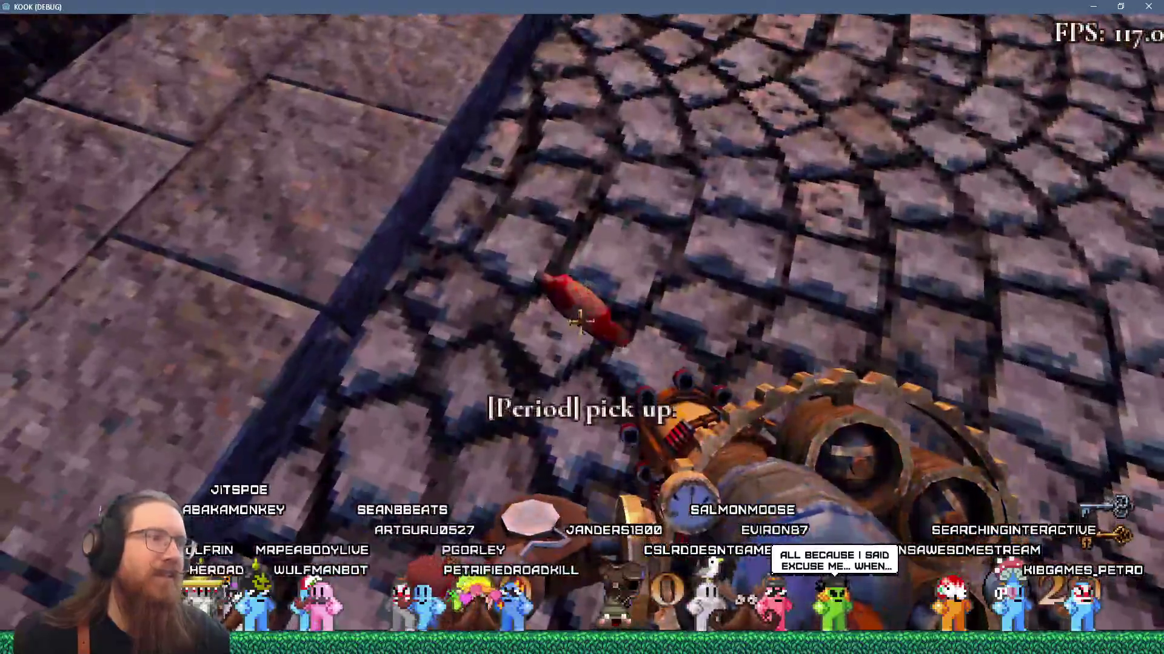
key(period)
key(2)
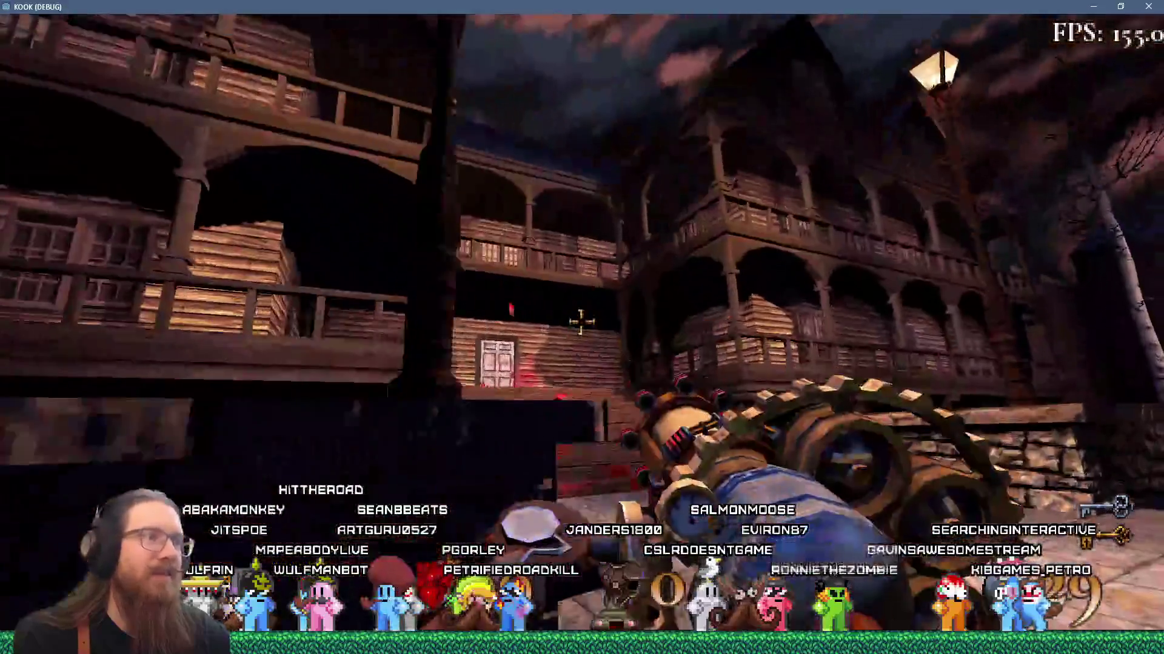
key(w)
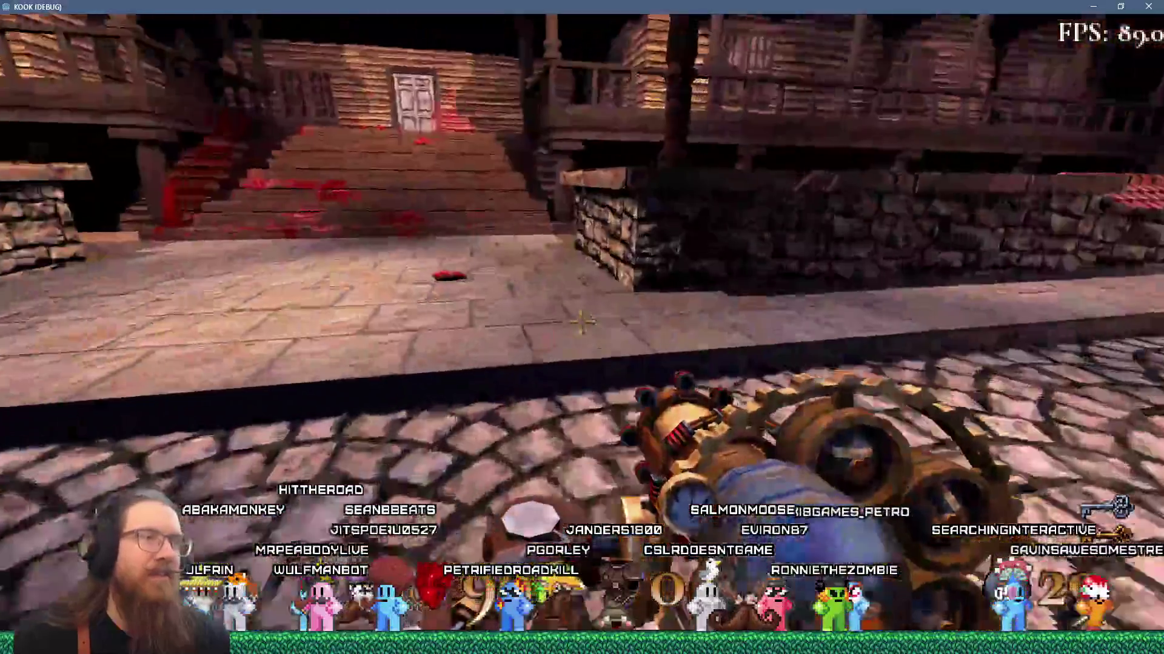
key(period)
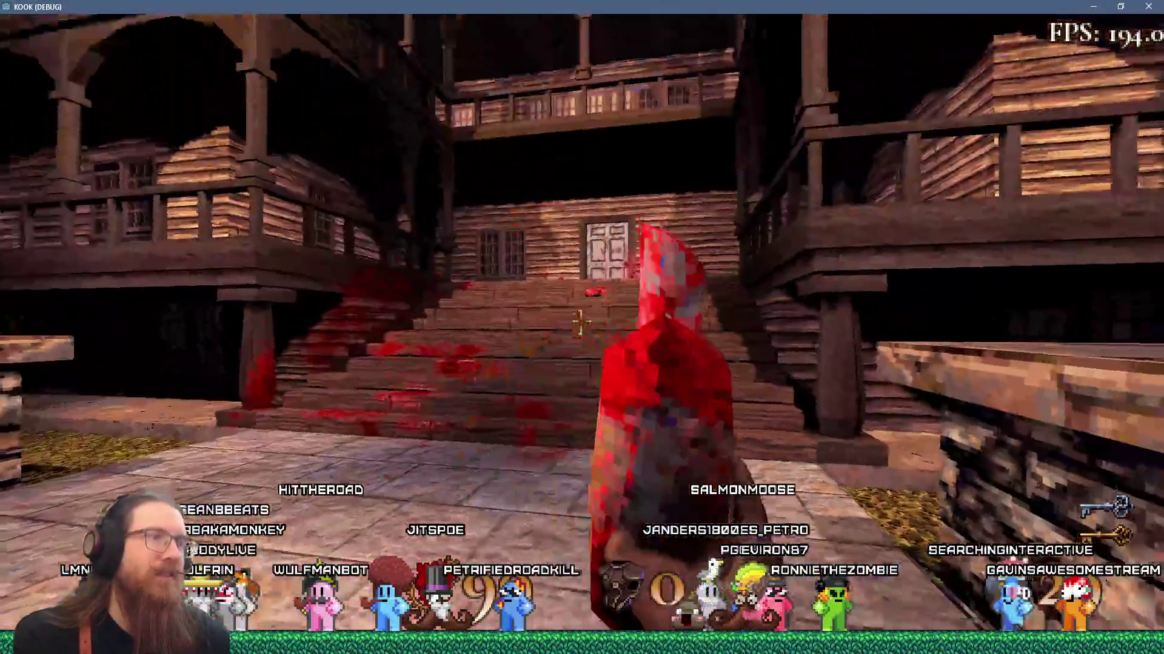
key(2)
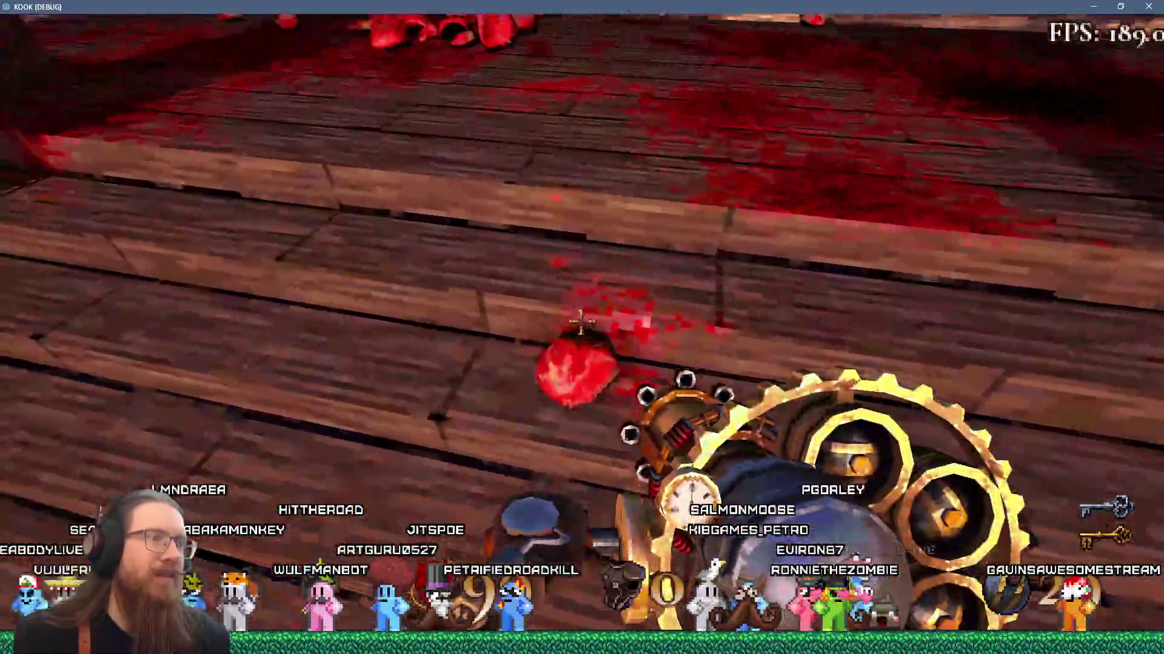
key(period)
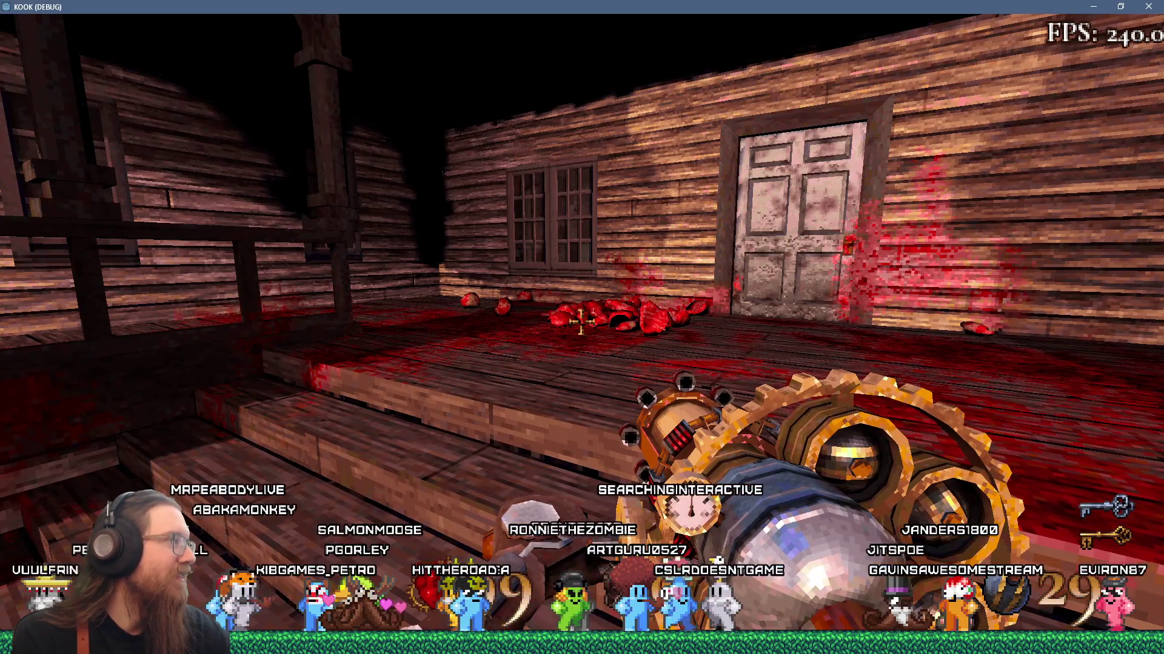
mouse_move(580, 322)
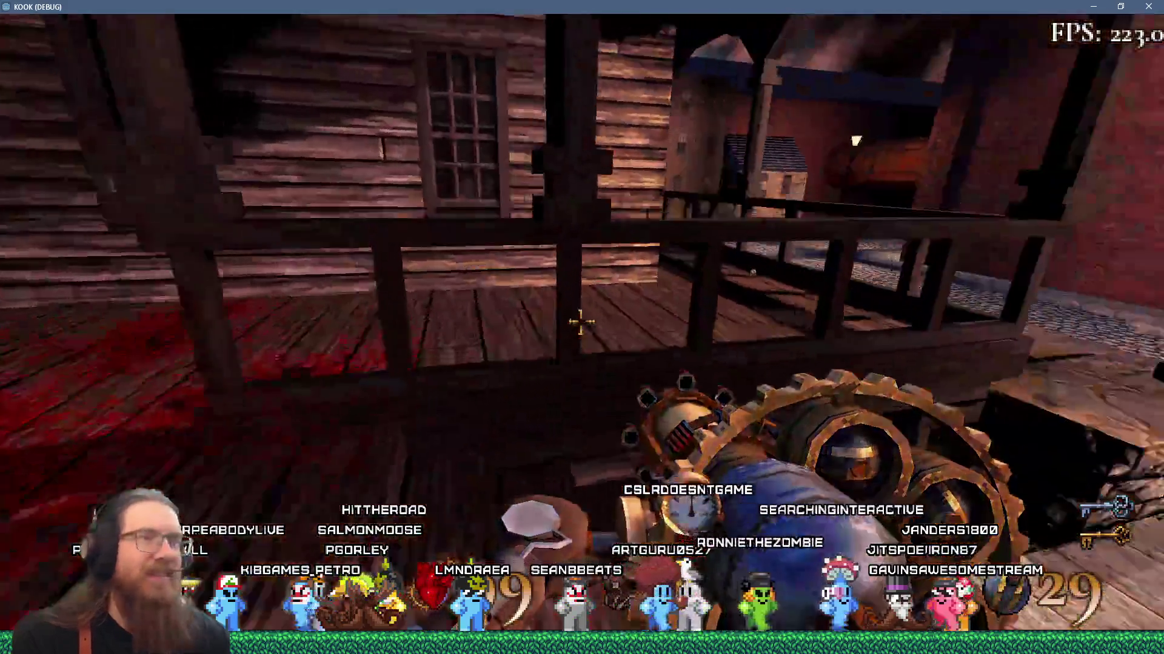
Cycle weapons with the scroll wheel, climb into the house and bring up the Alt+Tab switcher
key(w)
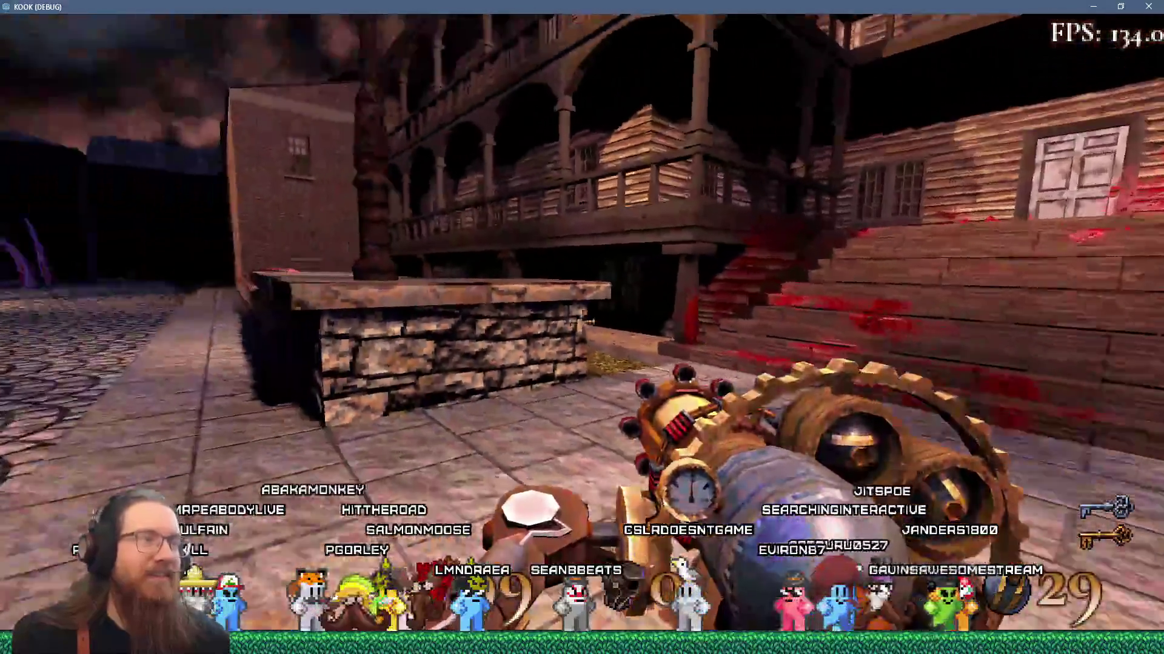
key(w)
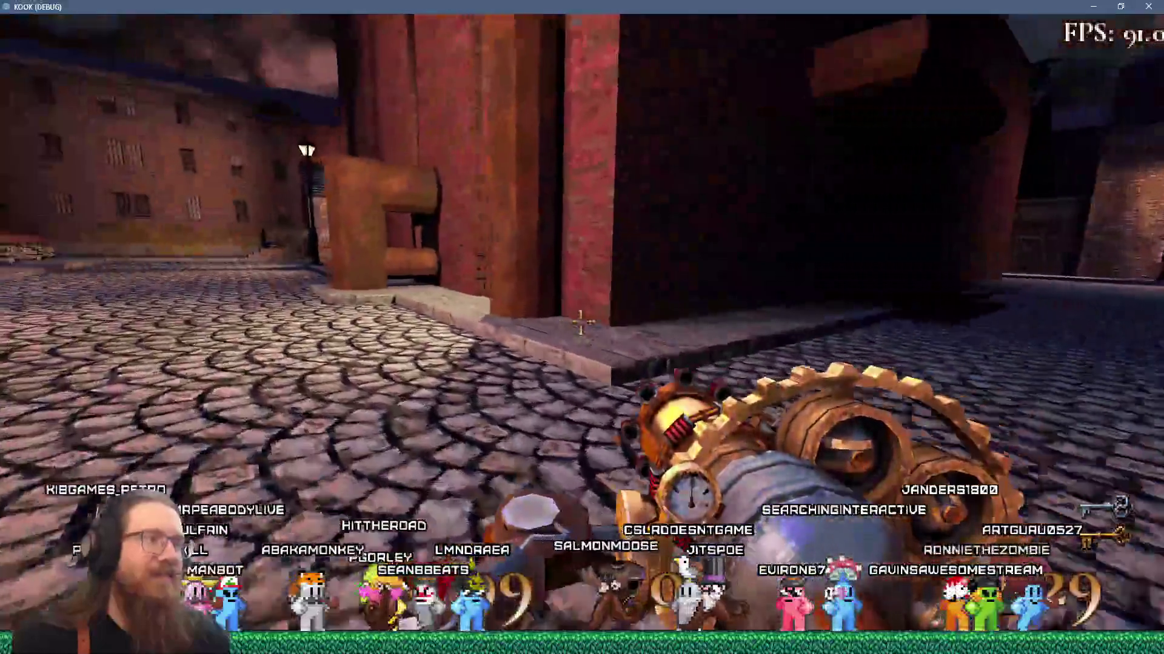
scroll(580, 322, down, 1)
scroll(581, 321, up, 1)
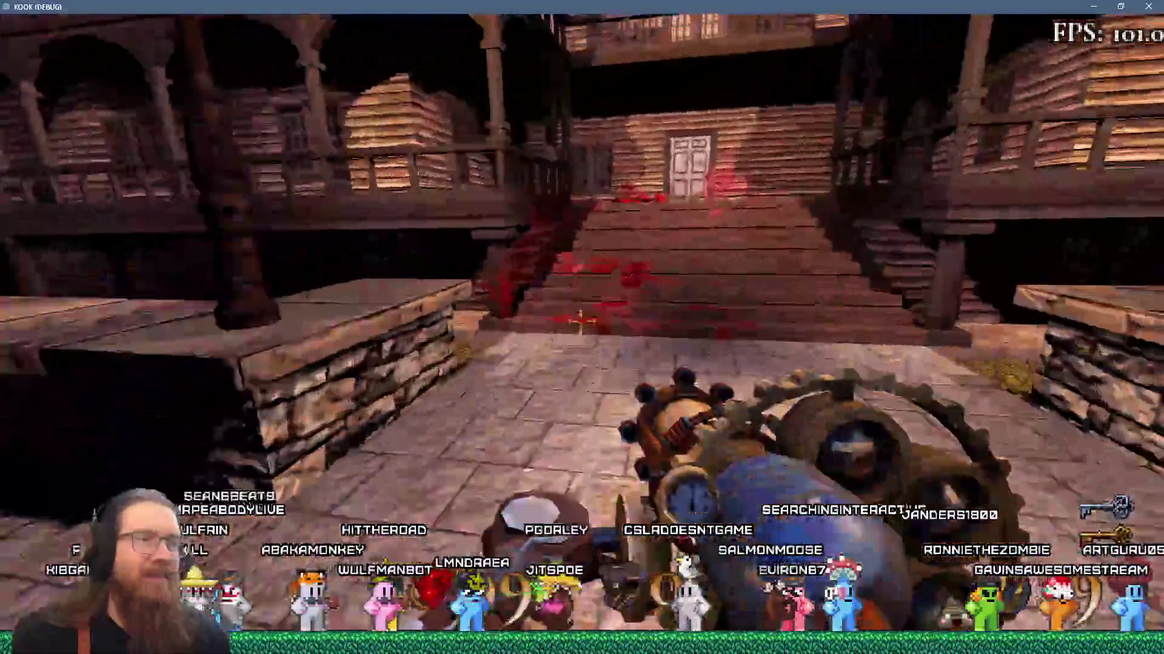
key(w)
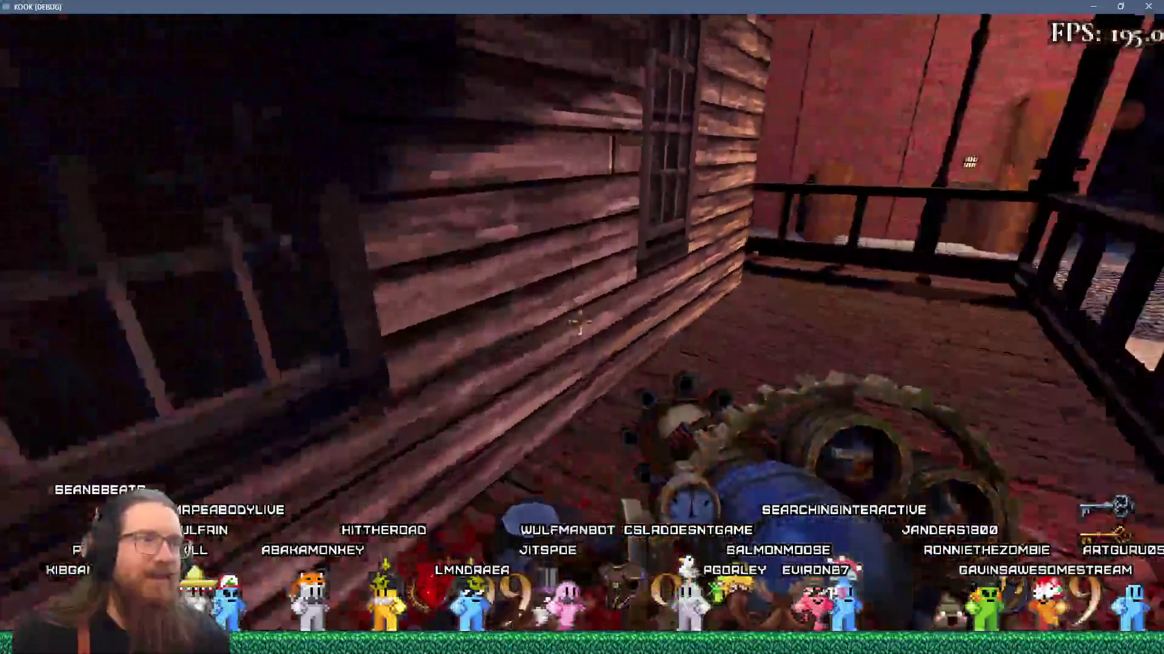
key(w)
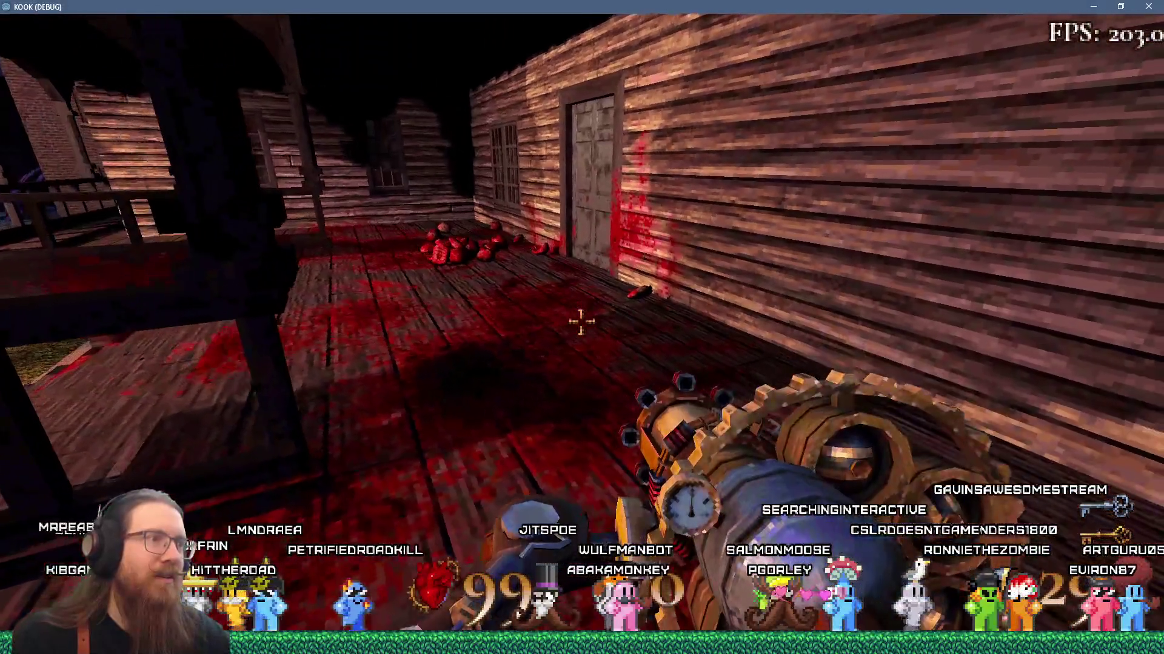
key(alt+Tab)
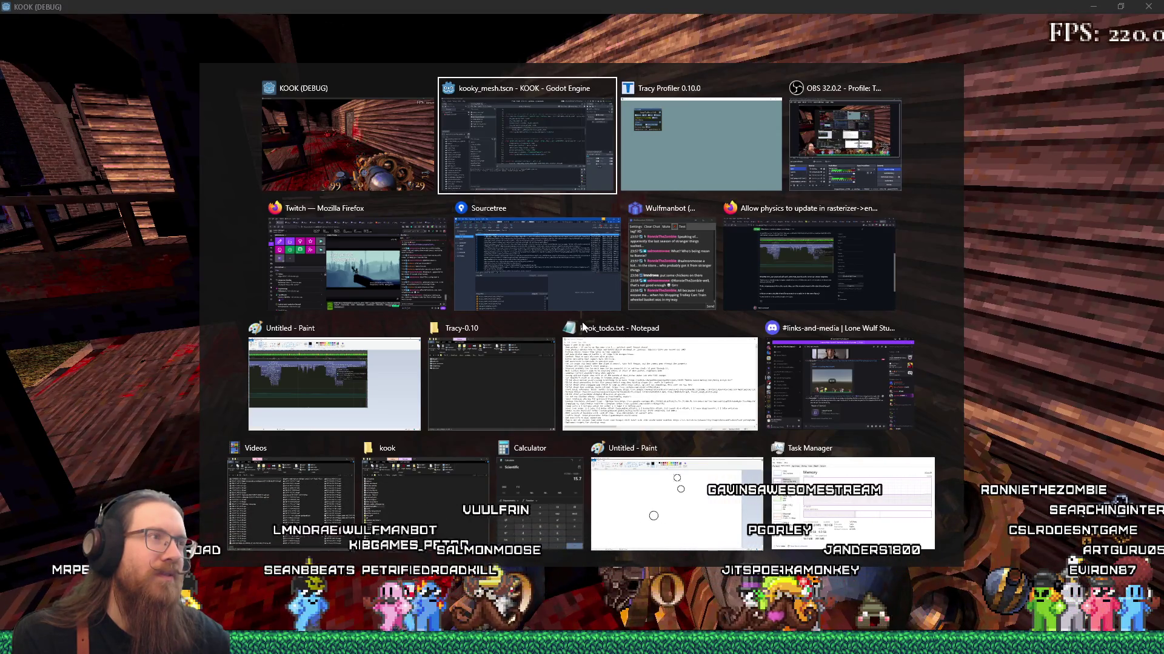
Return to the game and submit 'summon cultist' in the console, which is rejected
key(Escape)
key(grave)
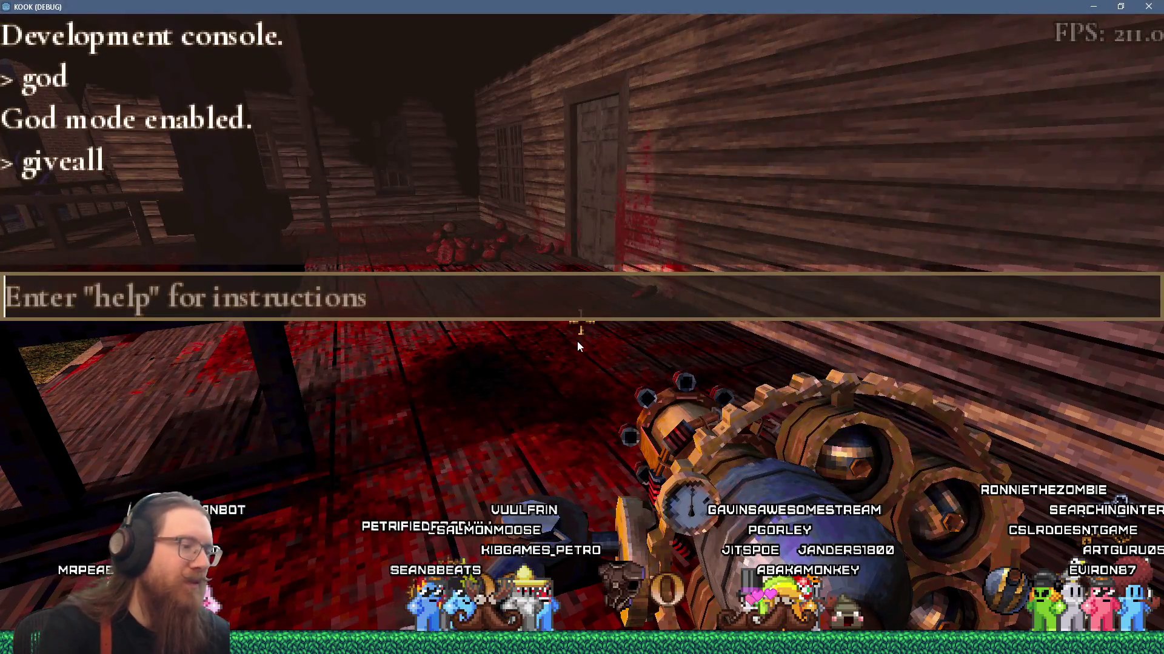
text(summon cult)
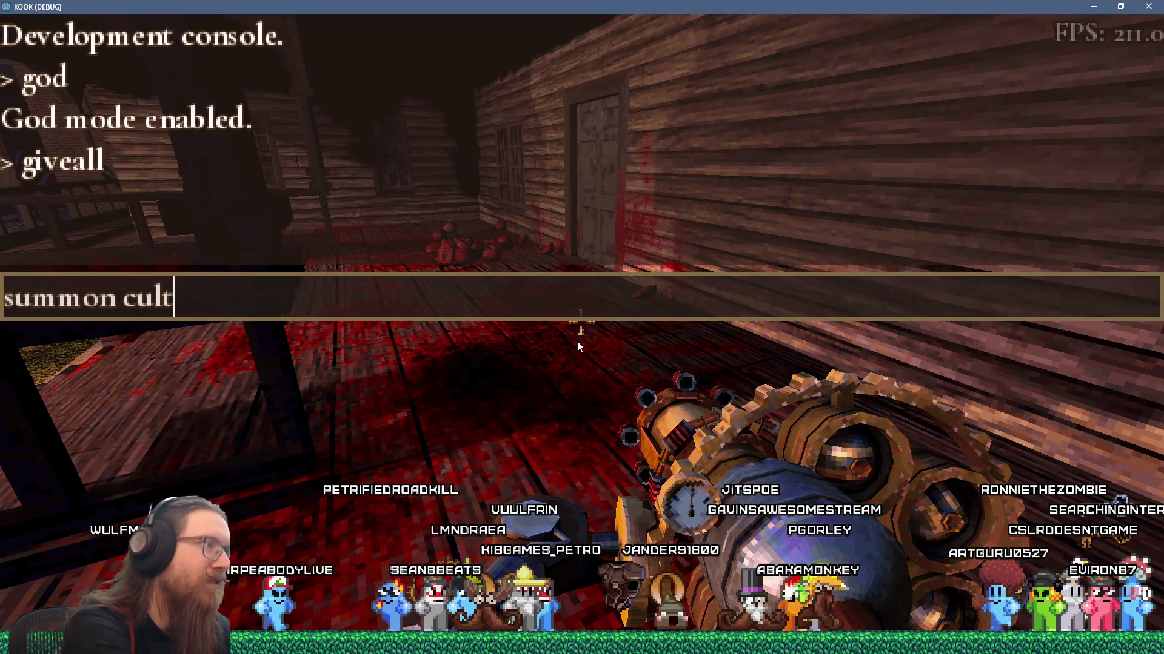
key(BackSpace)
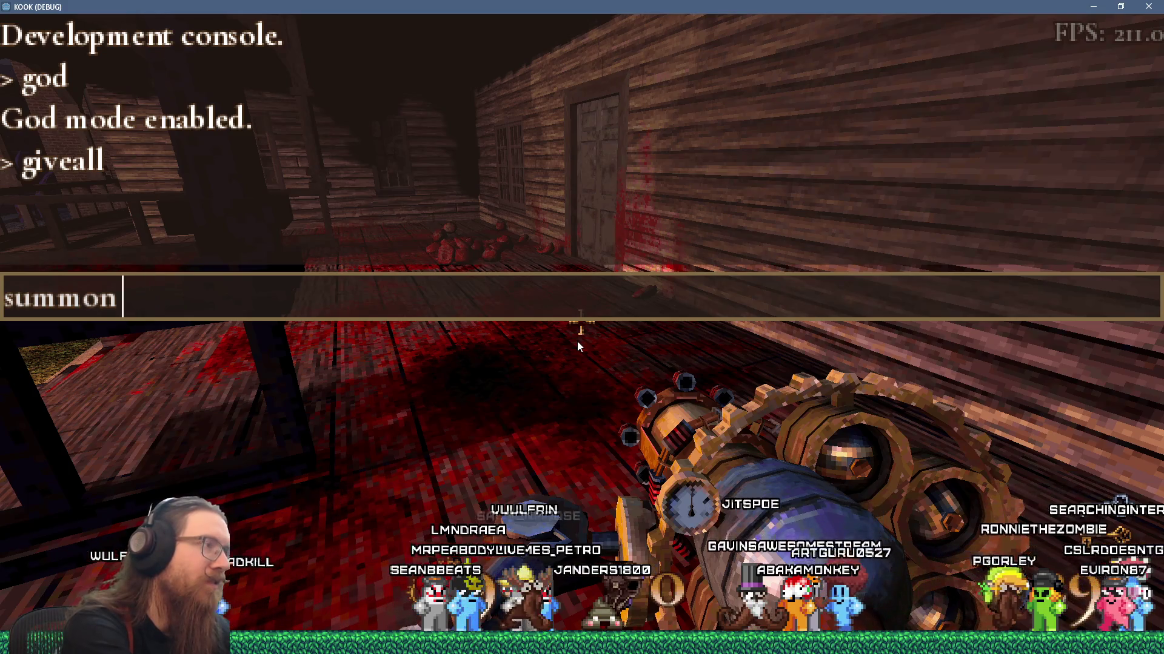
text(cul)
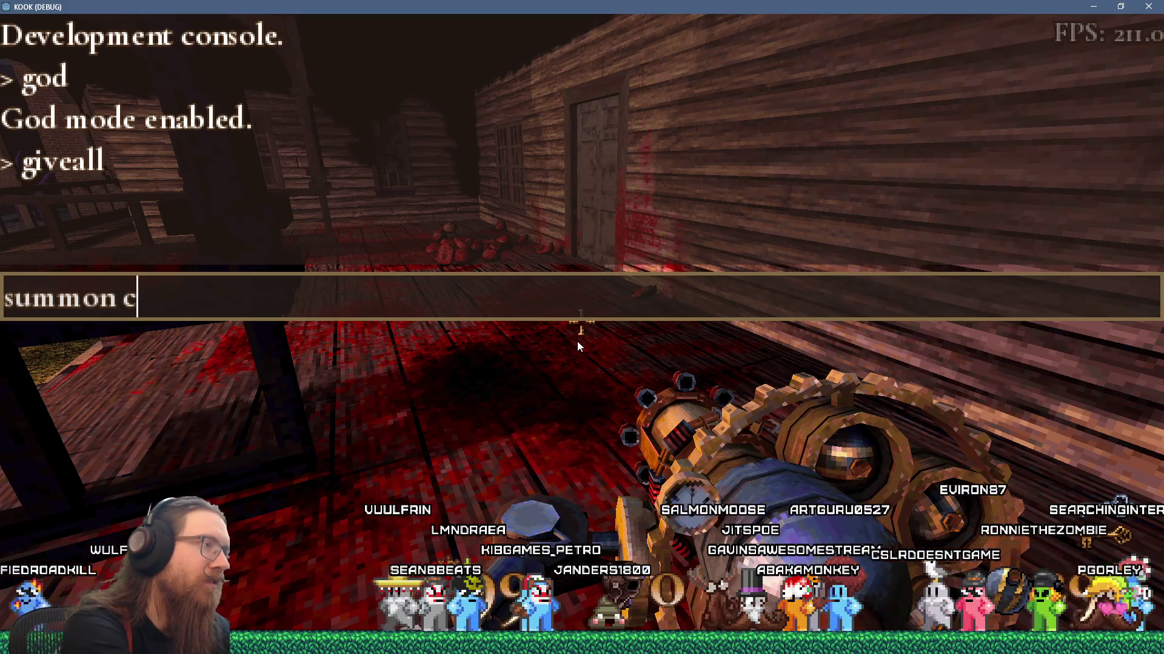
key(BackSpace)
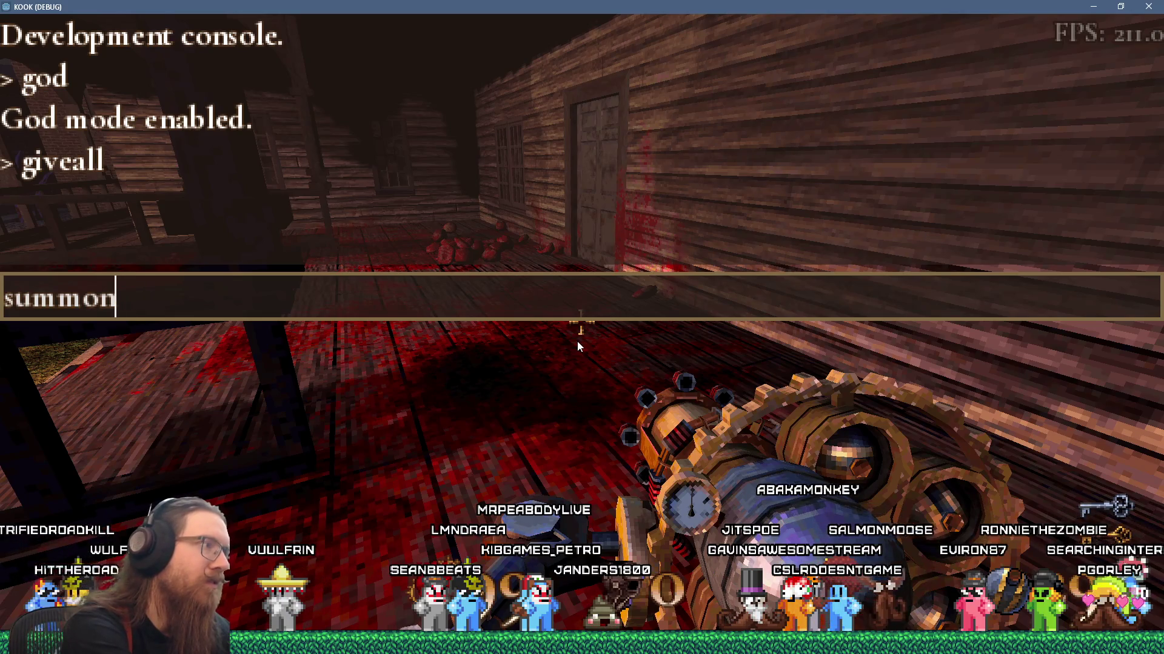
key(Return)
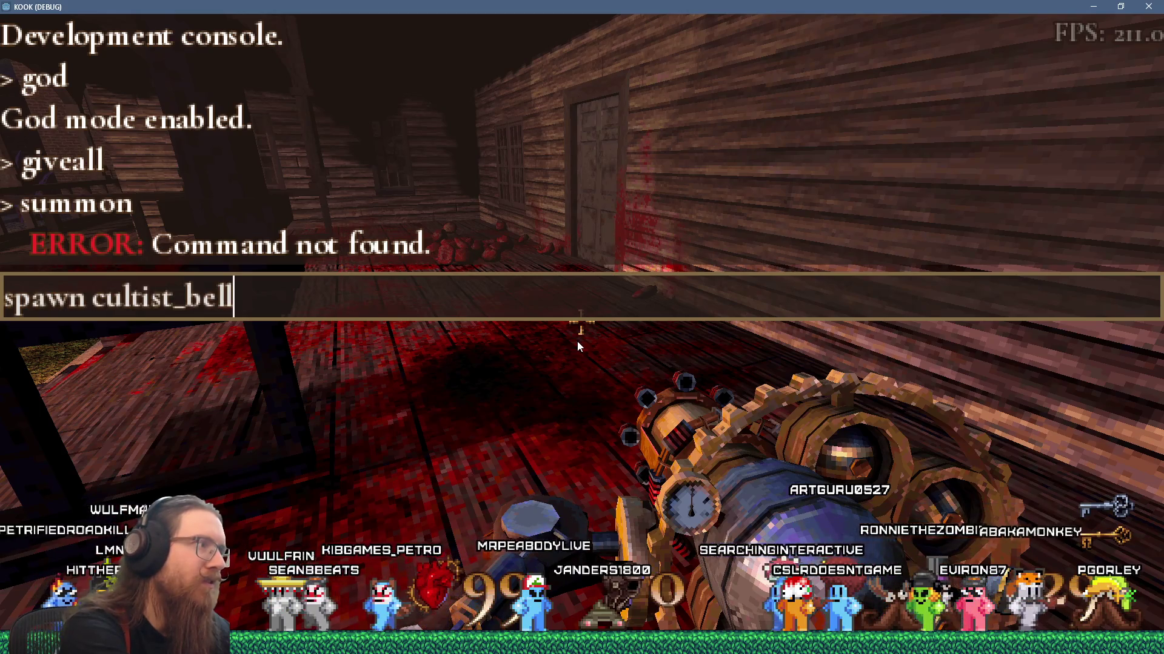
text(pisto)
Spawn cultist_pistol enemies by repeating the spawn command, then close the console
key(Return)
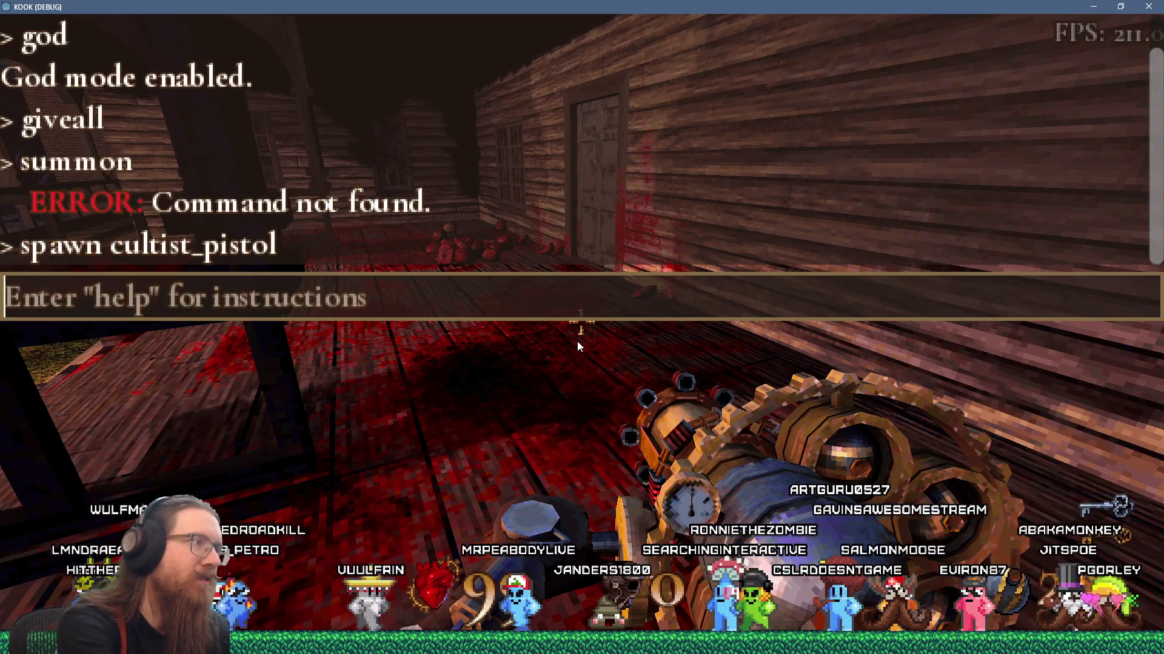
key(Up)
key(Return)
key(Up)
key(Return)
key(Up)
key(Return)
key(Up)
key(Return)
key(Up)
key(Return)
key(grave)
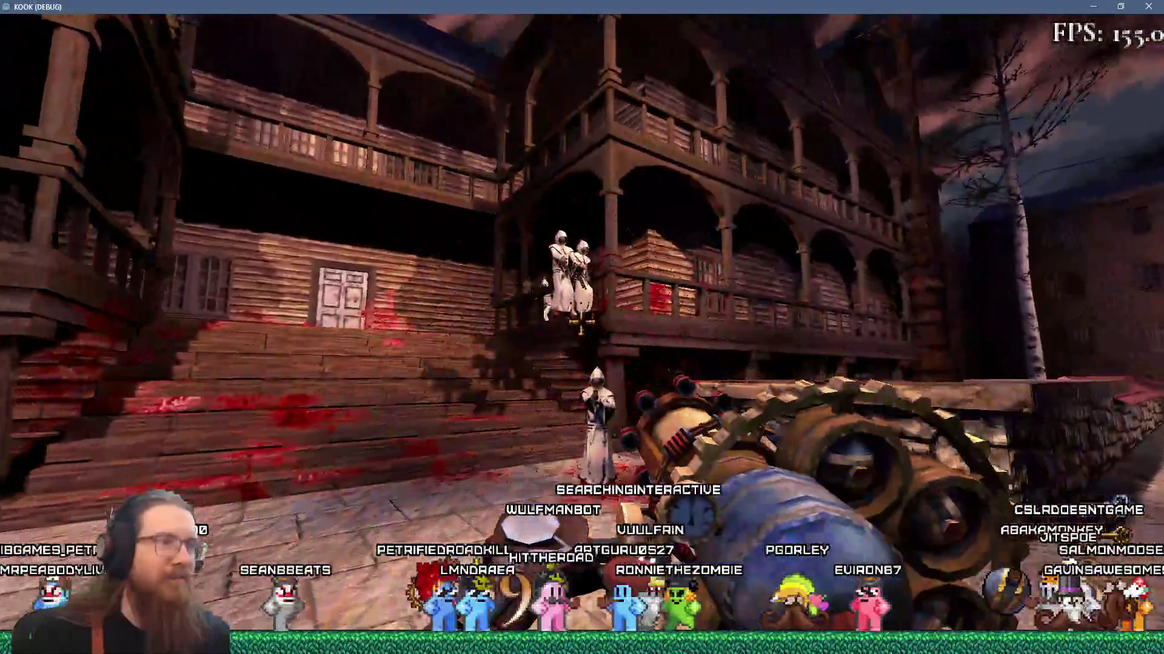
Shoot the spawned cultists, switching to the brass gun for the last two
click(582, 327)
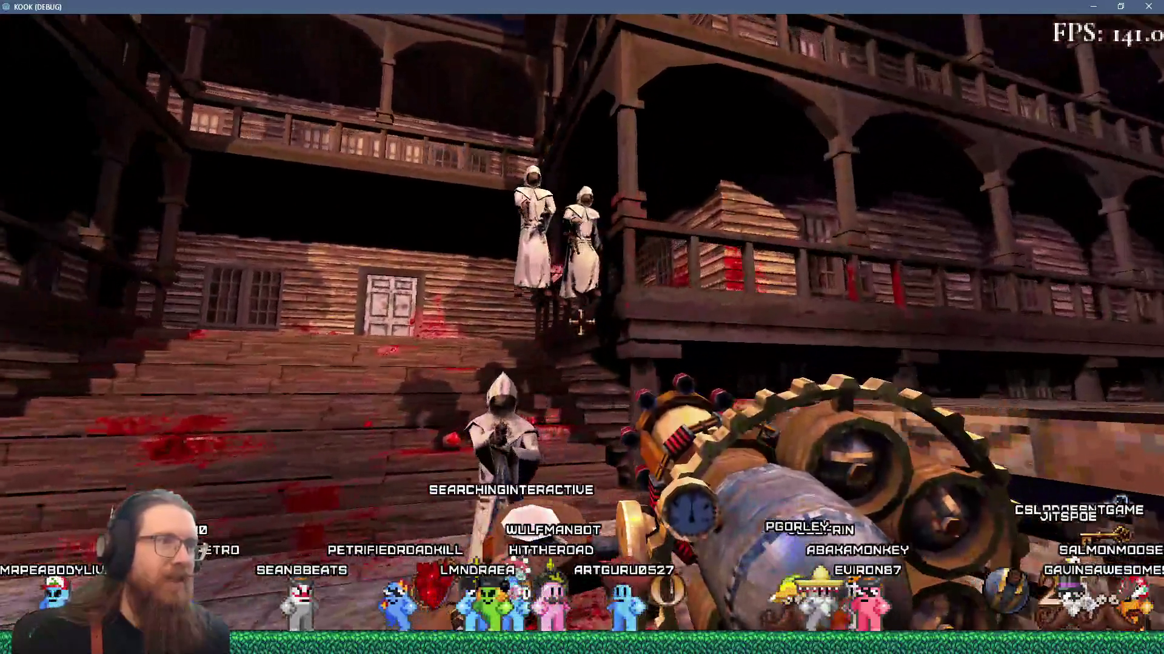
click(582, 327)
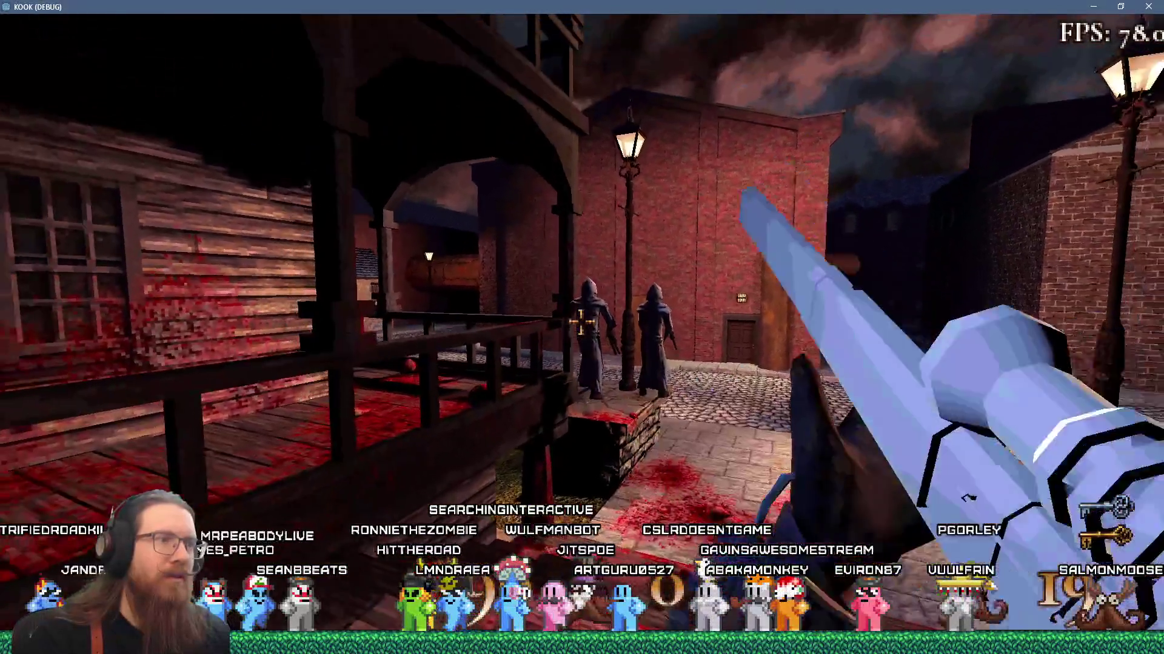
scroll(580, 326, down, 2)
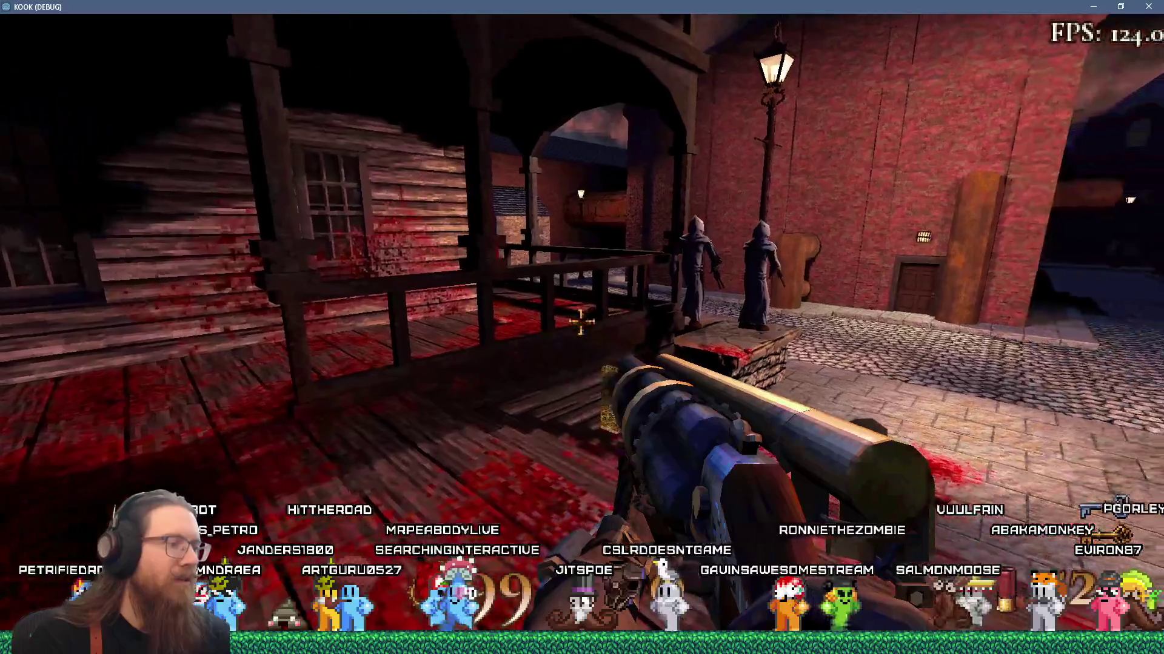
scroll(581, 325, down, 1)
click(580, 322)
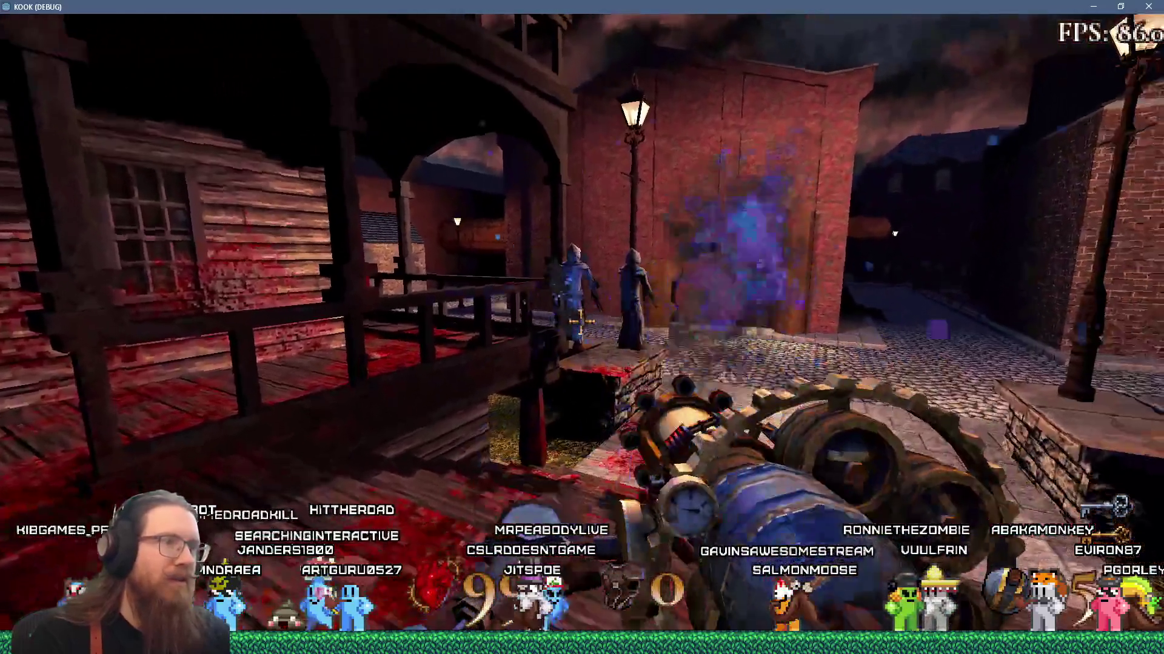
Walk up into the house and back across the porch, shooting the blue enemy by the door
key(w)
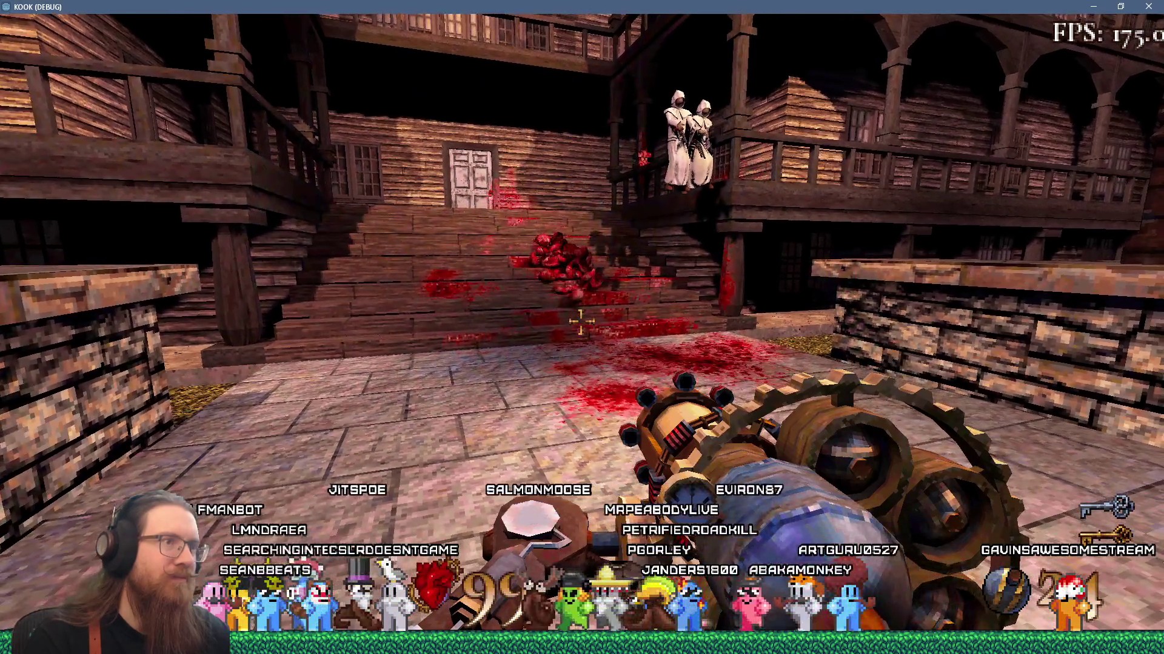
key(w)
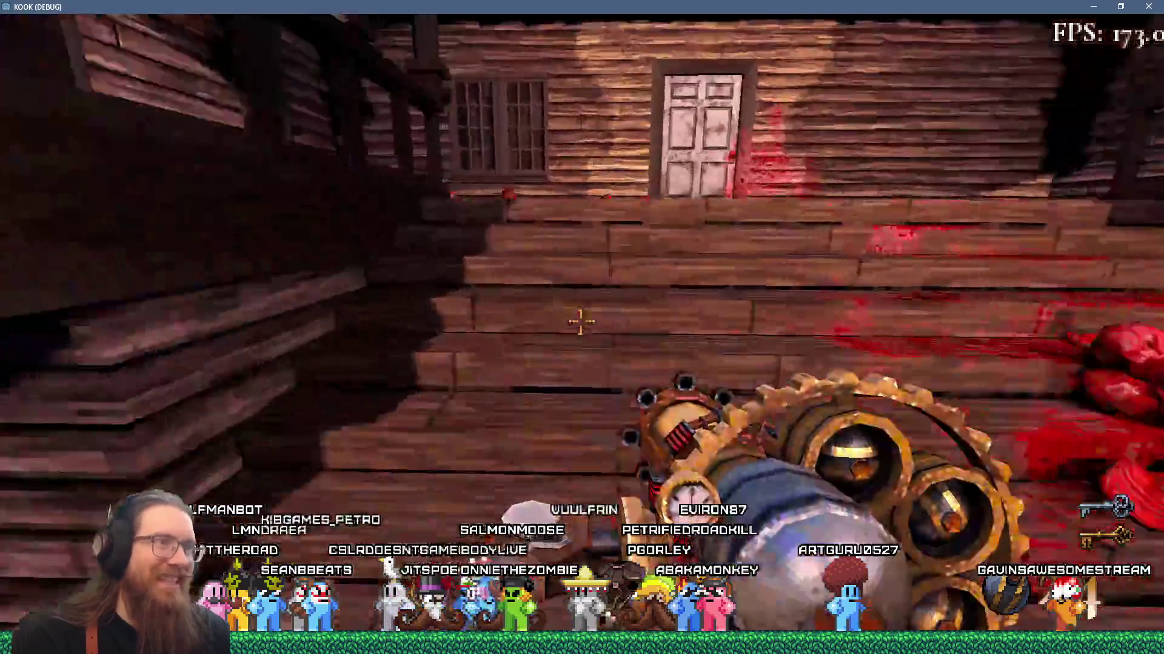
key(w)
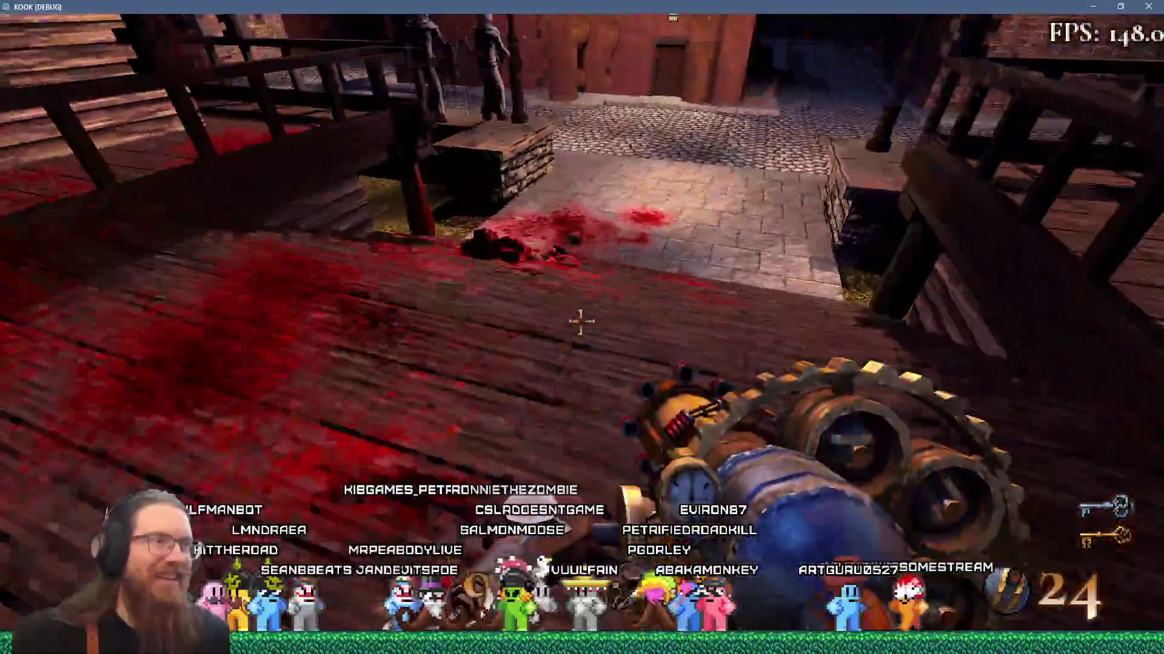
key(d)
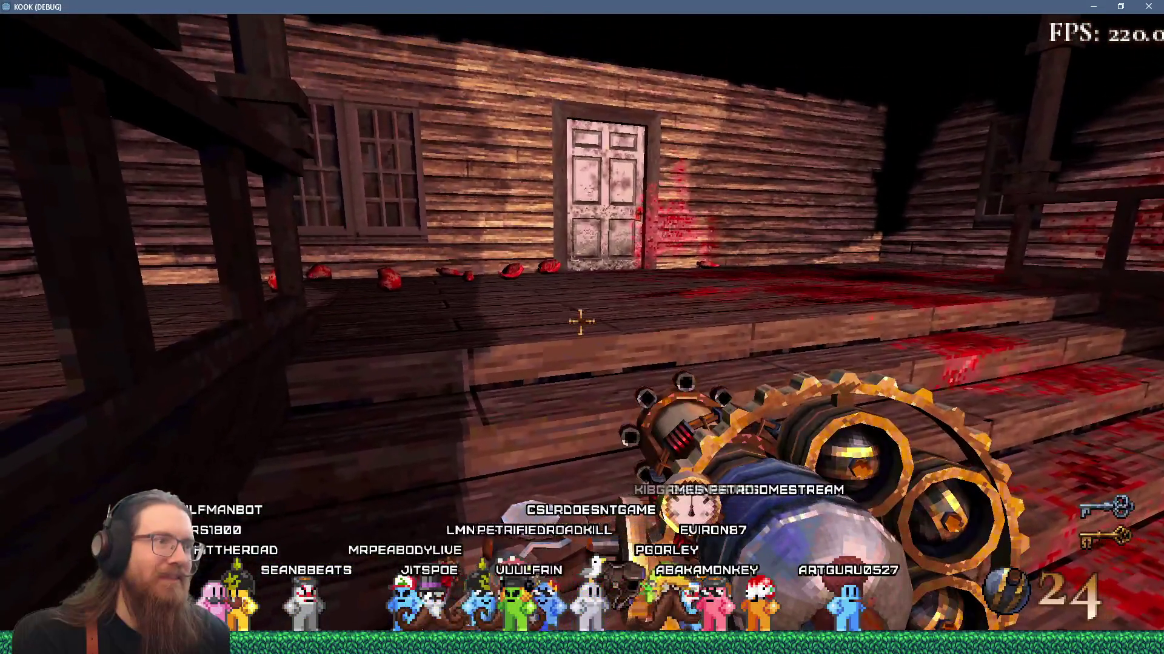
click(581, 322)
key(w)
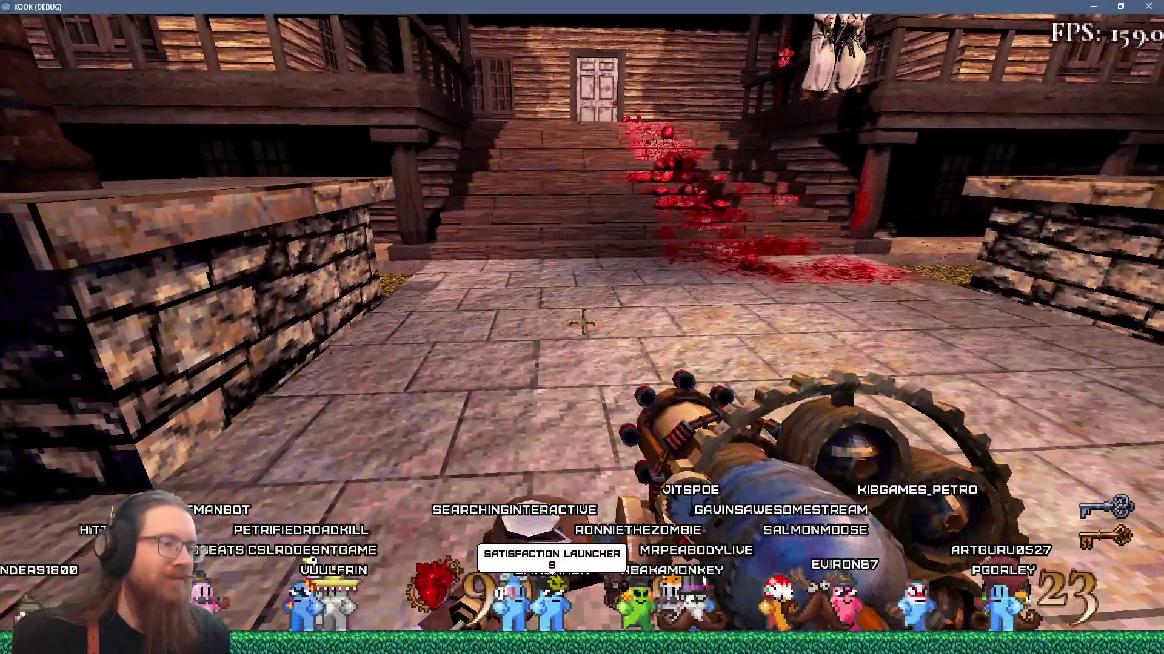
Rerun 'spawn cultist_pistol' from the console history to spawn another pistol cultist
key(grave)
key(Up)
key(Return)
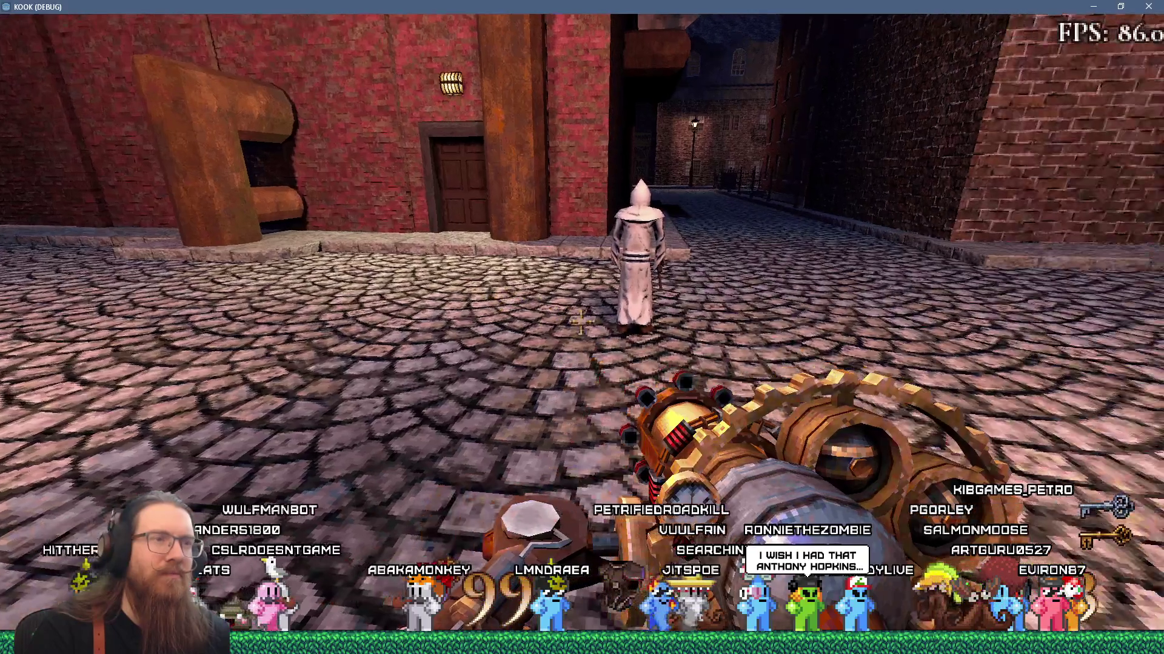
key(grave)
key(grave)
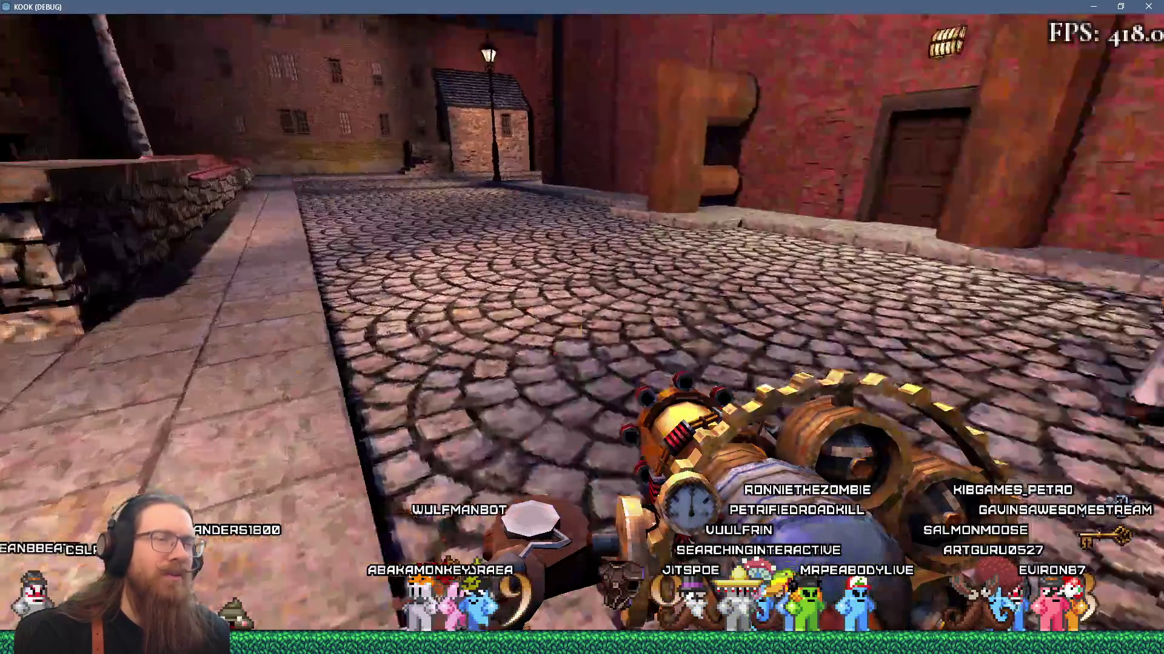
key(grave)
Switch to Godot and search all project files for "summon"
key(alt+Tab)
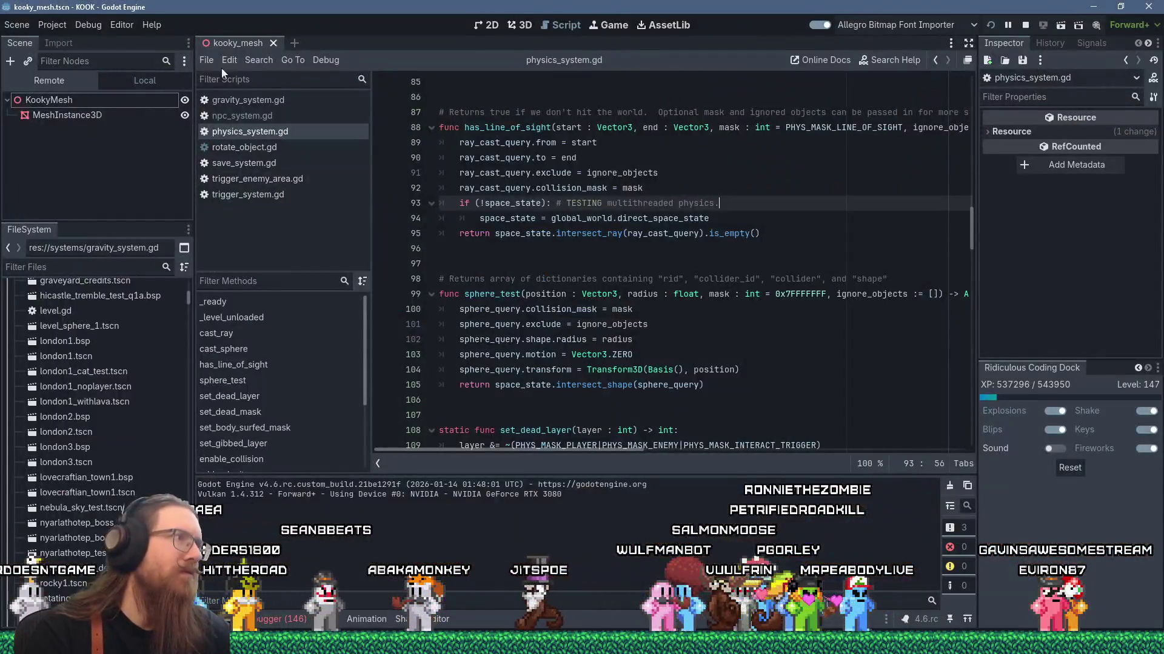
click(261, 58)
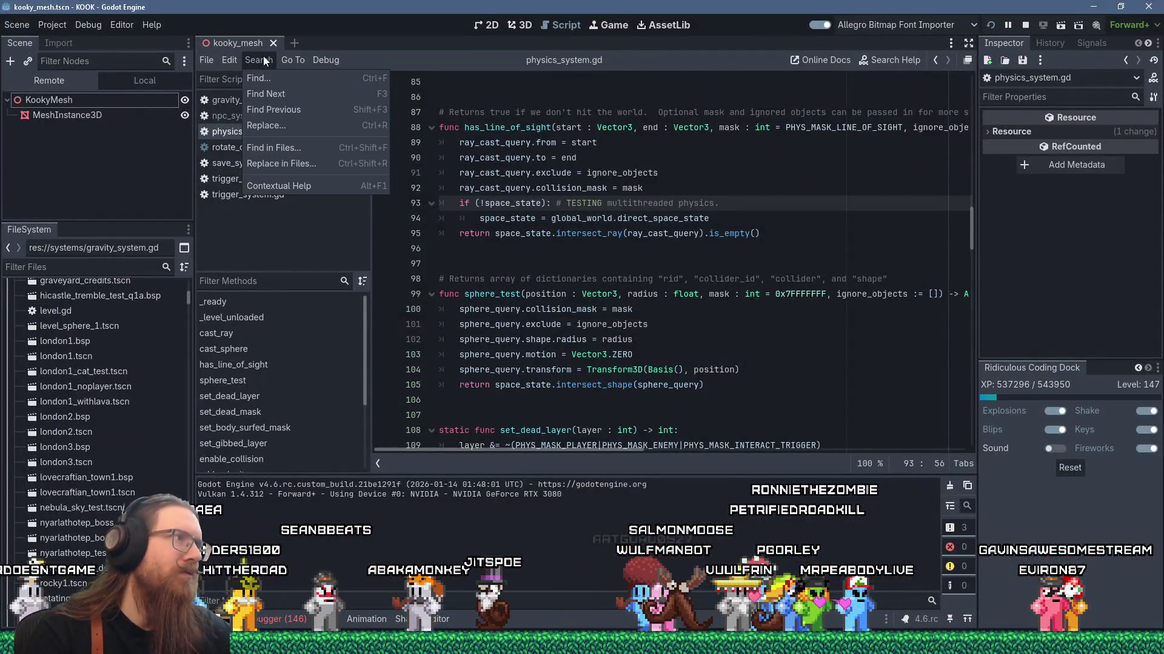
click(288, 150)
text("summo)
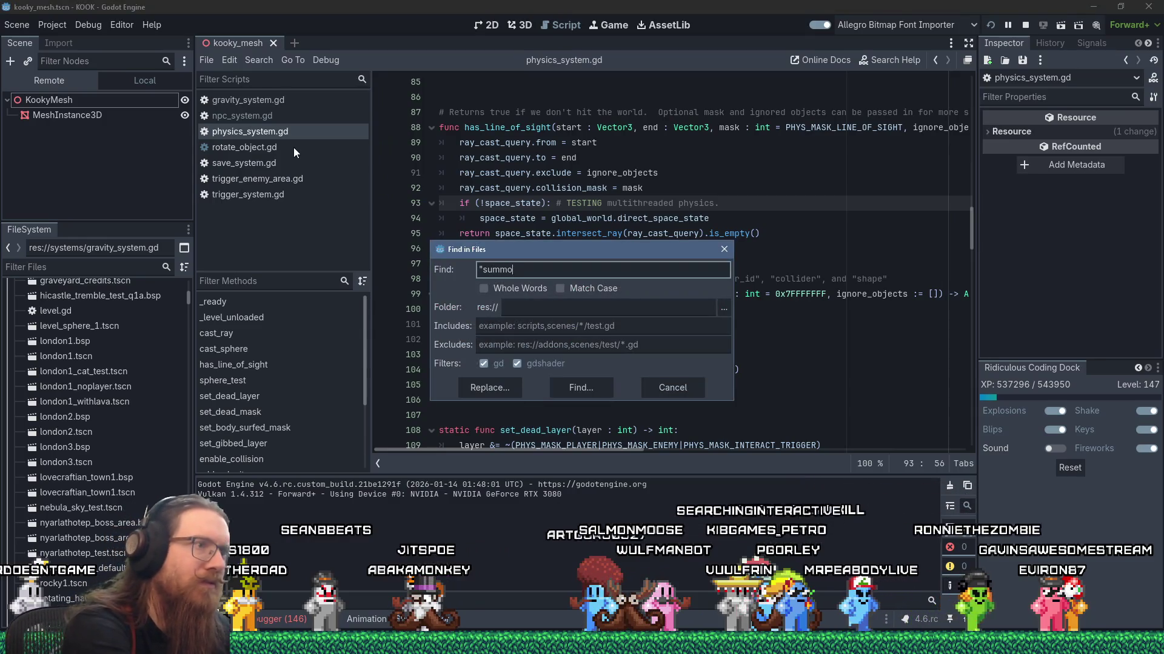
text(n")
key(Return)
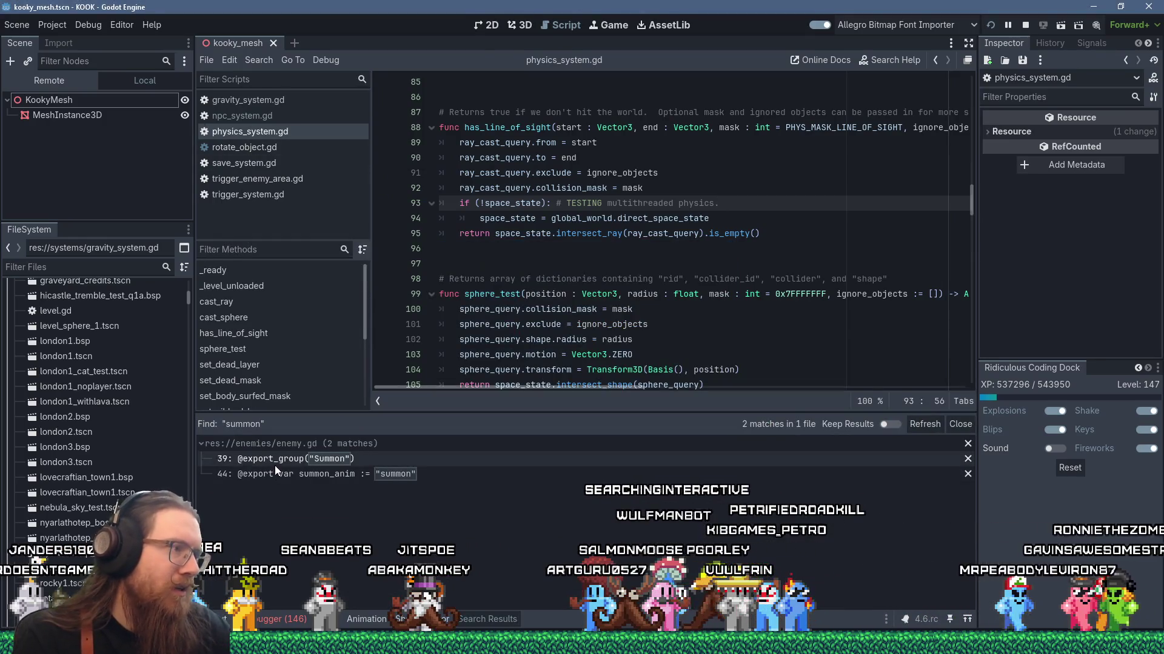
Search all project files for "spawn"
click(258, 60)
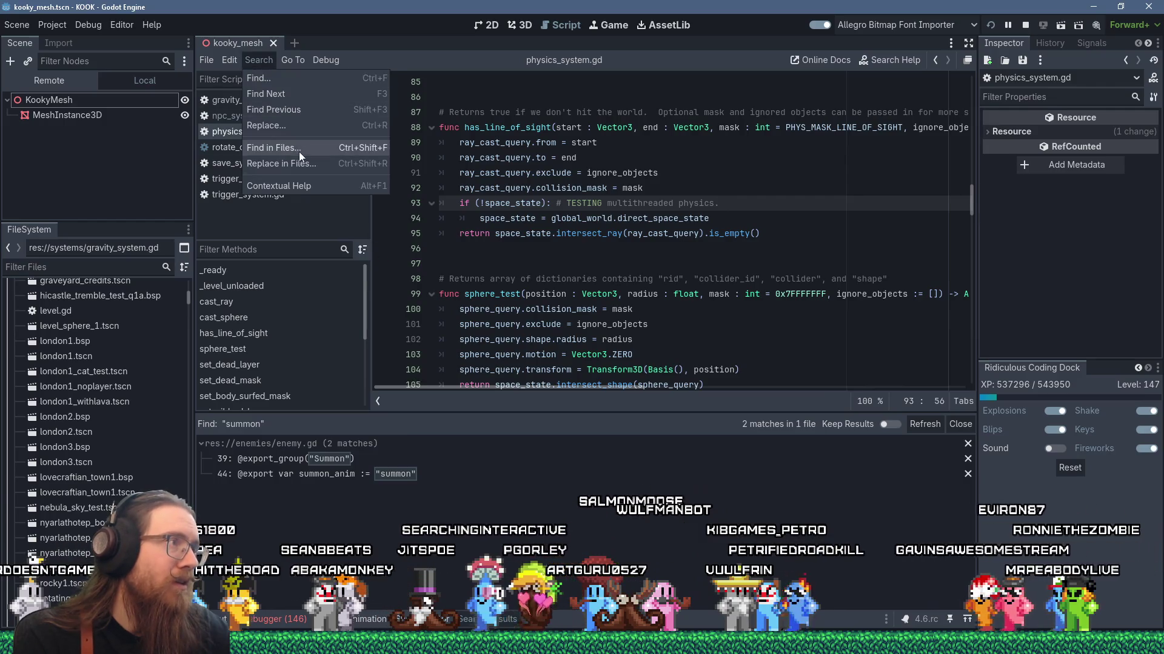
click(299, 152)
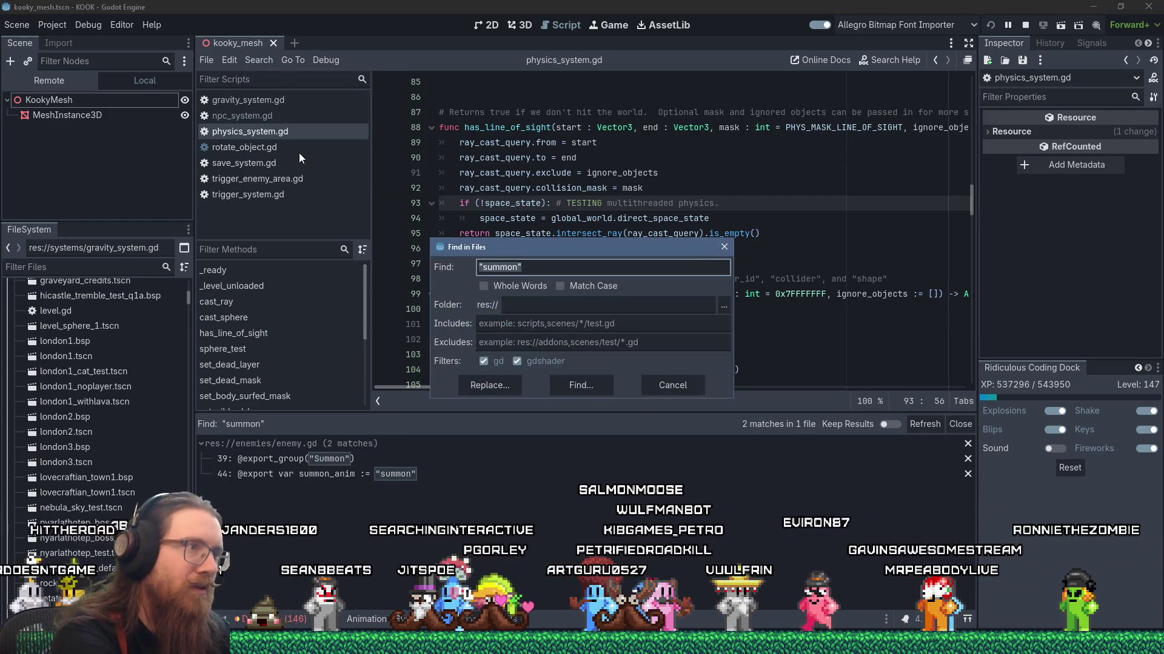
text("spawn")
key(Return)
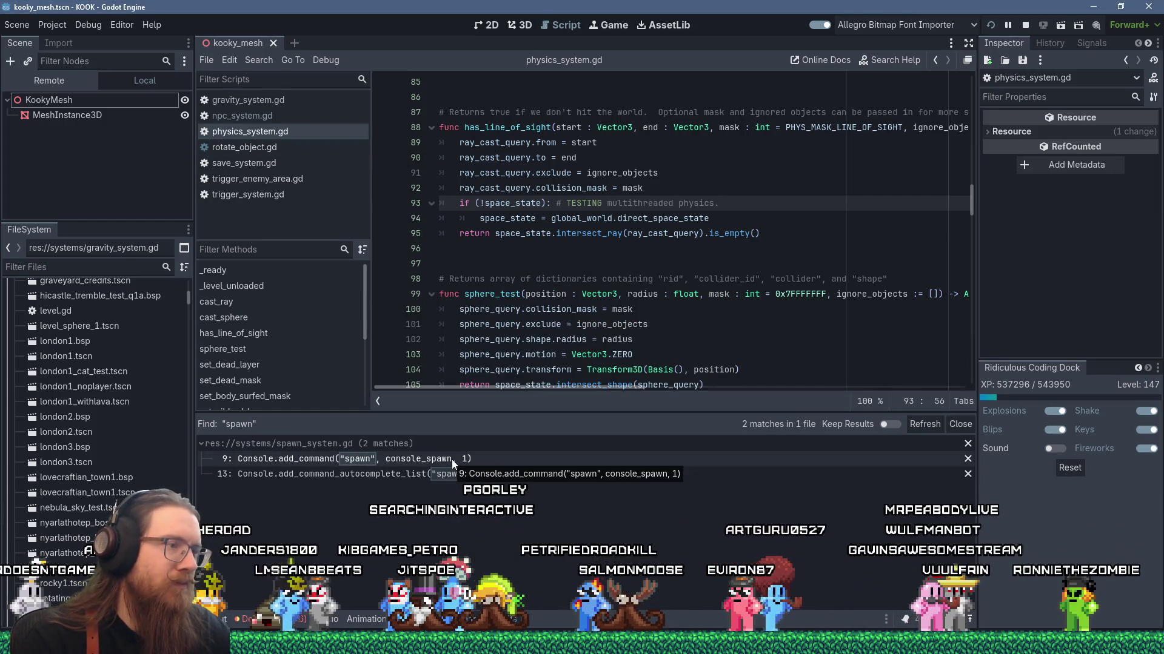
Open spawn_system.gd at the spawn matches on lines 9 and 13
click(468, 464)
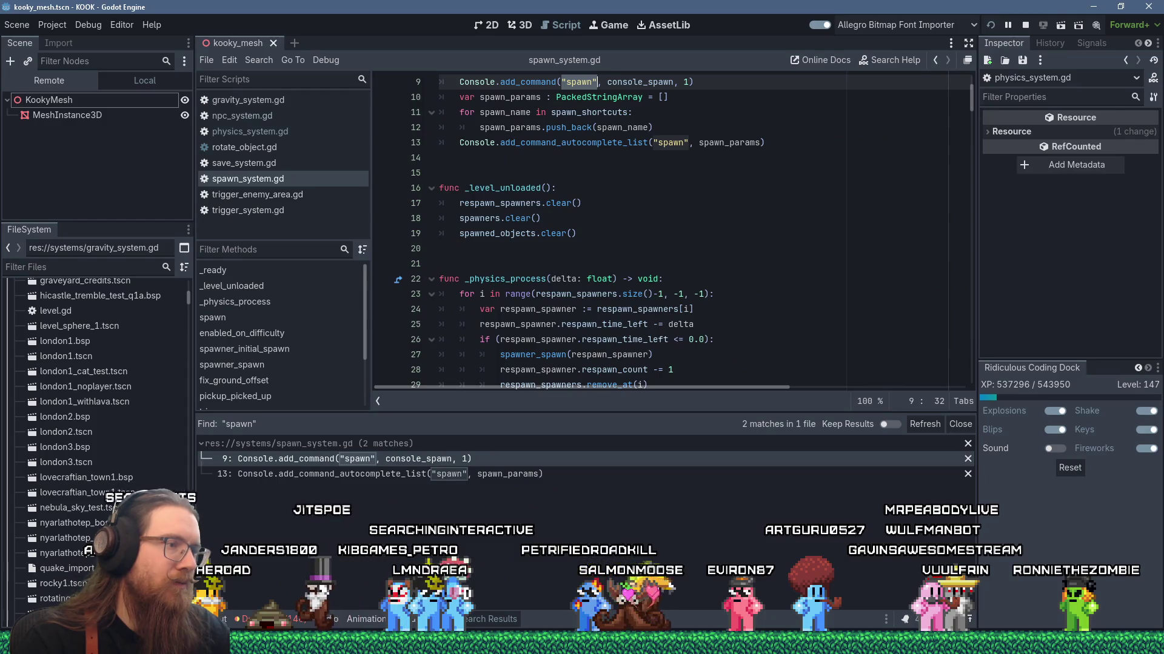
scroll(566, 360, up, 2)
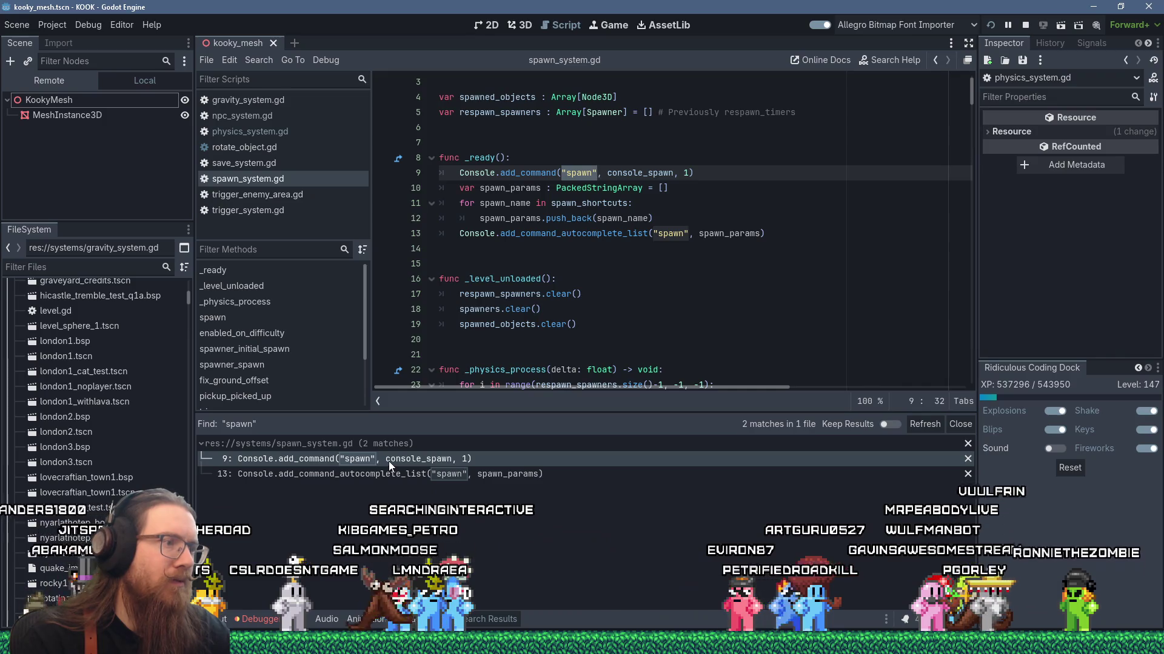
click(449, 475)
click(443, 464)
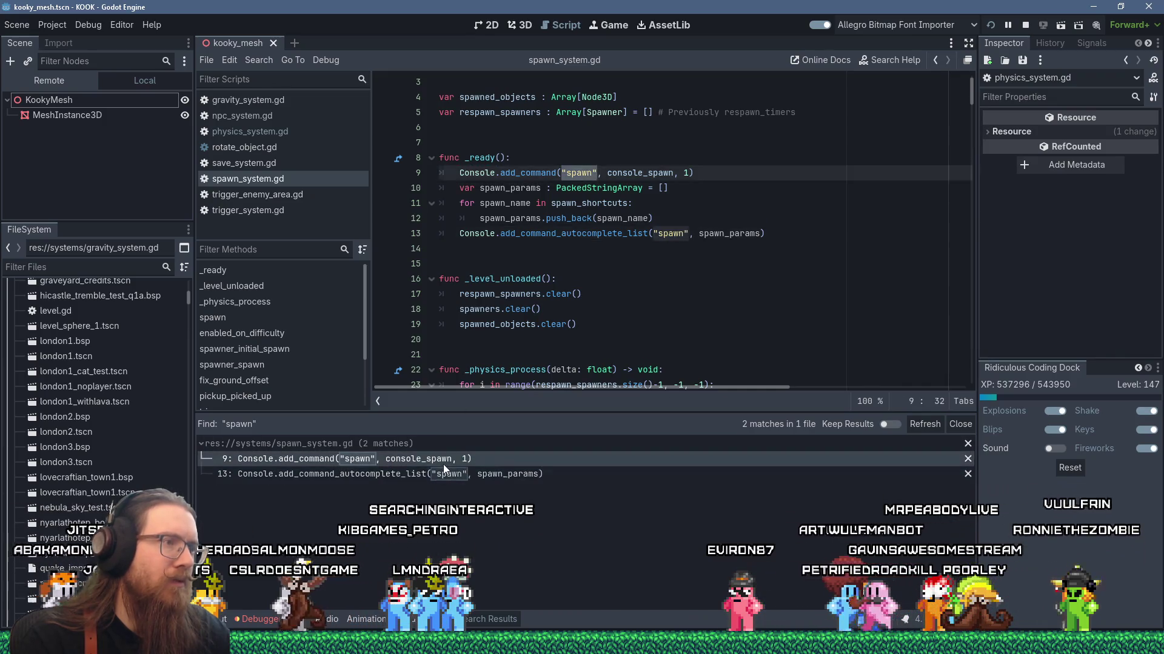
Jump to the console_spawn definition and inspect its five-unit spawn offset lines
ctrl+click(639, 172)
scroll(680, 307, down, 3)
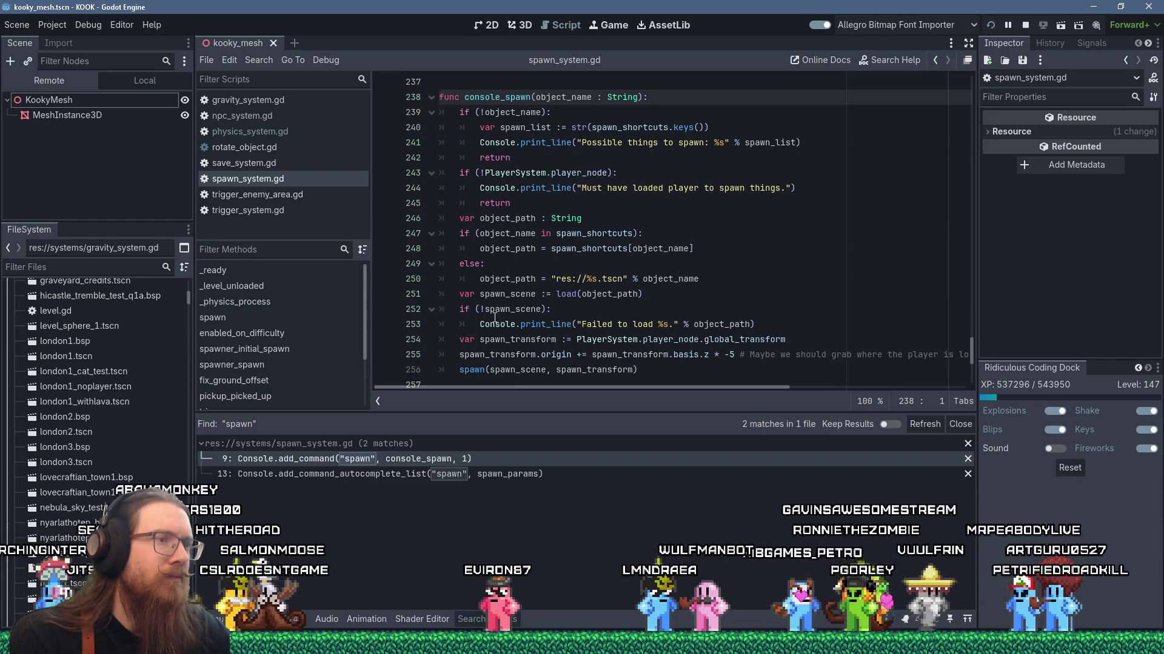
click(816, 274)
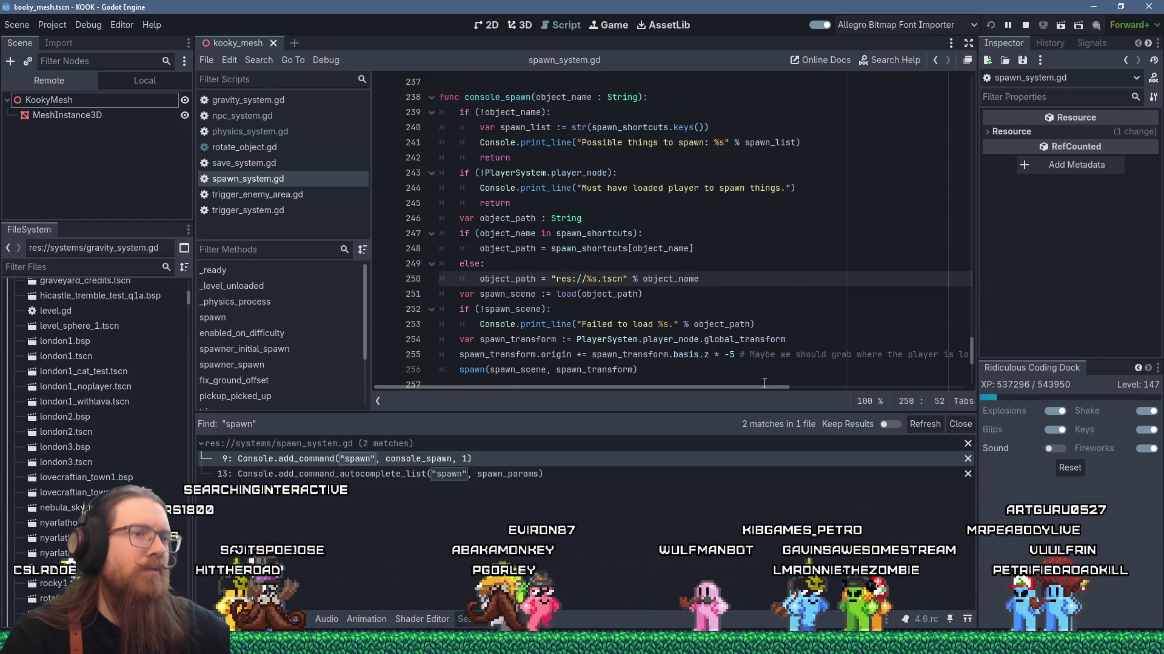
mouse_move(758, 386)
mouse_down()
mouse_move(838, 389)
mouse_move(720, 388)
mouse_up()
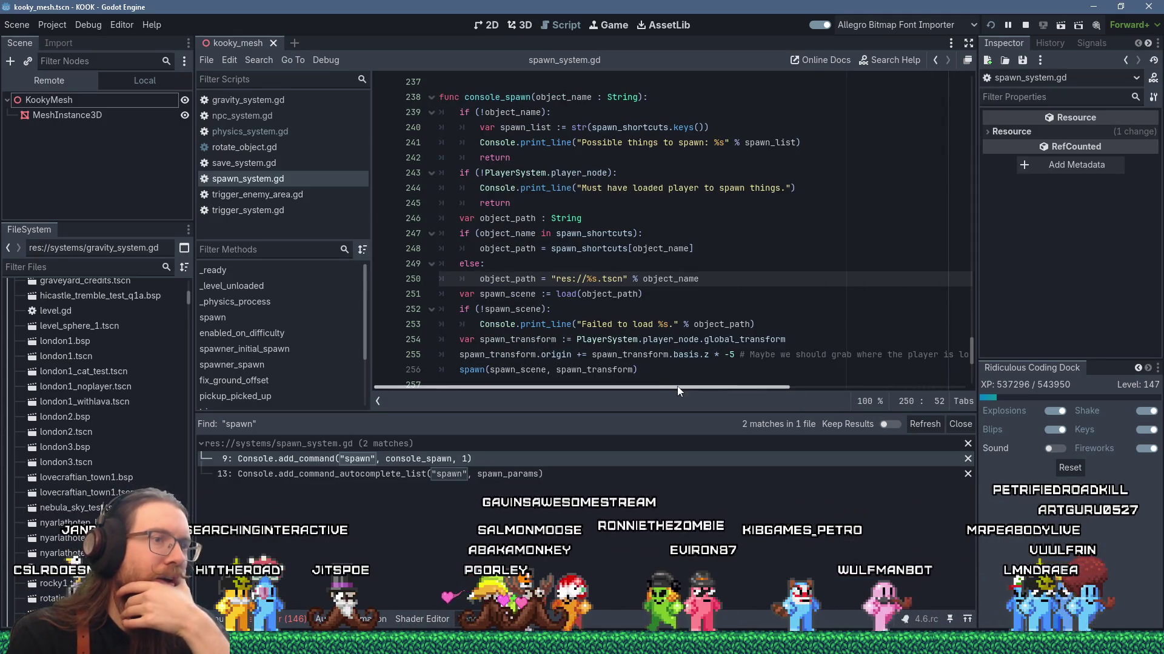
drag(707, 390, 773, 389)
drag(644, 355, 782, 356)
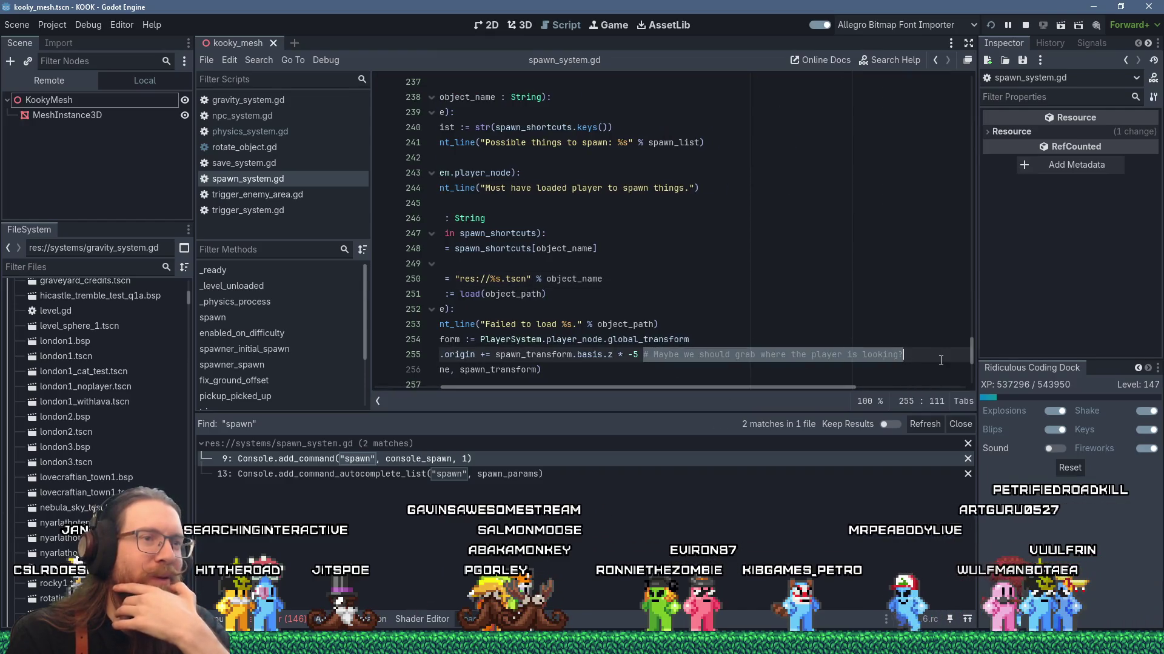
drag(710, 388, 628, 394)
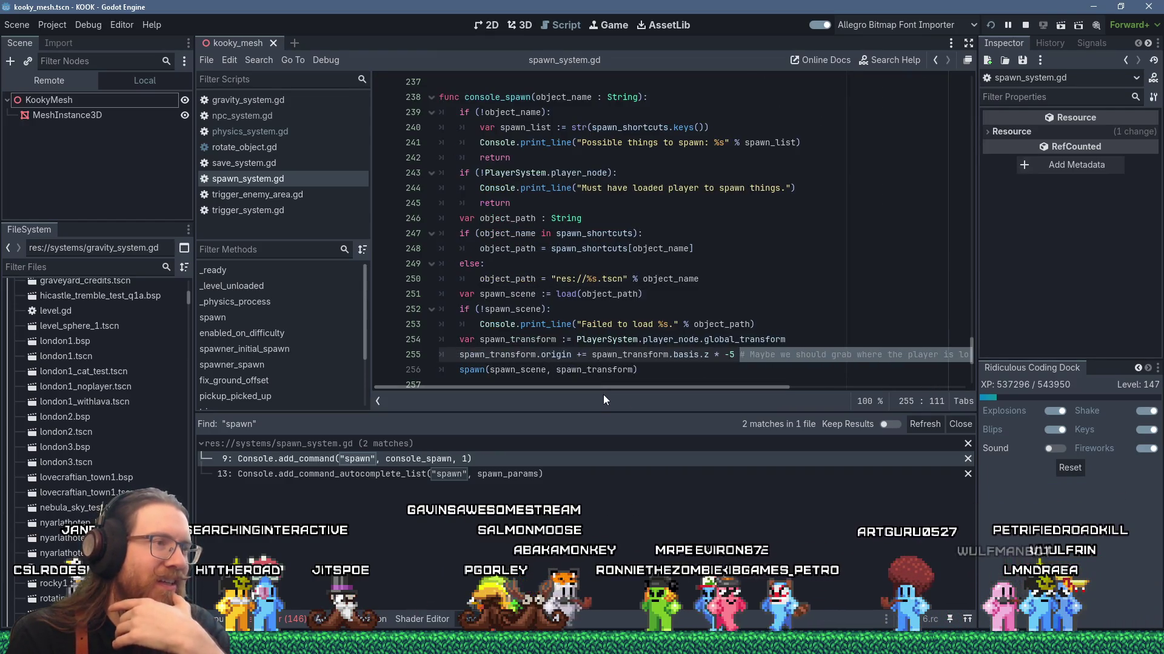
click(592, 355)
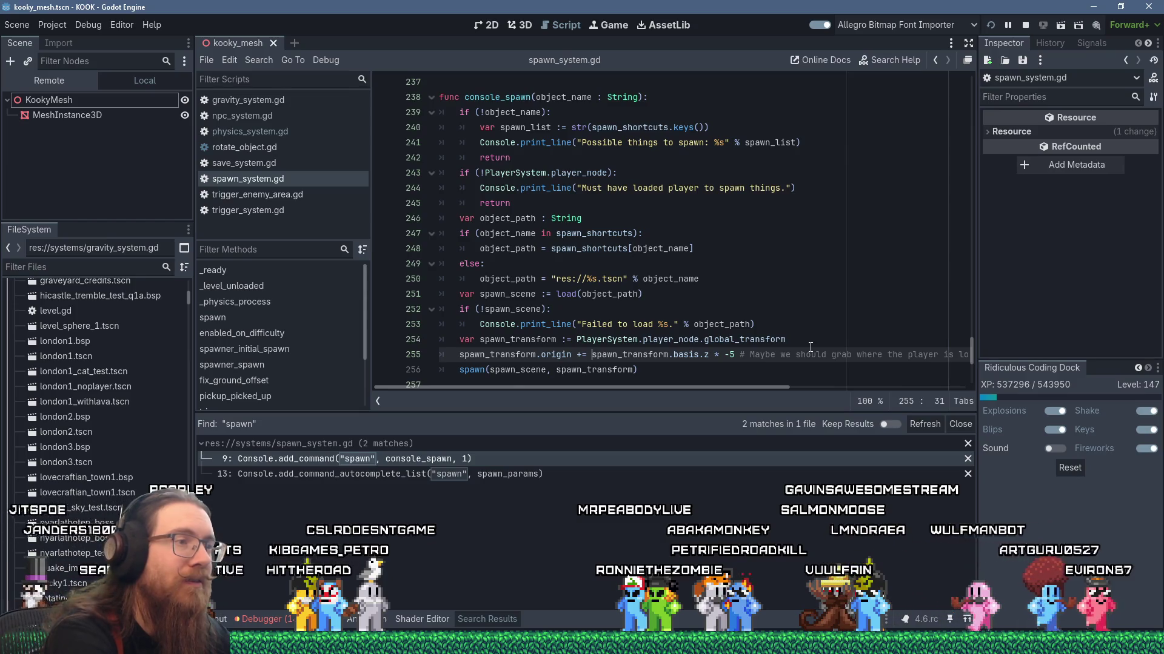
Draft an if check on PlayerSystem.player_node at line 255, then delete the unfinished line
key(ctrl+shift+Return)
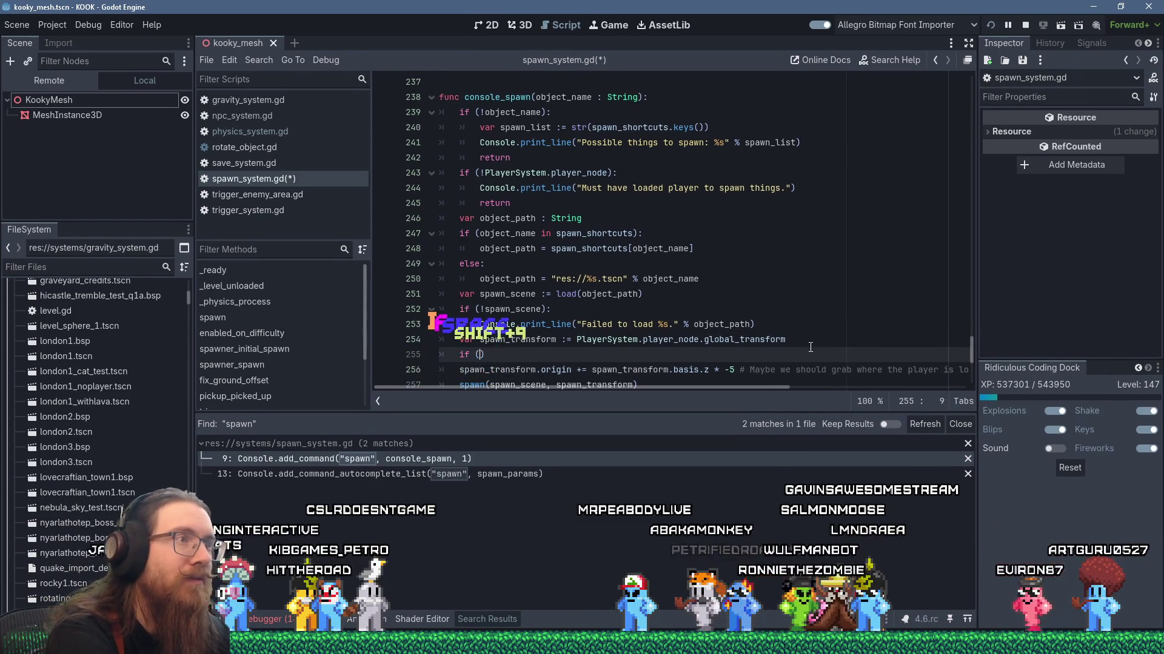
text(Global.player)
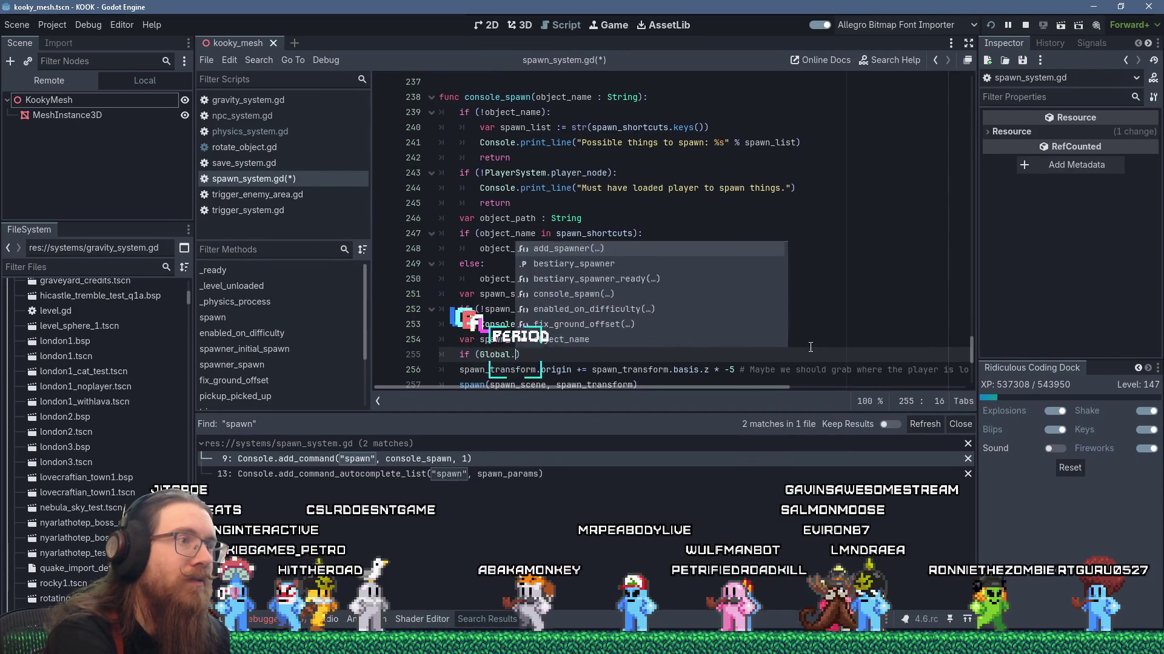
text(_)
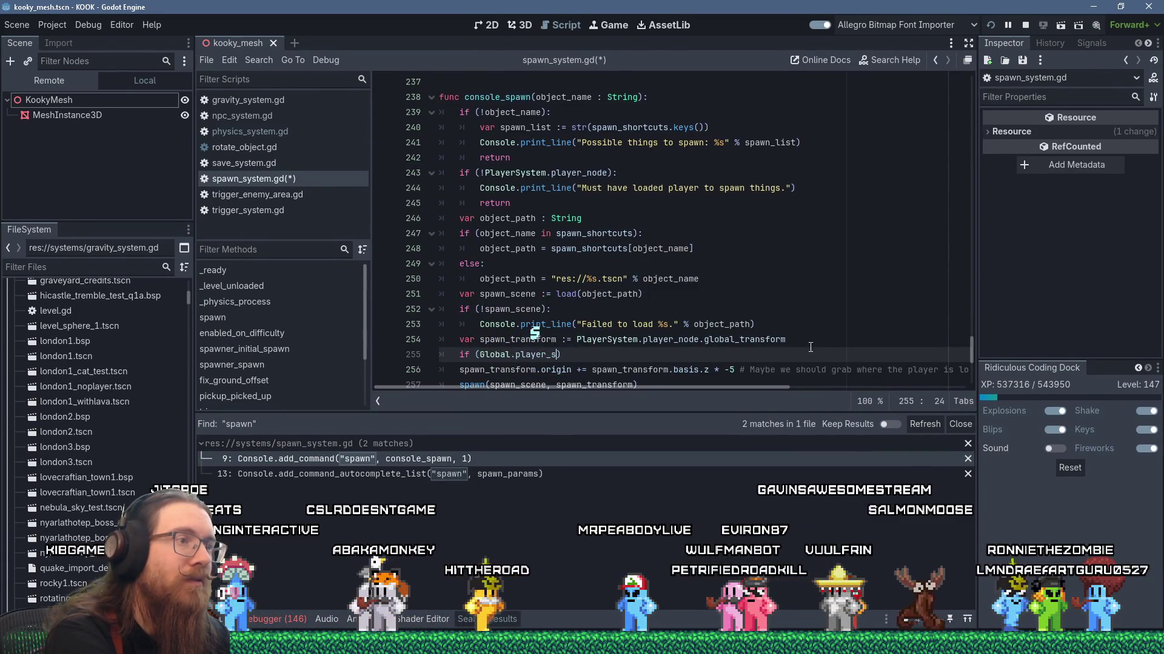
text(s)
key(BackSpace)
key(BackSpace)
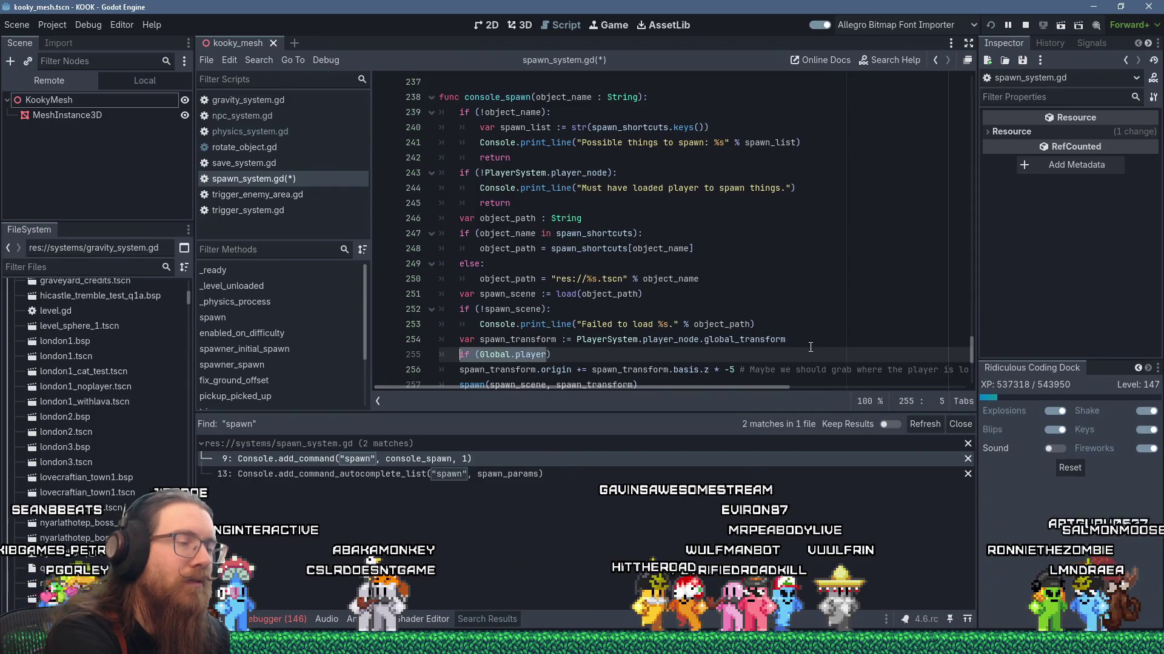
key(Right)
key(shift+End)
text(PlayerSystem)
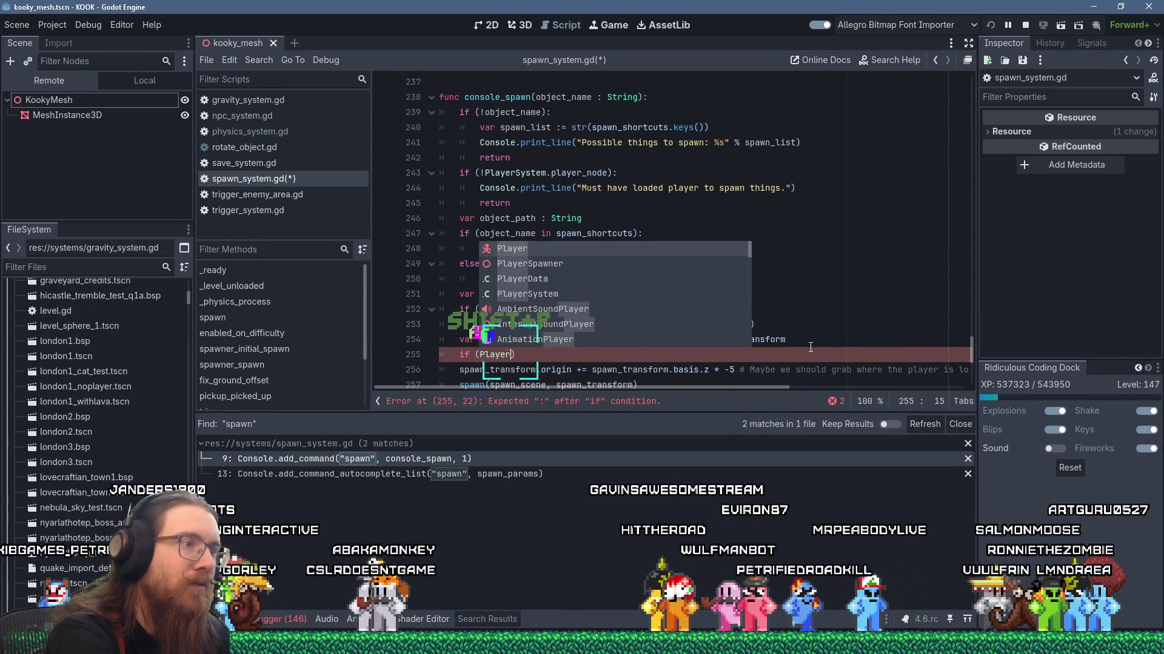
text(.player_no)
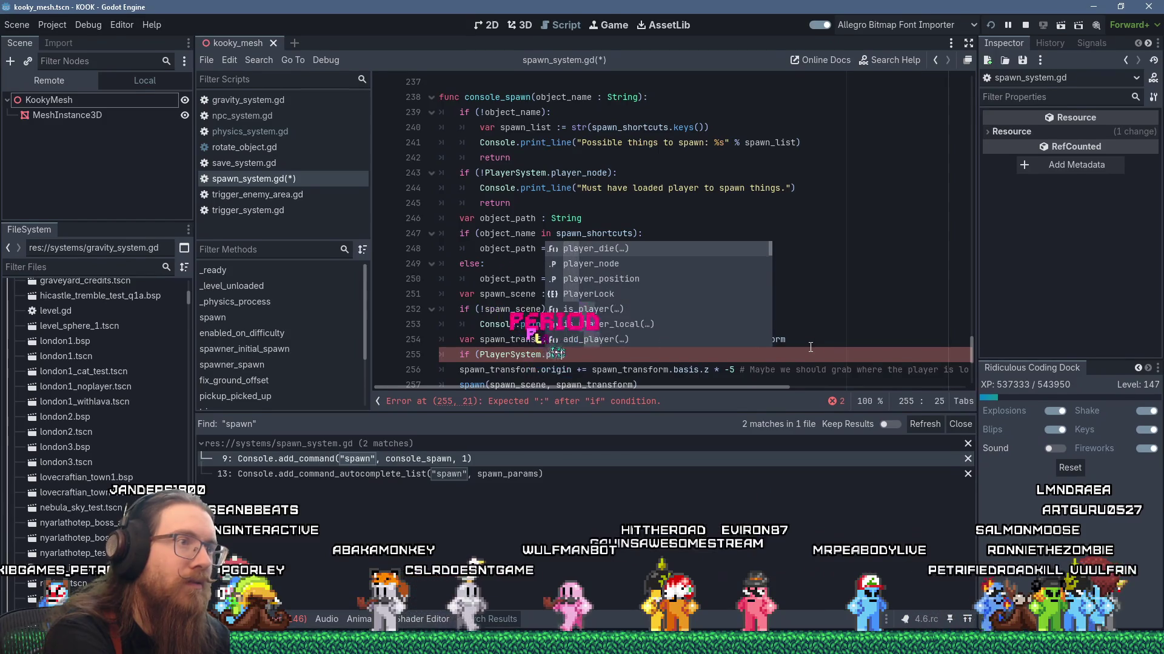
text(de)
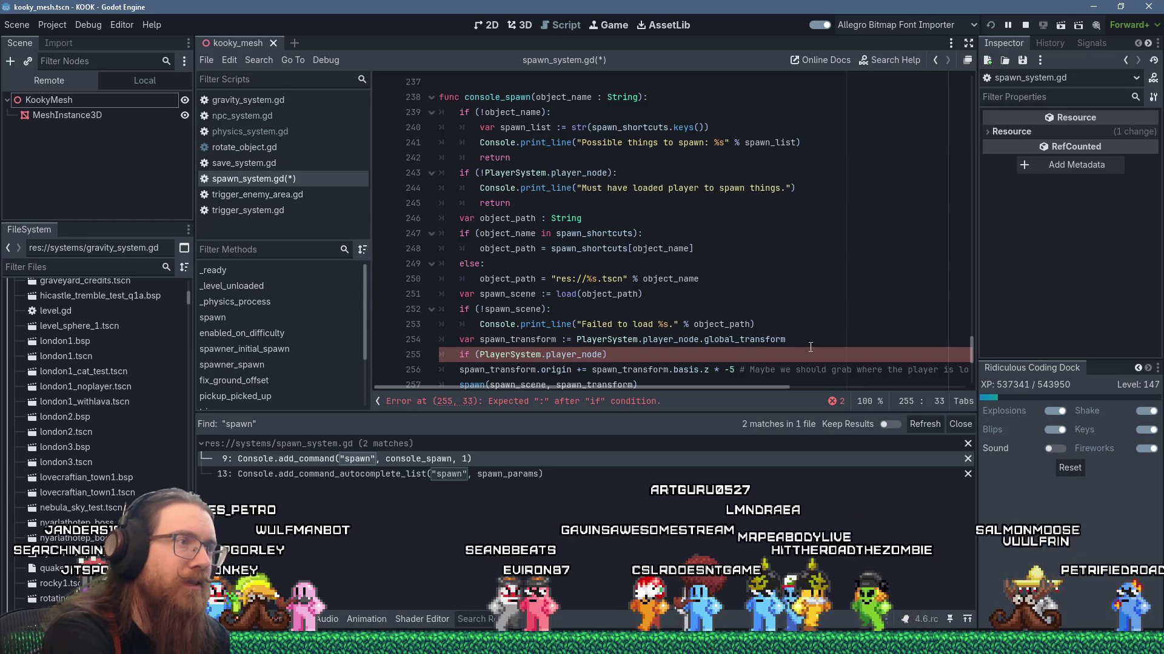
key(shift+Home)
key(Delete)
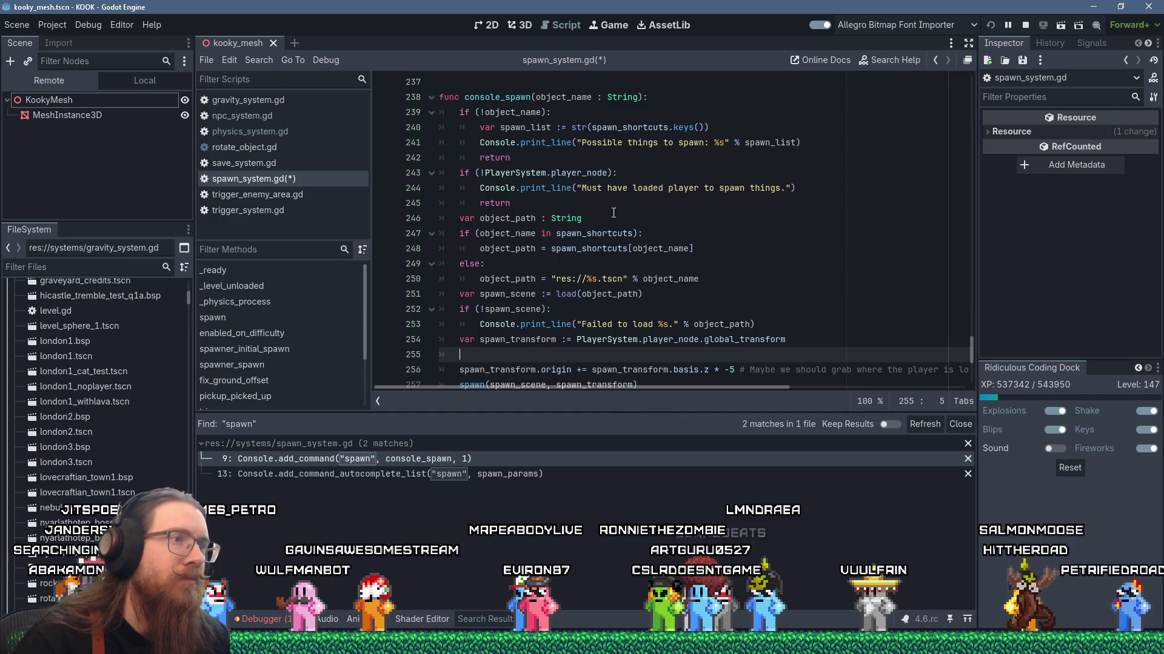
Add 'var player := PlayerSystem.player_node' on a new line above the player check
double_click(584, 174)
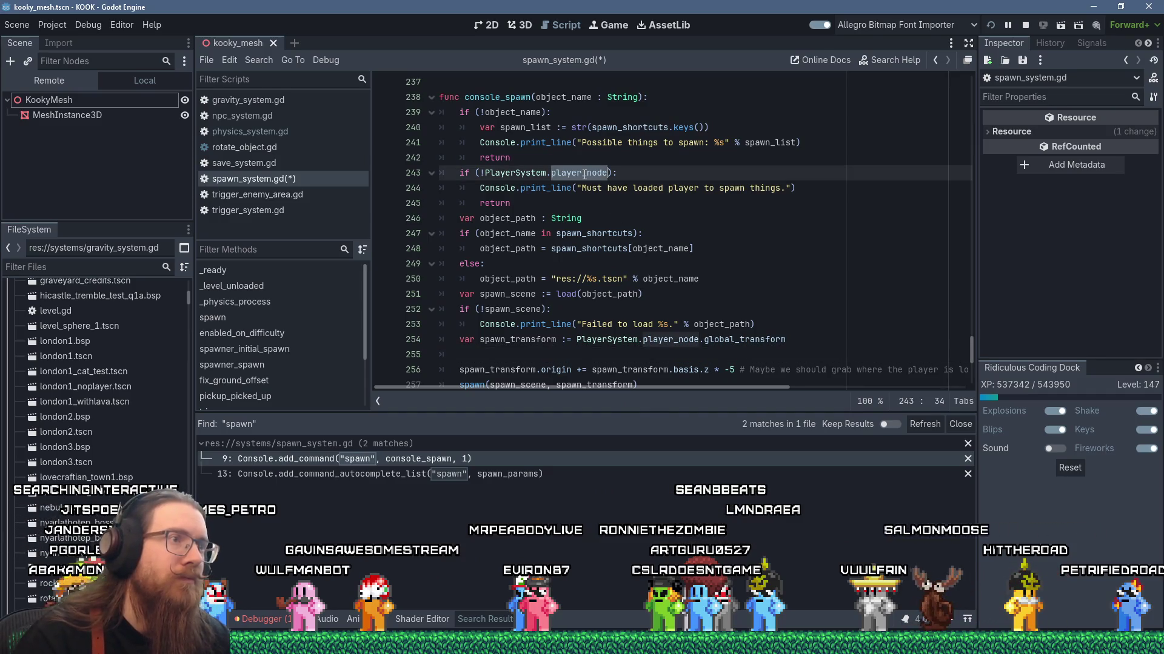
click(619, 354)
scroll(653, 341, down, 2)
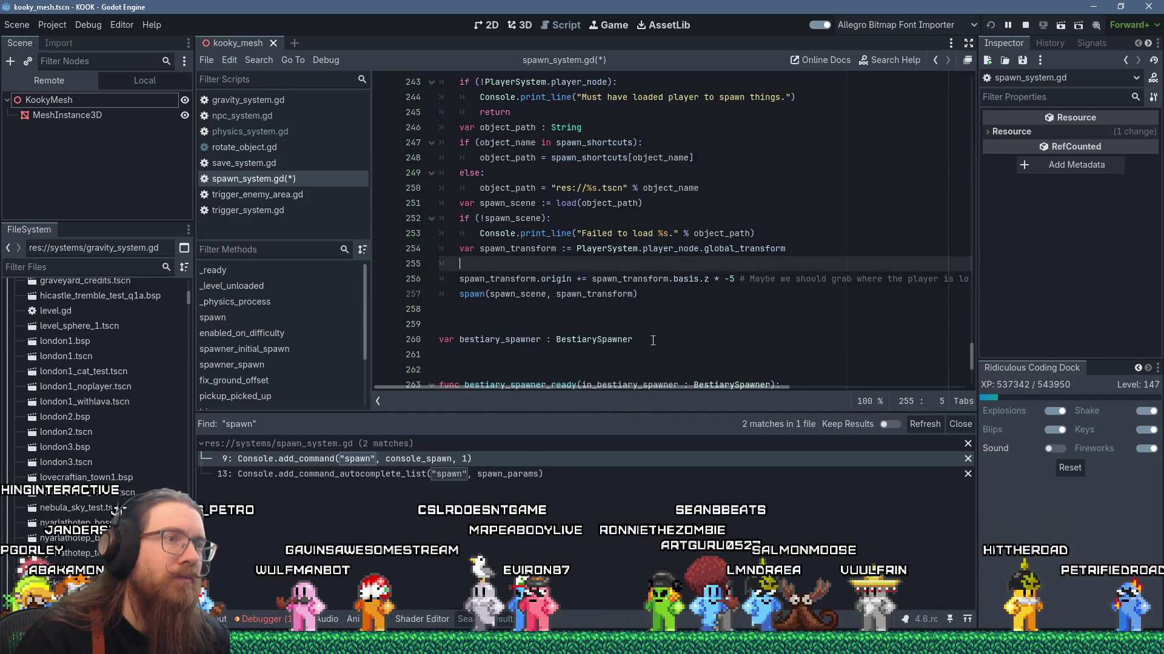
scroll(722, 331, up, 1)
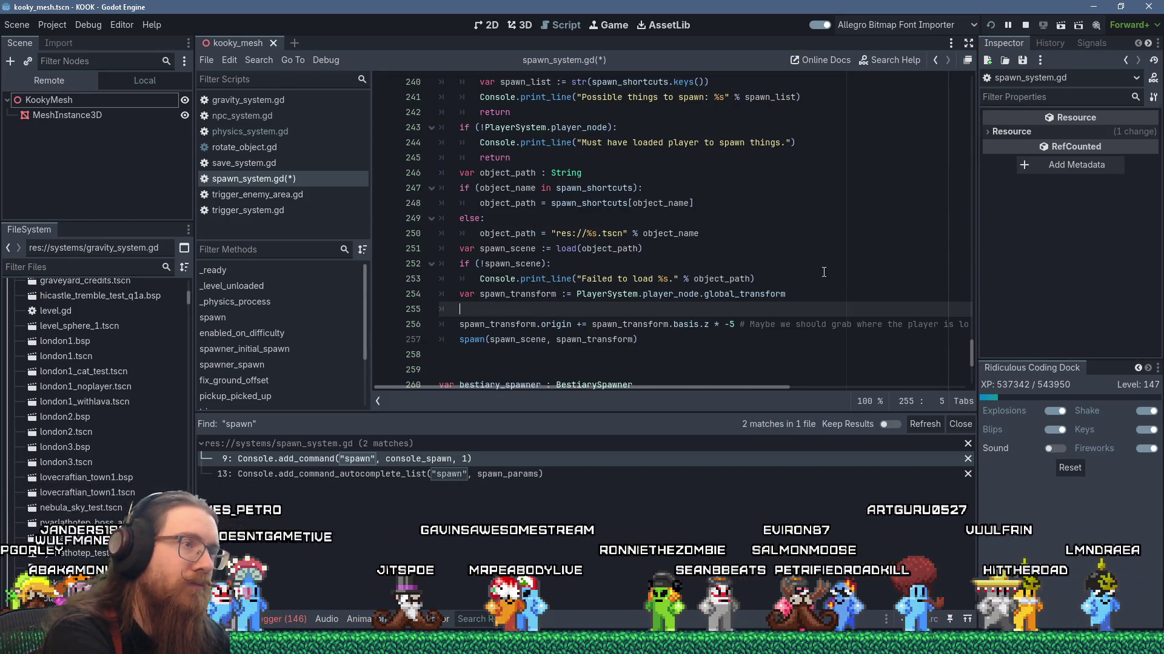
key(Up)
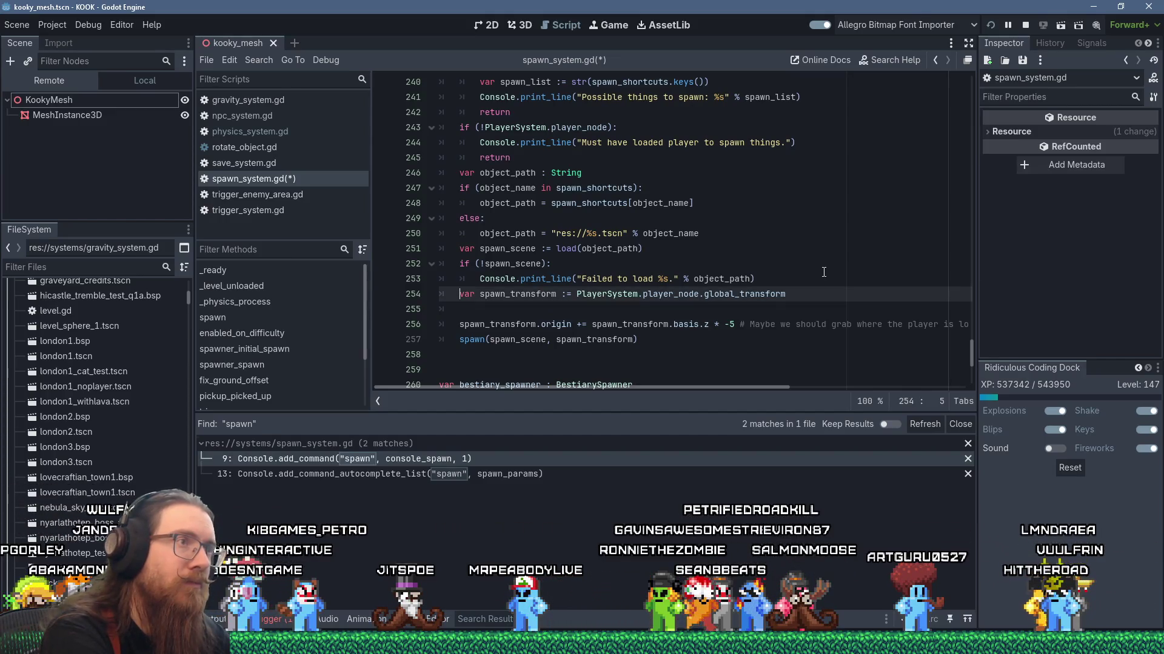
key(Up)
key(Up)
key(Up)
key(Return)
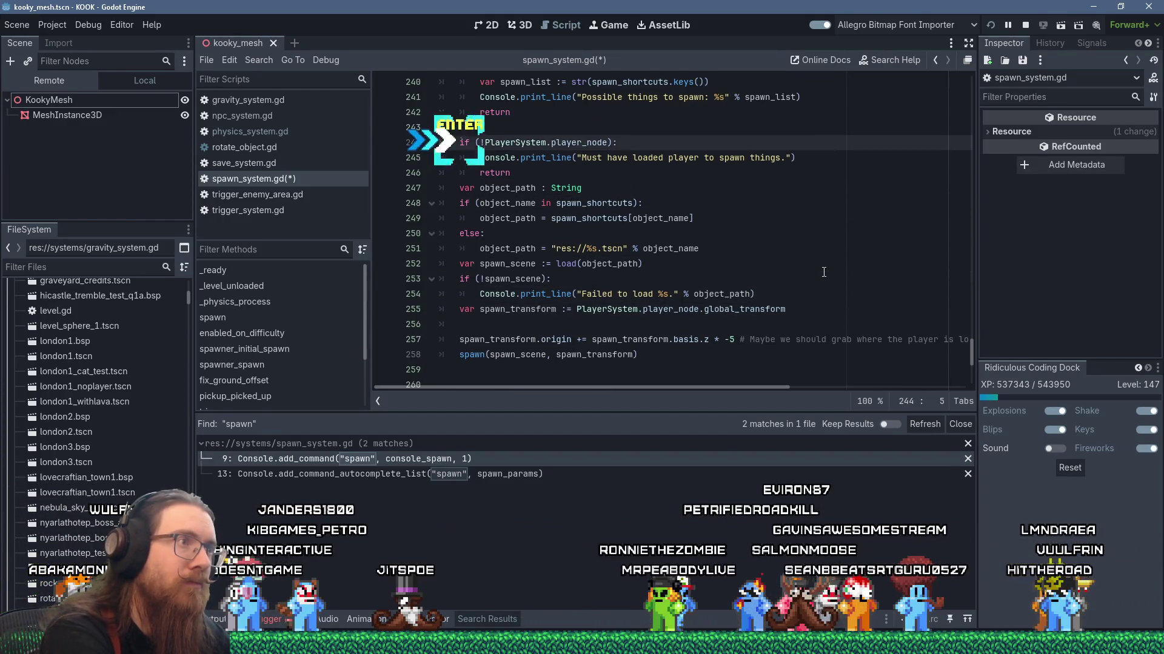
key(Up)
text(var player := )
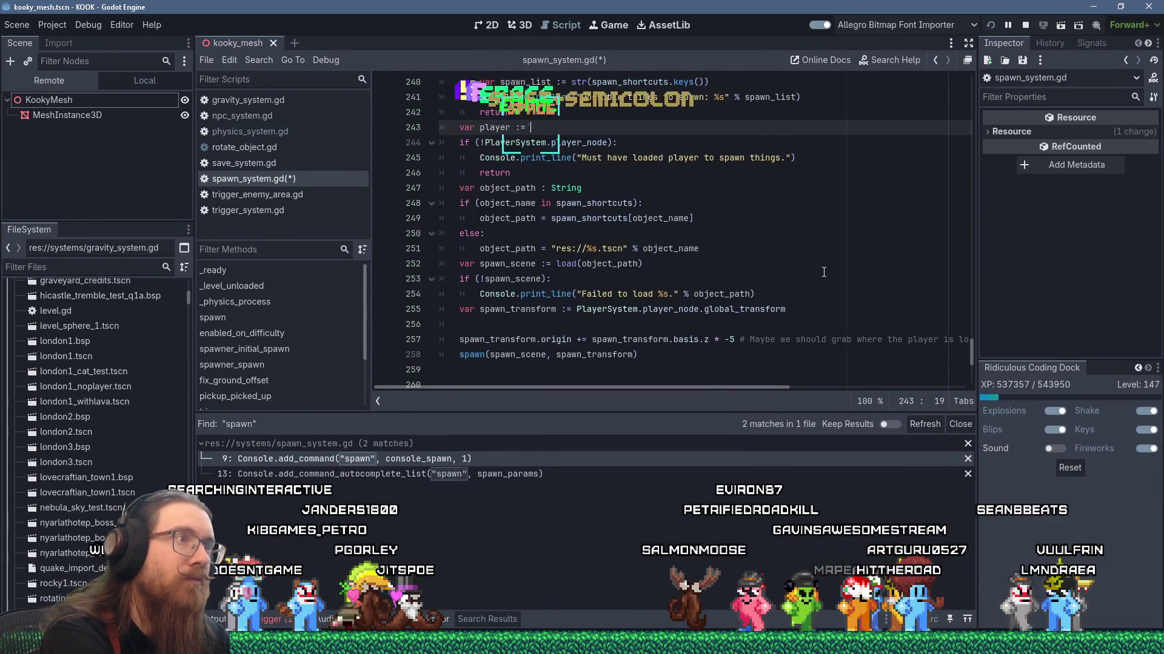
text(PlayerSy)
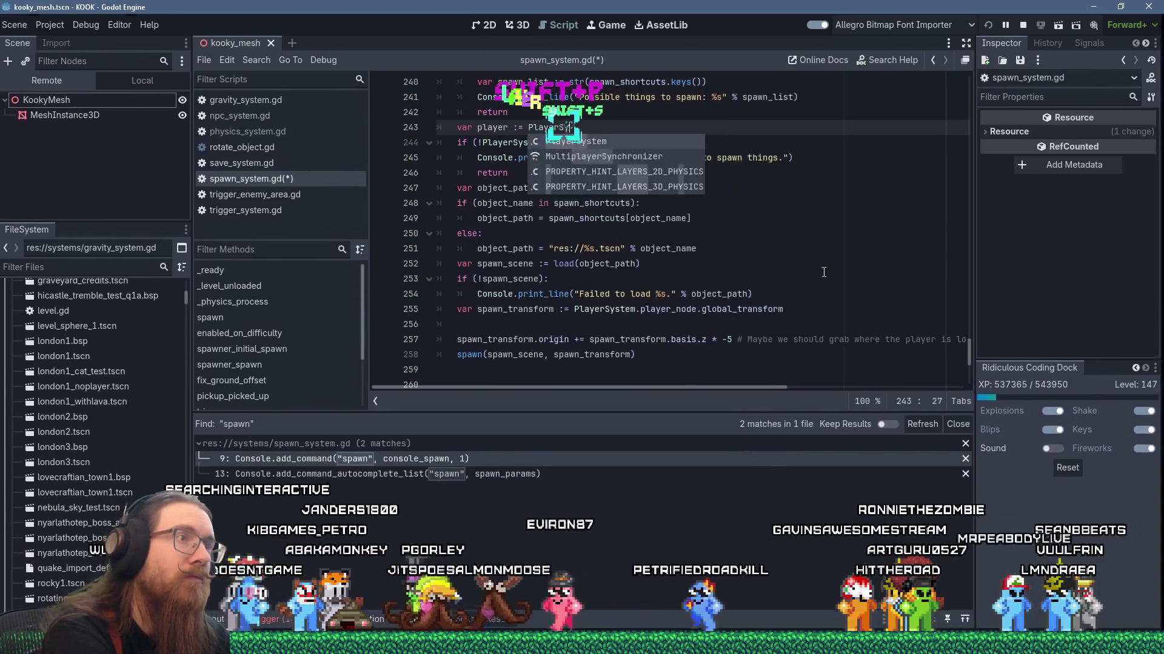
text(stem.player_node)
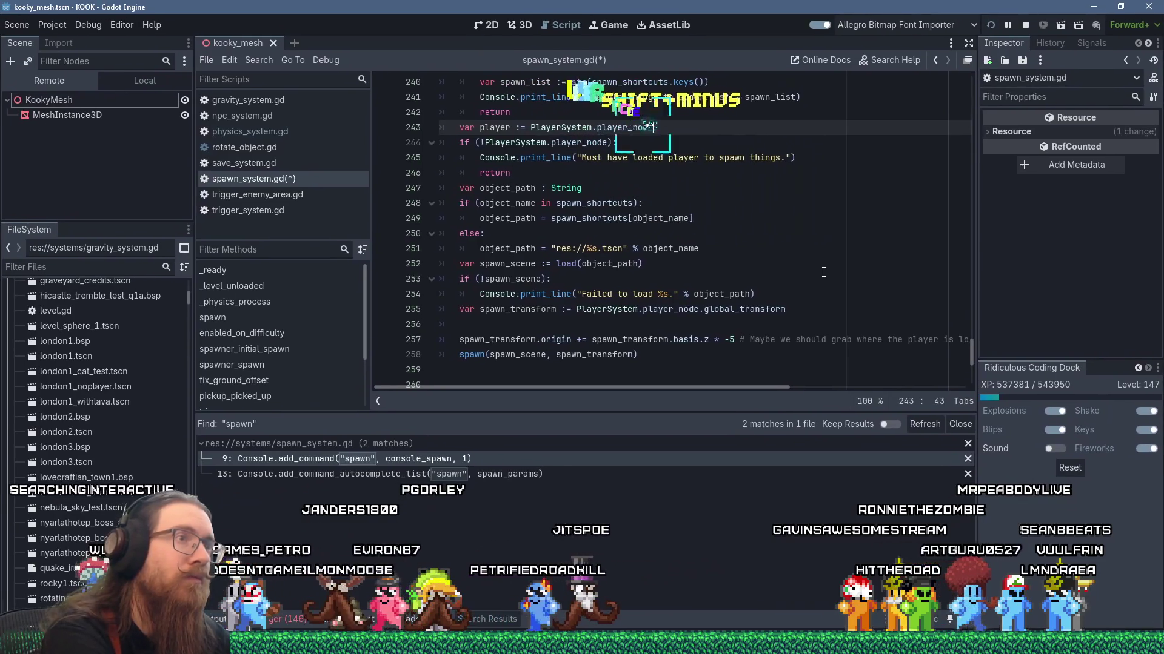
Make the player check use is_instance_valid(player)
key(Down)
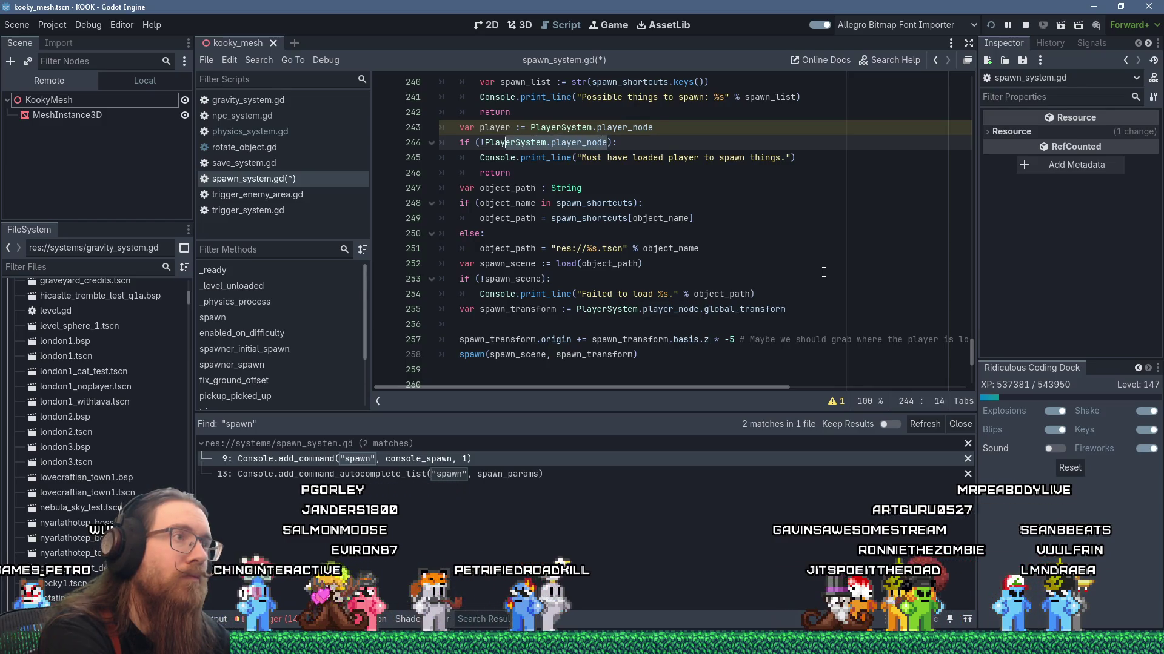
text(is_i)
text(nstance_va)
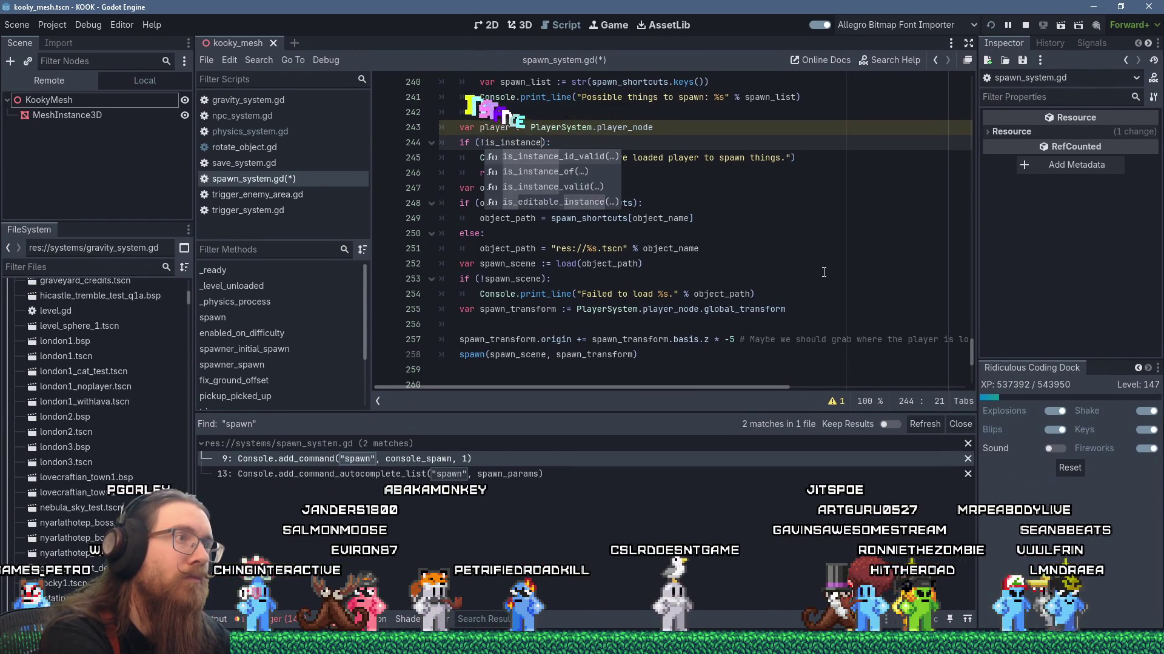
text(lid()
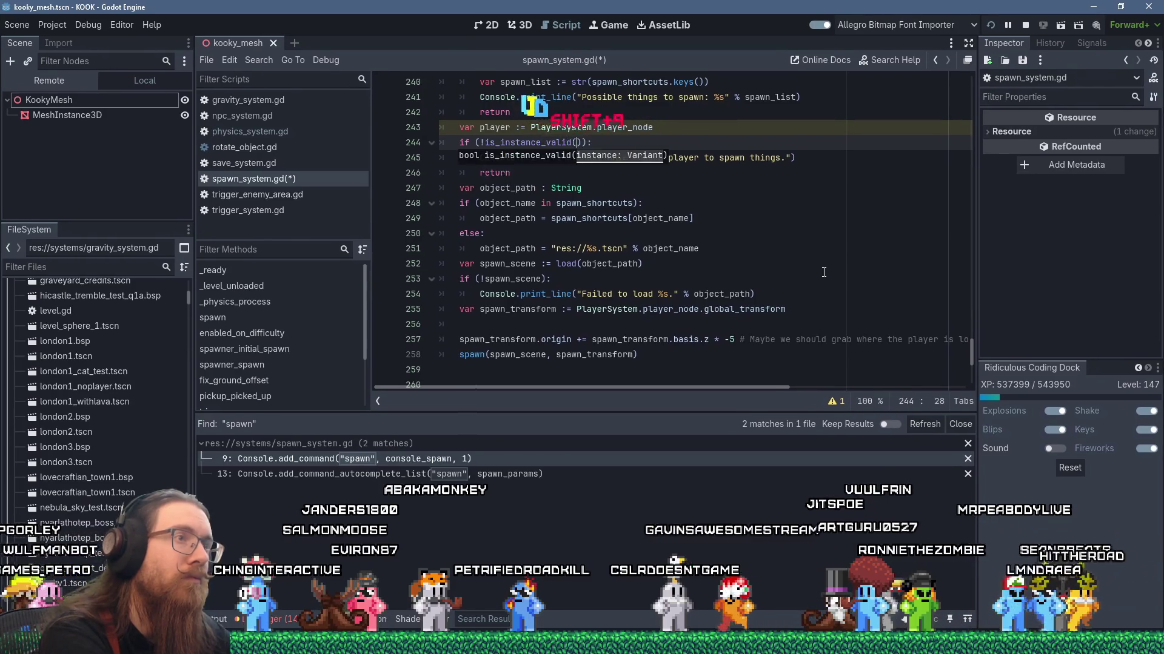
text(player)
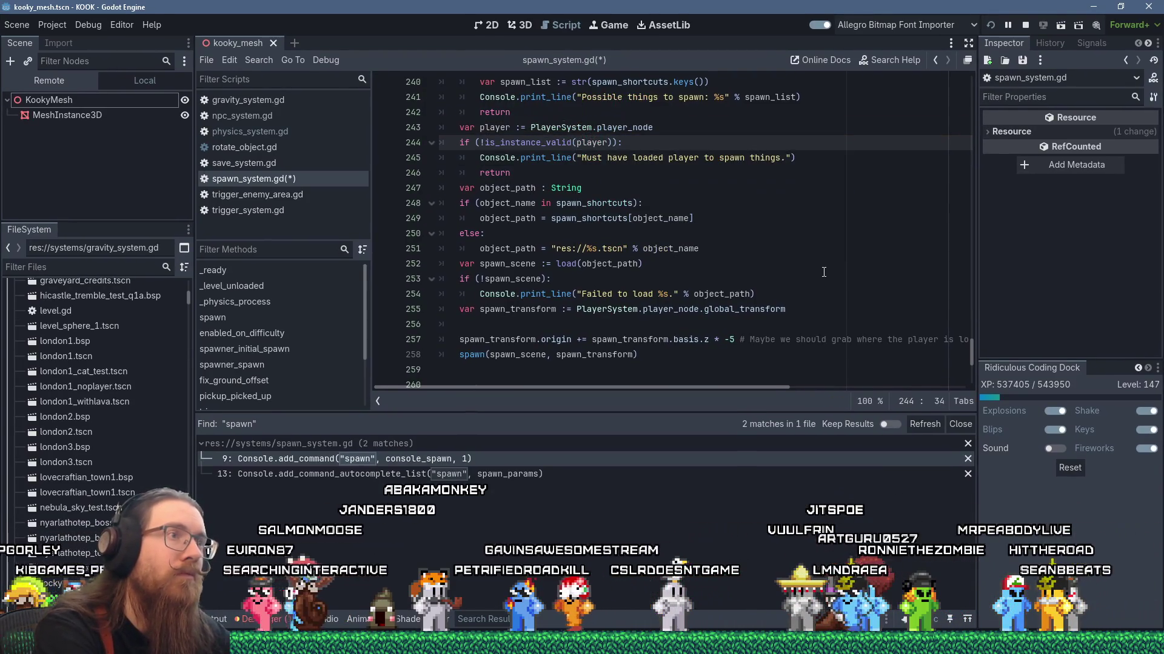
key(Down)
key(Down)
key(Down)
key(Up)
key(Up)
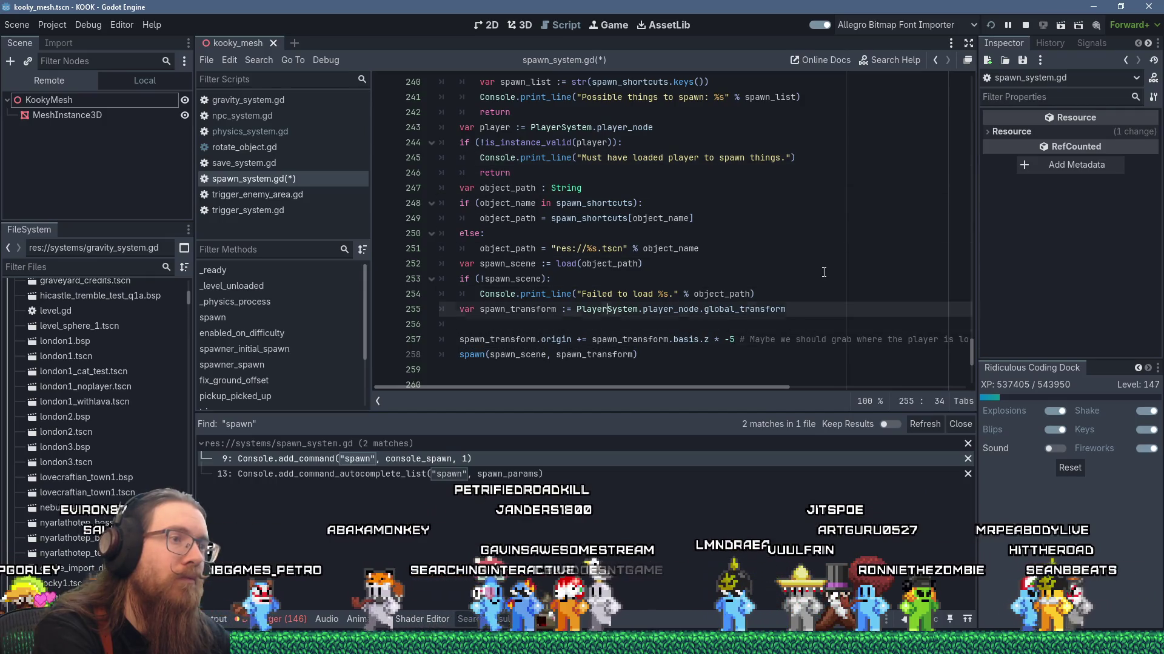
On line 255, replace PlayerSystem.player_node with player and autocomplete player.aim_direction
key(Left)
key(Left)
key(Left)
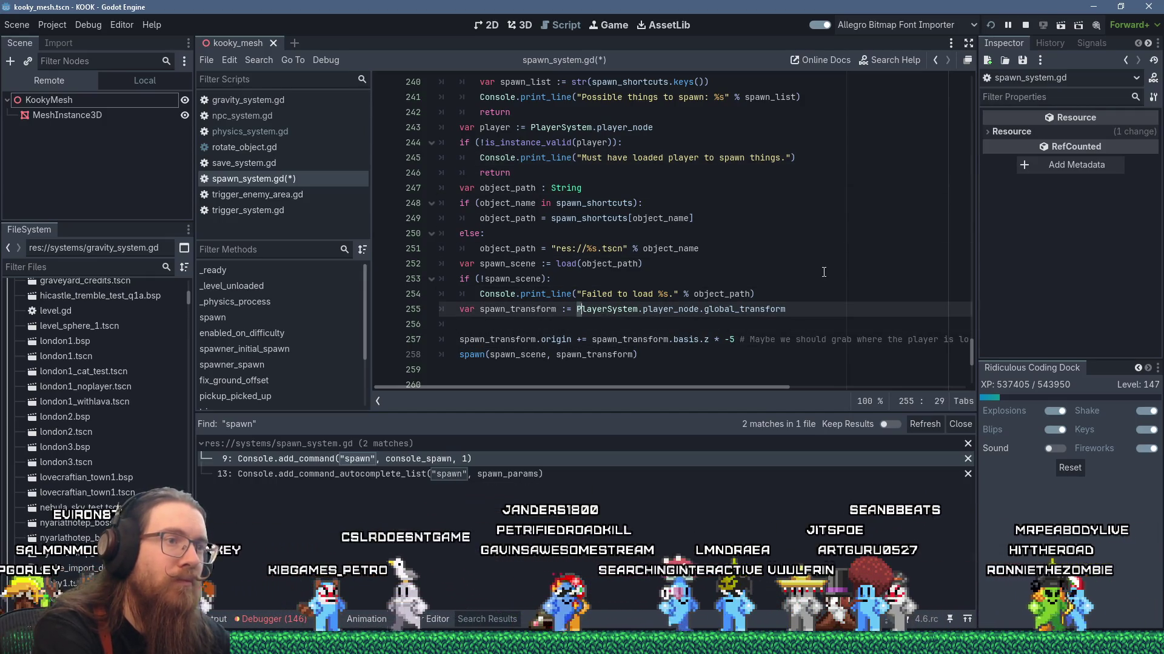
text(player)
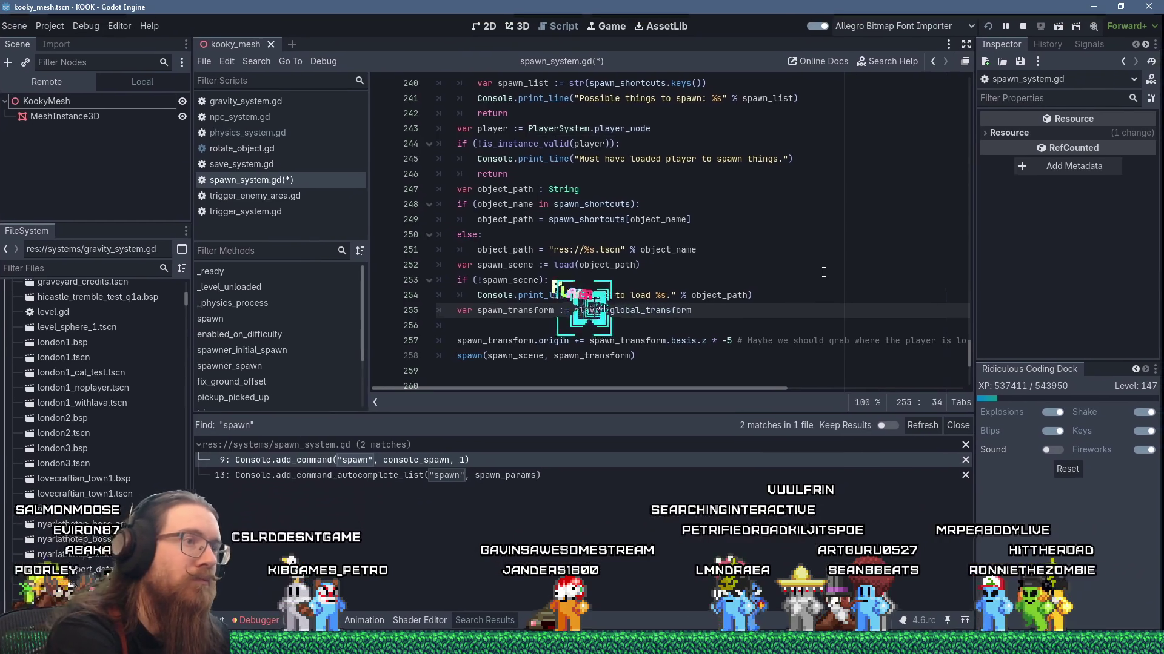
text(player.a)
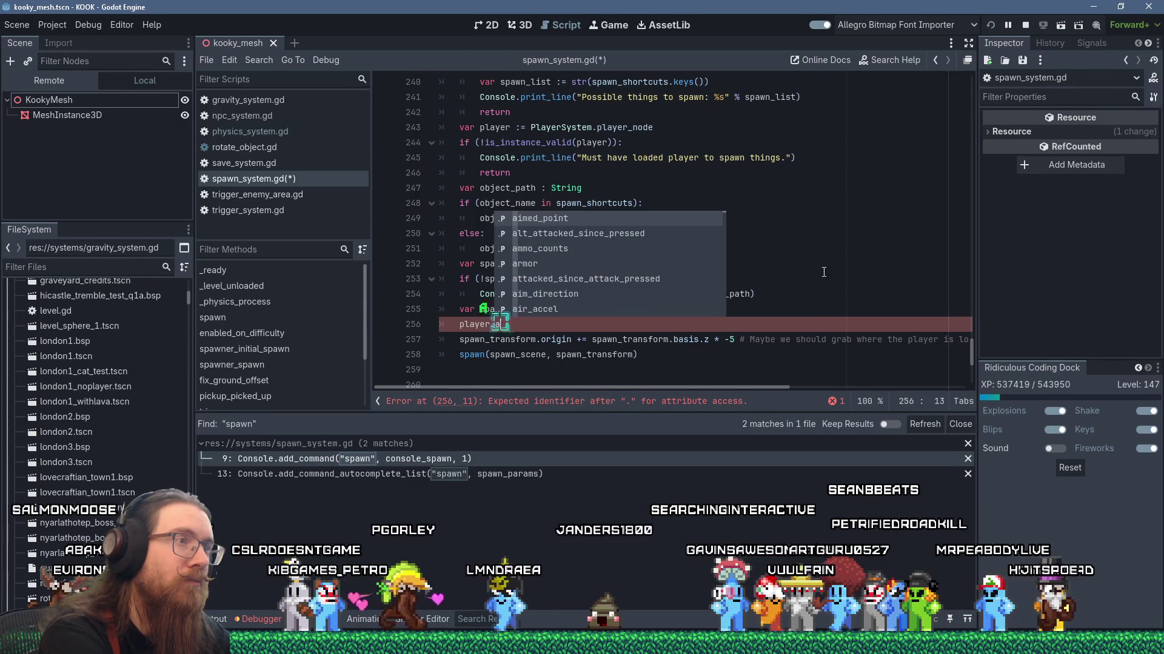
text(im)
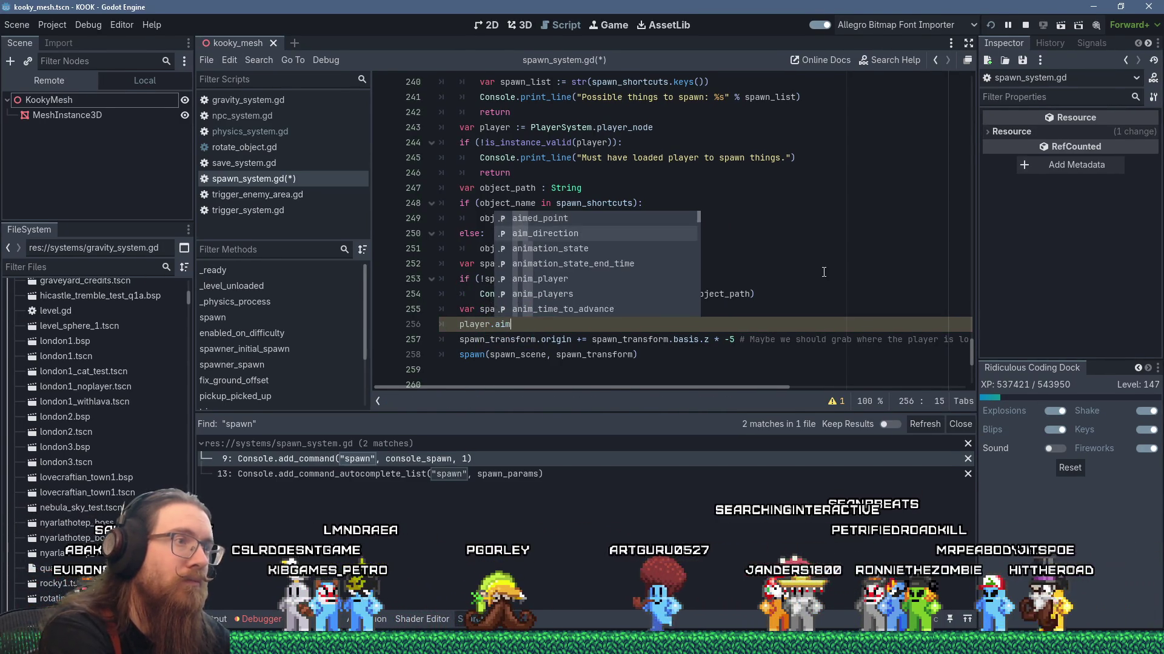
key(Return)
Put player.aim_direction in place of spawn_transform.basis.z, change -5 to 3, and save spawn_system.gd
key(ctrl+shift+k)
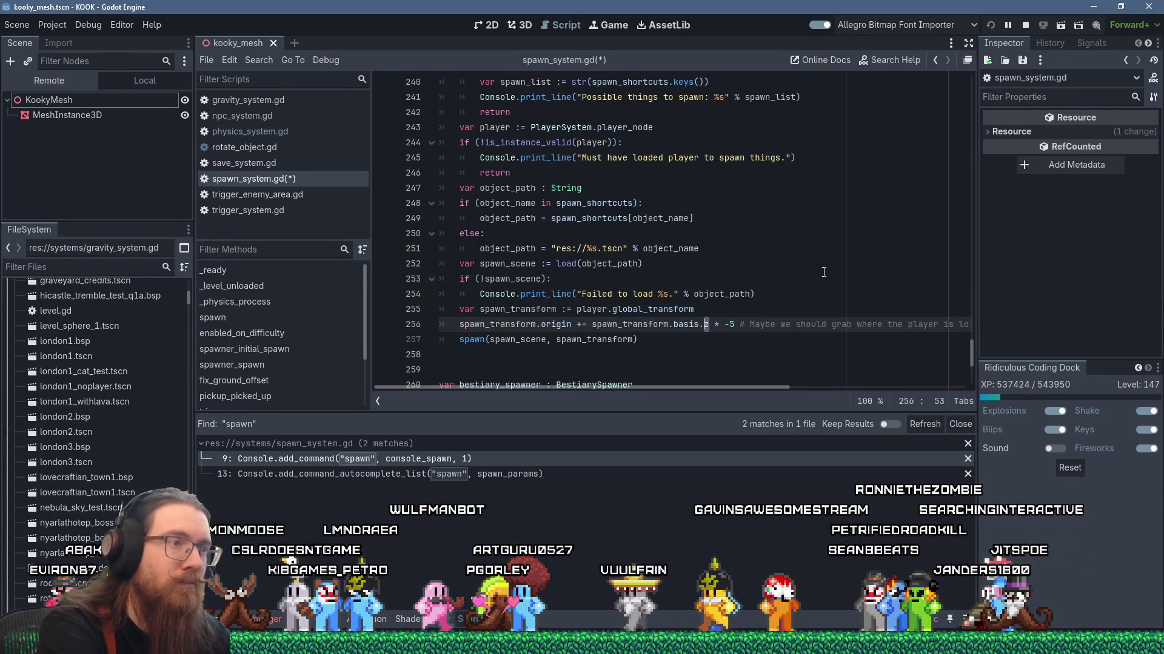
key(shift+Insert)
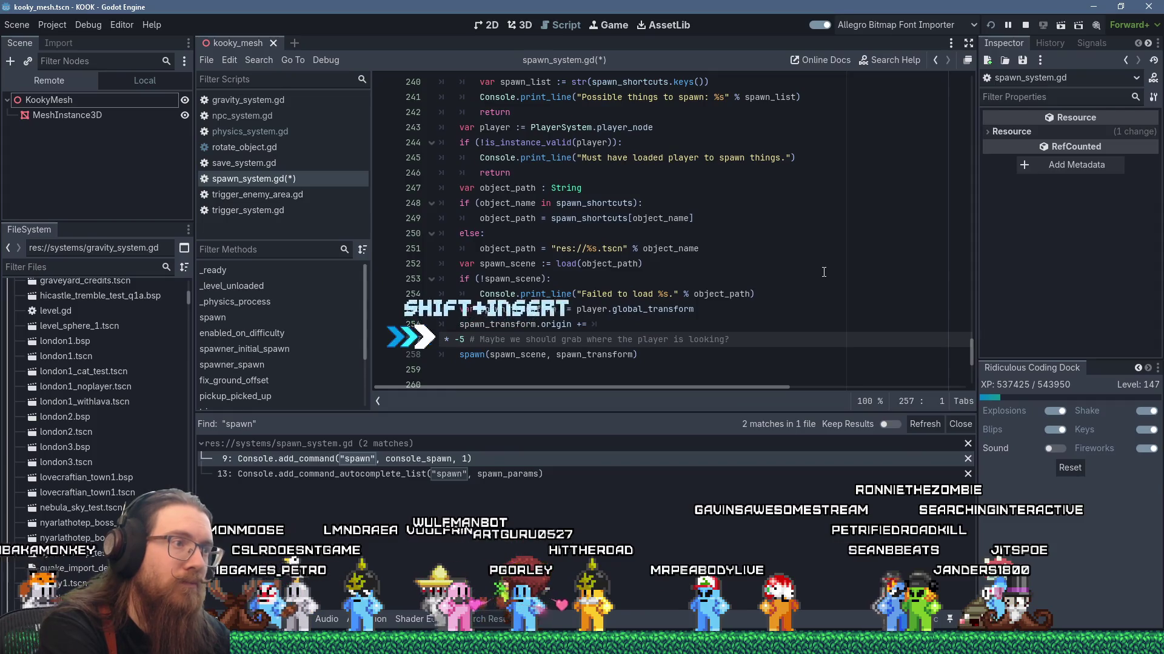
key(ctrl+z)
key(ctrl+z)
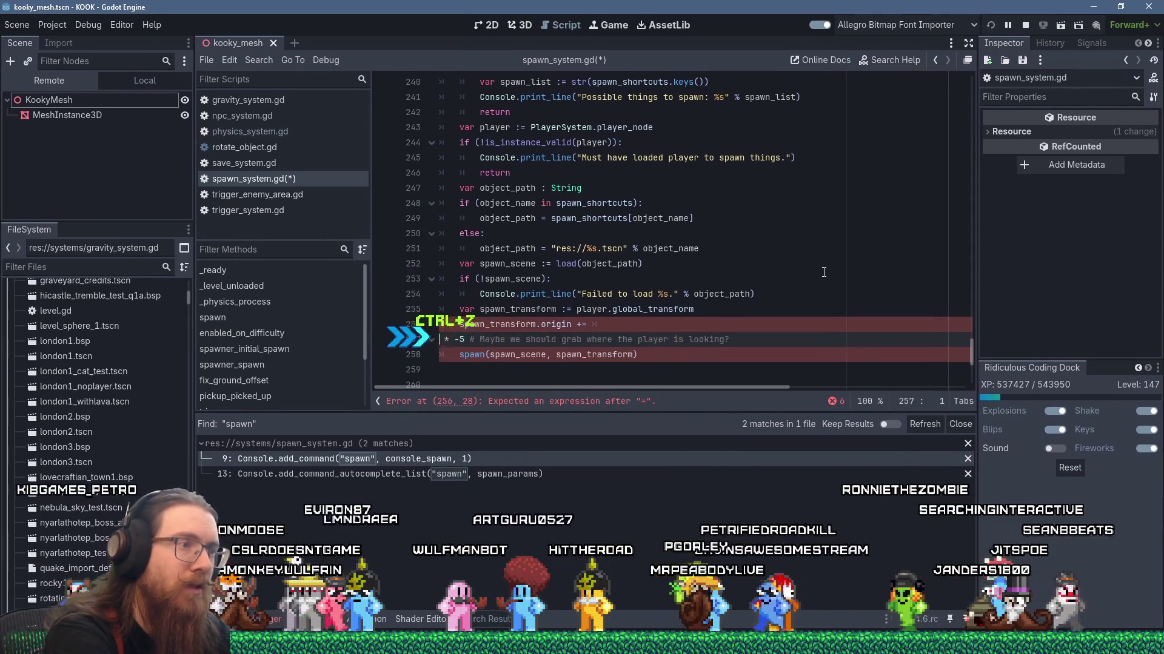
key(ctrl+z)
key(ctrl+z)
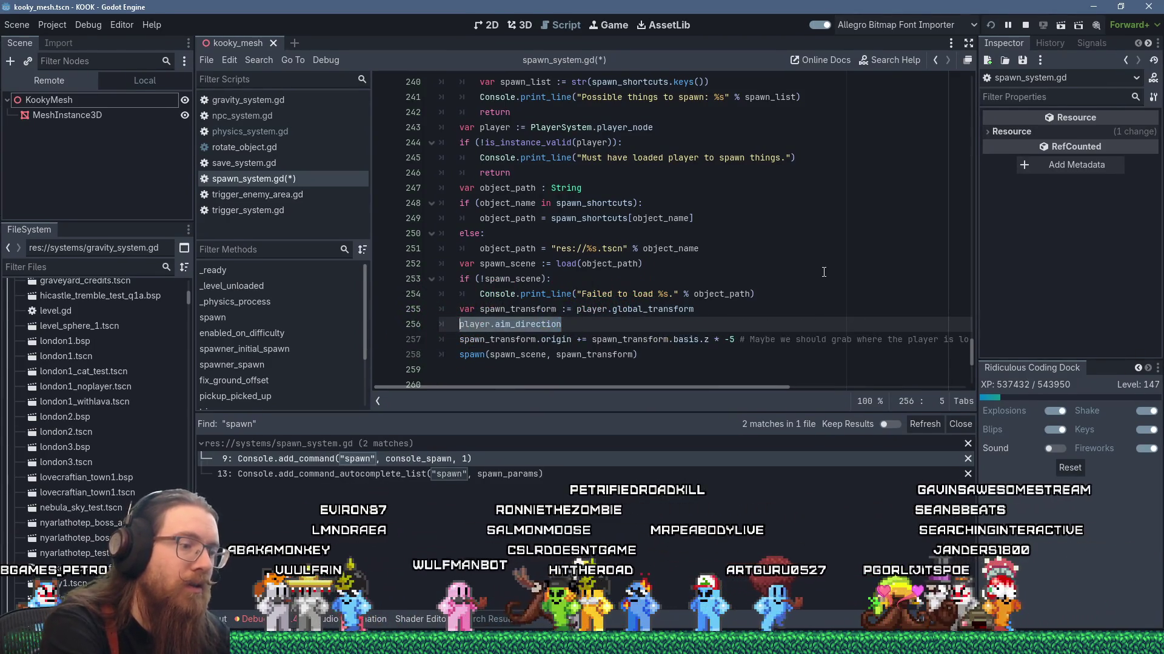
key(shift+Delete)
key(Down)
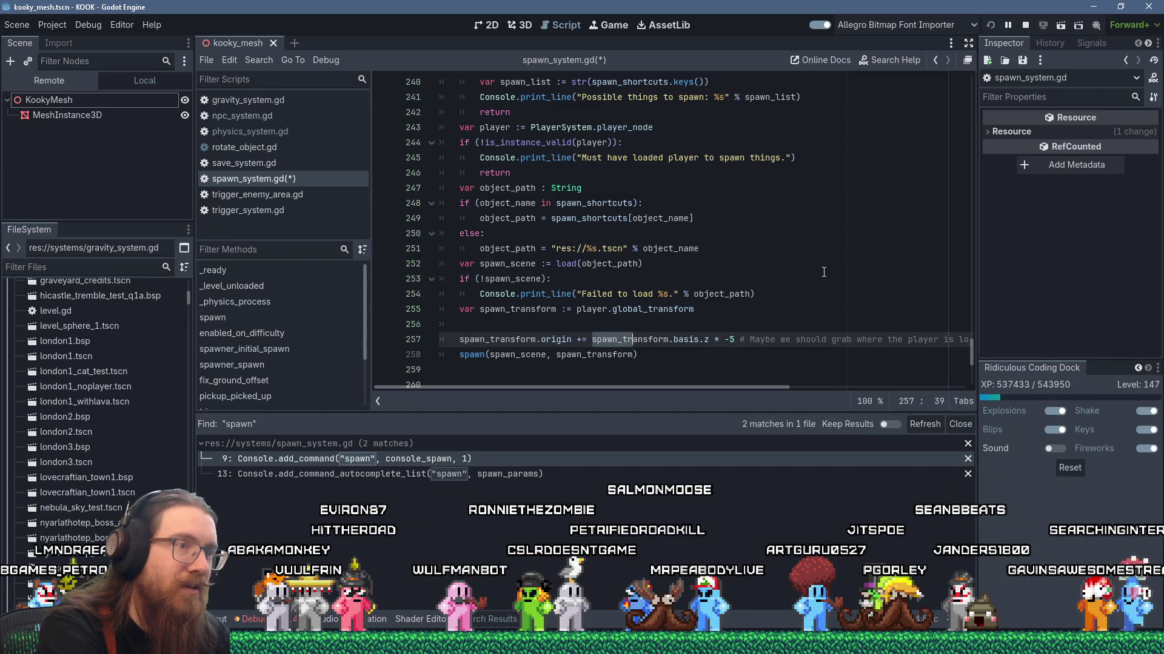
text(player.aim_direction)
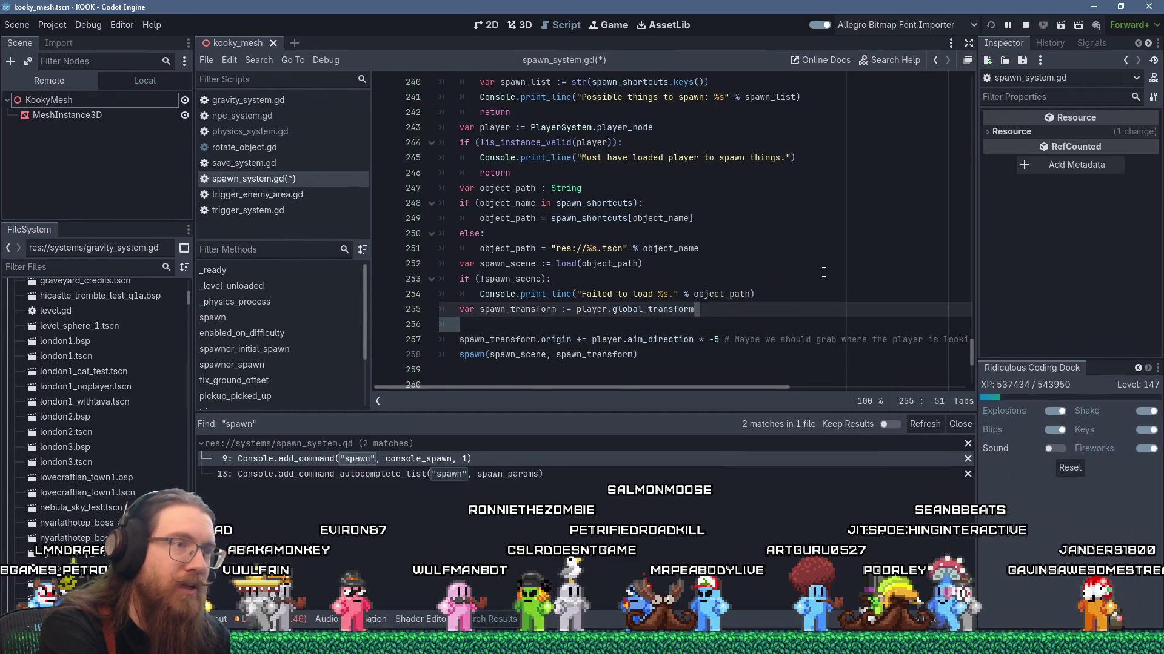
key(Delete)
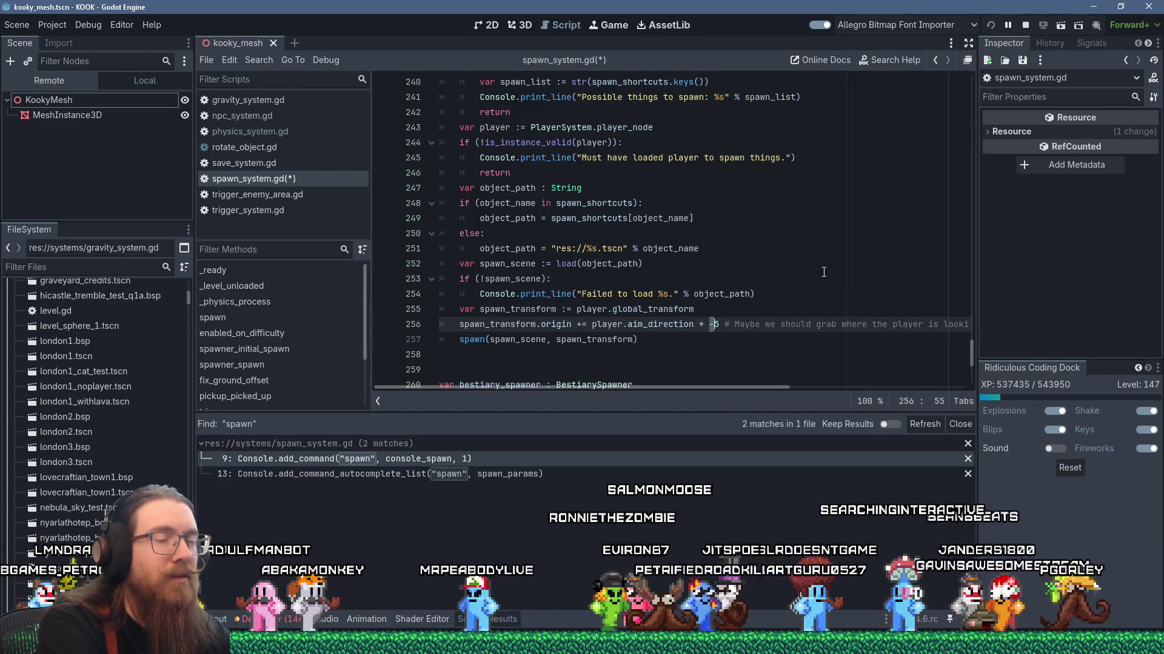
text(3)
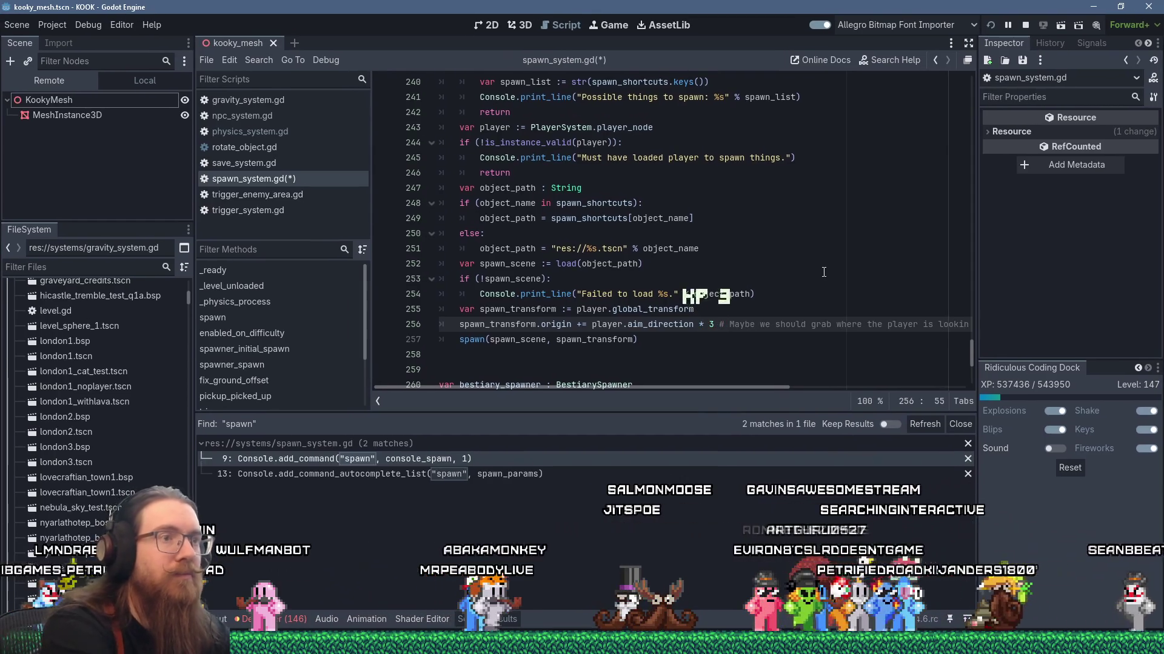
key(ctrl+s)
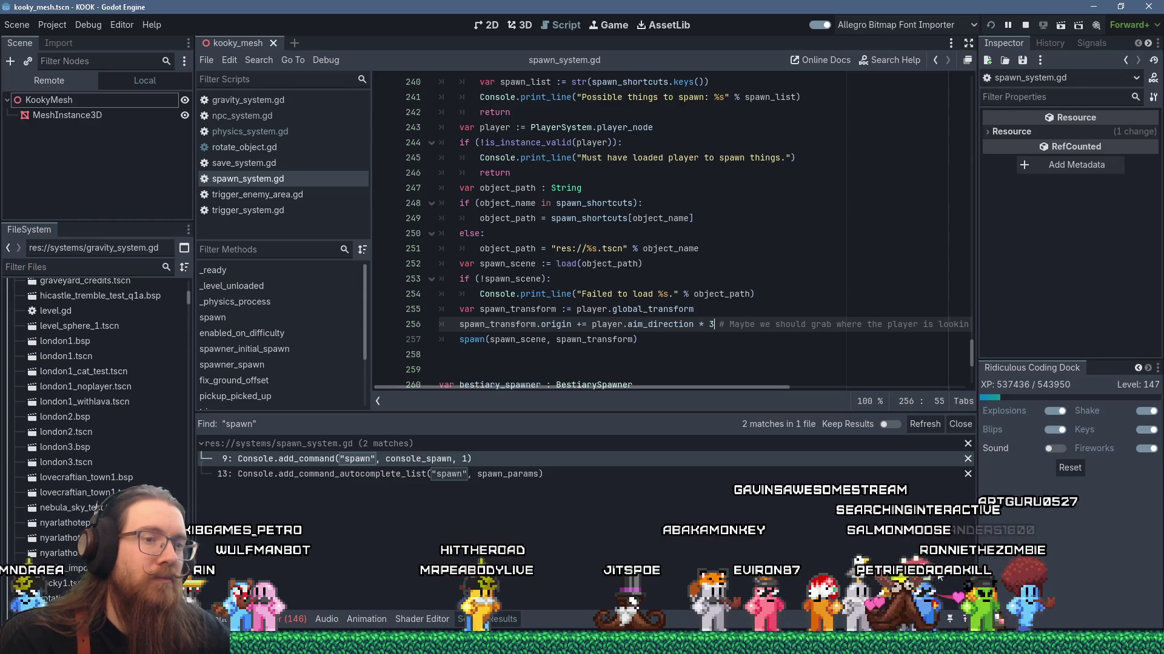
Back in KOOK, spawn a cultist_pistol from the debug console and fight the cultists
key(alt+Tab)
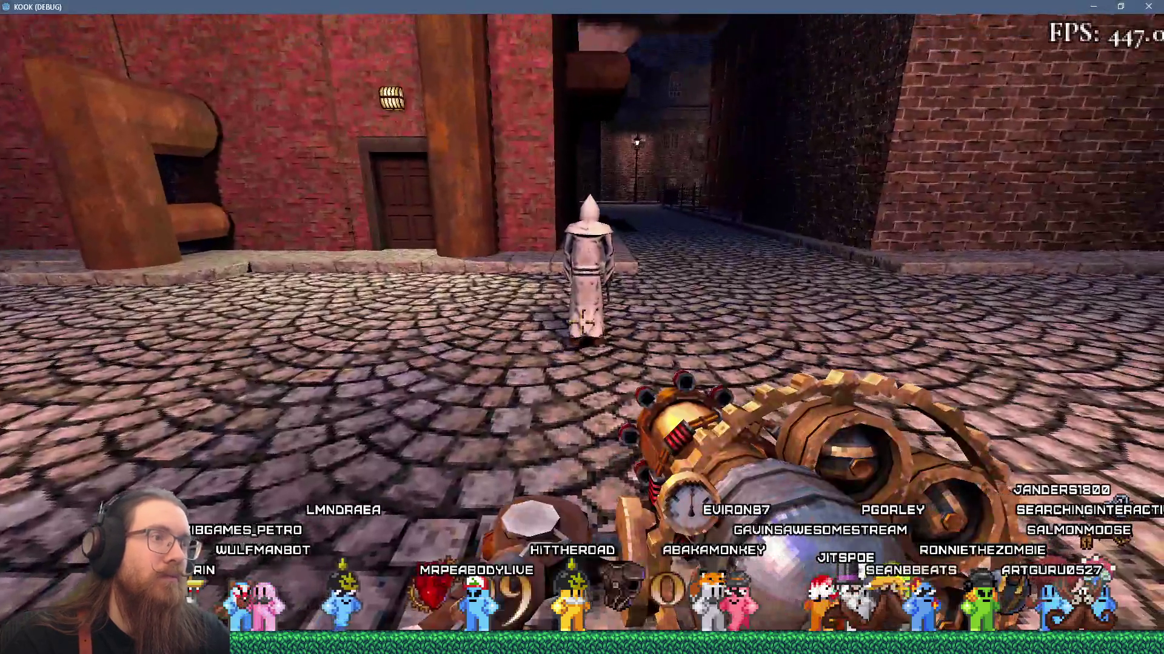
click(582, 325)
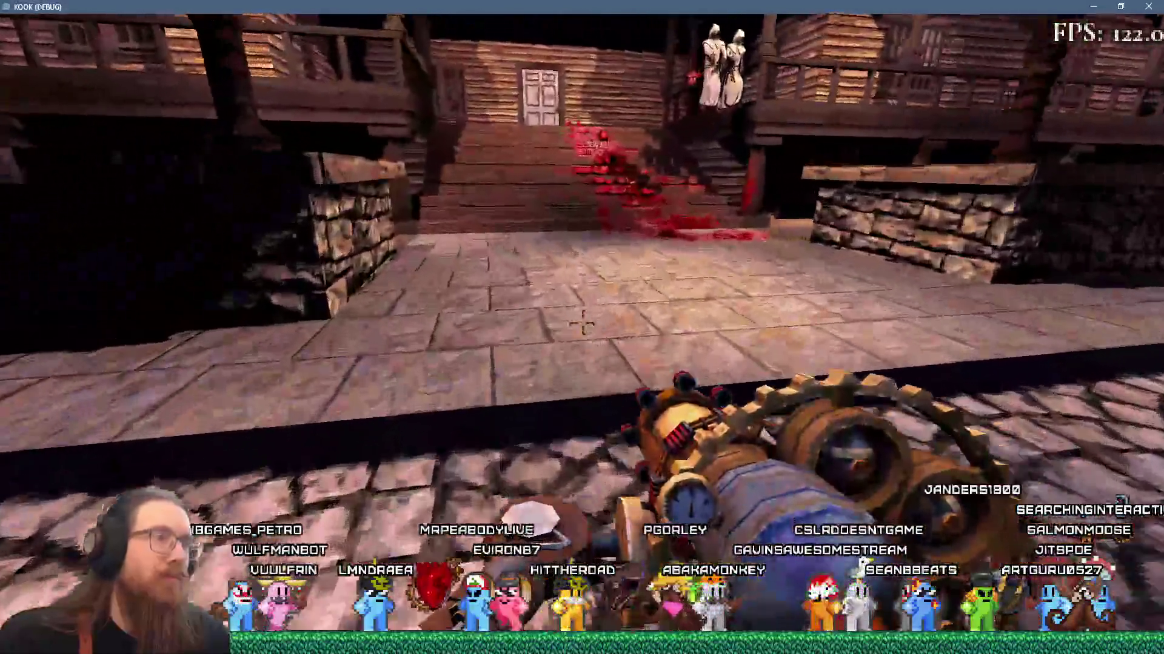
key(grave)
key(Return)
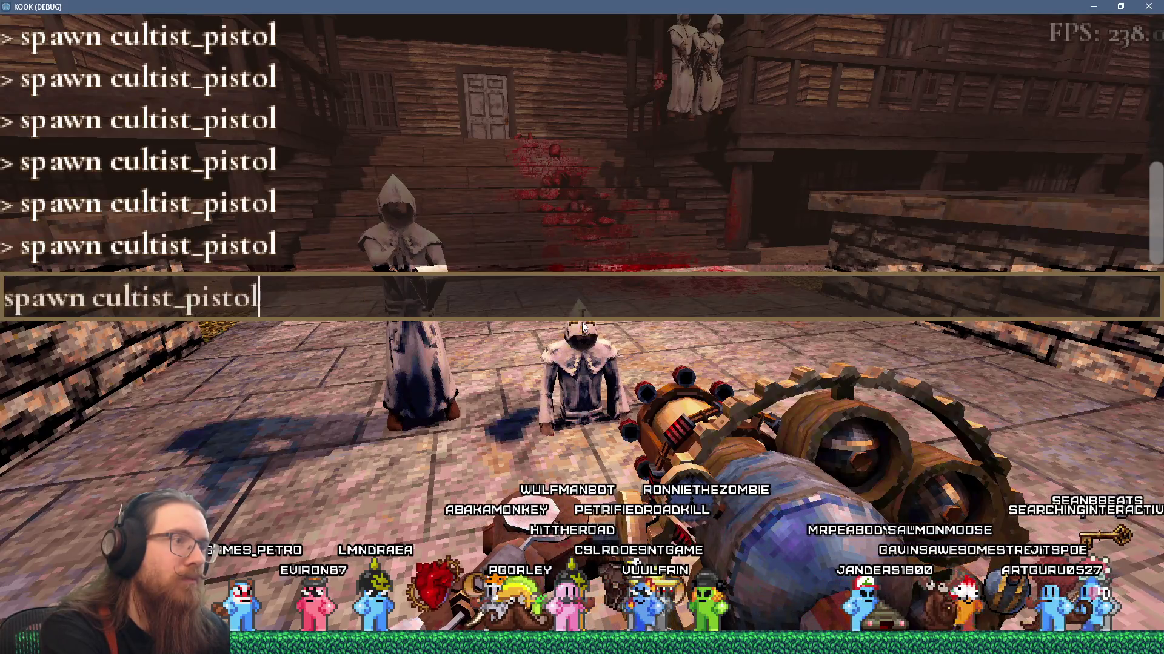
key(Return)
key(grave)
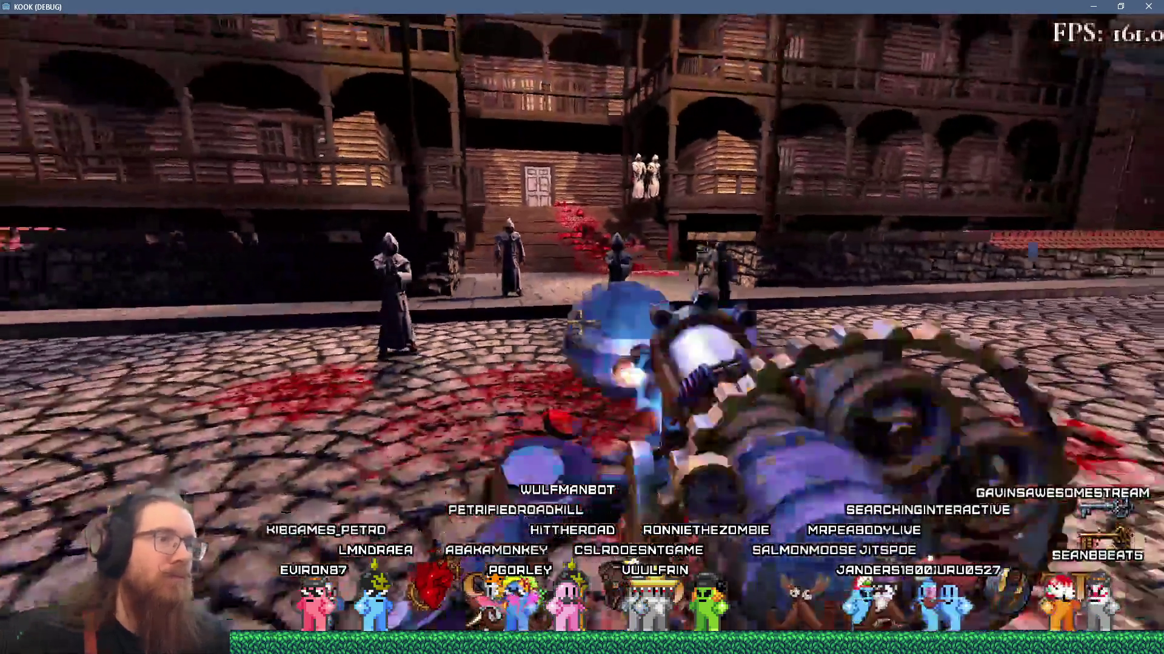
key(s)
click(582, 327)
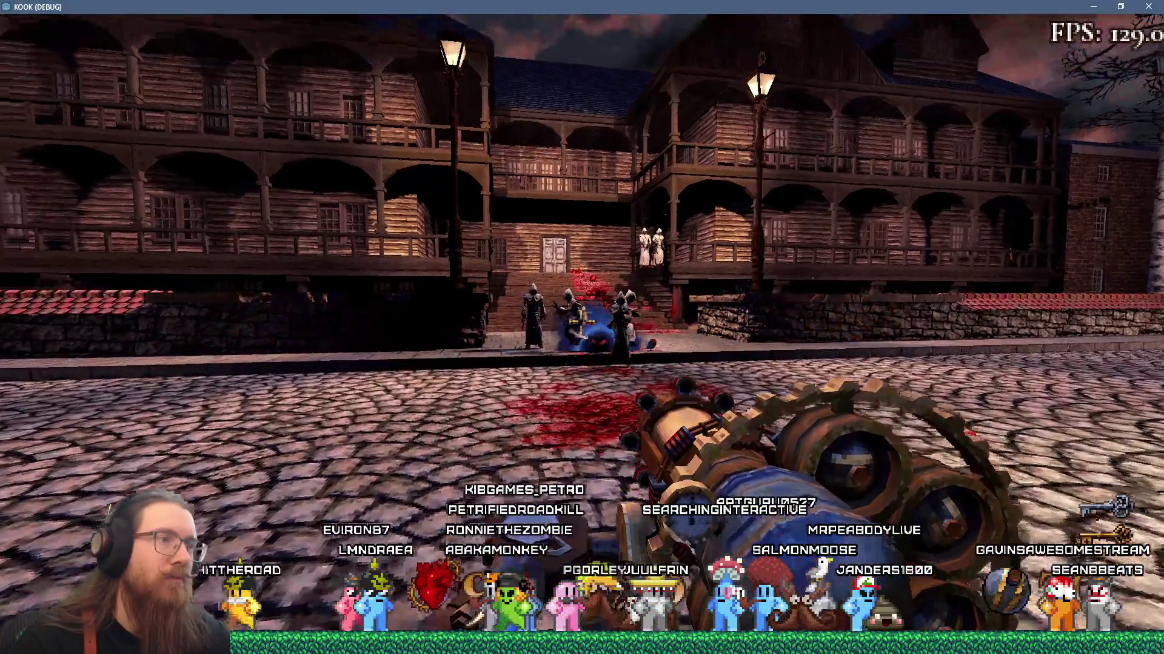
click(582, 327)
key(w)
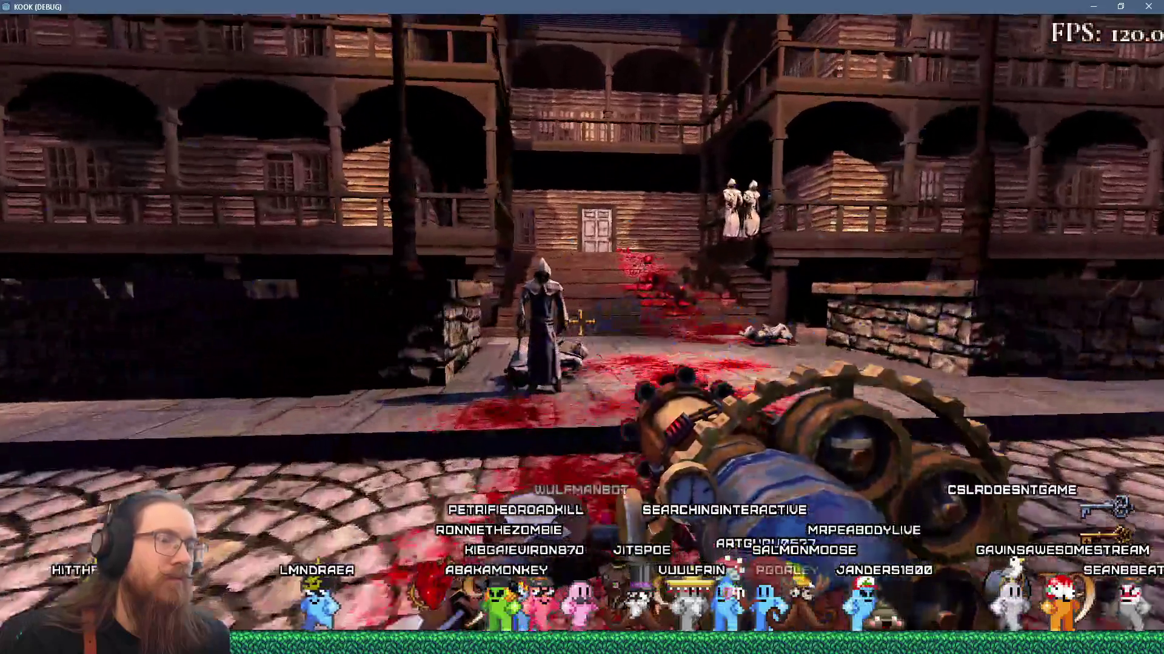
key(f)
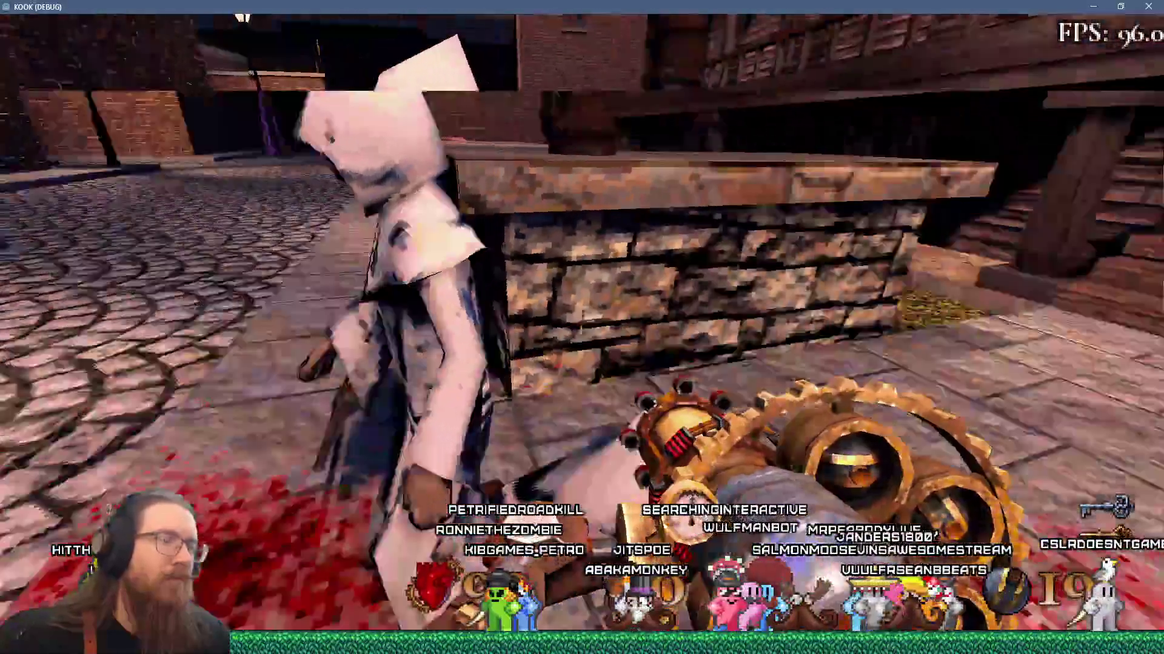
key(w)
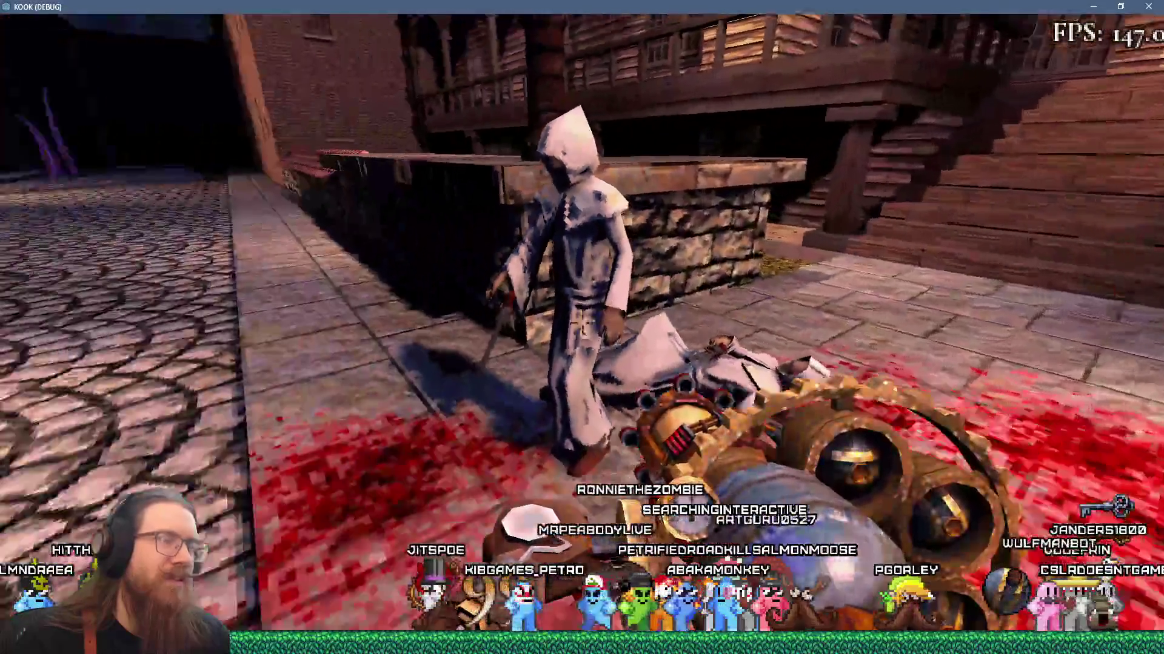
click(582, 324)
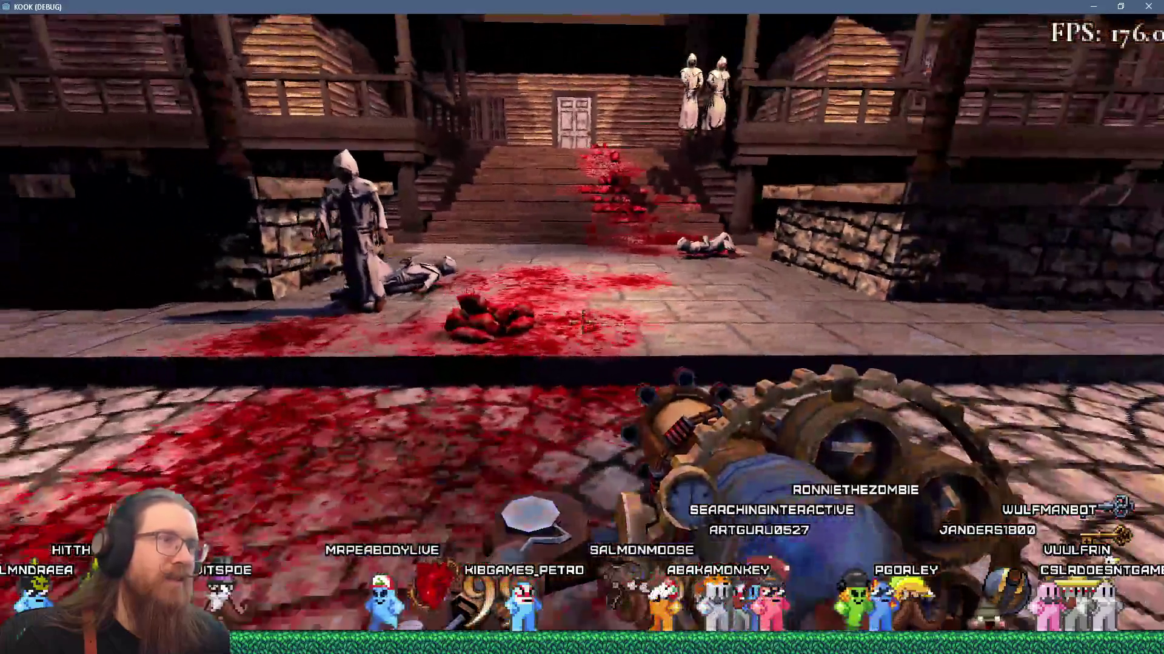
click(582, 325)
key(w)
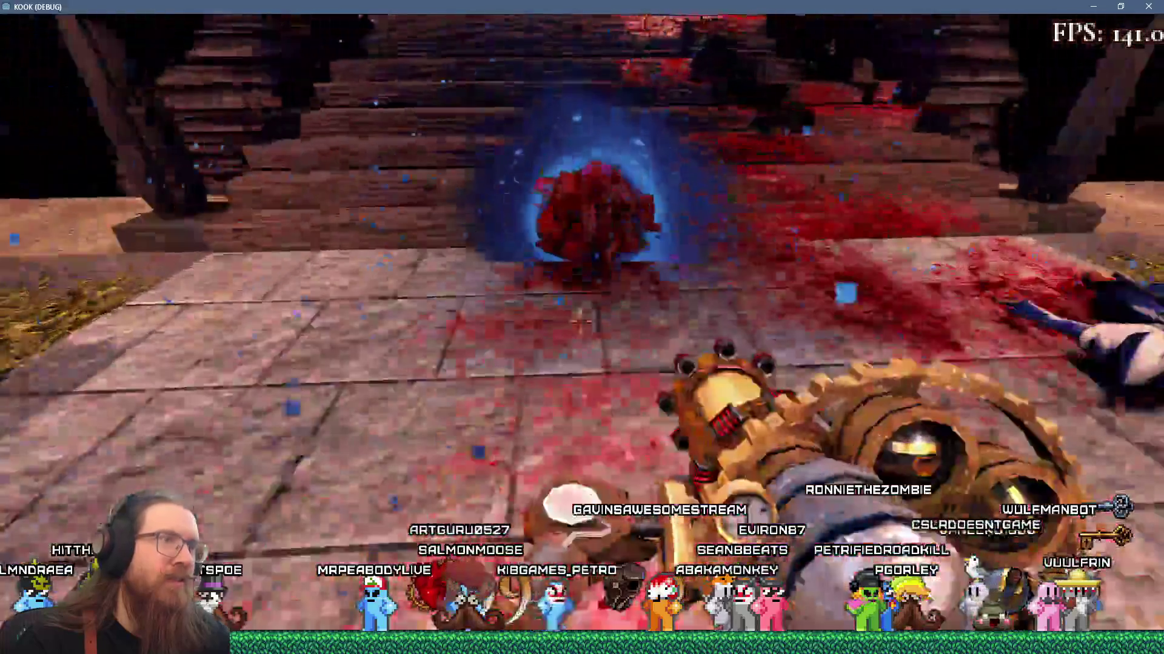
mouse_move(582, 324)
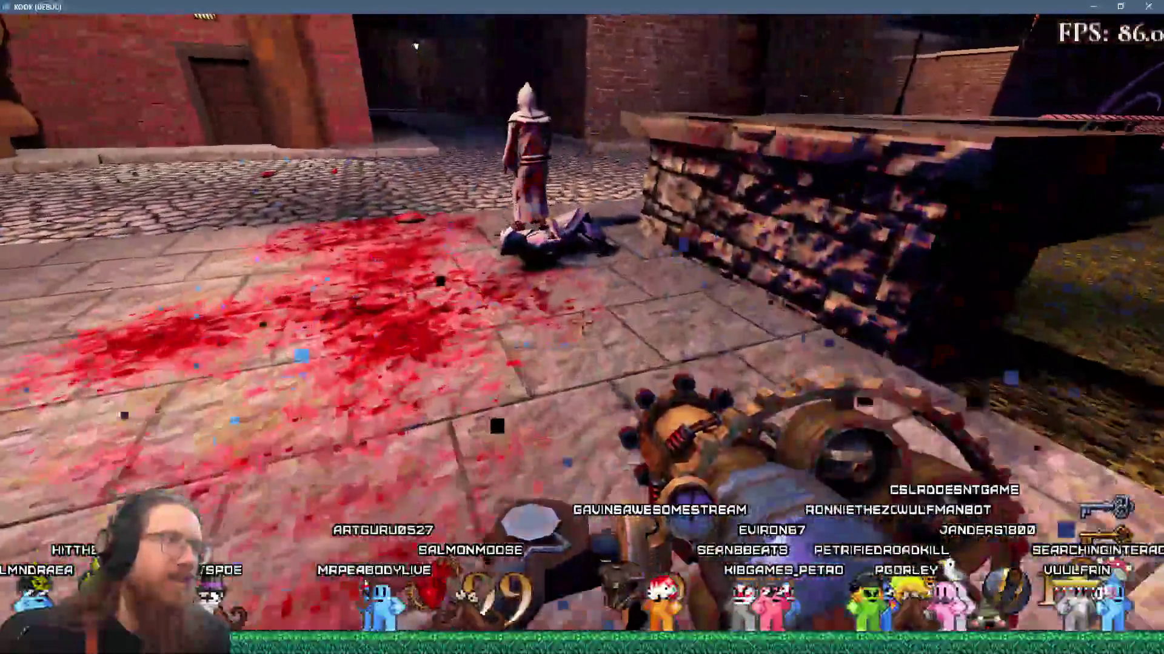
key(a)
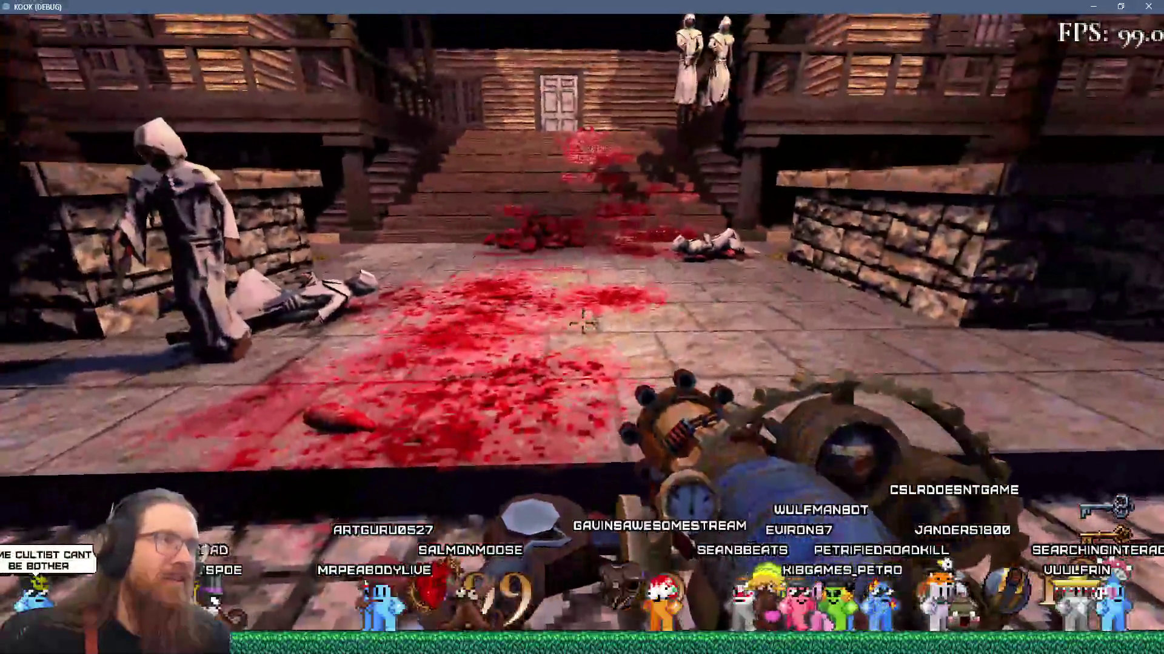
Re-run the recalled spawn cultist_pistol command and shoot the new cultist while moving around
key(grave)
key(Up)
key(Return)
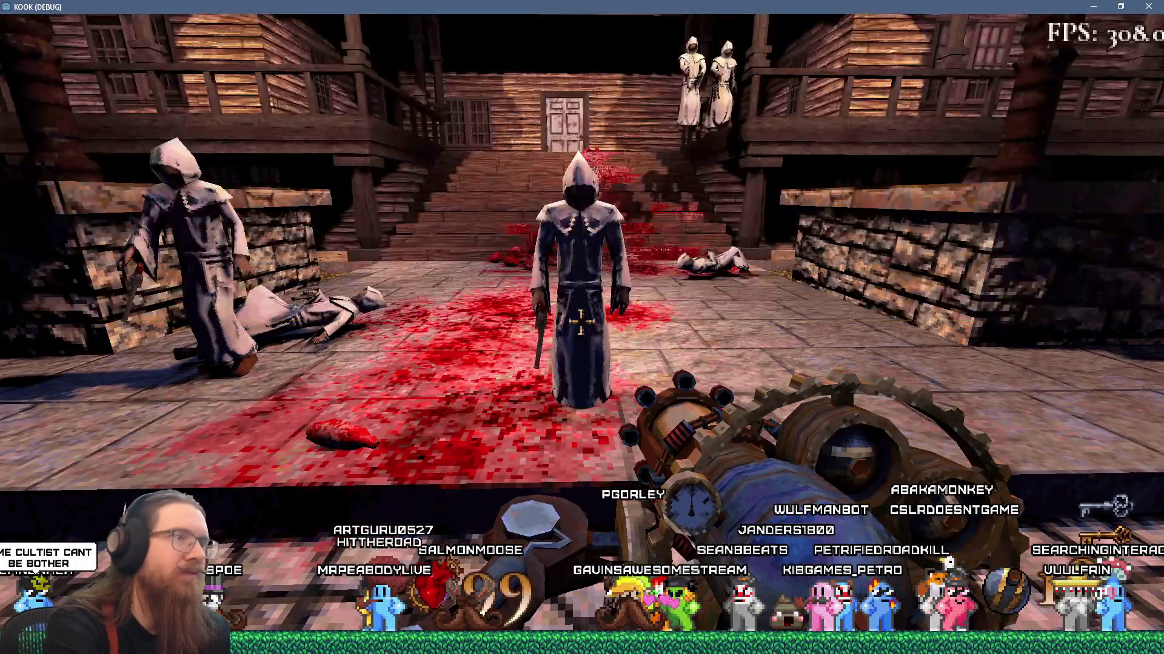
key(s)
click(582, 322)
click(582, 328)
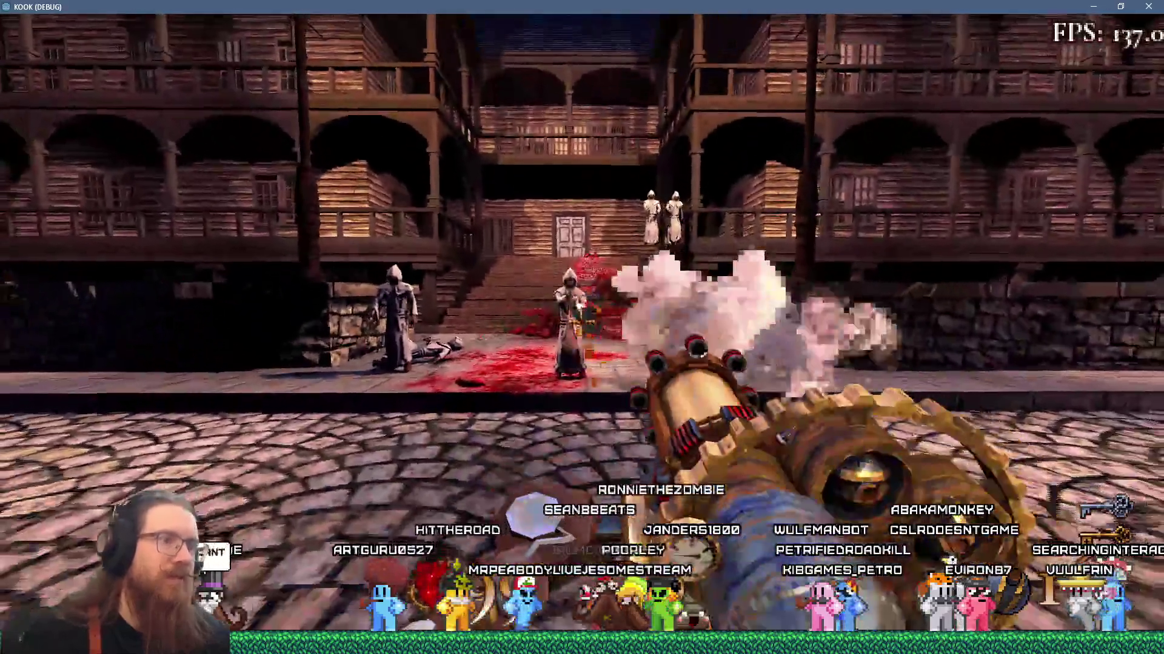
key(s)
mouse_move(580, 321)
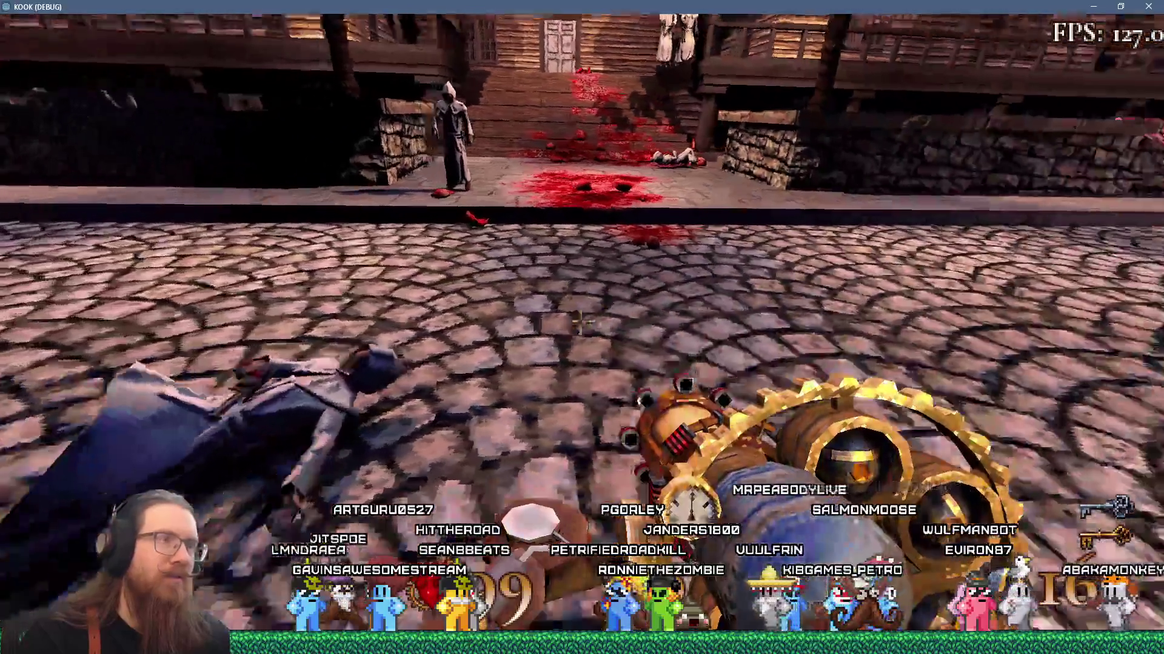
click(581, 321)
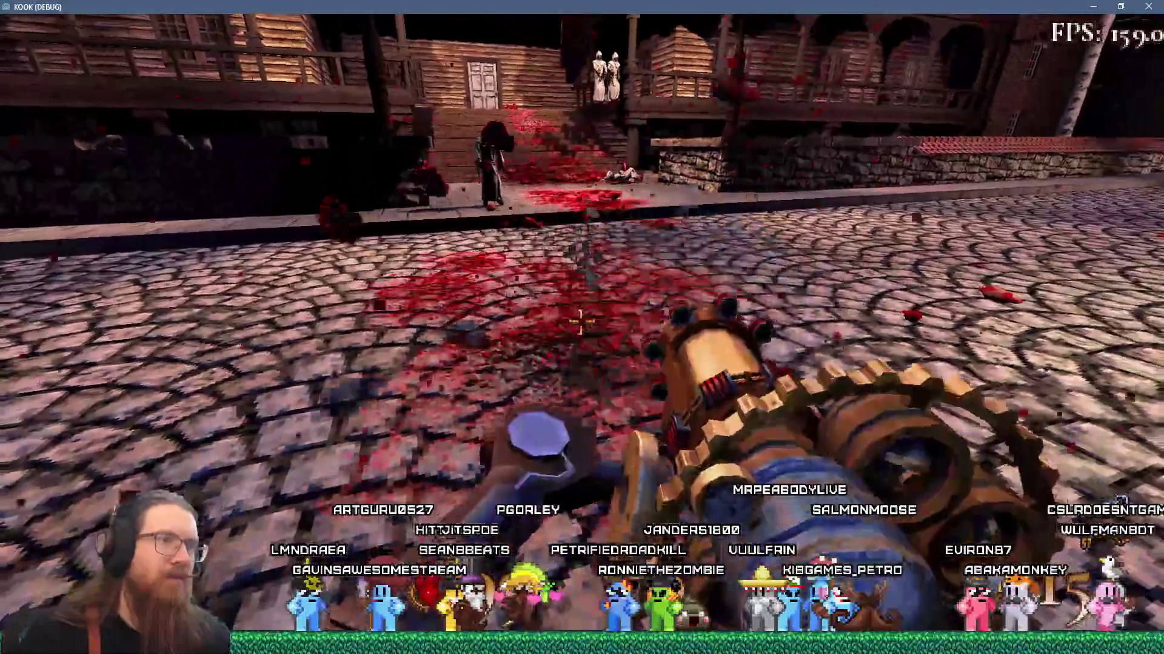
mouse_move(581, 322)
key(w)
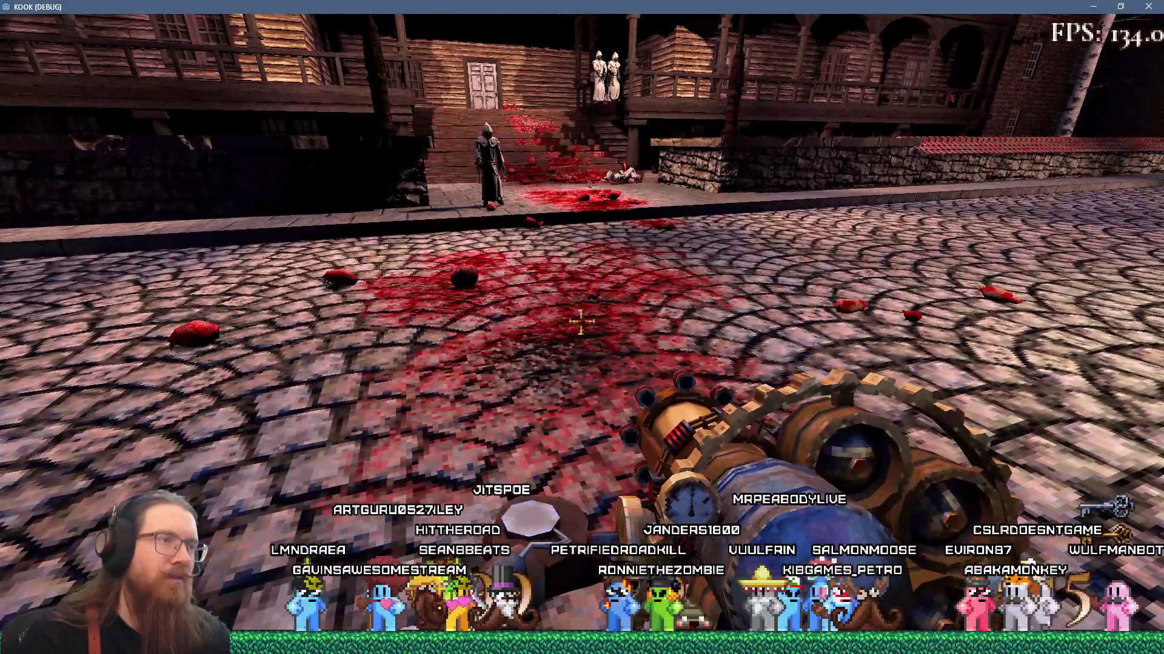
key(w)
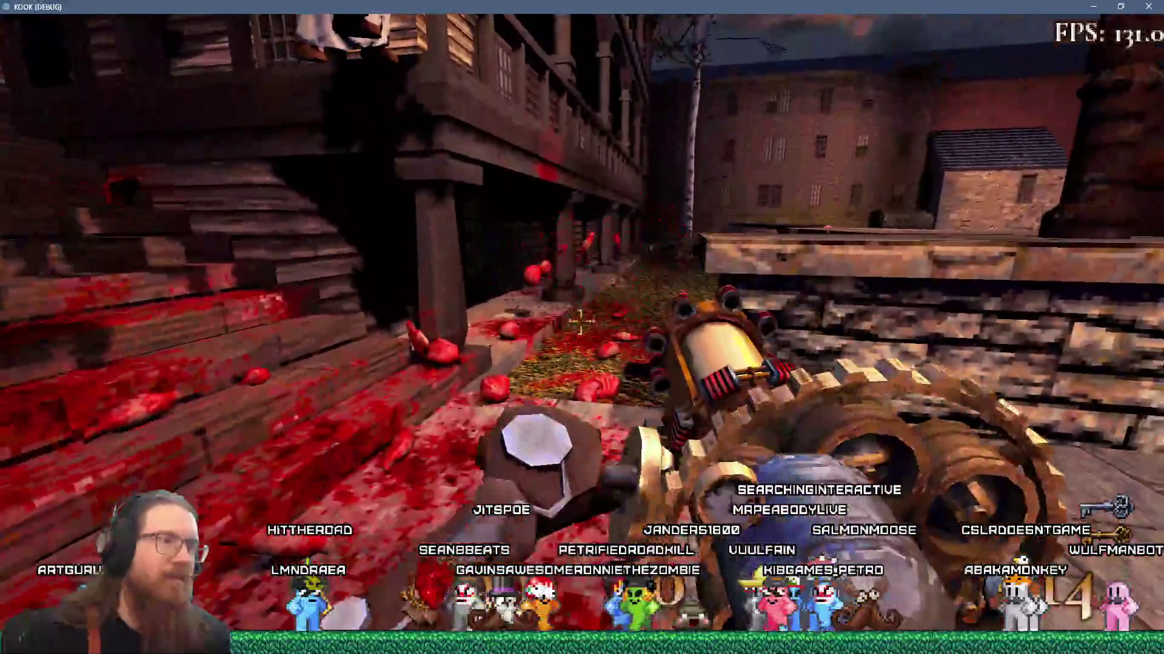
key(s)
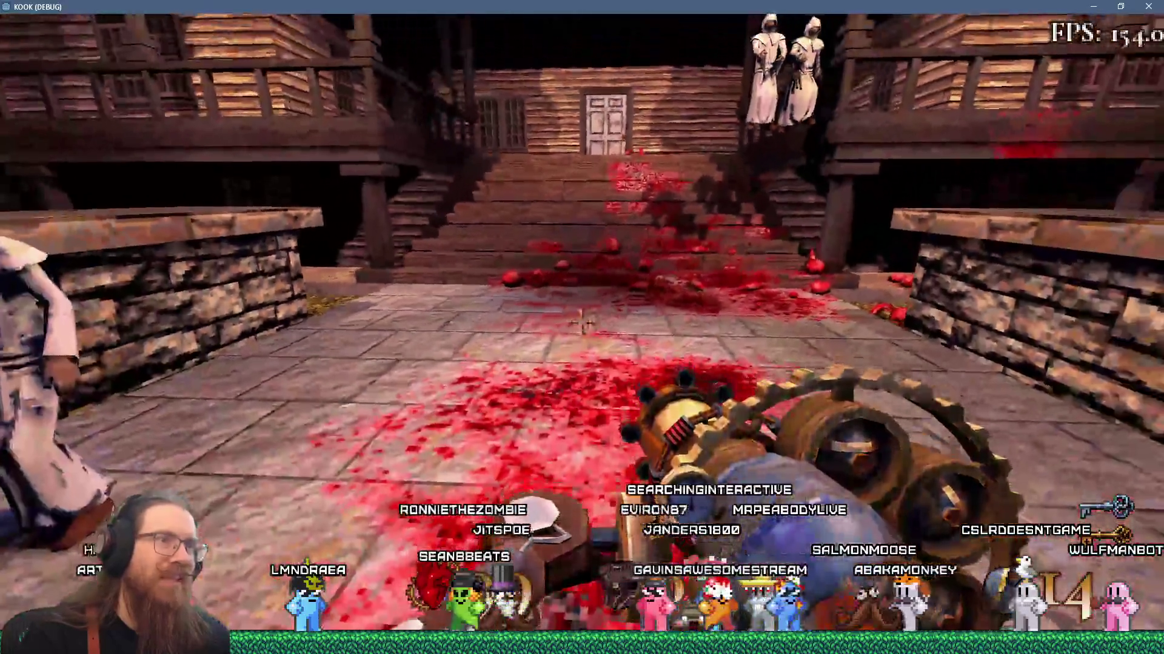
Spawn and shoot five more cultist_pistol enemies in quick console cycles
key(grave)
key(Up)
key(Return)
key(grave)
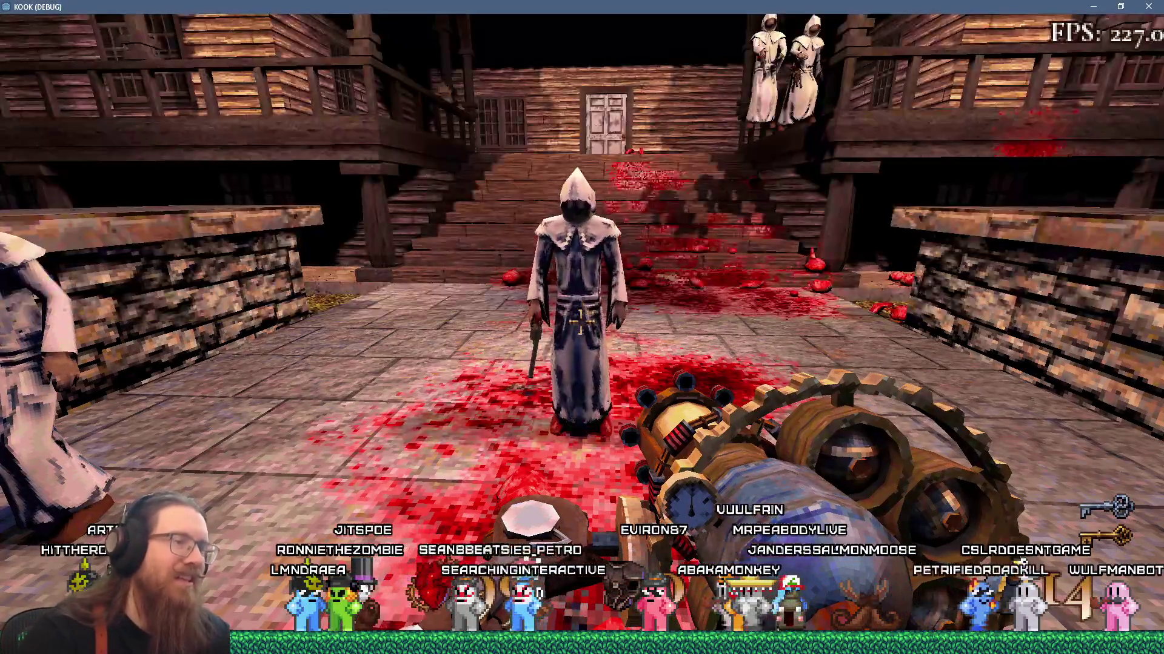
click(581, 328)
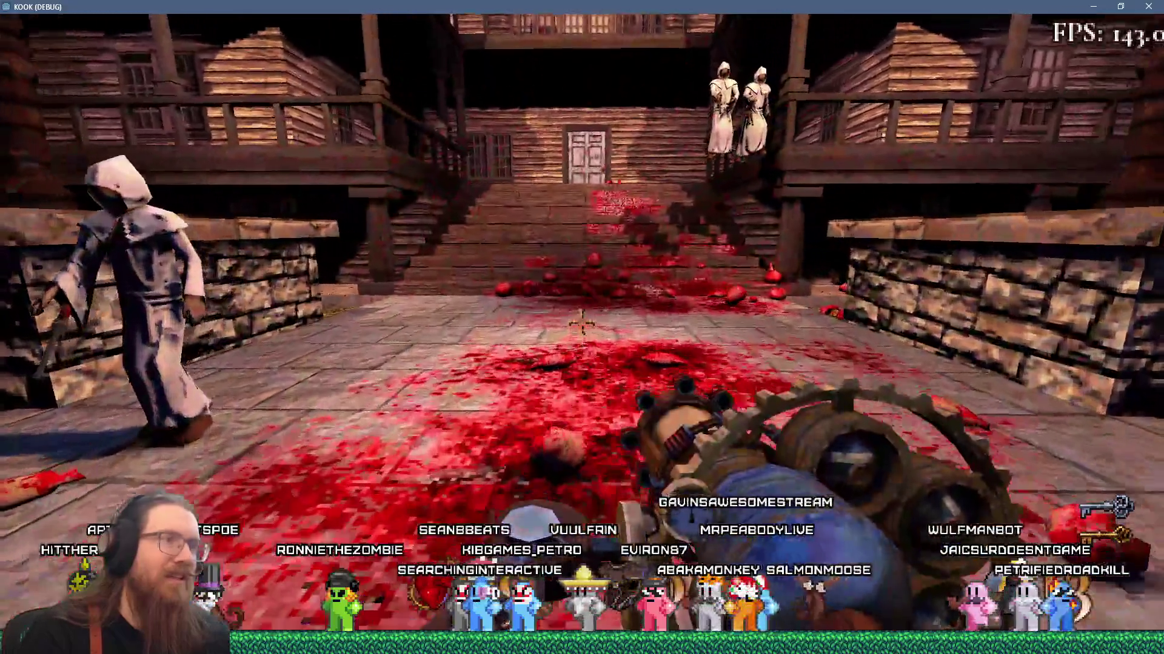
key(grave)
key(Up)
key(Return)
key(grave)
click(582, 327)
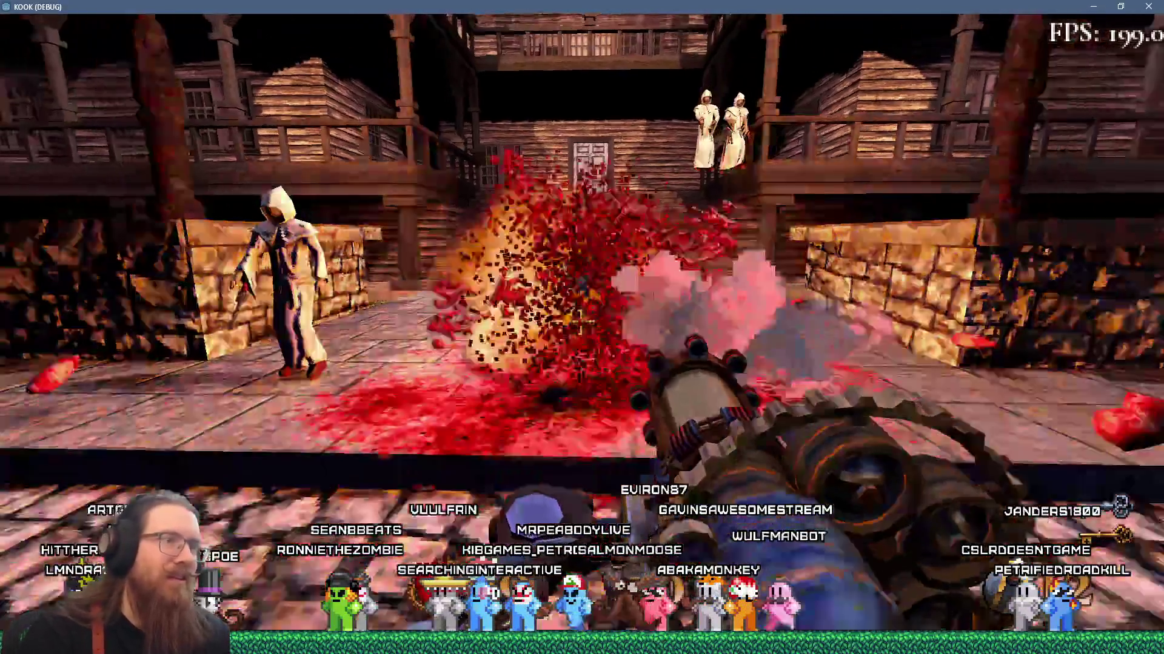
key(grave)
key(Up)
key(Return)
key(grave)
click(582, 327)
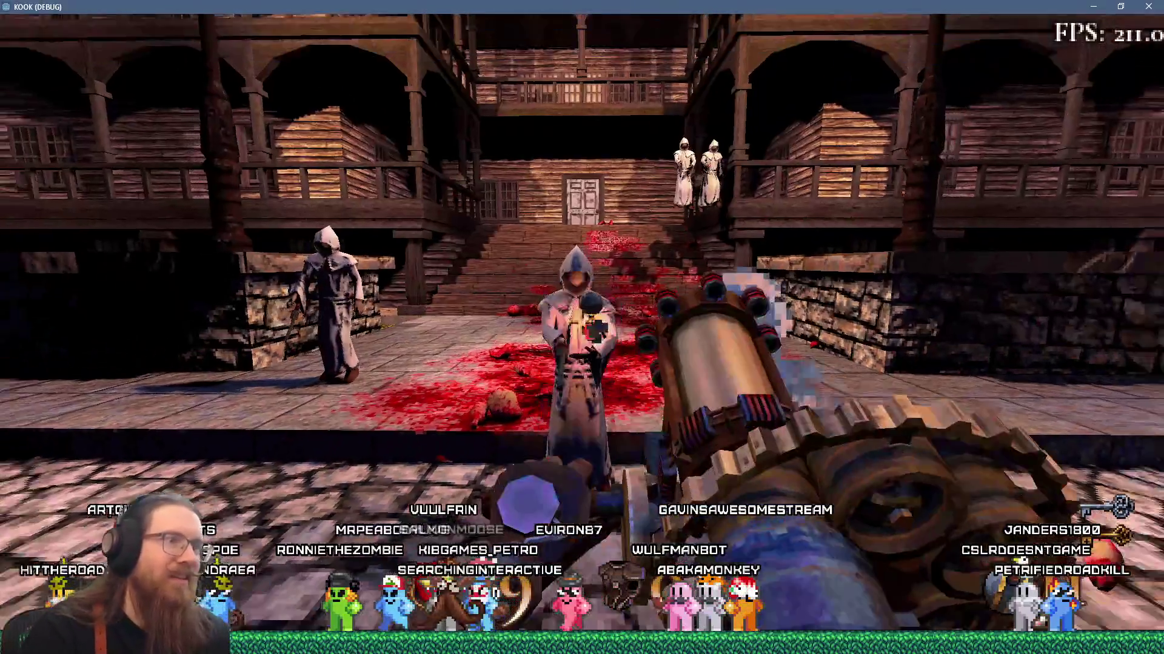
key(grave)
key(Up)
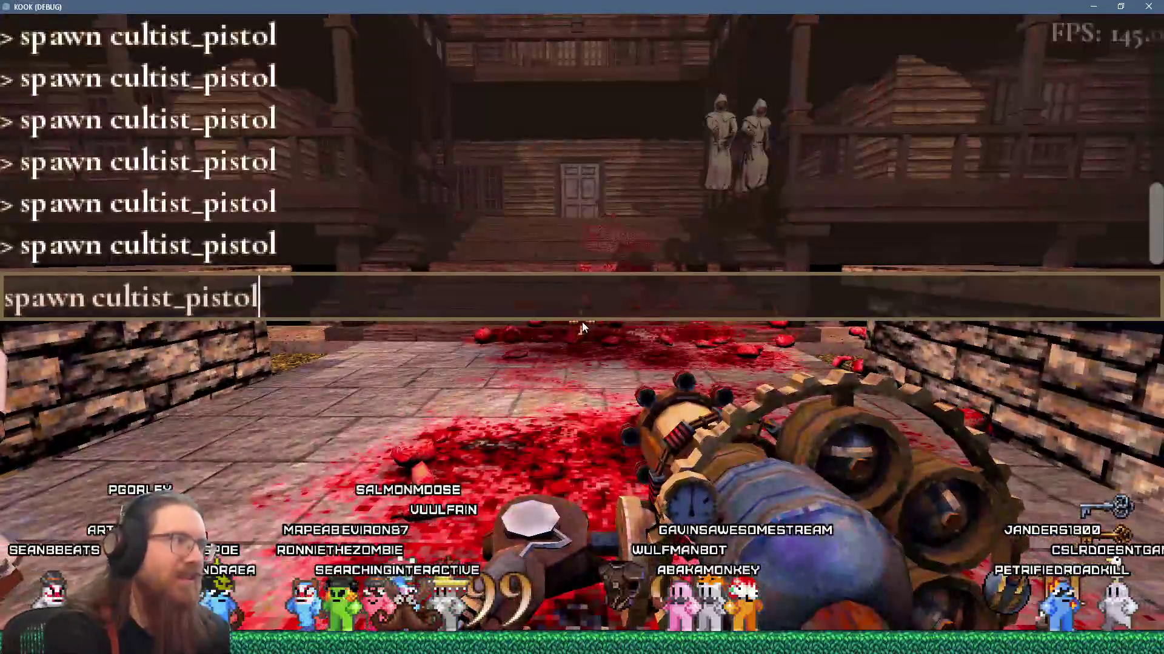
key(grave)
click(582, 327)
key(grave)
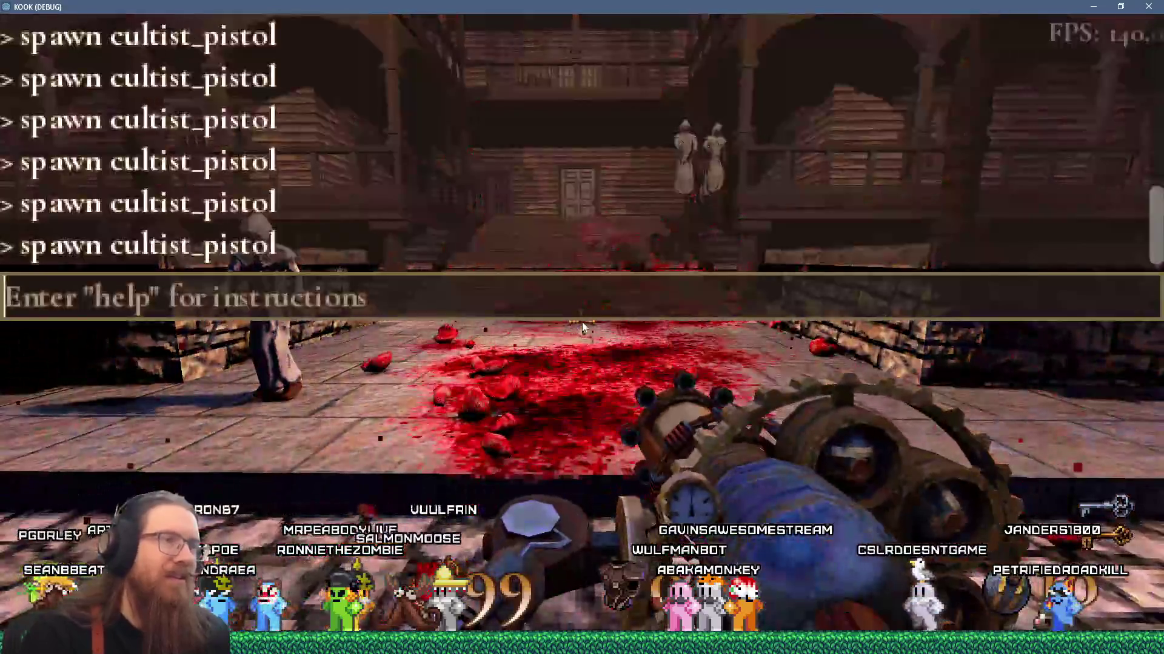
key(Up)
key(Return)
key(grave)
click(582, 324)
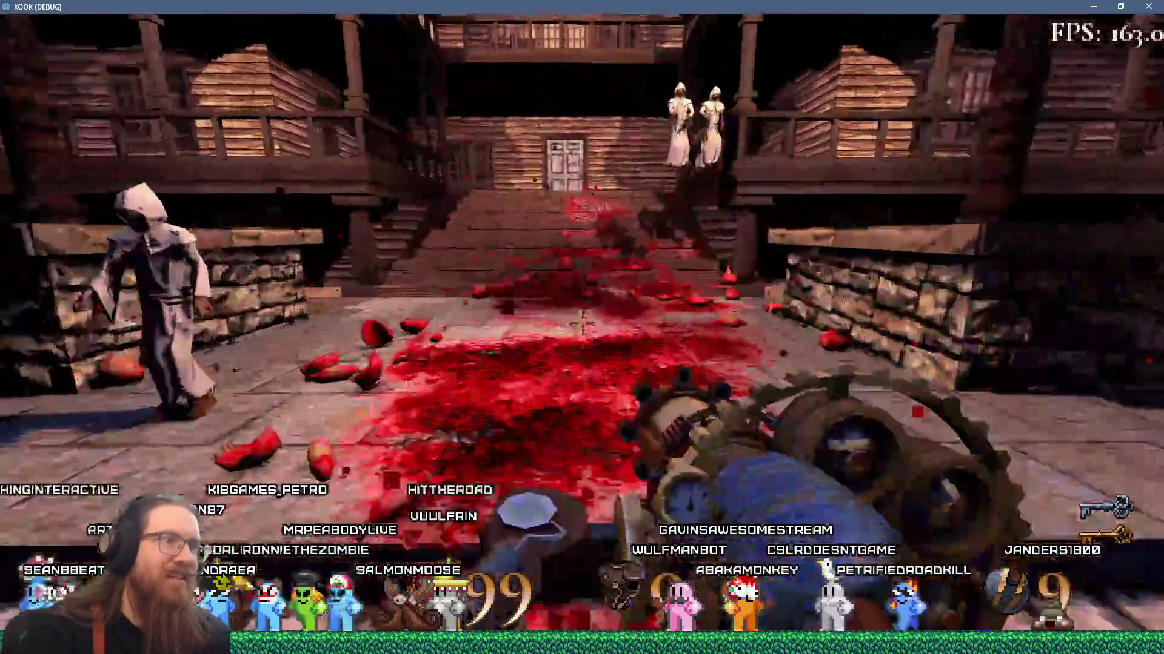
Briefly switch to the Godot editor and back, then shoot the spawned cultist
key(grave)
key(alt+Tab)
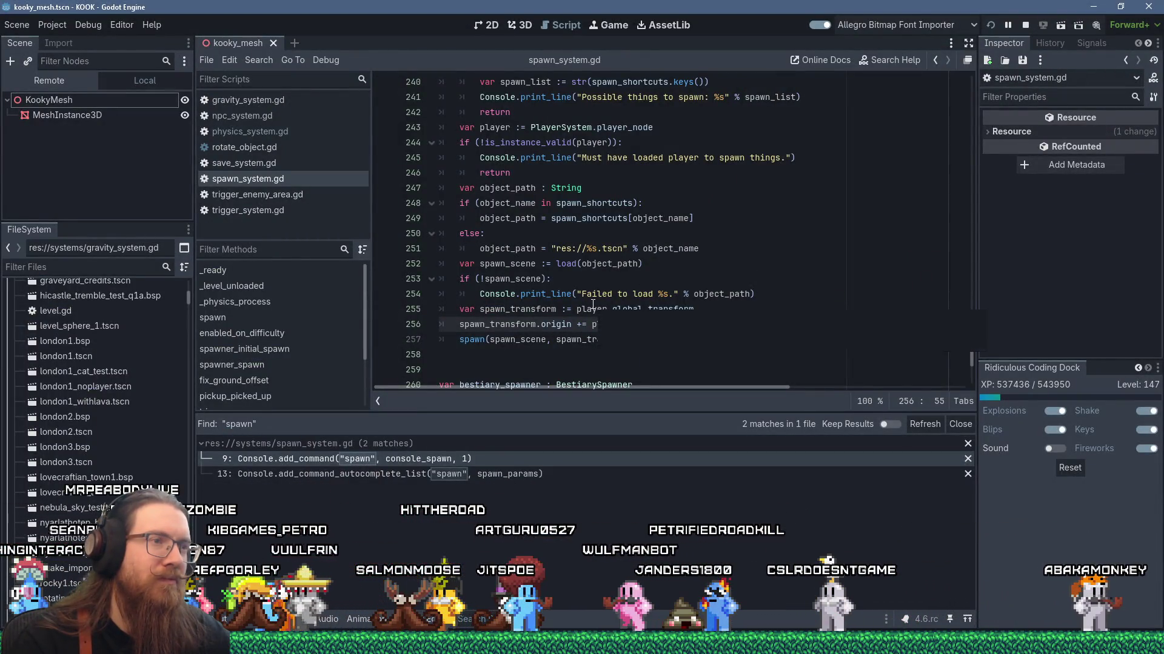
key(alt+Tab)
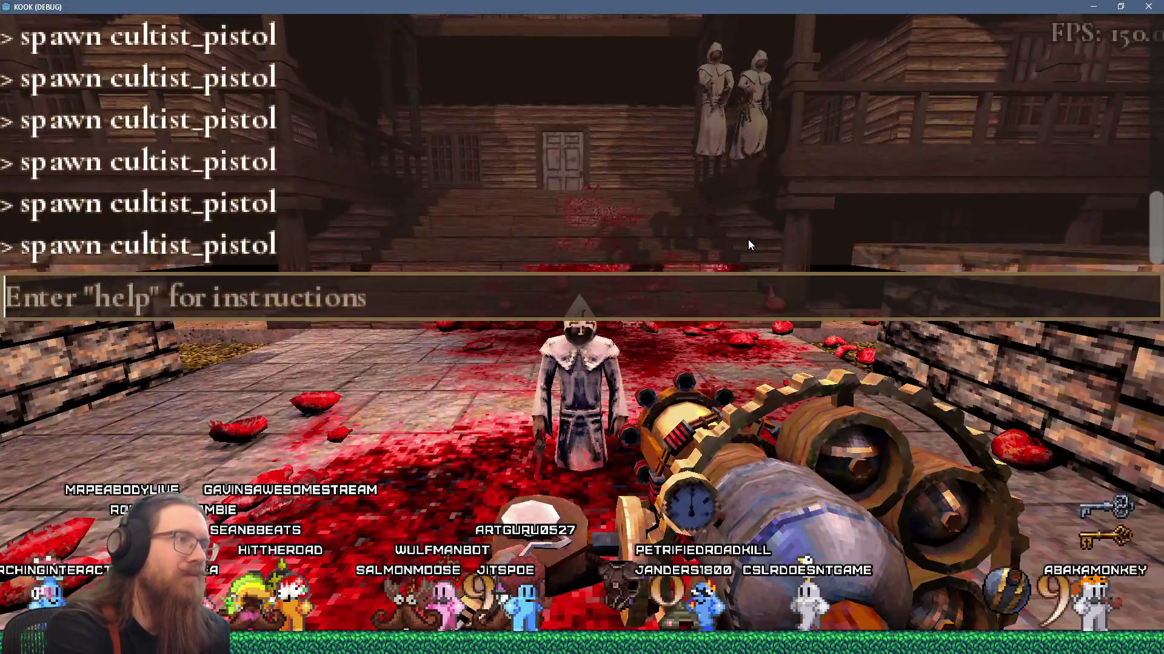
key(grave)
click(582, 324)
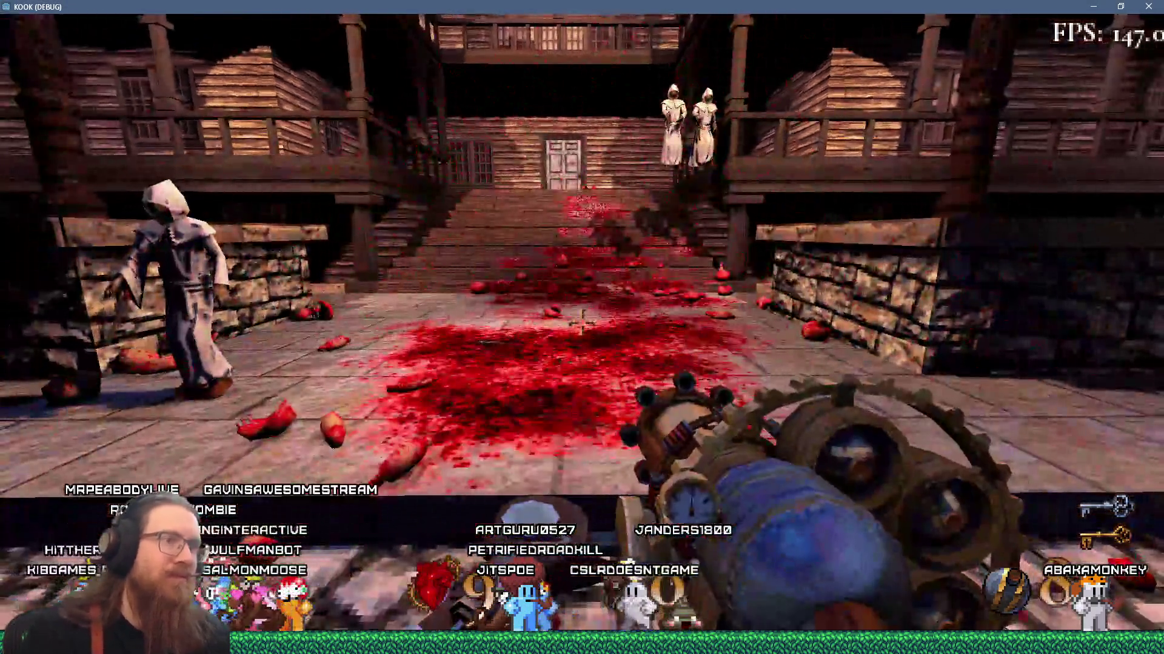
Spawn two more cultist_pistol enemies in front of the player and shoot each
key(grave)
key(Up)
key(Return)
key(grave)
click(581, 322)
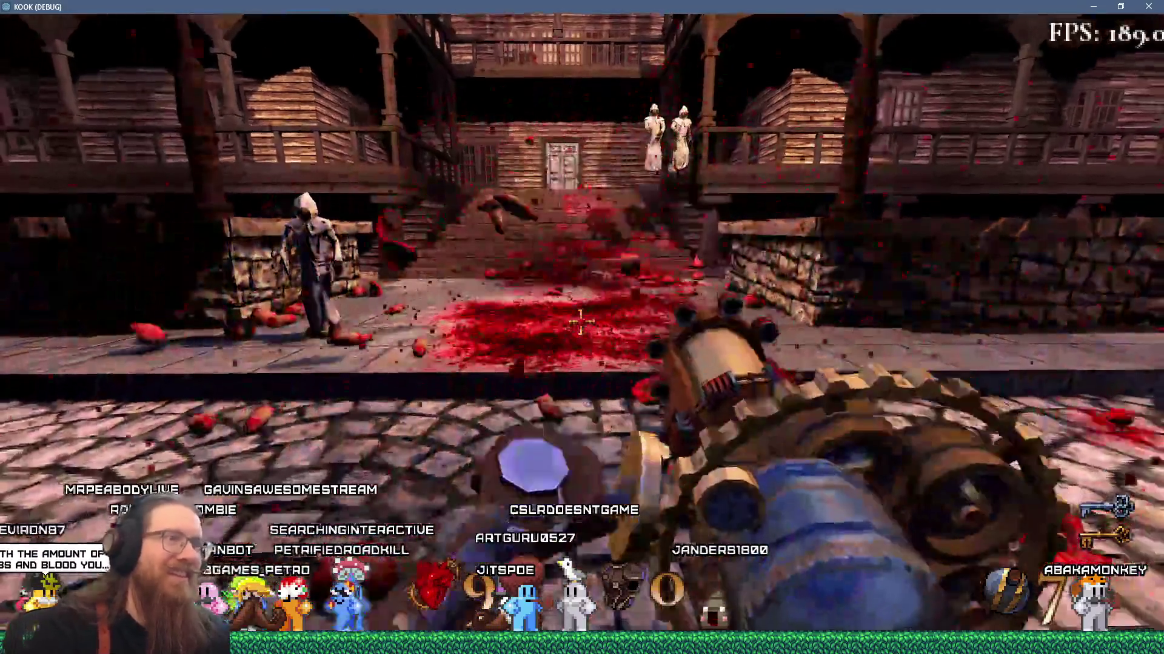
key(grave)
key(Up)
key(Return)
key(grave)
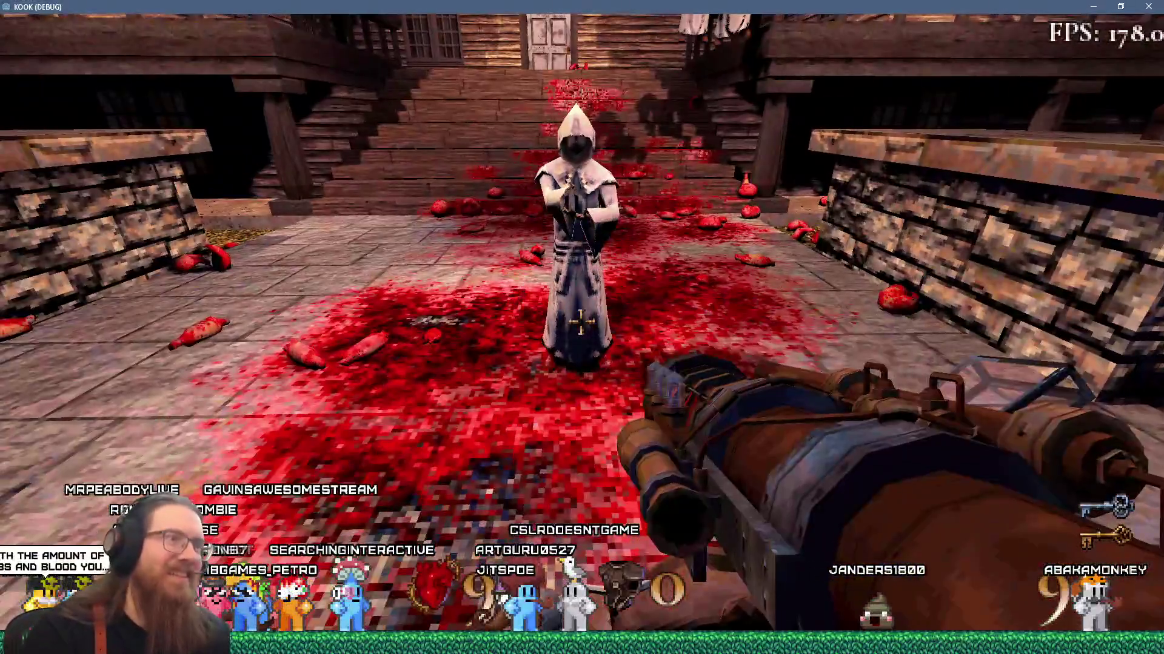
click(582, 322)
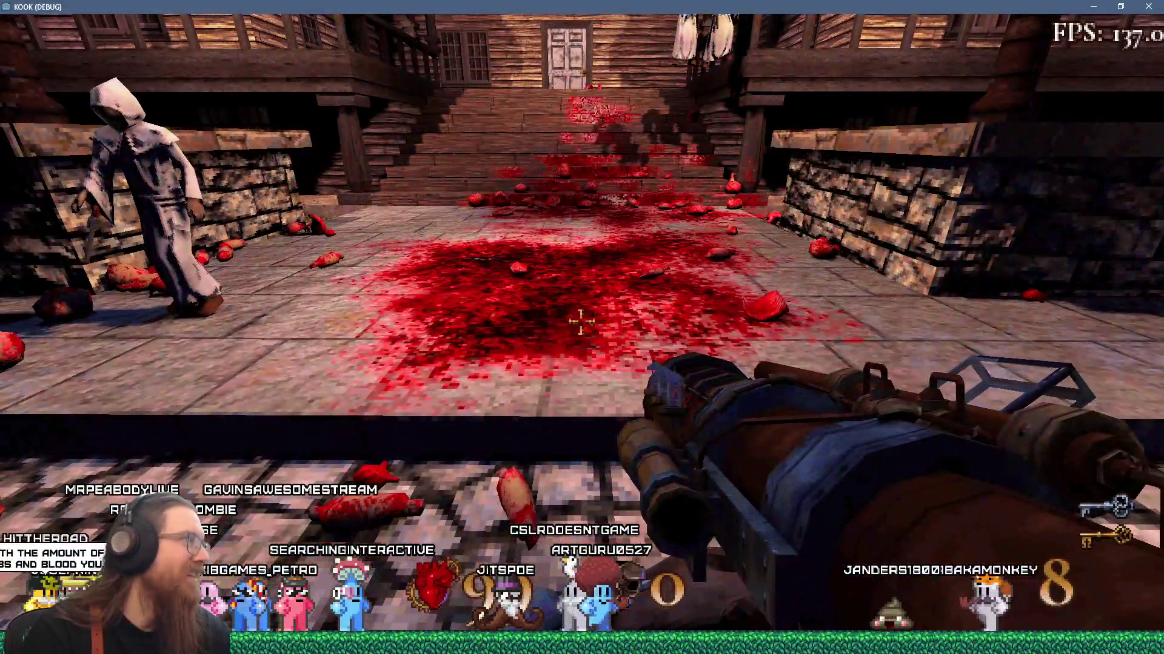
Spawn three cultists in a row ahead of the player, then fire on the group
key(grave)
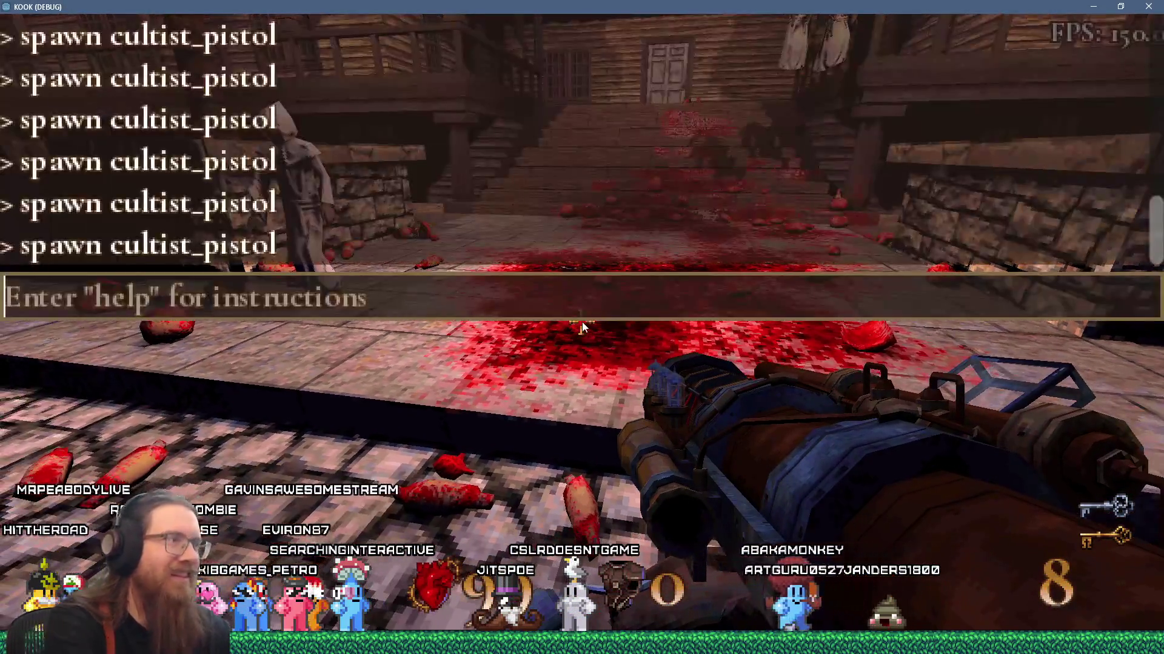
key(Up)
key(Return)
key(grave)
key(grave)
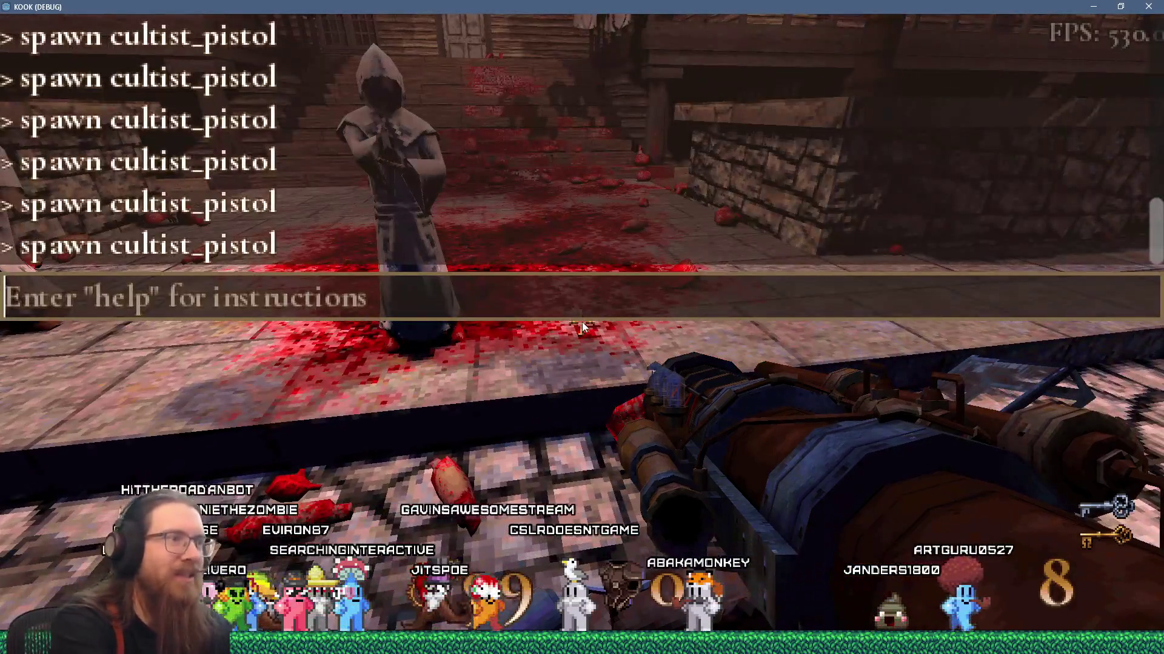
key(Up)
key(Return)
key(grave)
key(grave)
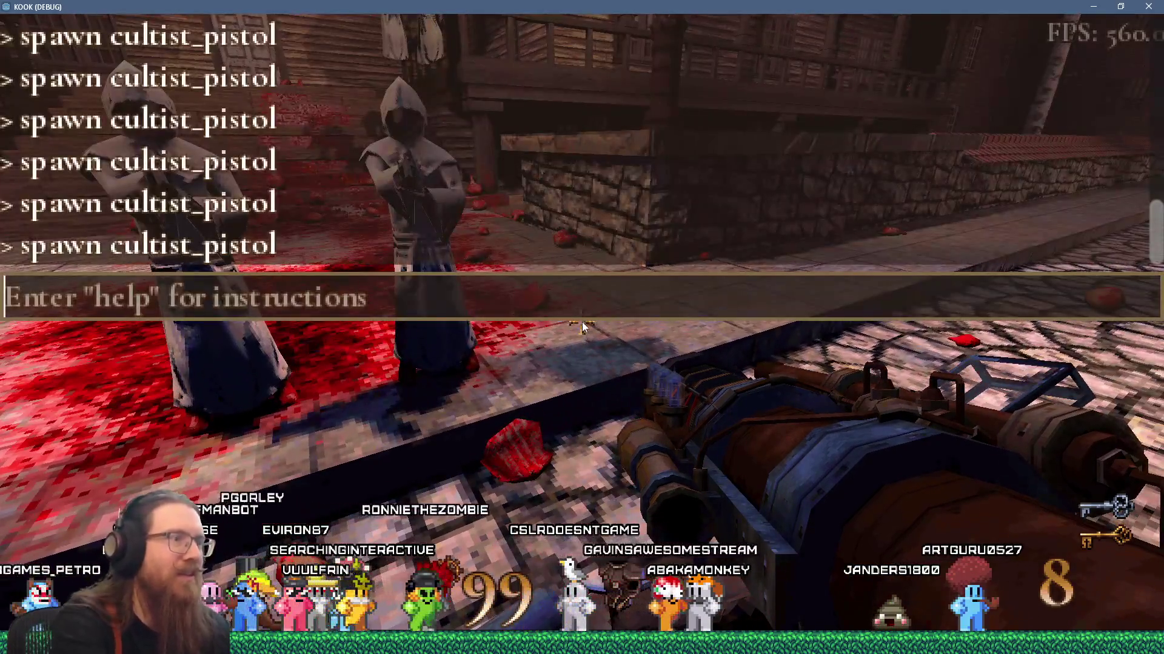
key(Up)
key(Return)
key(grave)
click(582, 322)
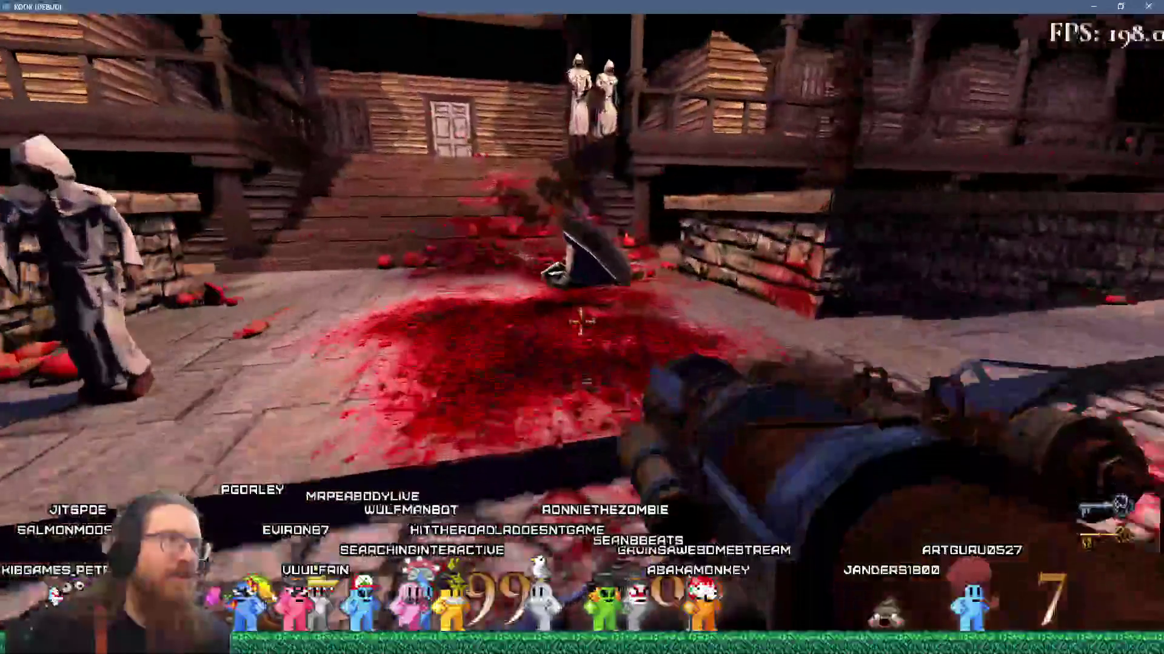
click(582, 322)
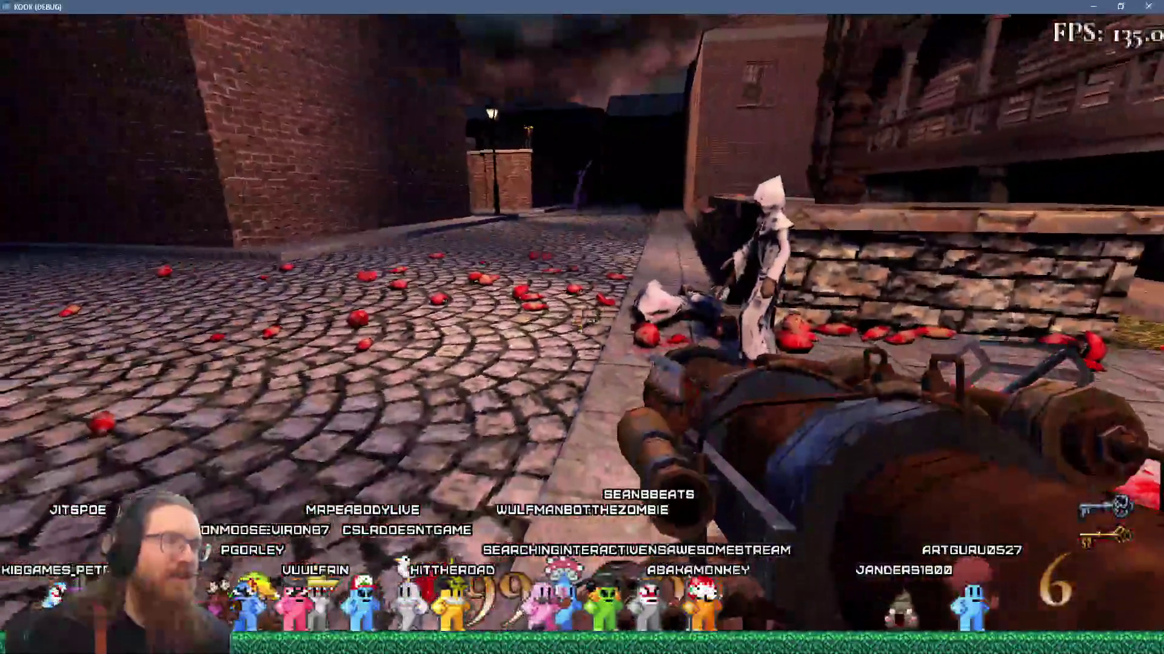
click(582, 322)
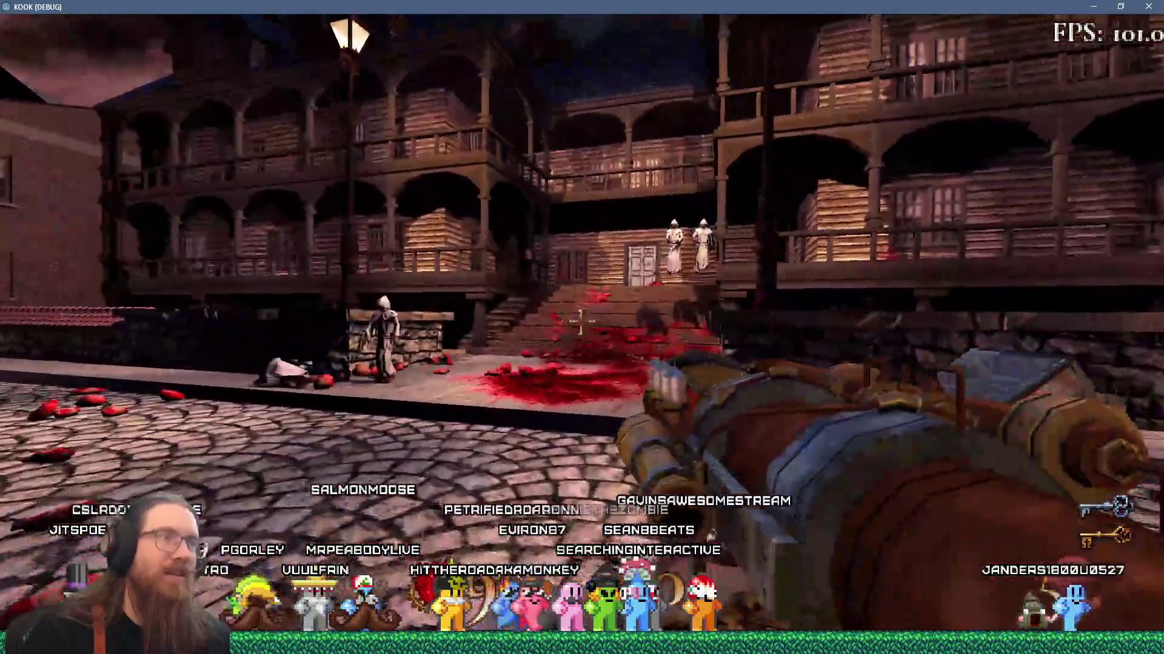
key(w)
Spawn four more cultists toward the stairs and blow each one apart
key(grave)
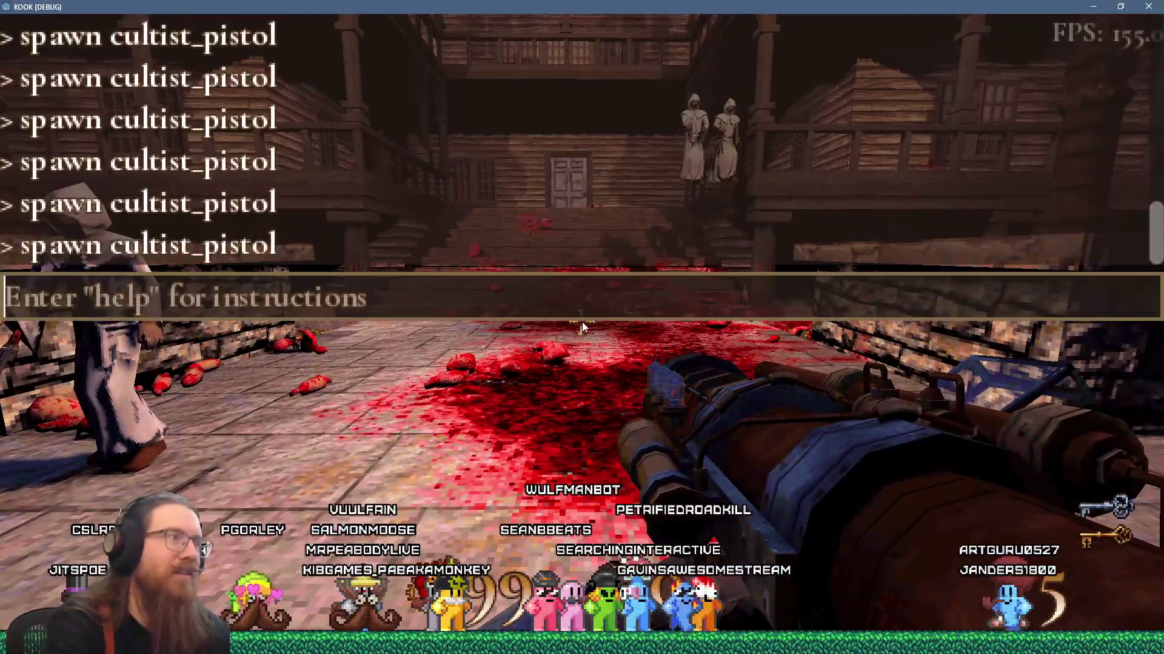
key(Return)
key(grave)
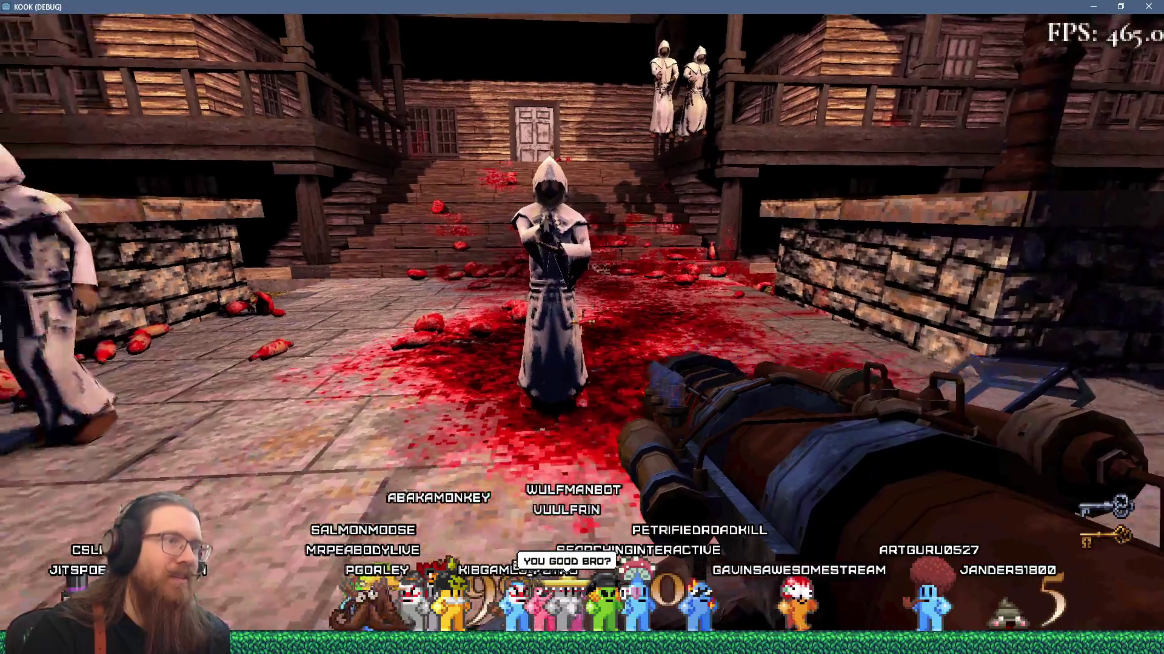
click(582, 322)
key(grave)
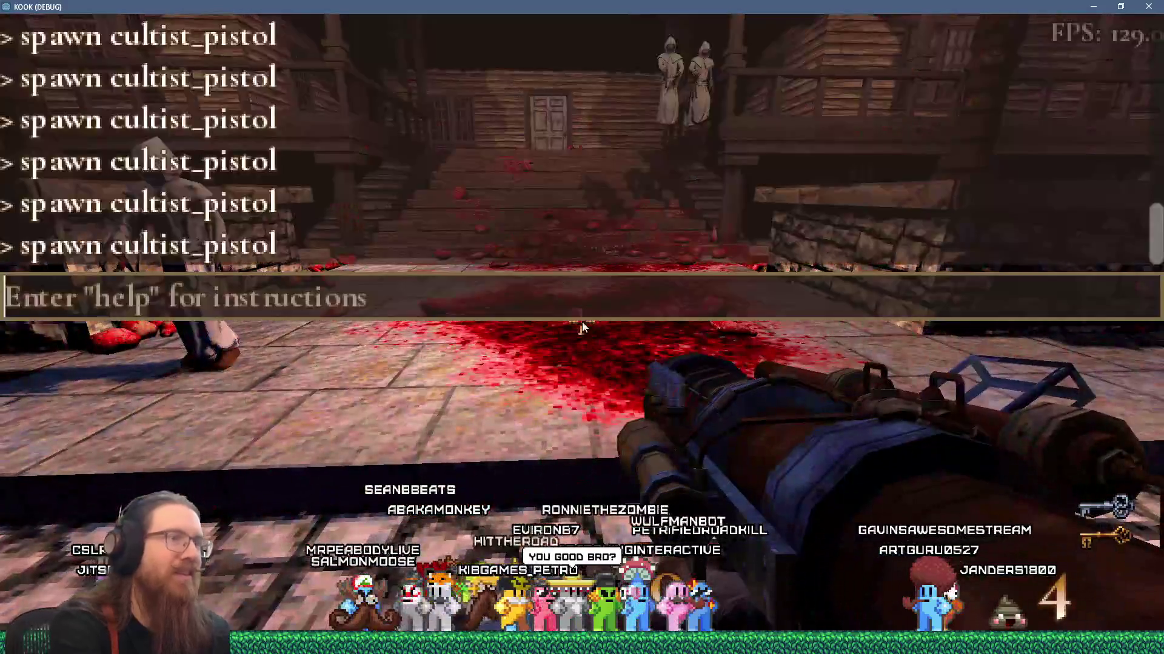
key(Up)
key(Return)
key(grave)
click(582, 322)
key(grave)
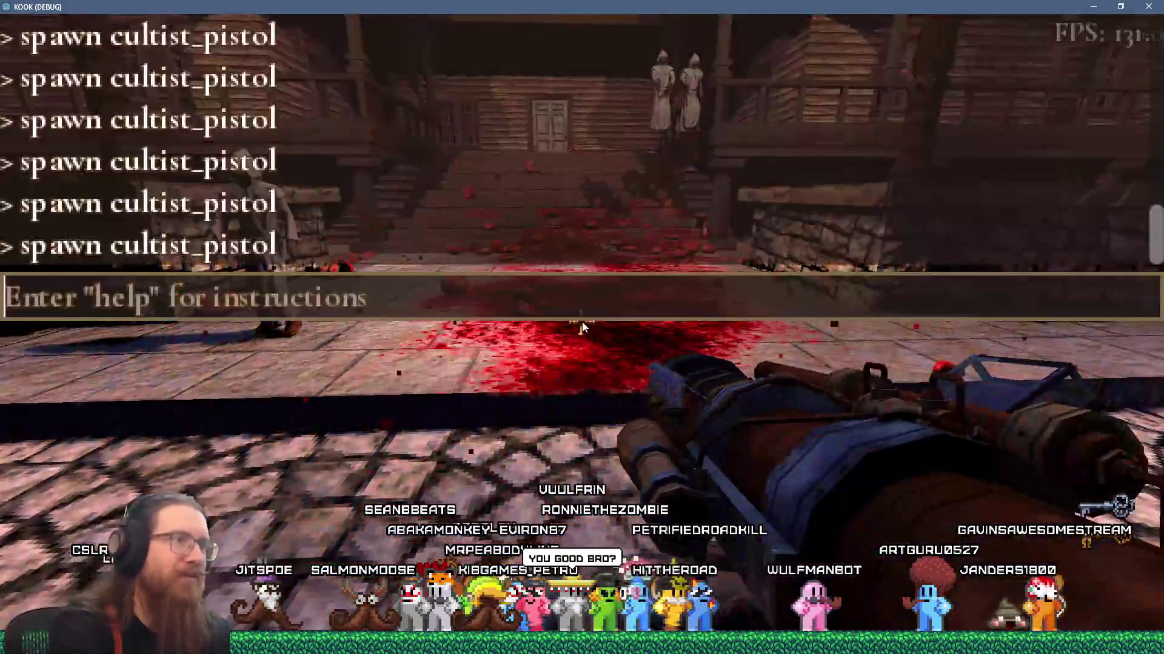
key(Up)
key(Return)
key(grave)
click(582, 322)
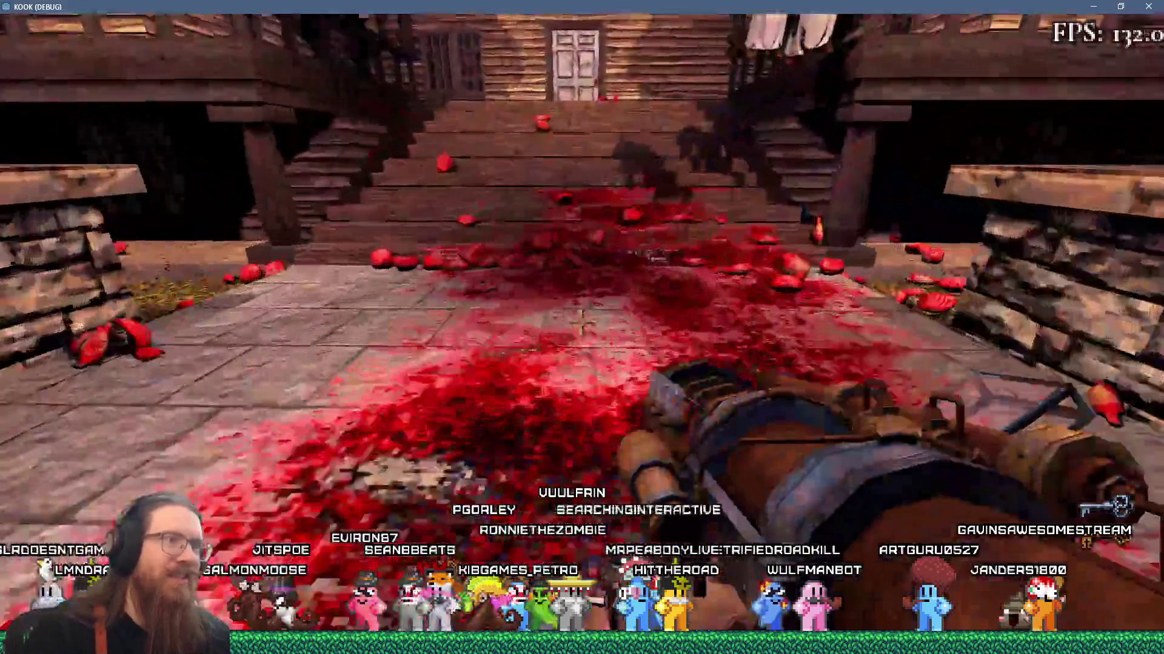
key(grave)
key(Up)
key(Return)
key(grave)
click(580, 322)
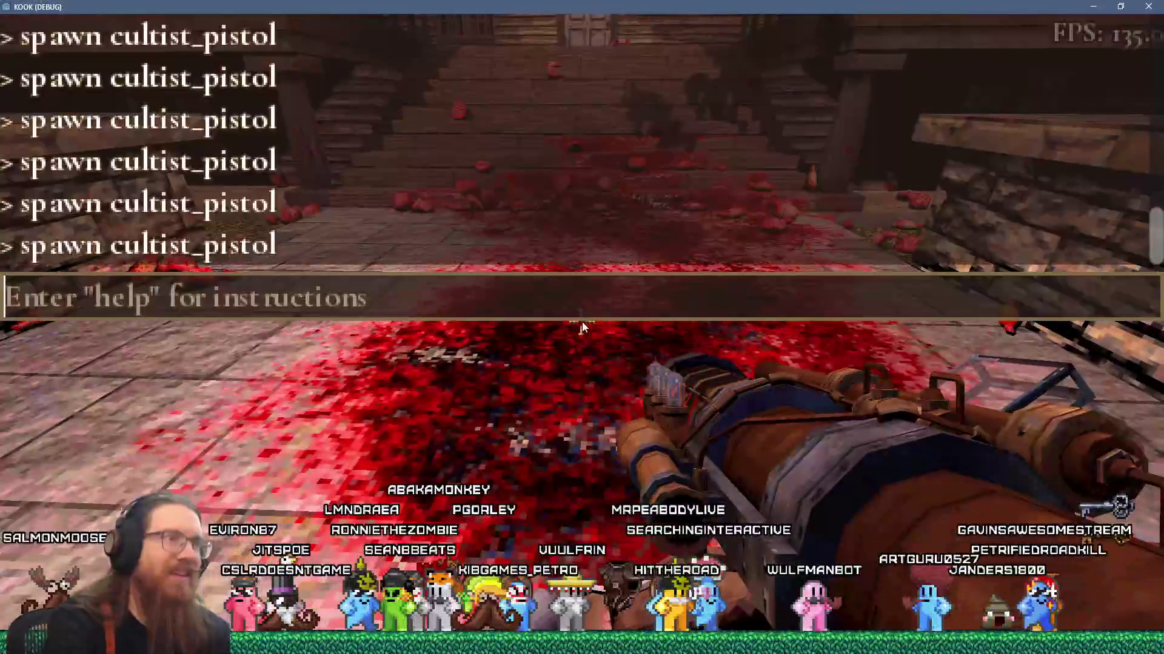
Keep spawning cultists until the gun runs out of ammo, then fire the orb gun
key(Up)
key(Return)
key(grave)
click(582, 327)
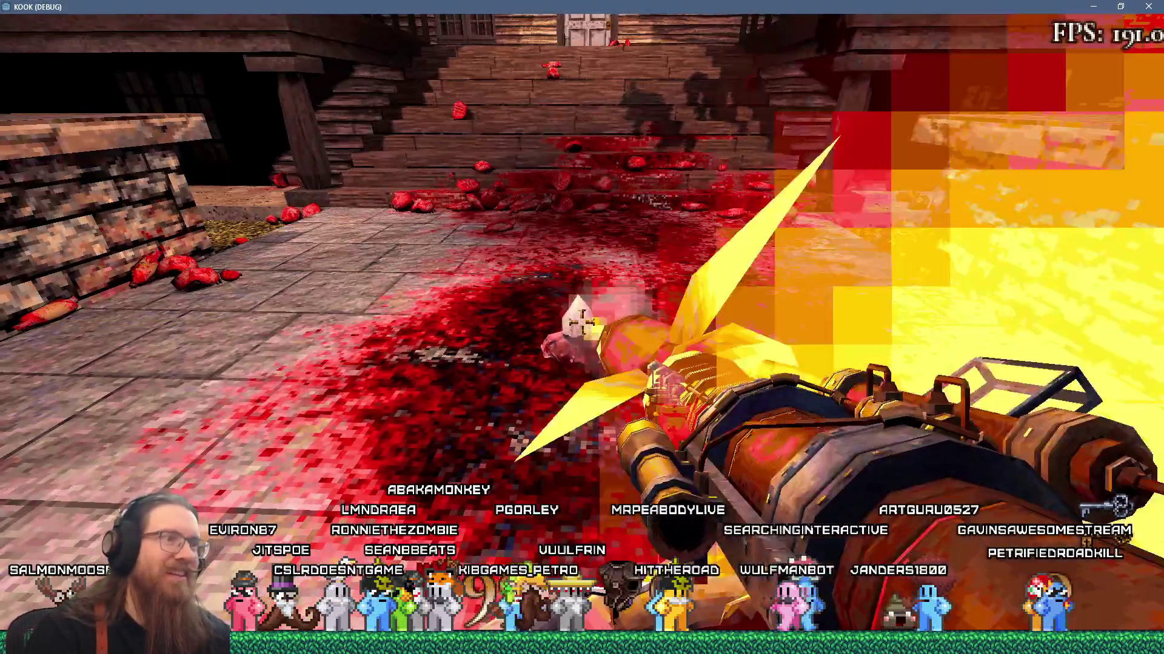
key(grave)
key(Up)
key(Return)
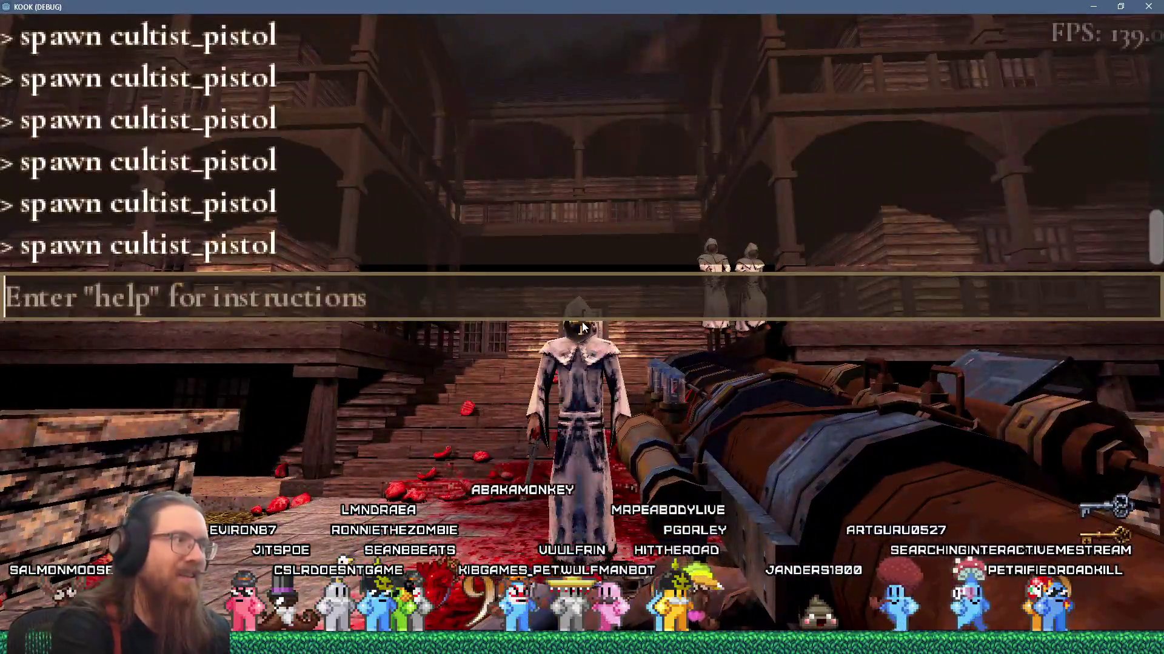
key(grave)
click(581, 328)
scroll(582, 327, down, 1)
click(581, 327)
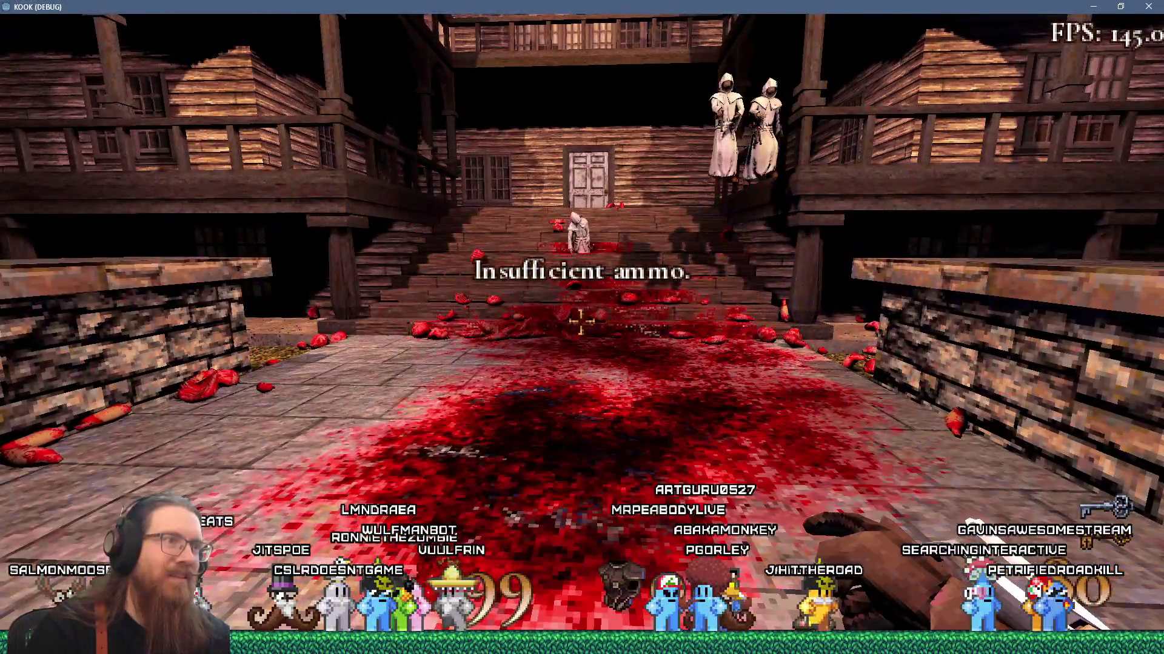
Run the giveall console command to restock all weapons and ammo
key(grave)
key(Up)
key(Return)
text(giveall)
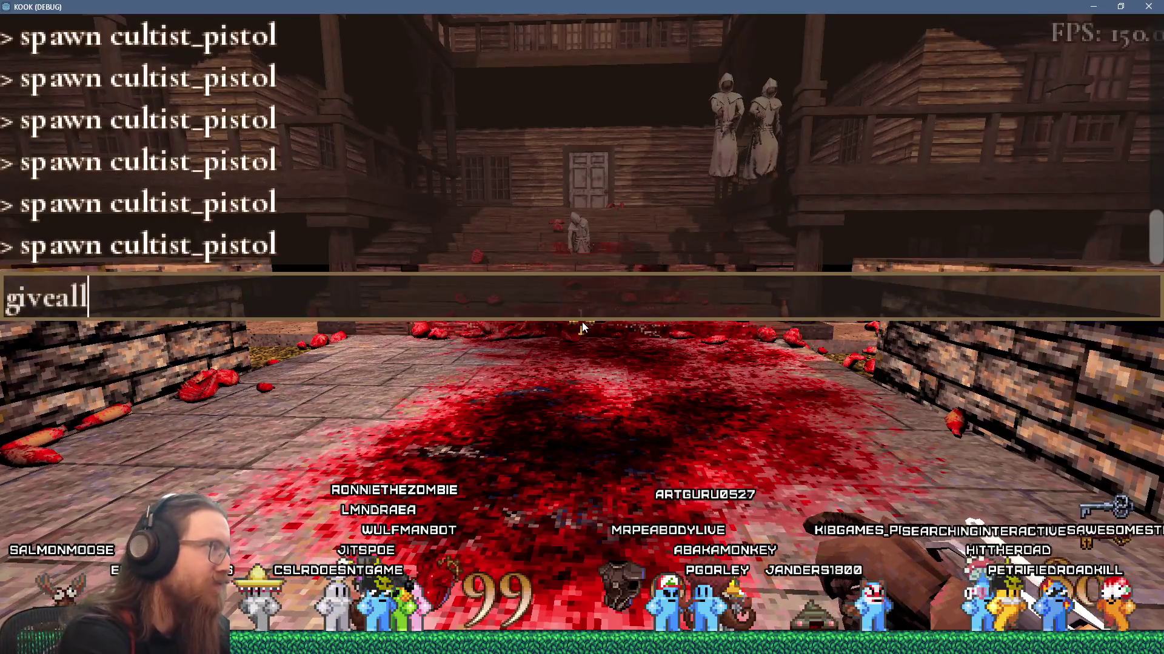
key(Return)
key(grave)
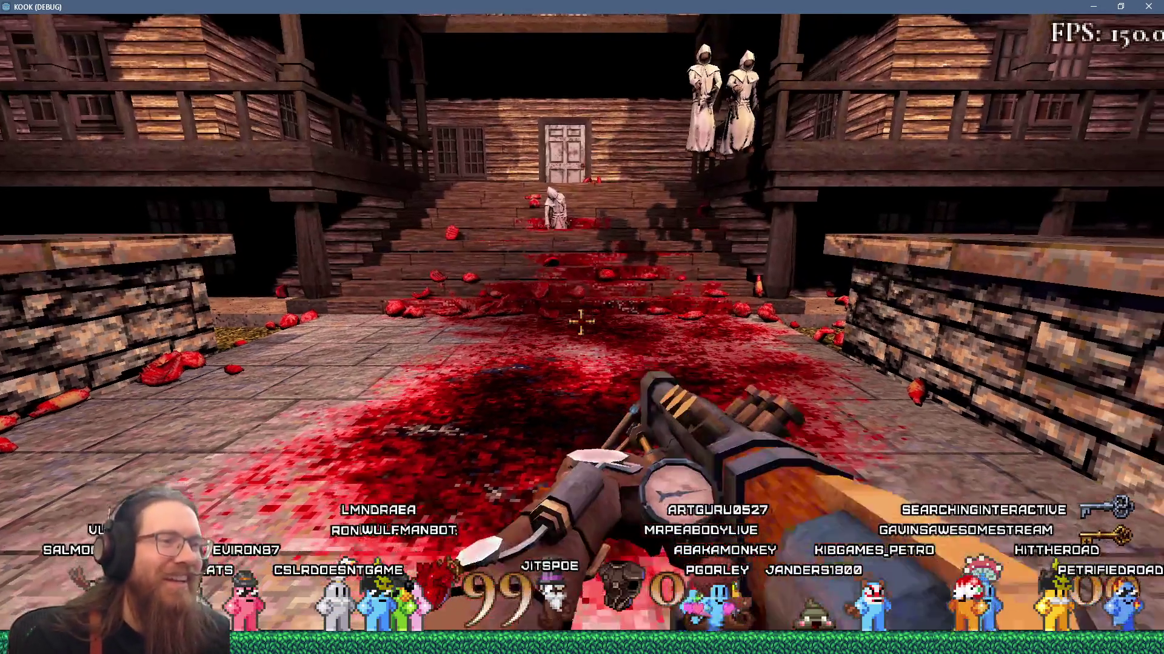
Switch to the cog-barrelled gun and fire it twice while backing across the courtyard
scroll(582, 328, down, 1)
key(s)
click(580, 322)
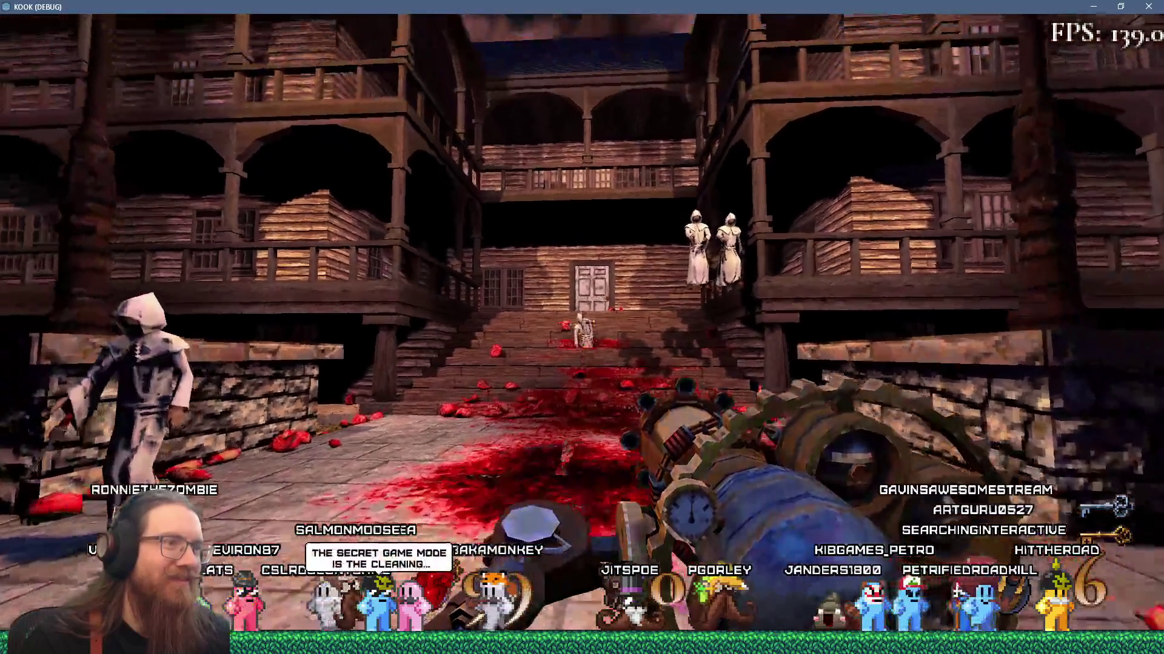
click(582, 327)
key(s)
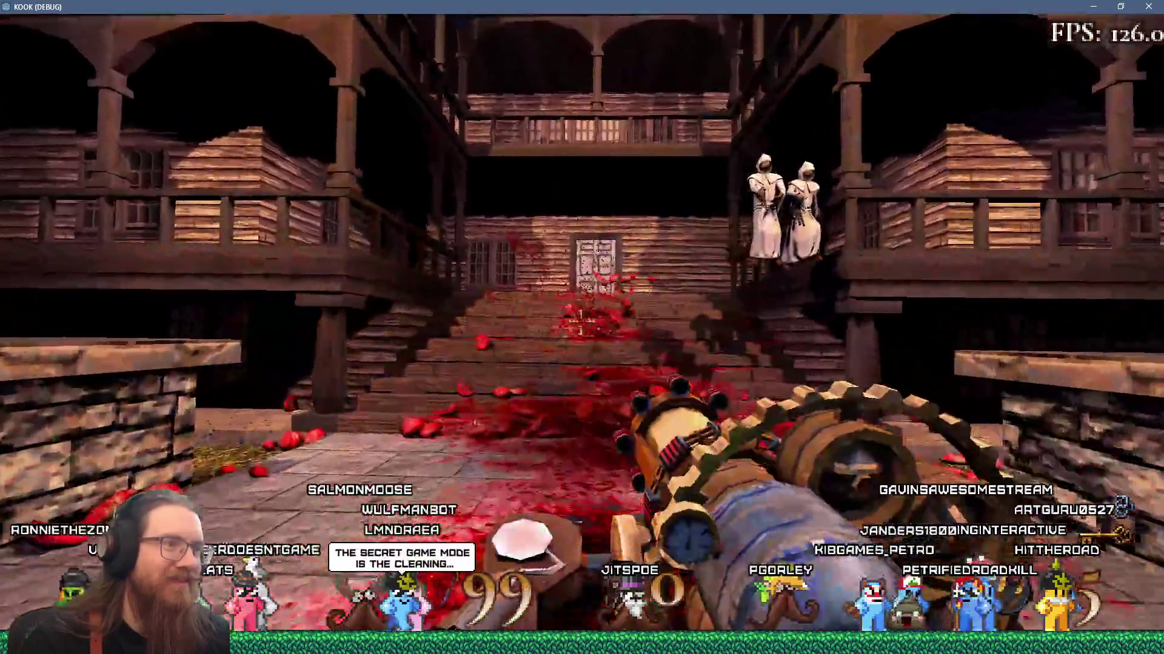
Walk back toward the stairs, then bring the Tracy Profiler window to the front
key(w)
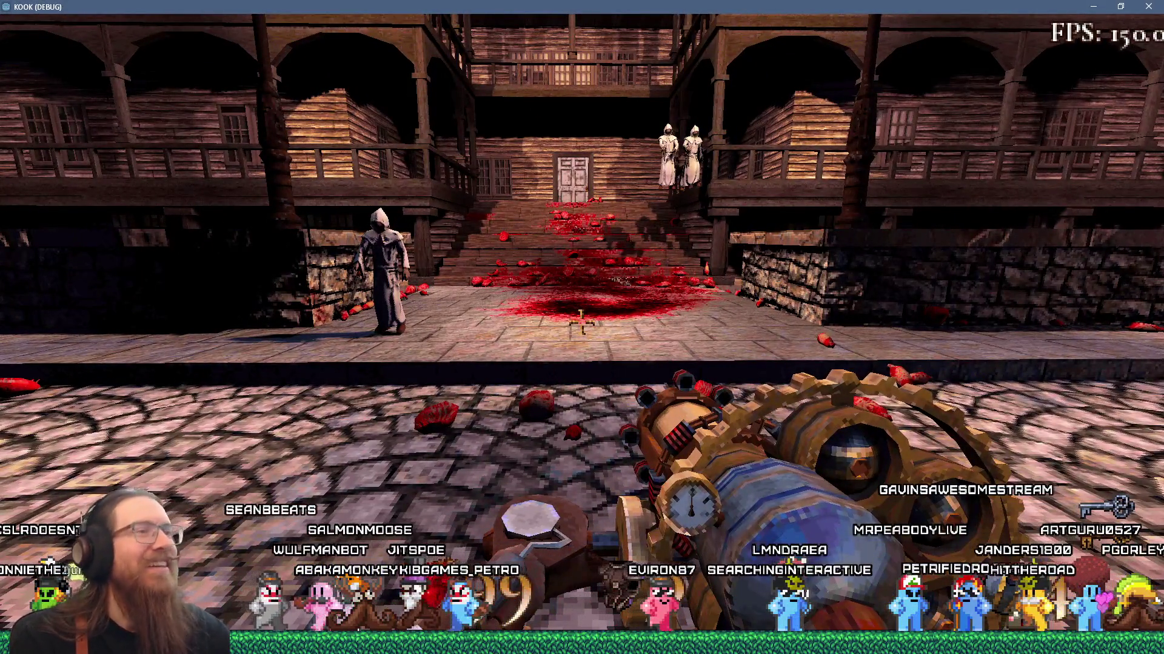
key(w)
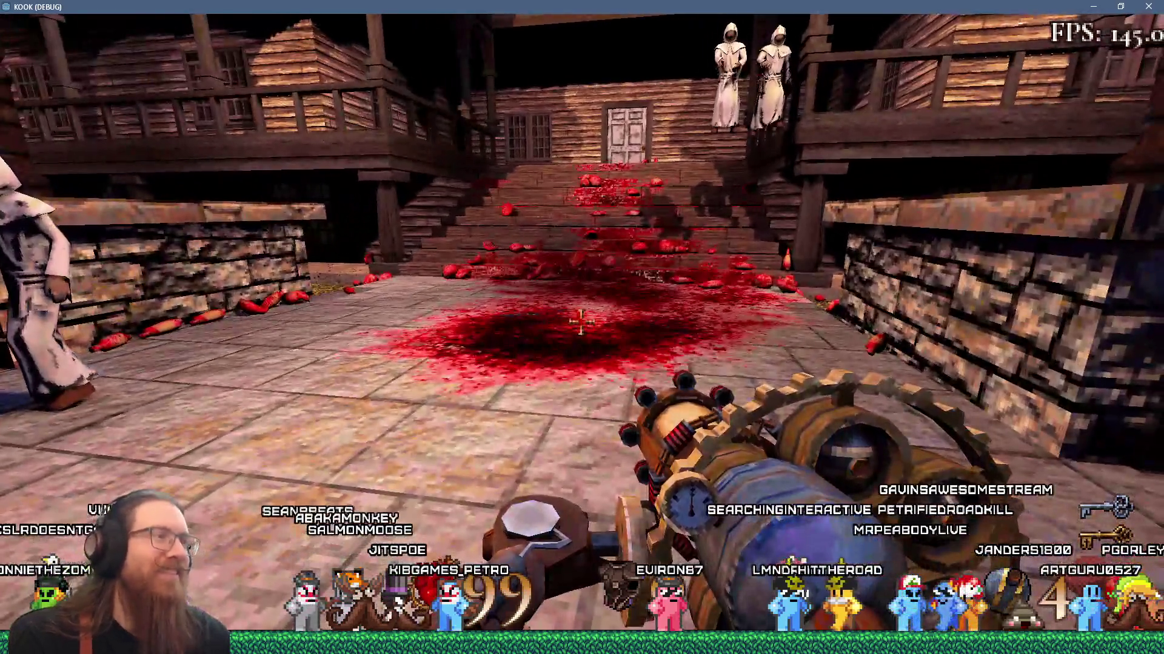
key(w)
key(alt+Tab)
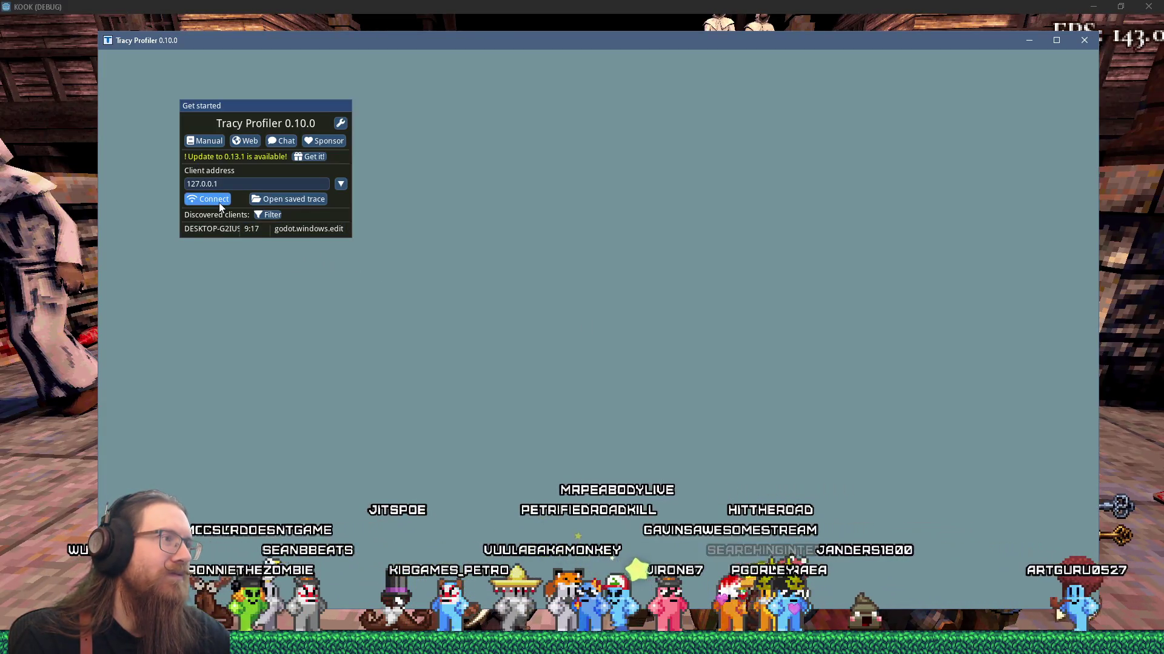
Connect Tracy Profiler to the game client at 127.0.0.1
click(219, 203)
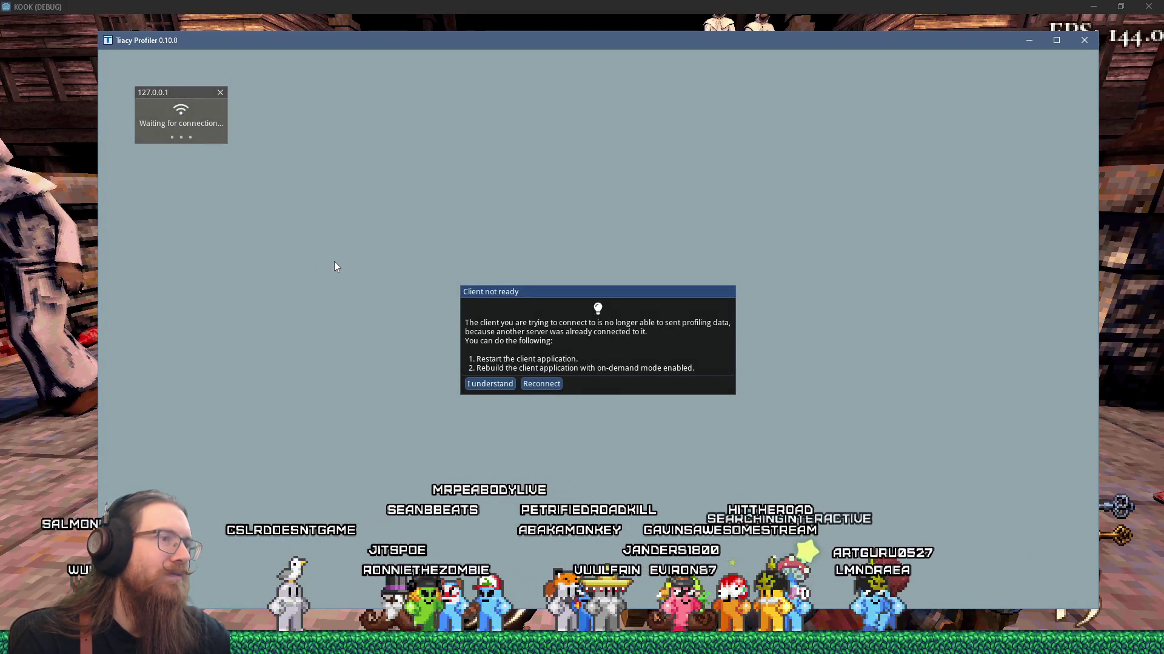
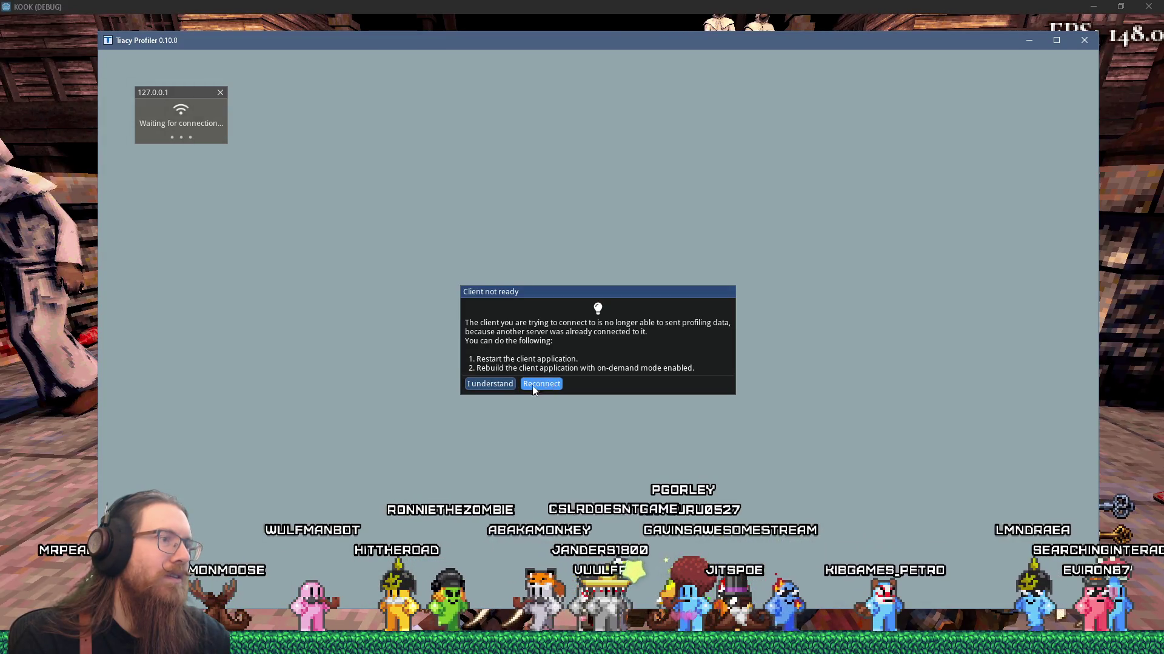
Dismiss the client-not-ready warning, connect to the discovered Godot client, and return to the game
click(549, 384)
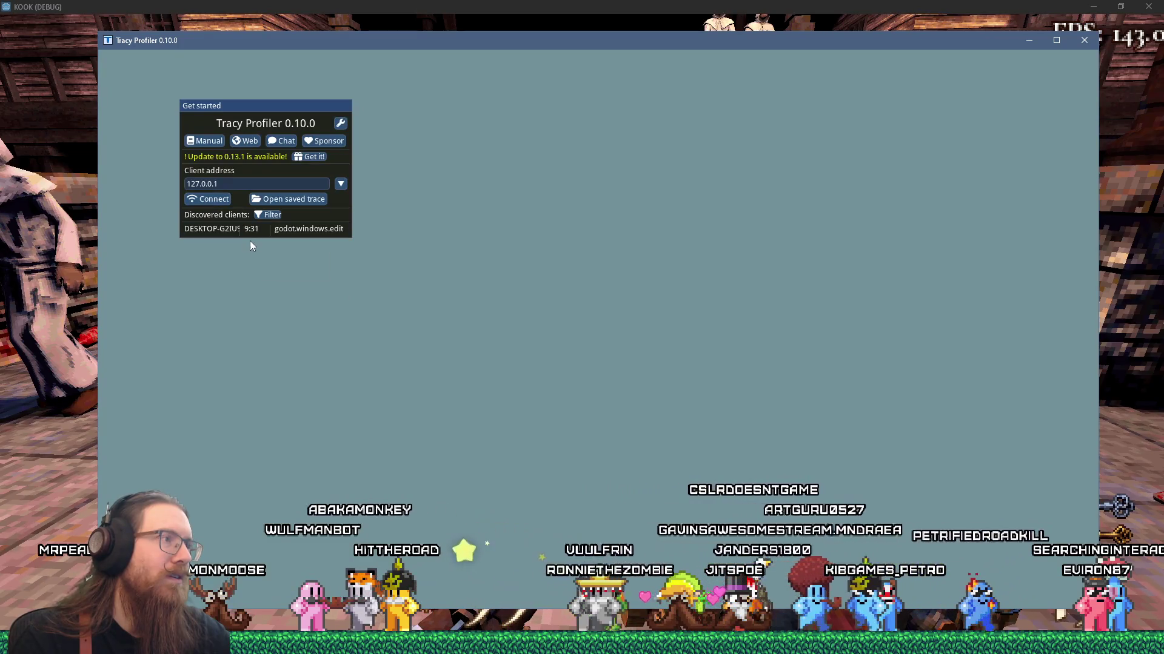
click(253, 234)
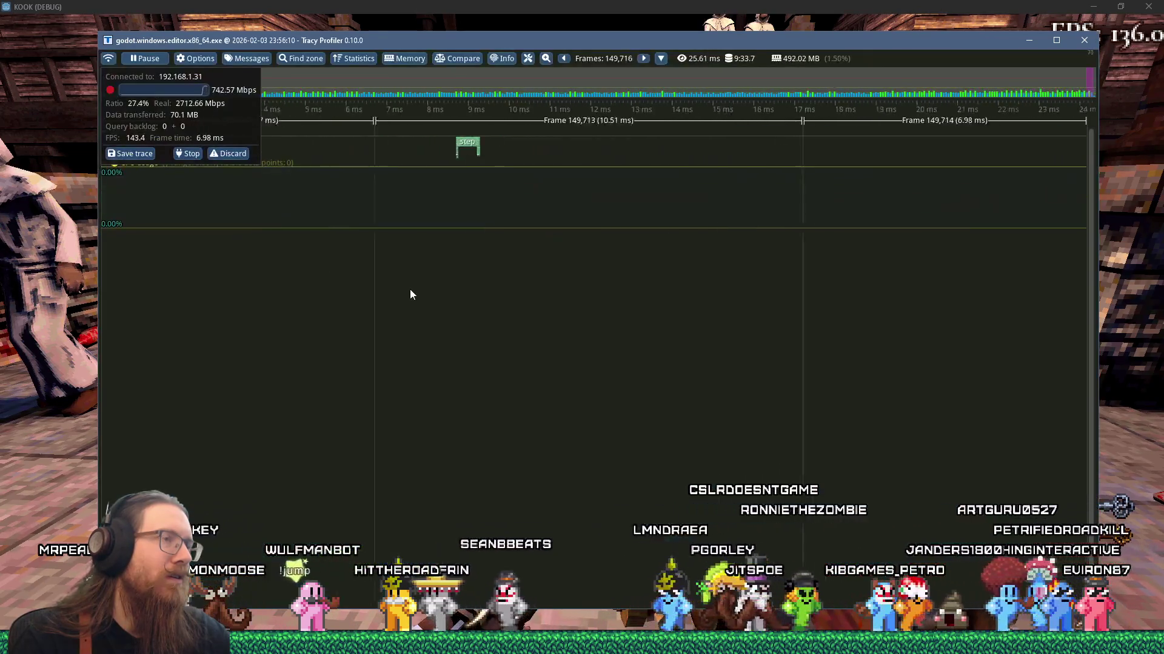
key(alt+Tab)
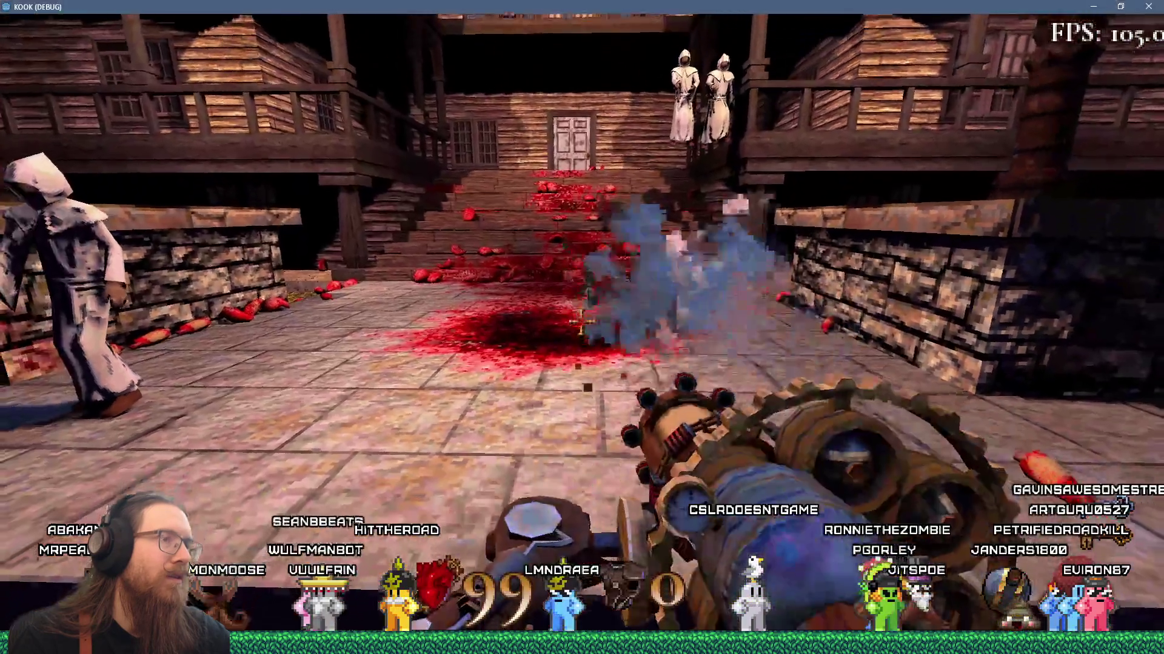
Walk the player to the gore pile at the foot of the stairs, toggle the console, and return to Tracy
key(s)
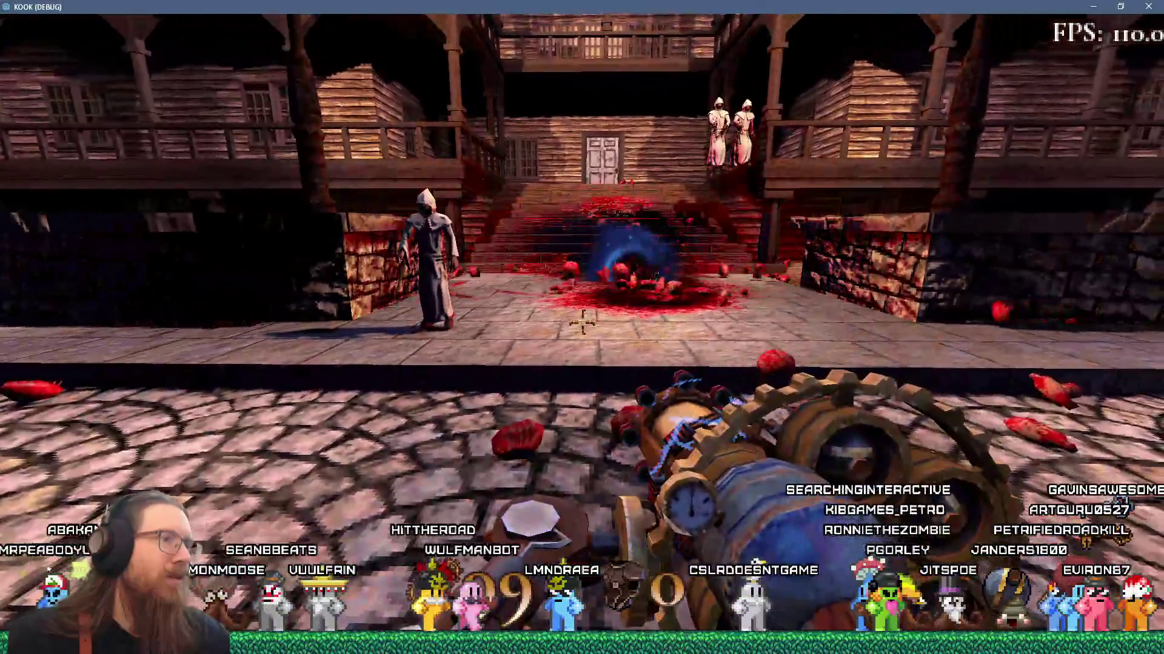
key(w)
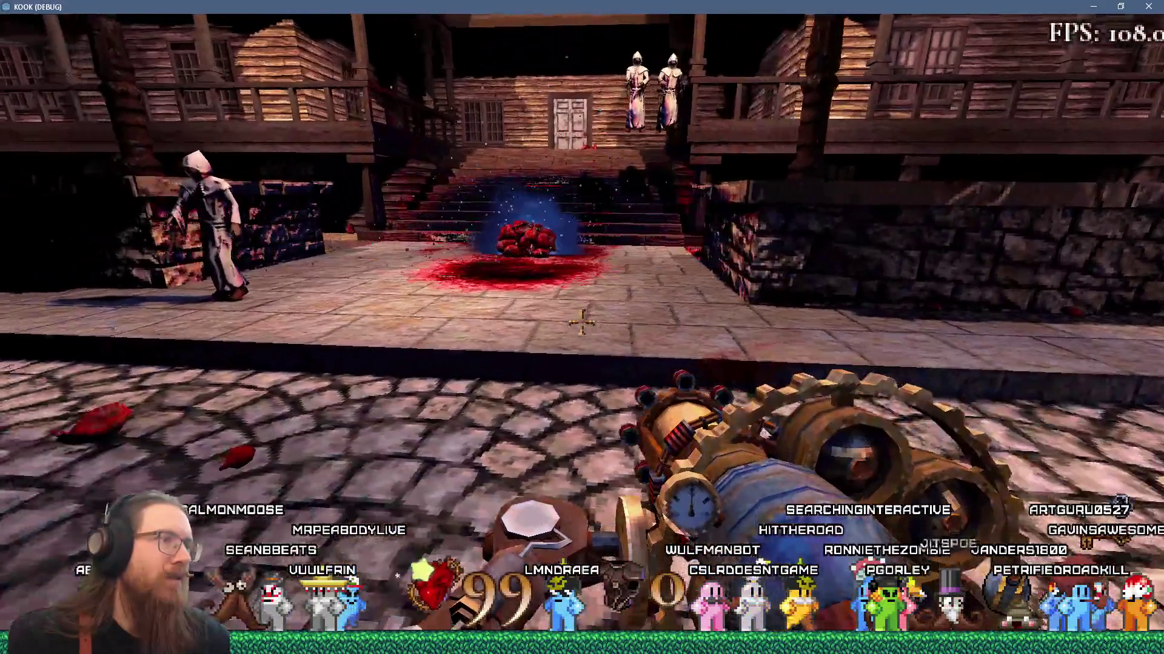
key(w)
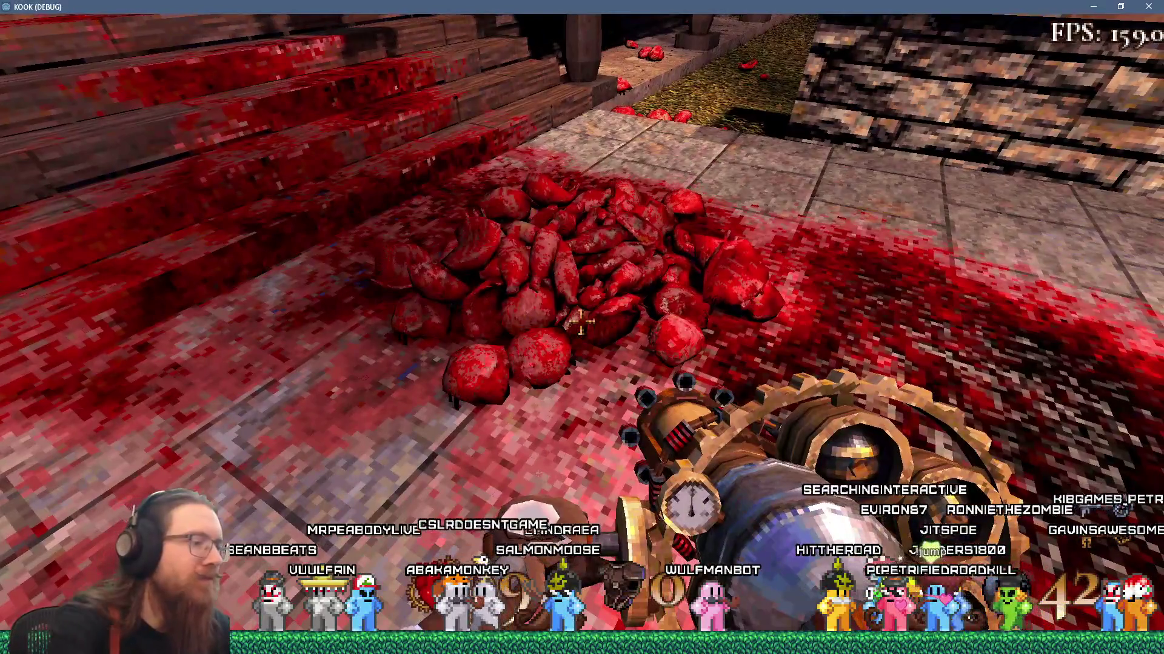
key(grave)
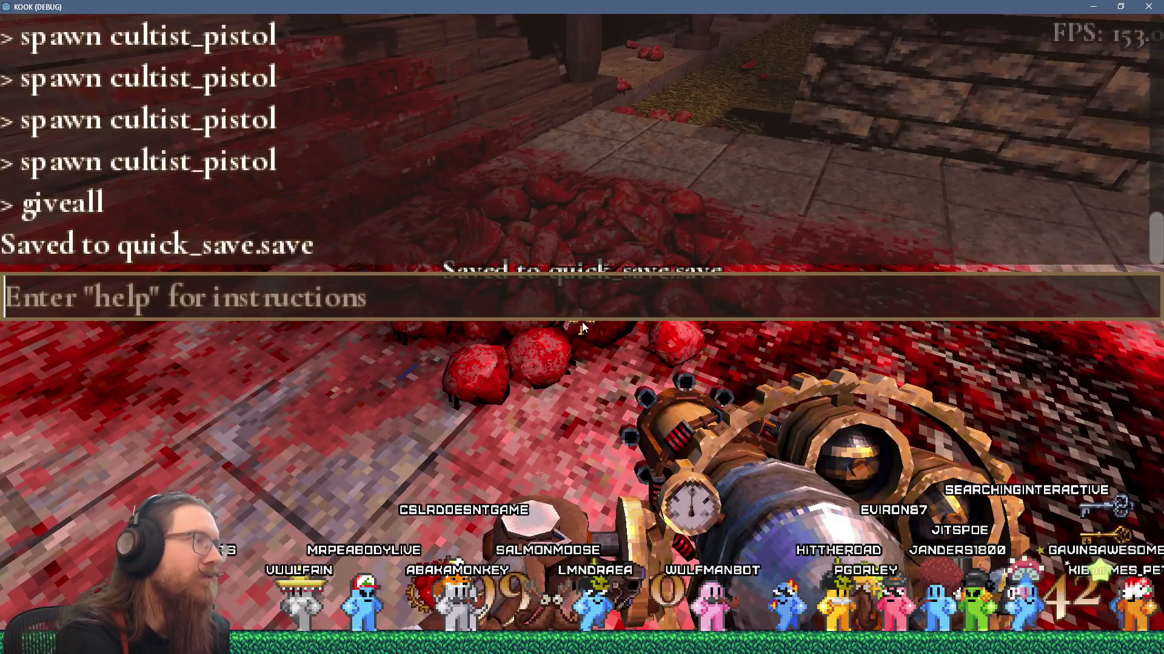
key(alt+Tab)
key(alt+Tab)
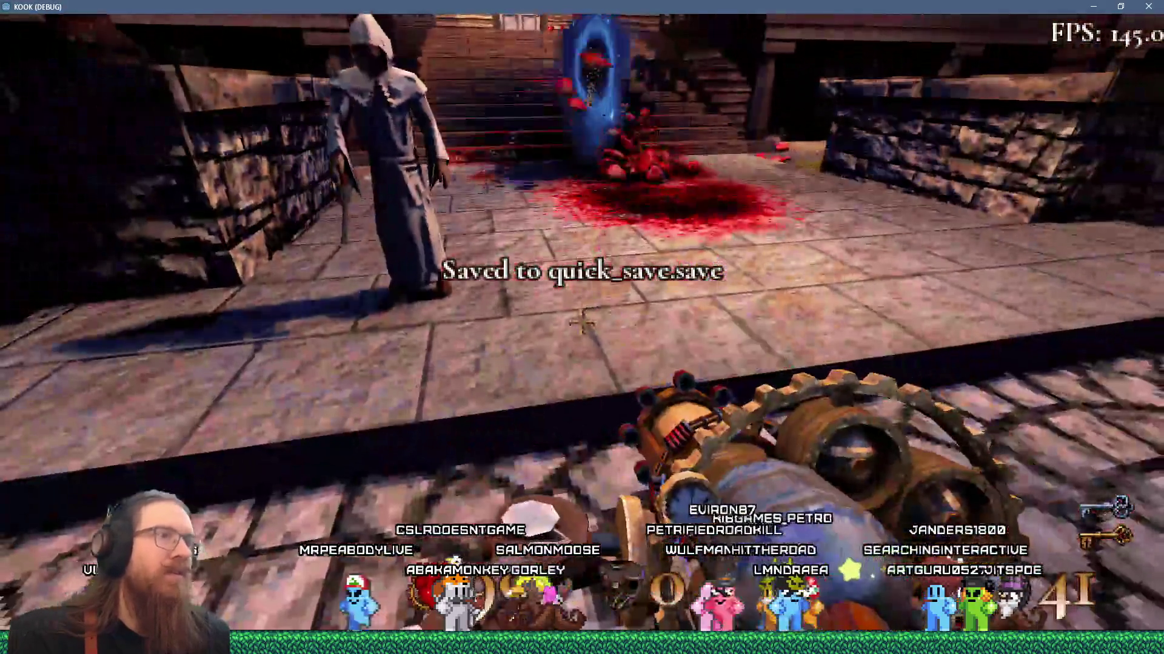
key(alt+Tab)
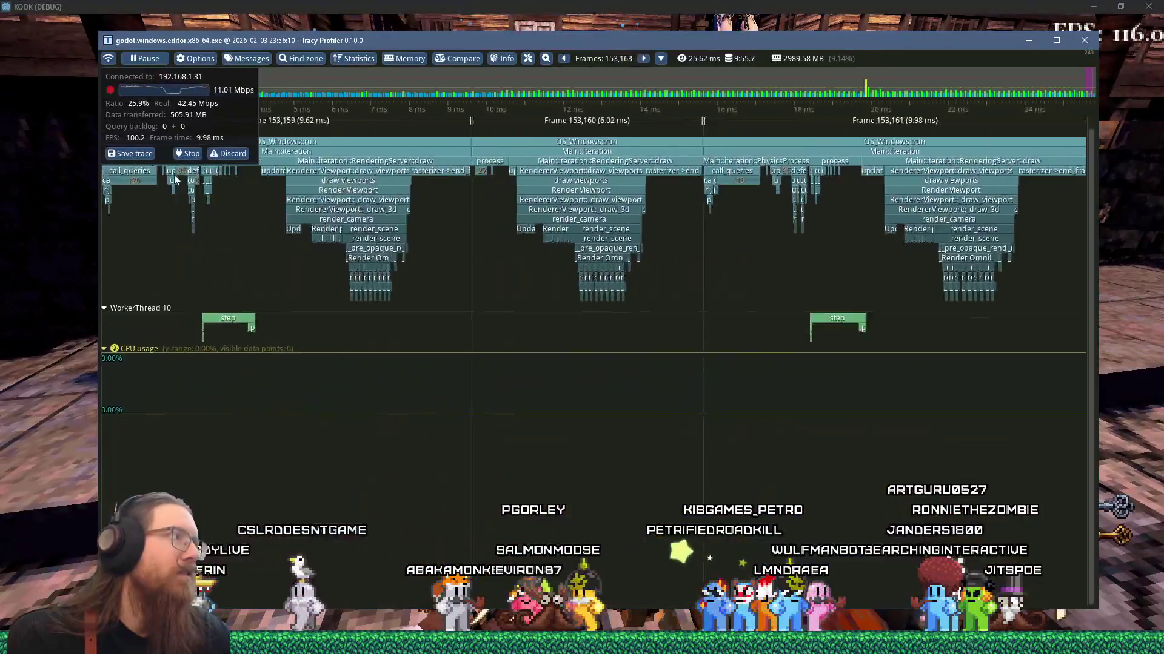
Stop the live capture and zoom the timeline onto frame 153,359
click(186, 155)
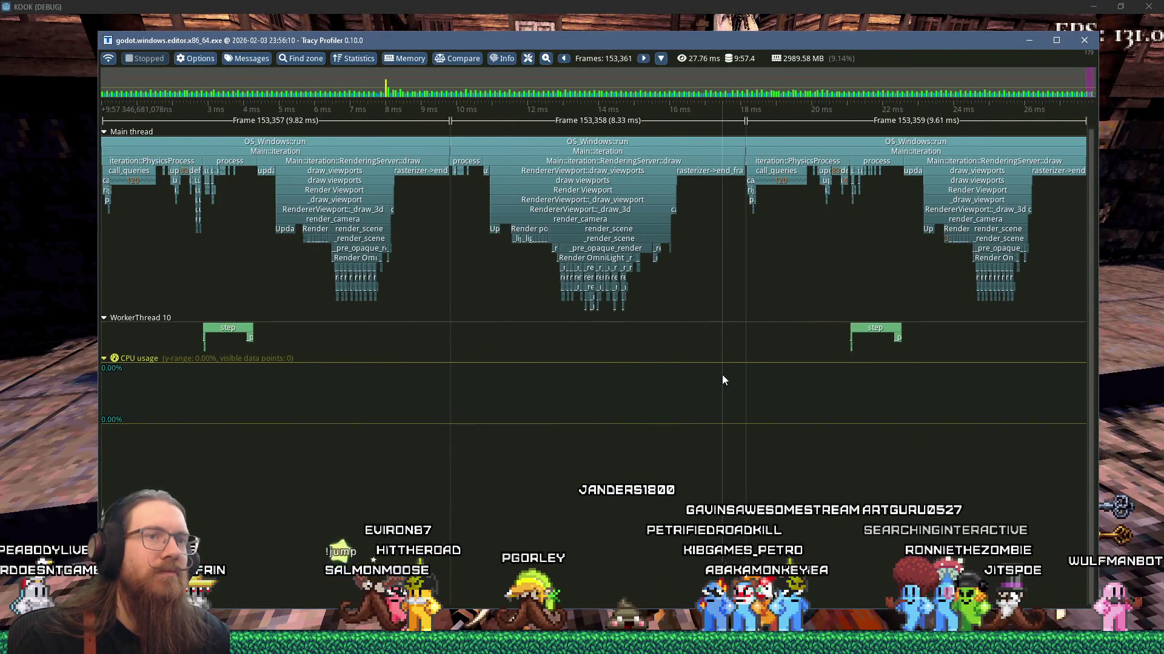
scroll(722, 377, up, 5)
scroll(786, 359, up, 2)
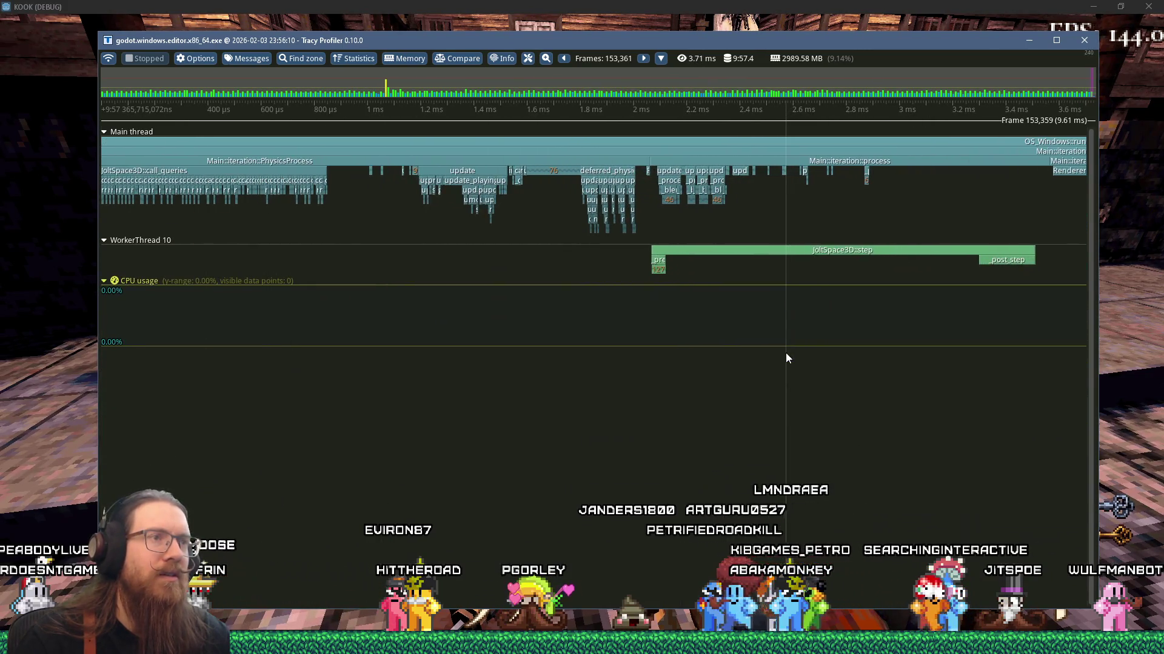
scroll(786, 358, up, 2)
scroll(785, 352, down, 4)
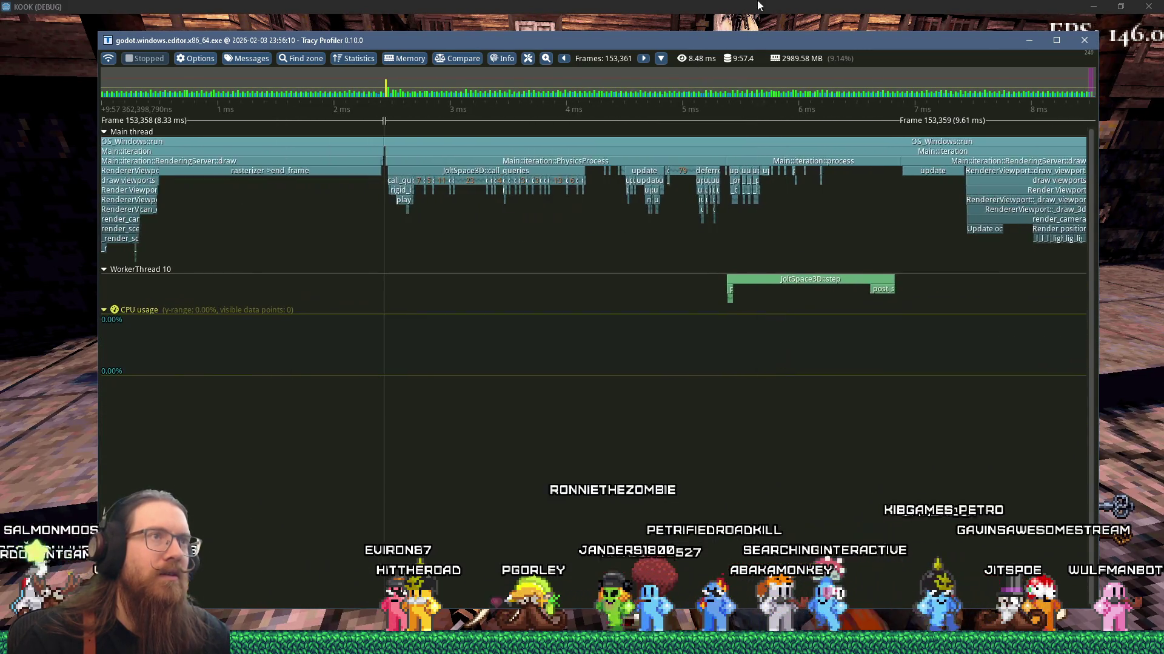
scroll(621, 413, up, 1)
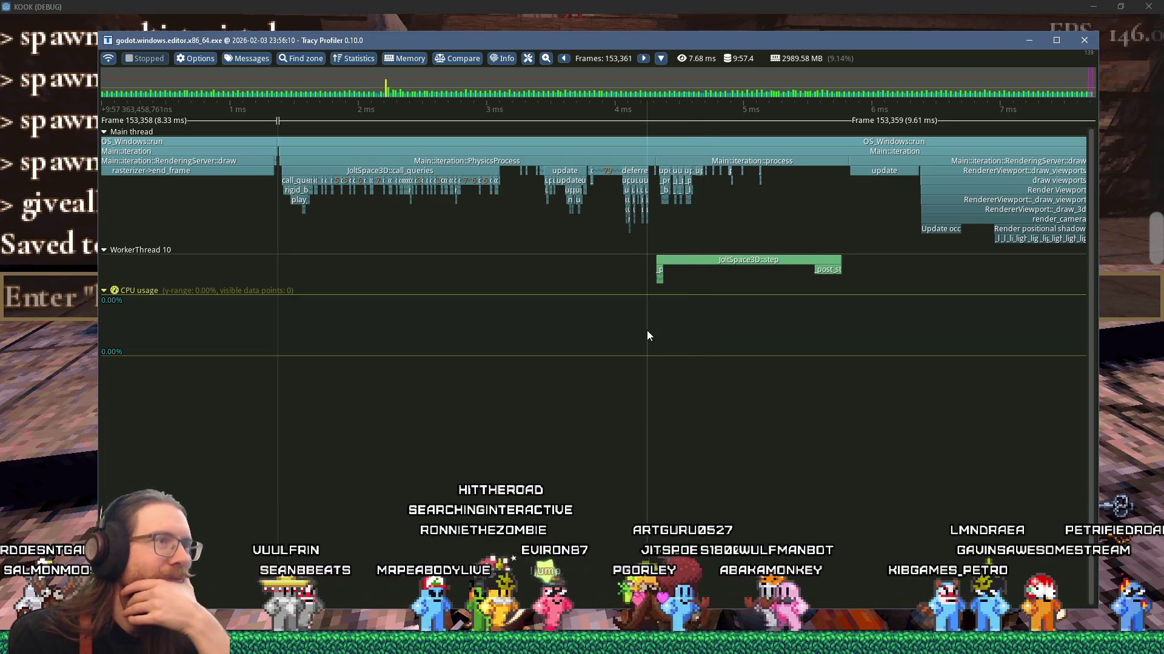
scroll(659, 229, up, 2)
scroll(660, 229, down, 2)
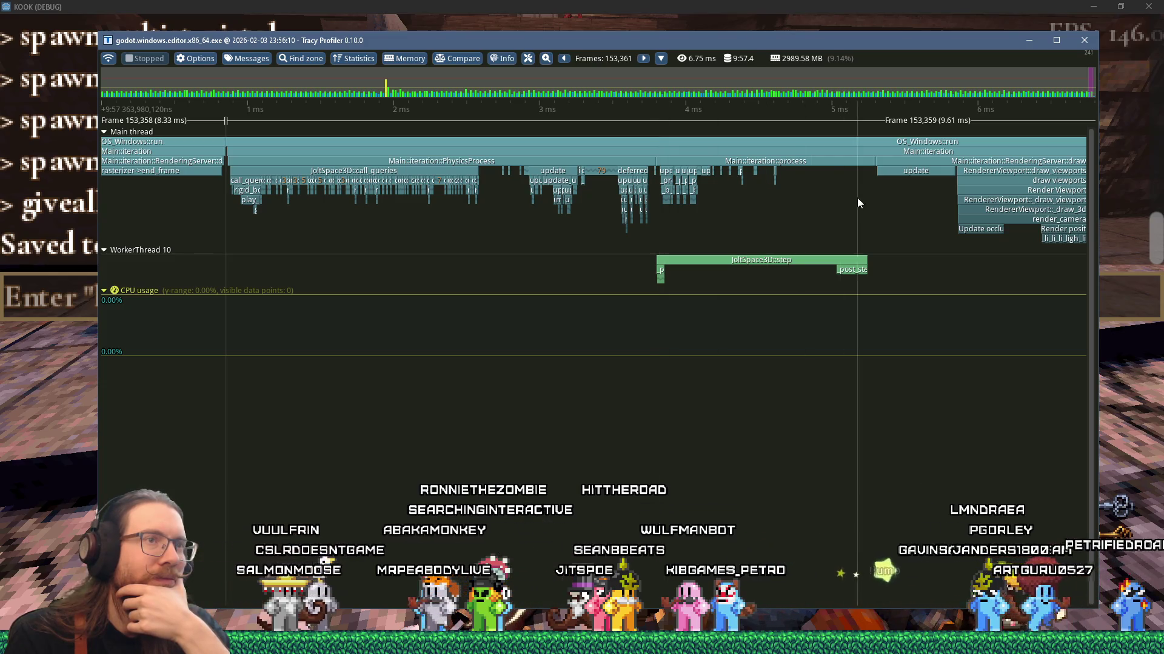
Inspect JoltSpace3D::step on WorkerThread 10 beside the main thread's process zones, reading their timings
mouse_move(849, 167)
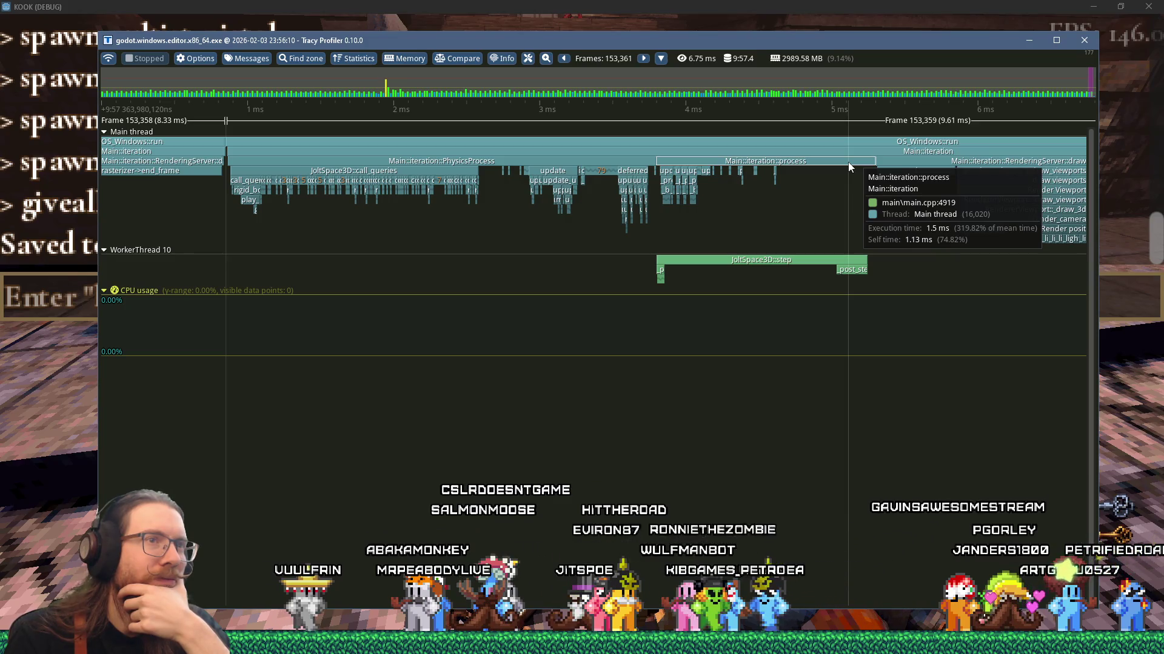
scroll(849, 166, up, 5)
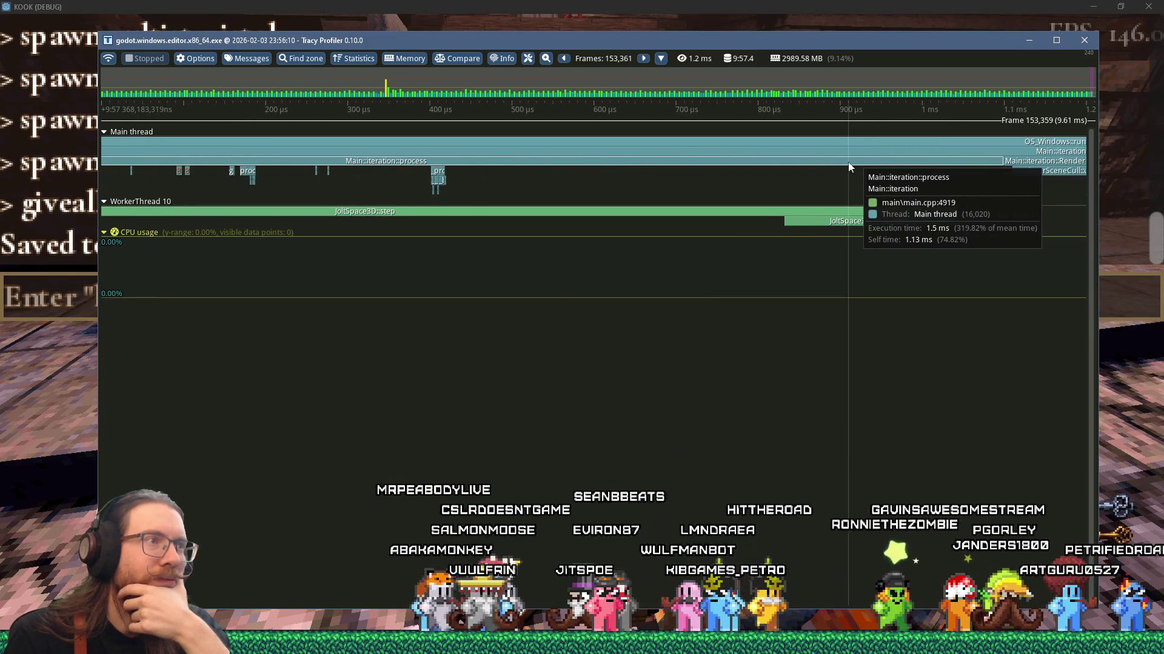
scroll(848, 162, down, 3)
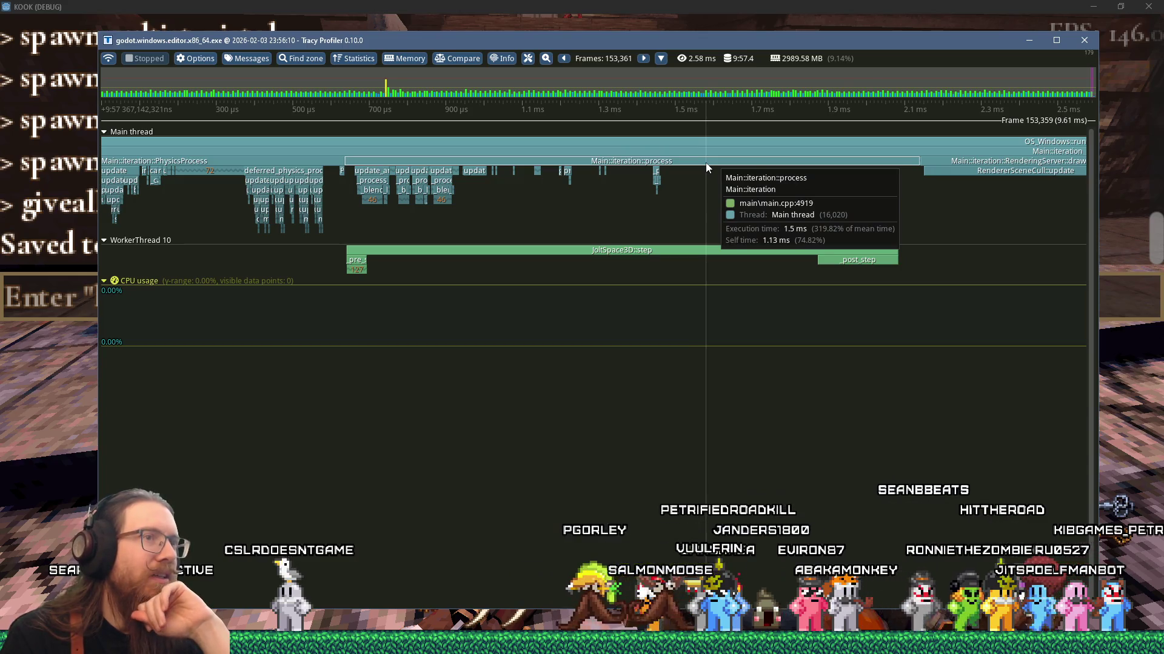
scroll(706, 167, down, 5)
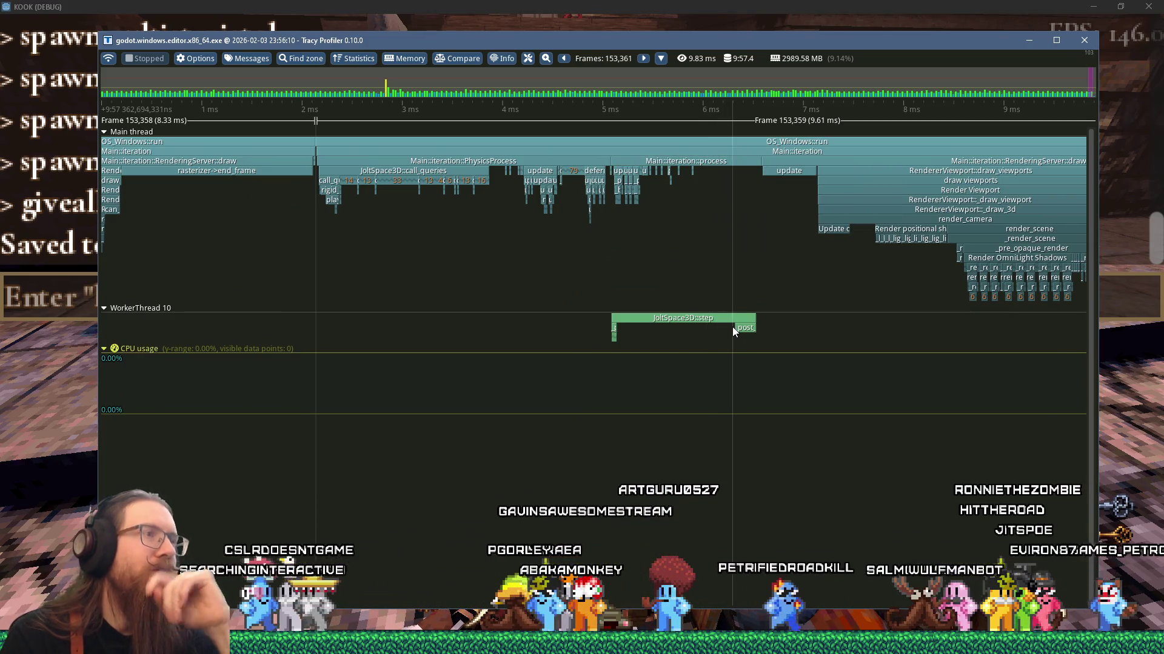
scroll(732, 326, down, 3)
scroll(731, 322, down, 2)
scroll(731, 322, up, 8)
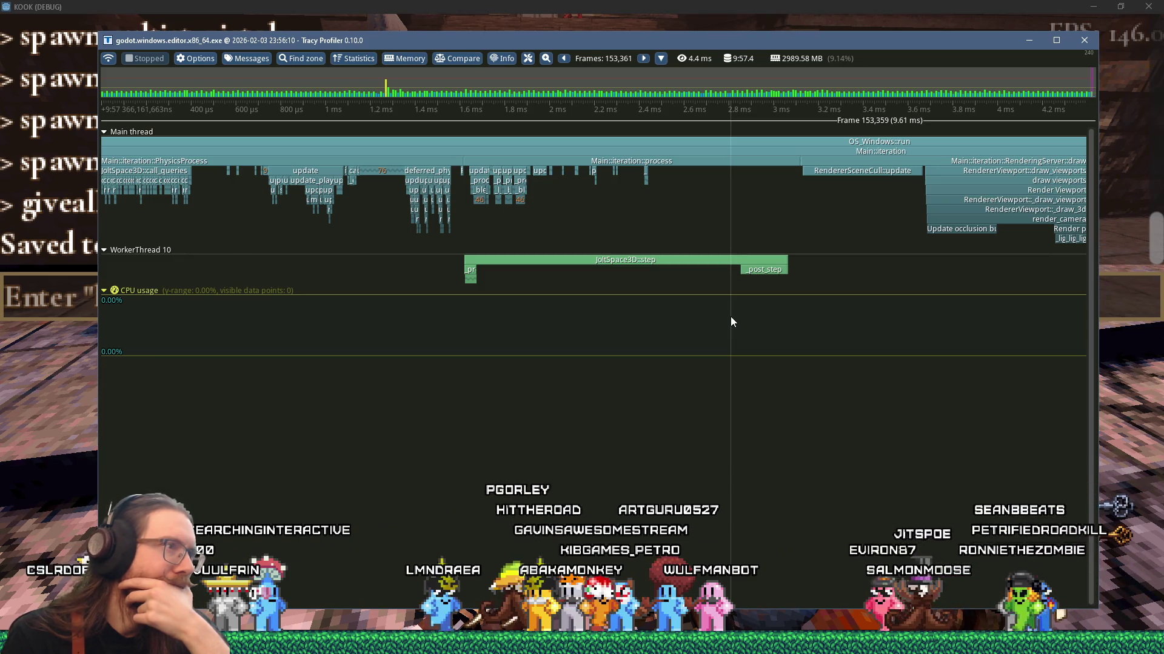
scroll(729, 313, down, 9)
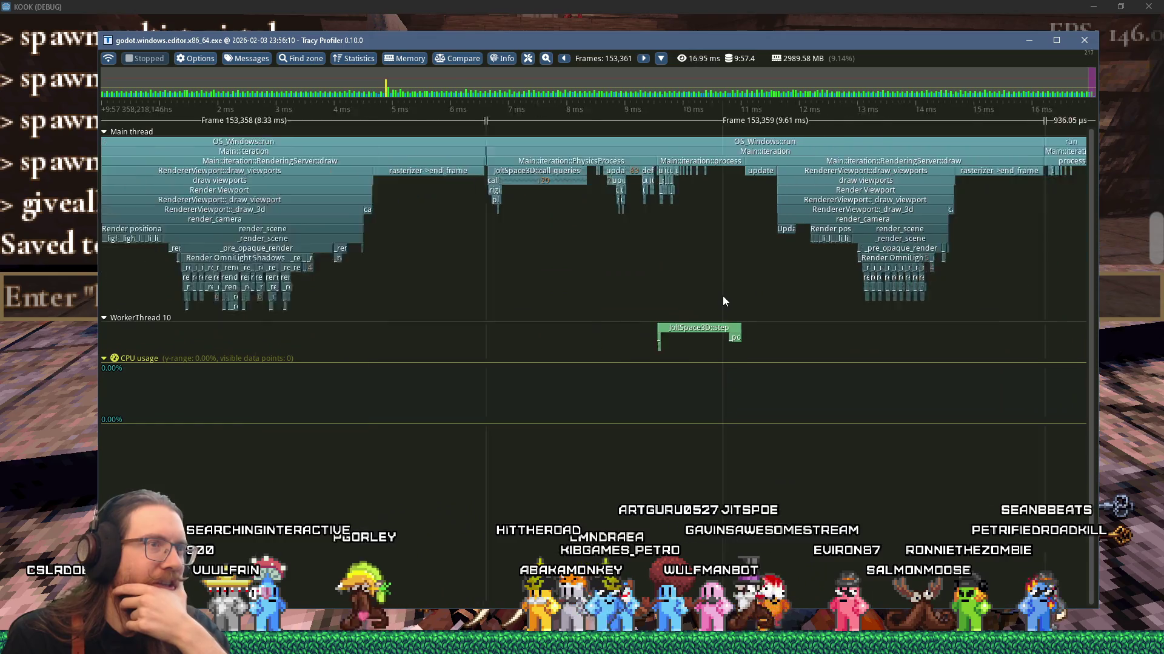
scroll(722, 302, up, 9)
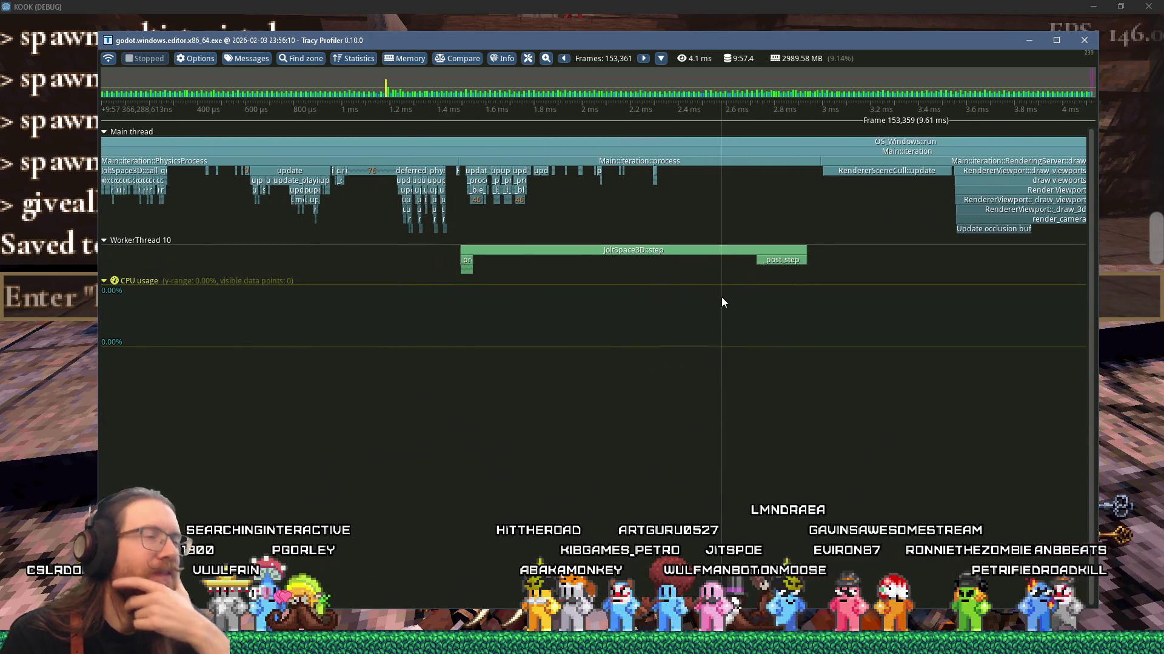
View the GitHub issue's profiler screenshot full-size in Firefox, then return to Tracy
key(alt+Tab)
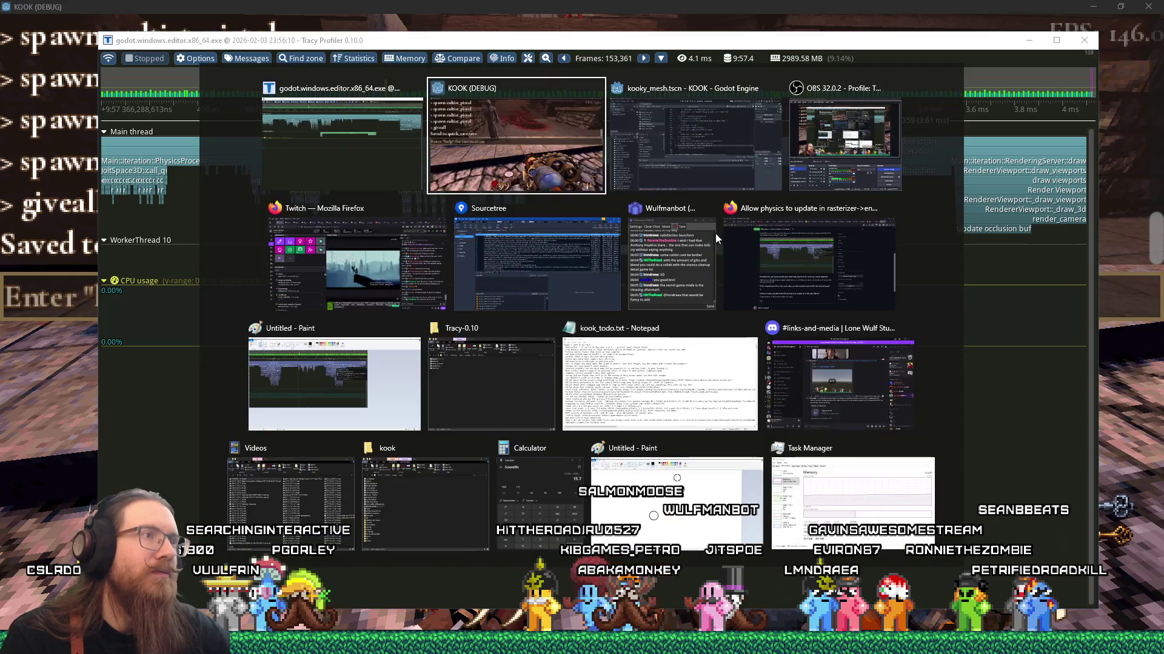
click(758, 264)
click(589, 223)
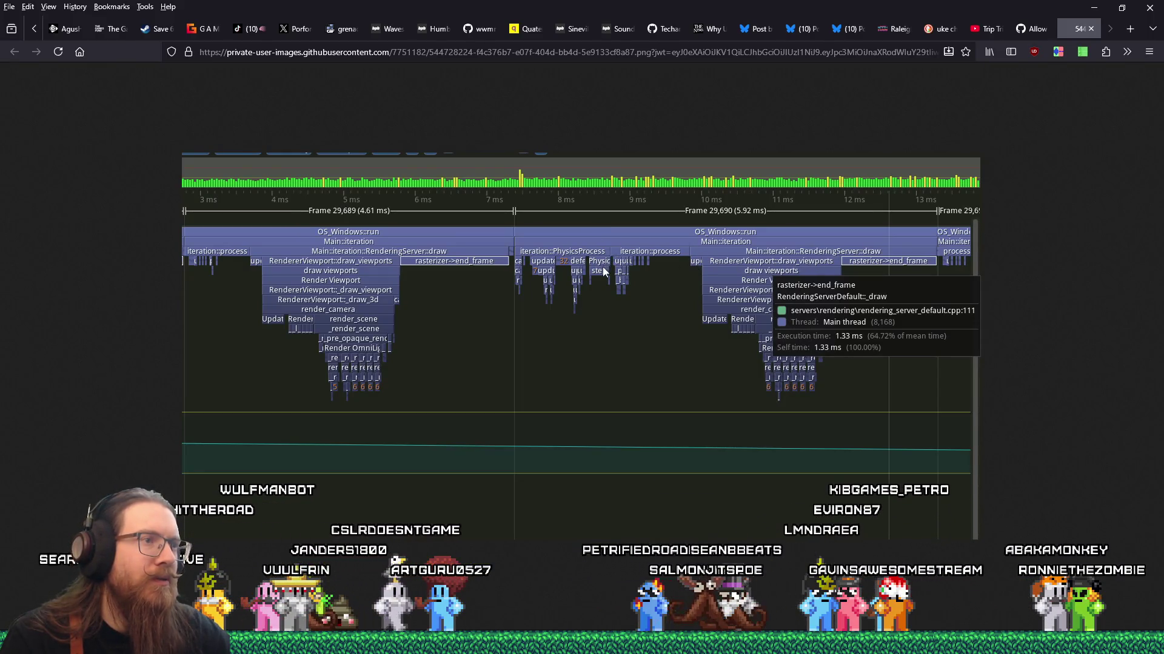
key(alt+Tab)
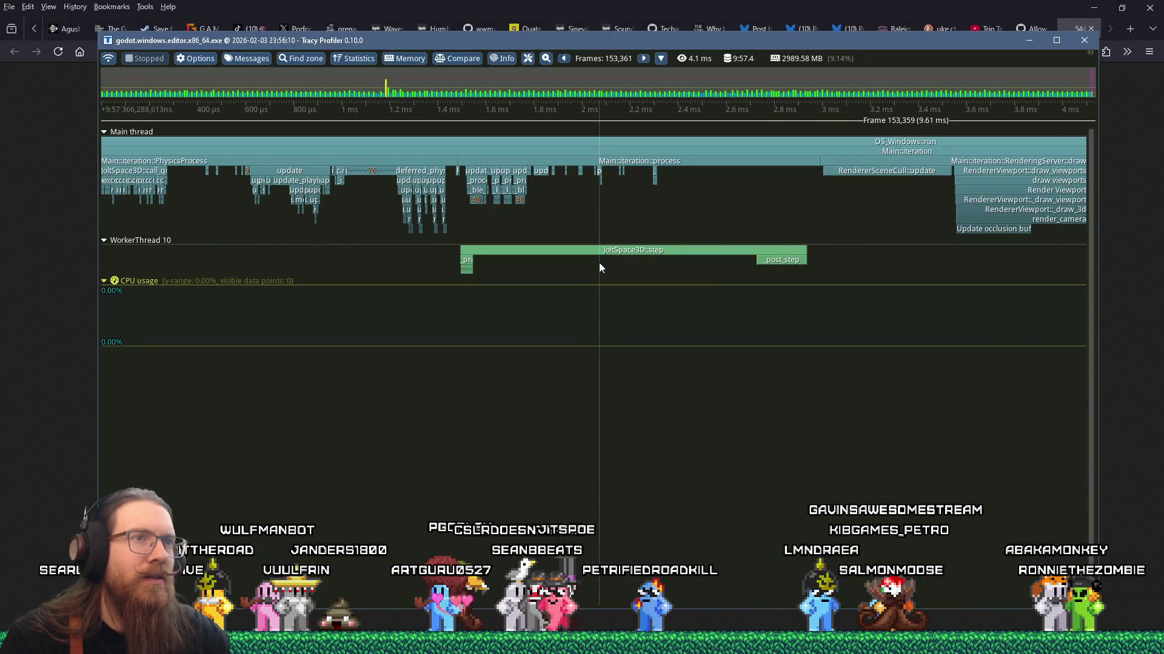
mouse_move(612, 255)
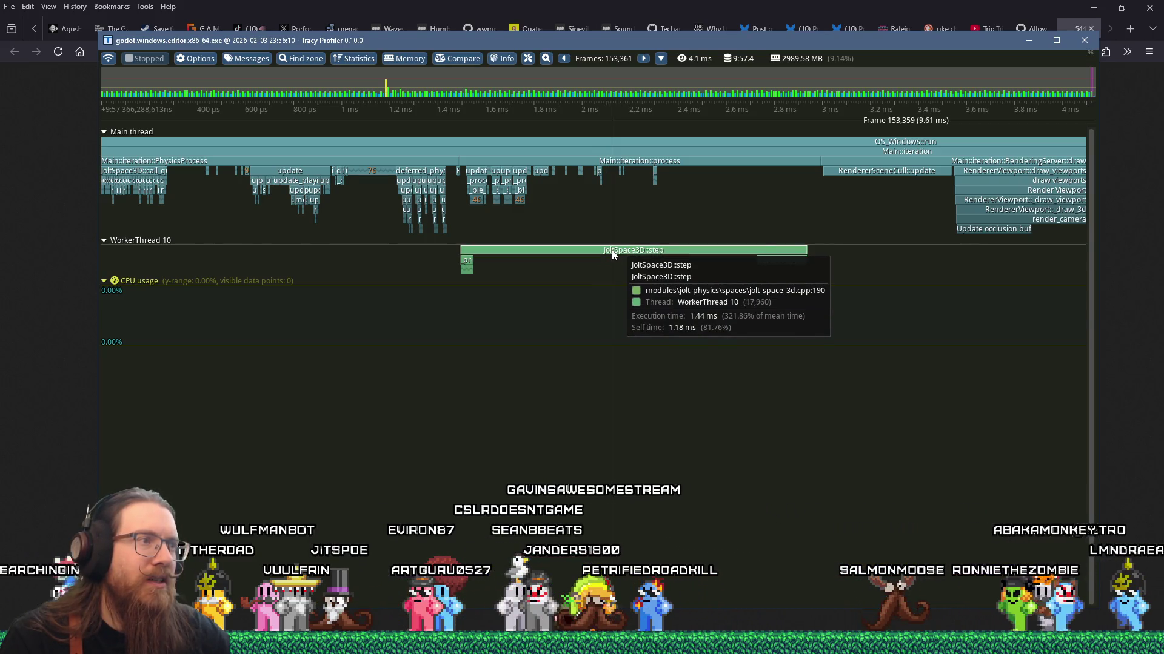
mouse_move(769, 267)
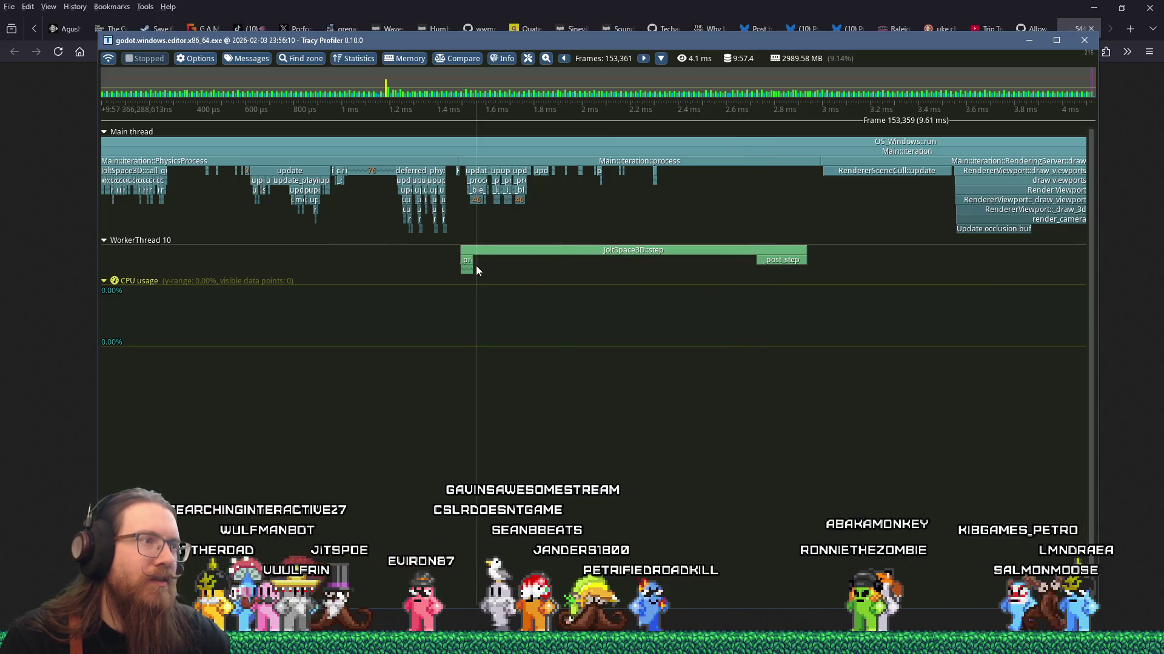
mouse_move(471, 269)
mouse_move(488, 251)
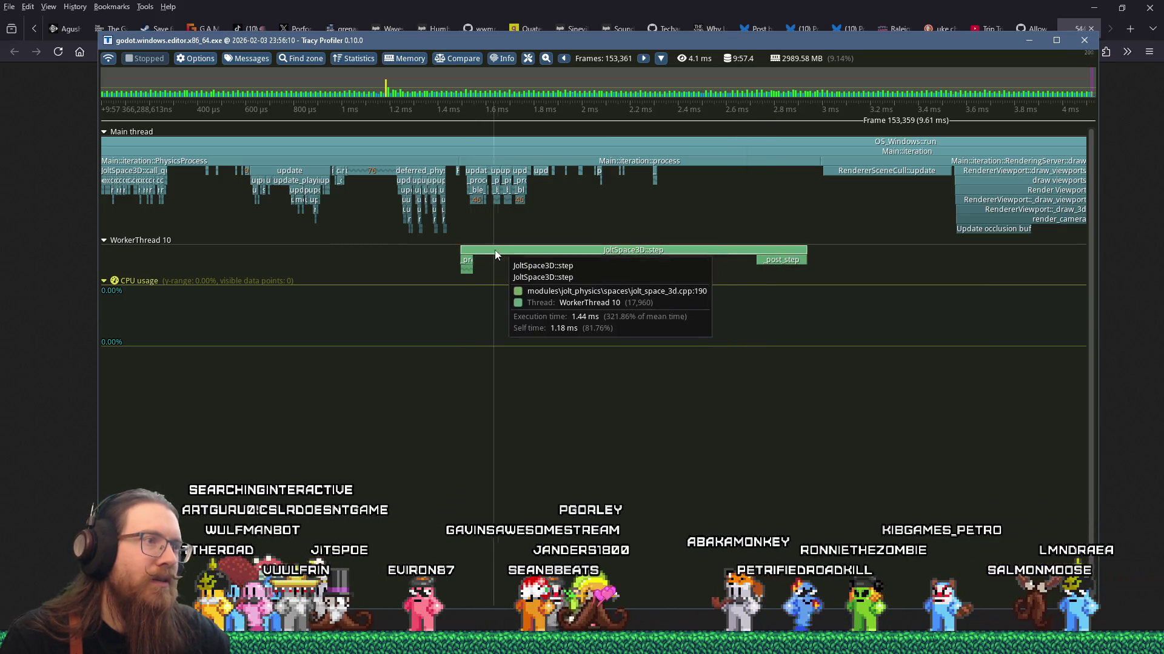
scroll(538, 250, down, 2)
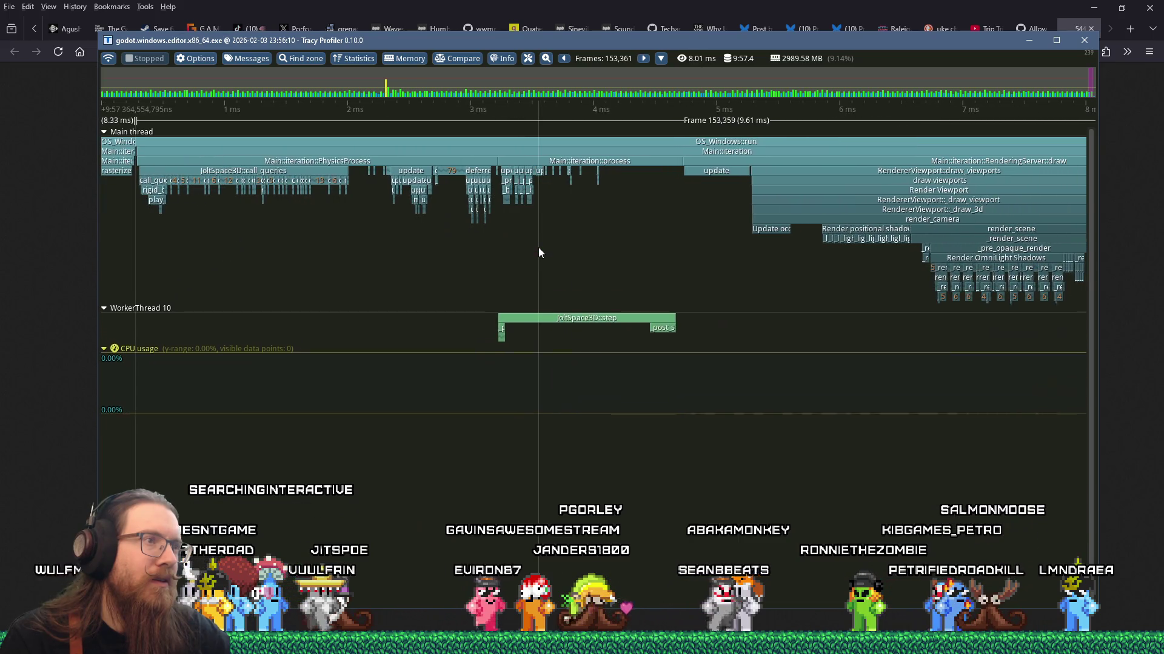
scroll(537, 251, up, 4)
scroll(335, 227, up, 4)
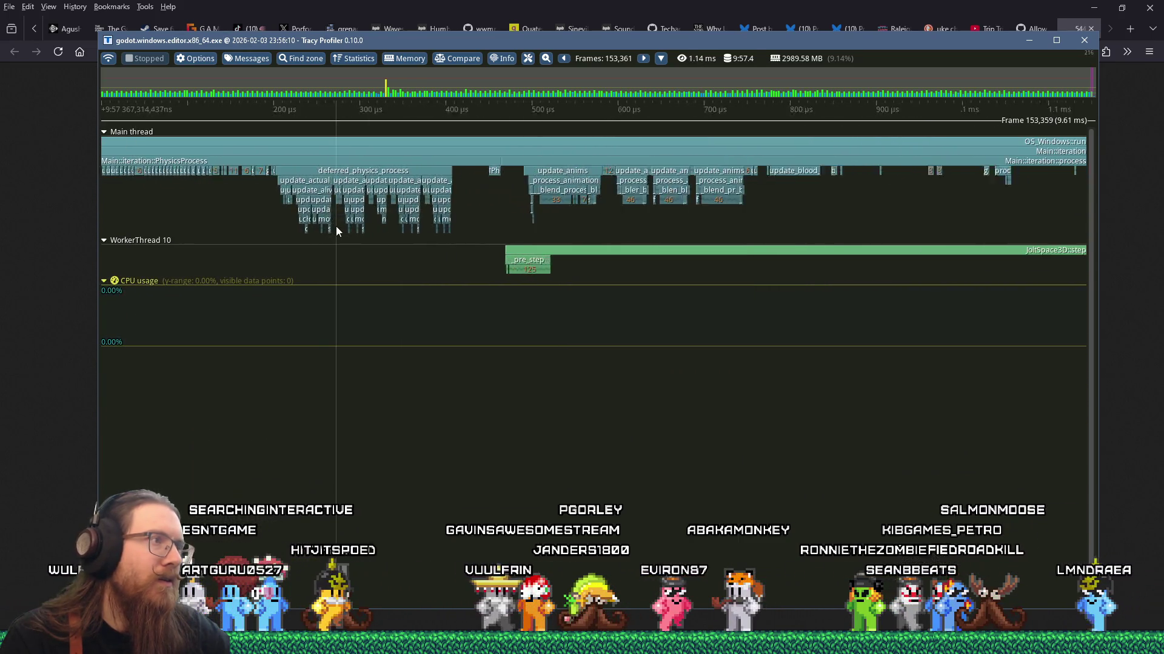
scroll(337, 224, down, 3)
scroll(337, 224, up, 7)
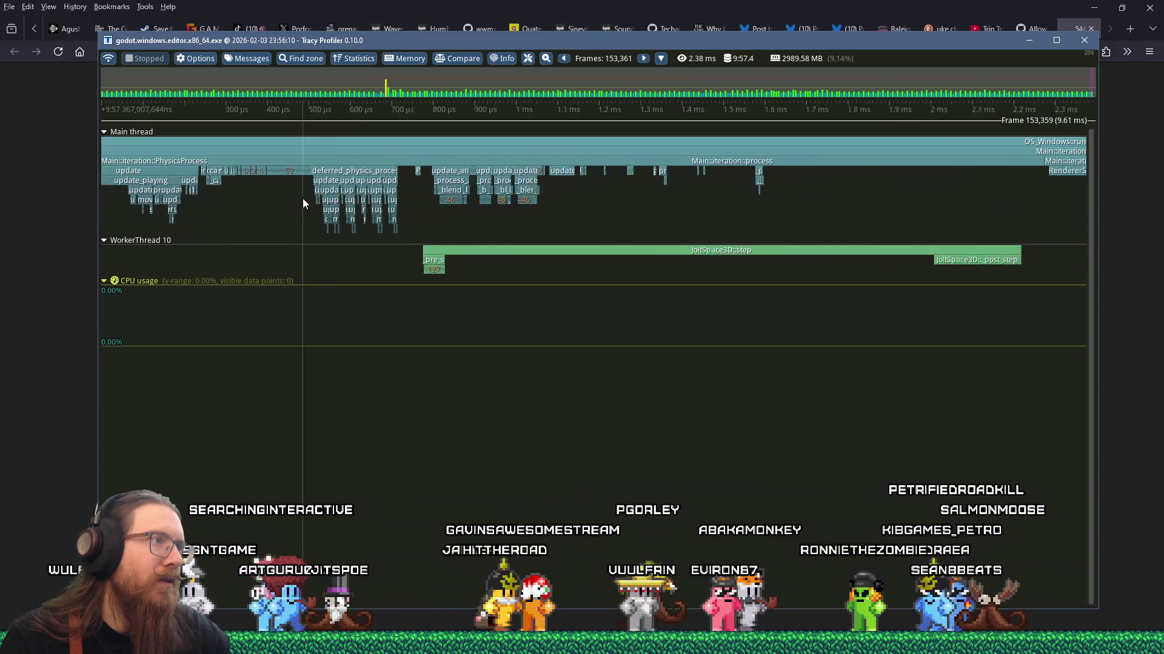
scroll(341, 203, down, 7)
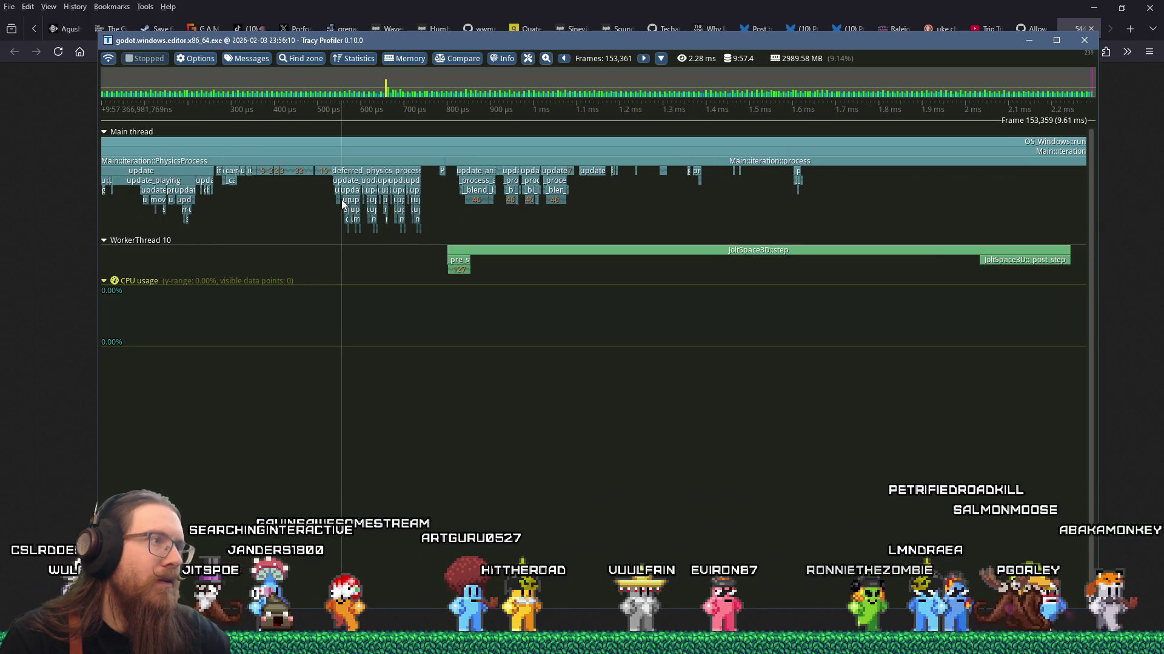
scroll(342, 203, down, 4)
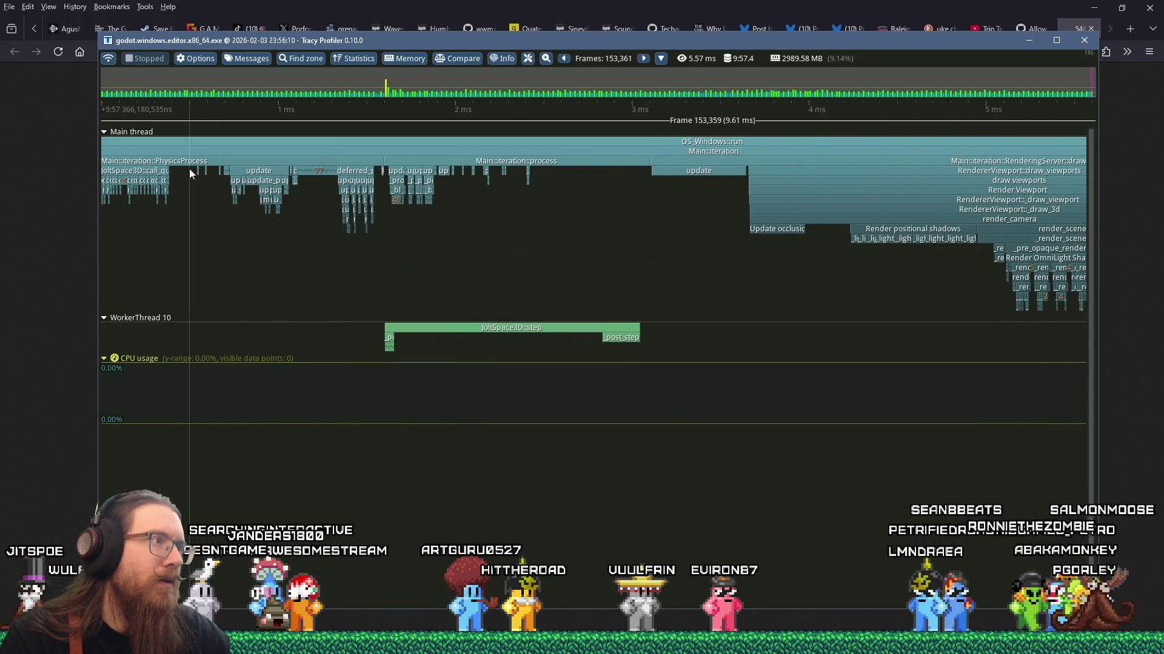
scroll(345, 177, up, 2)
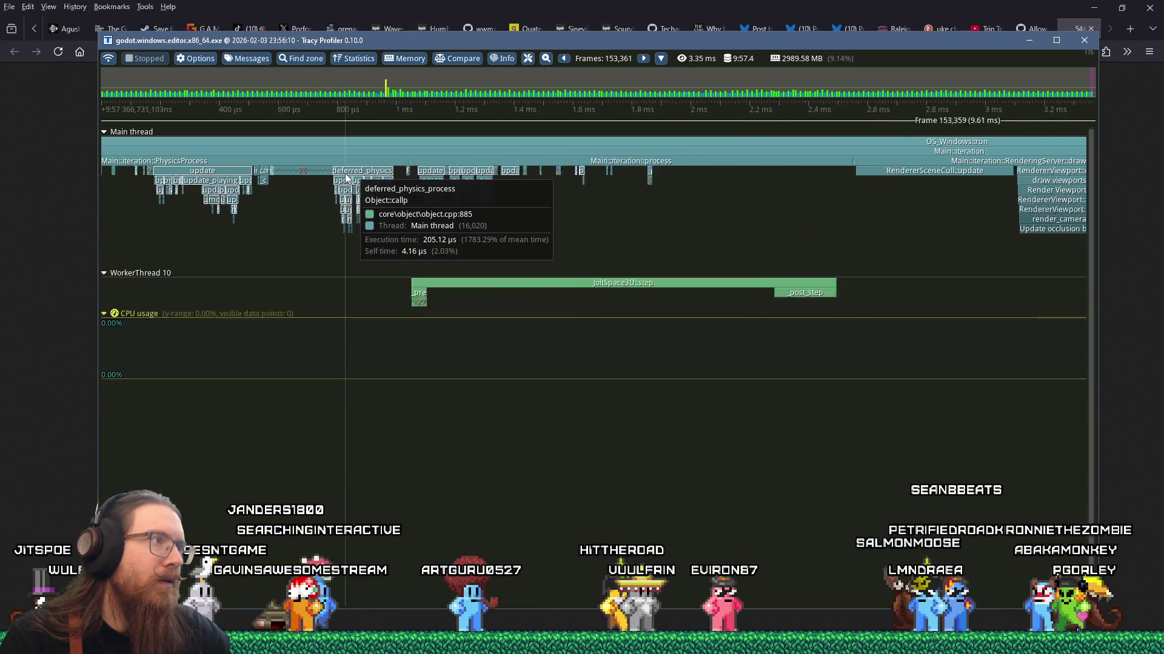
scroll(345, 177, up, 1)
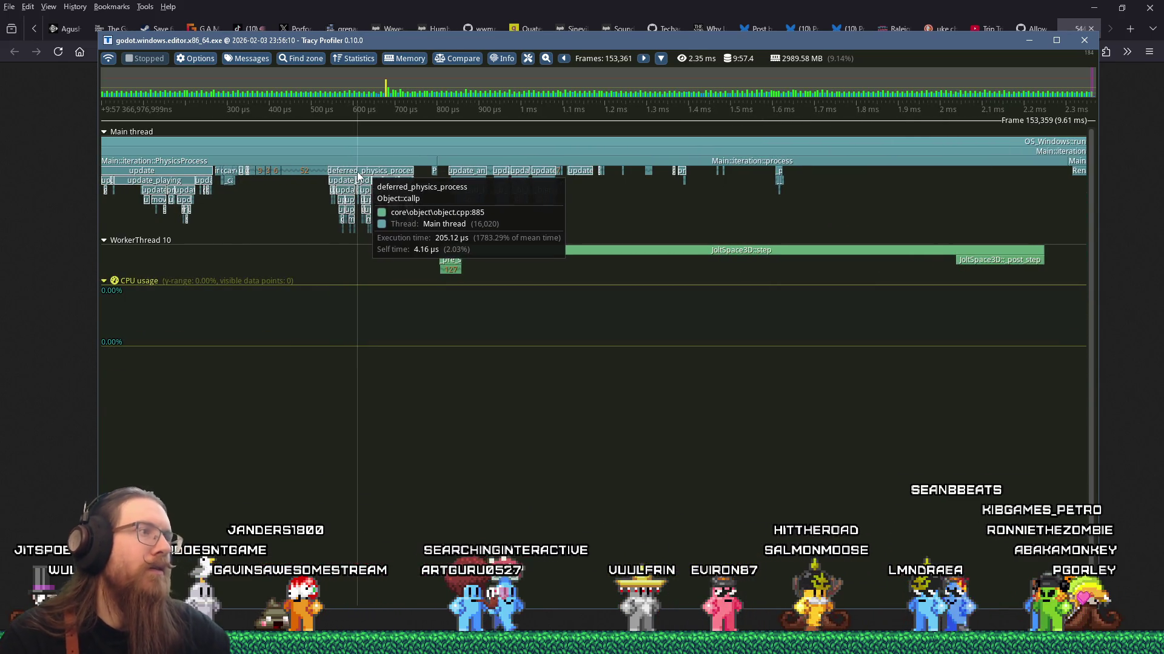
scroll(358, 176, up, 2)
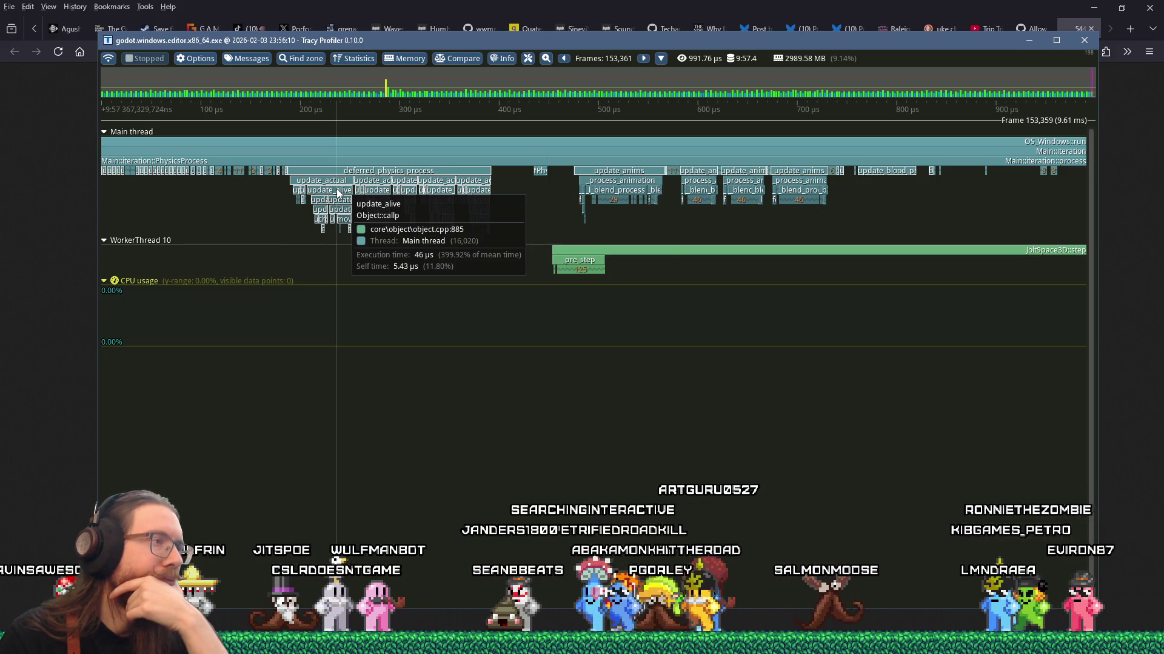
scroll(338, 192, up, 3)
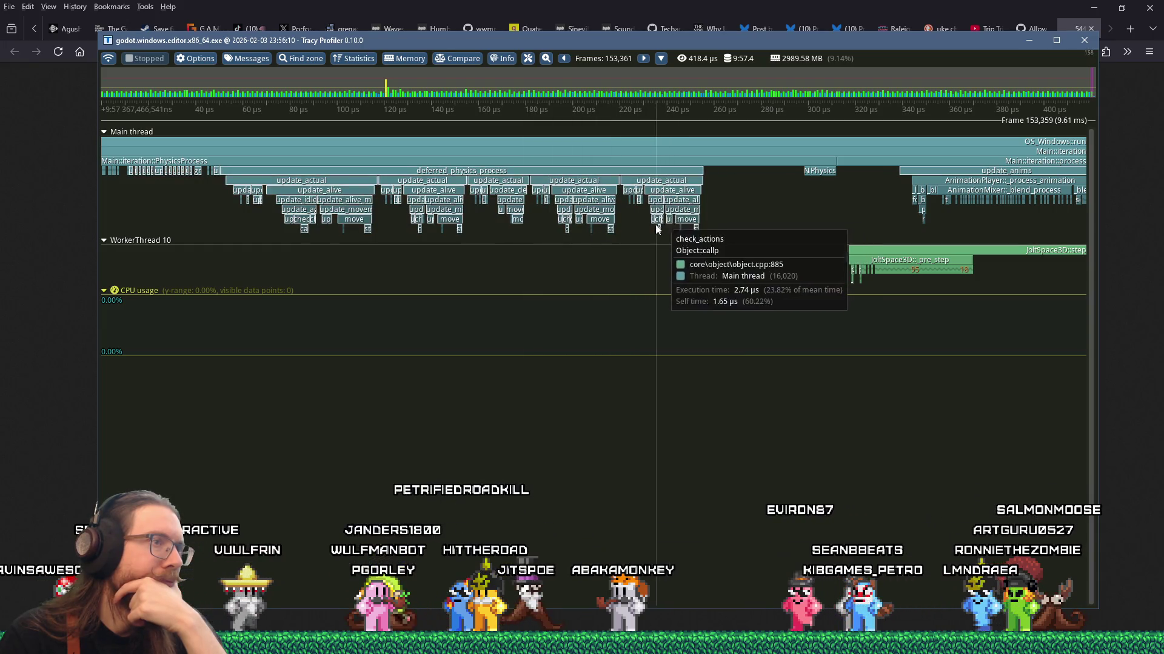
scroll(489, 300, down, 1)
scroll(488, 300, down, 10)
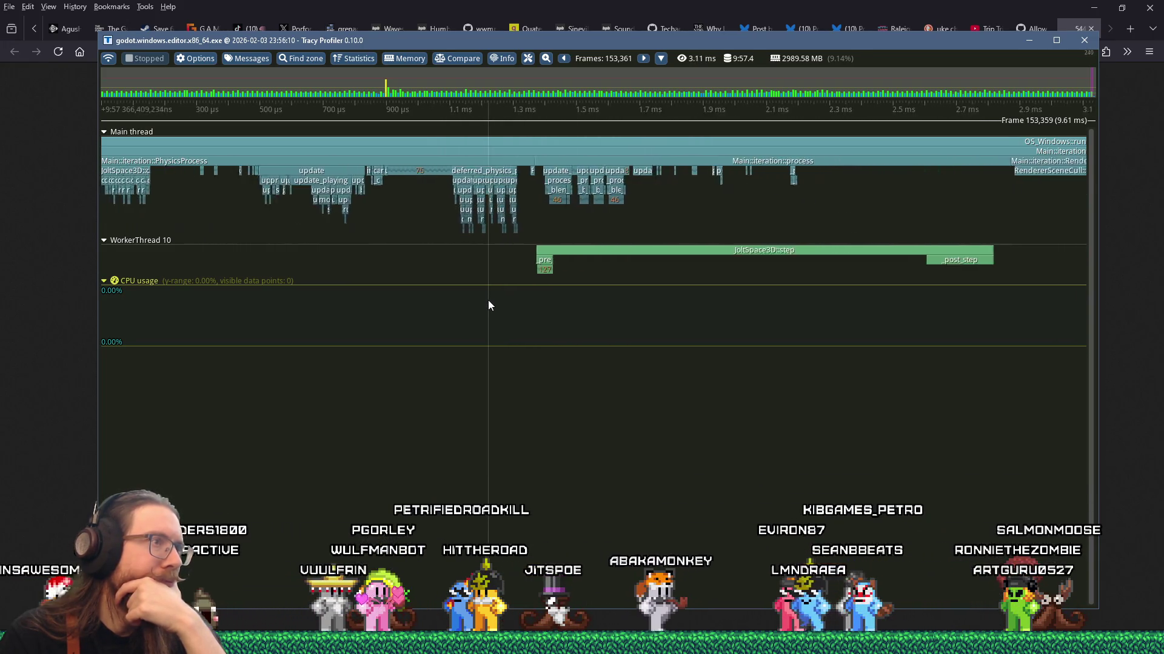
scroll(281, 199, up, 2)
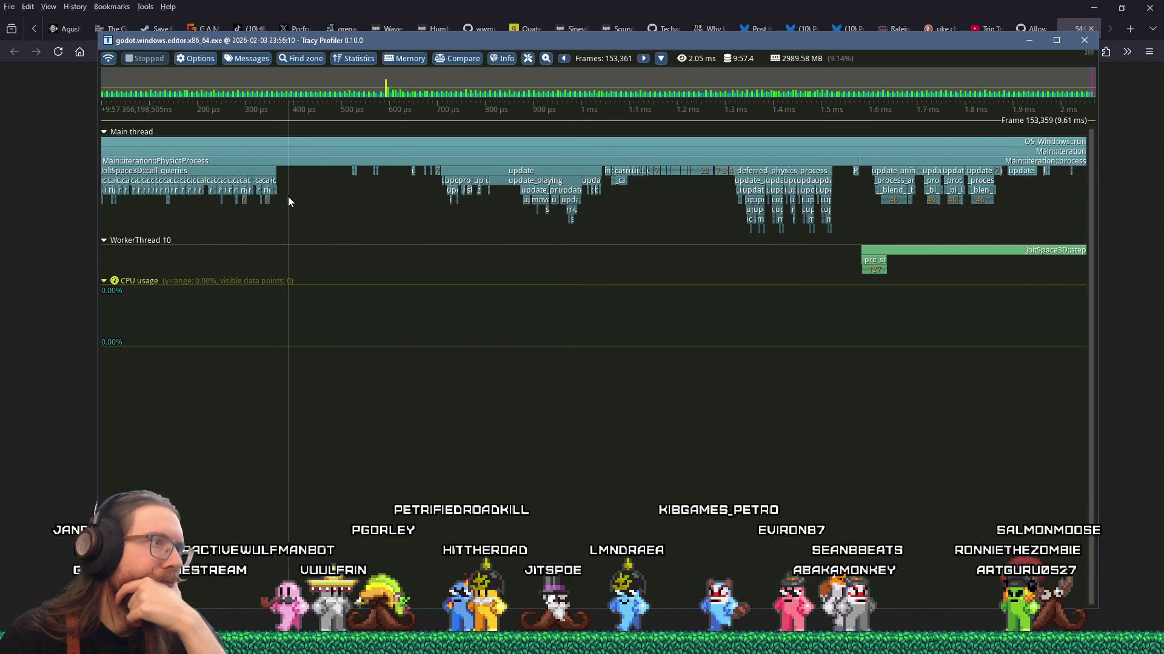
scroll(288, 197, down, 7)
scroll(296, 193, down, 4)
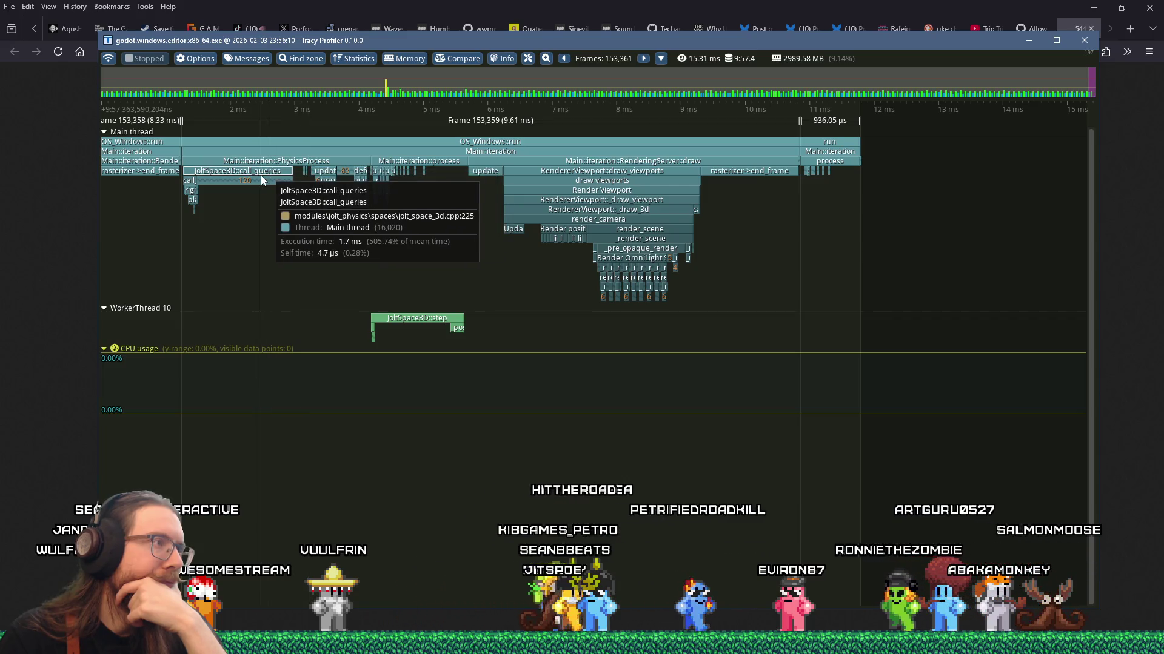
scroll(227, 173, up, 15)
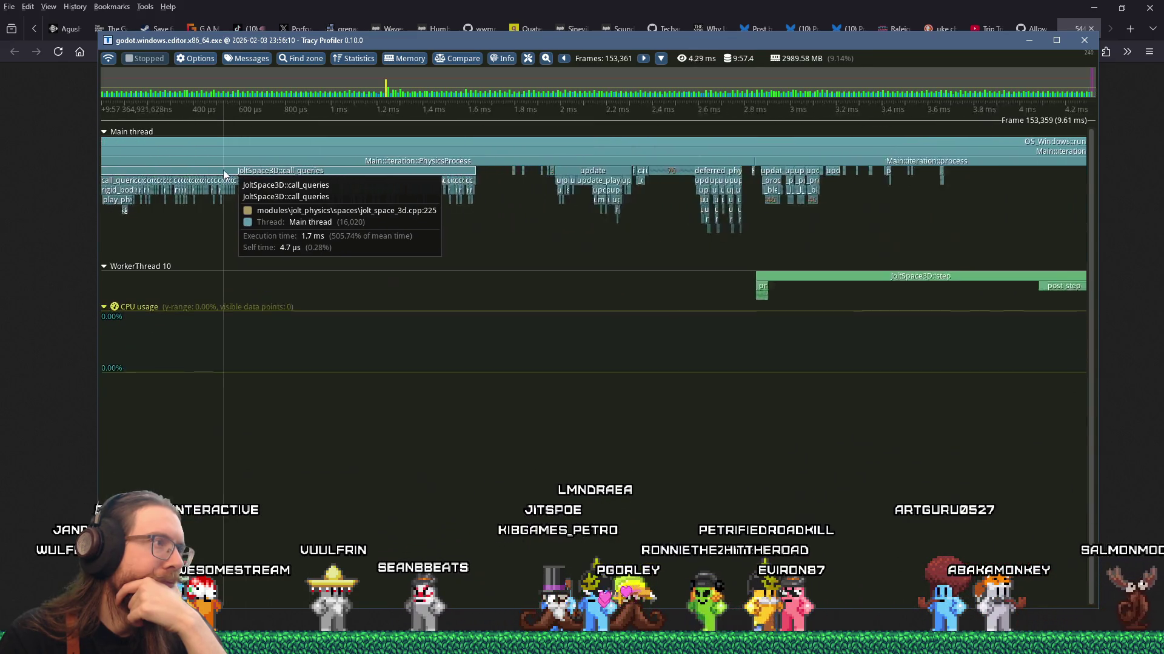
scroll(271, 181, up, 8)
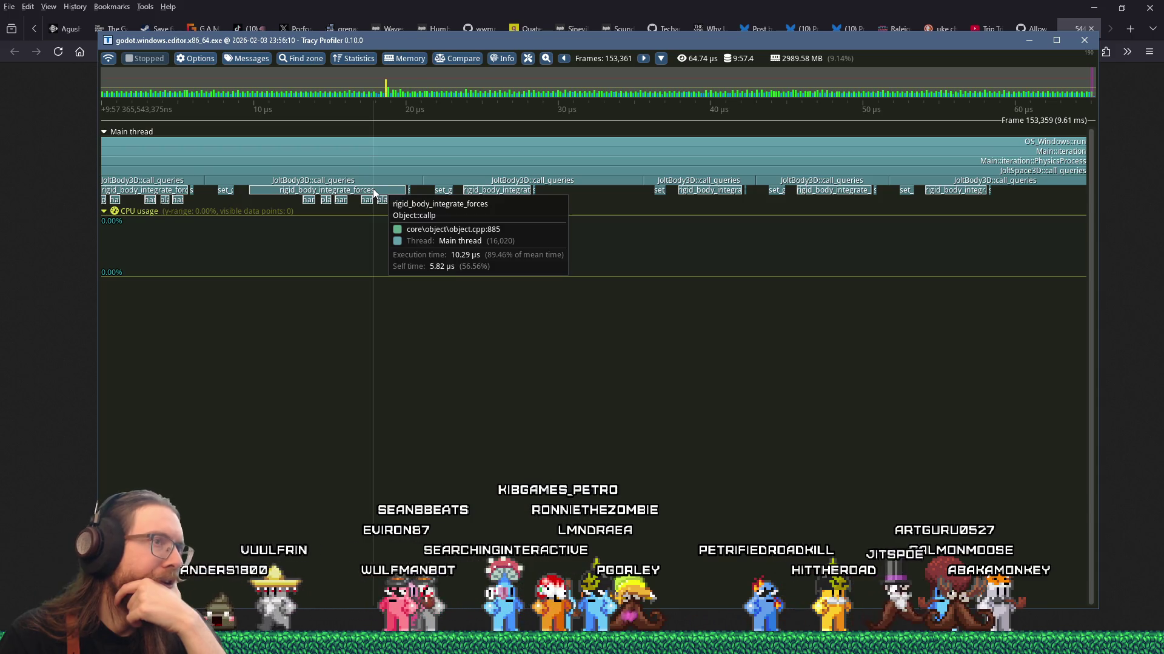
scroll(373, 190, down, 15)
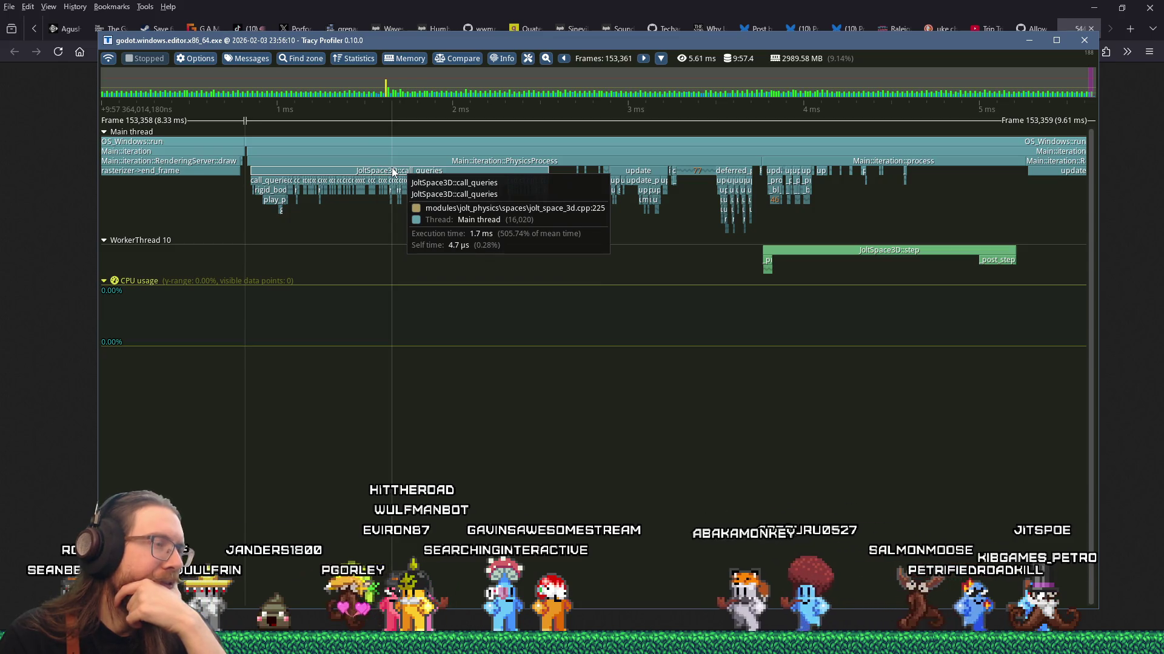
scroll(392, 167, up, 4)
scroll(391, 167, down, 3)
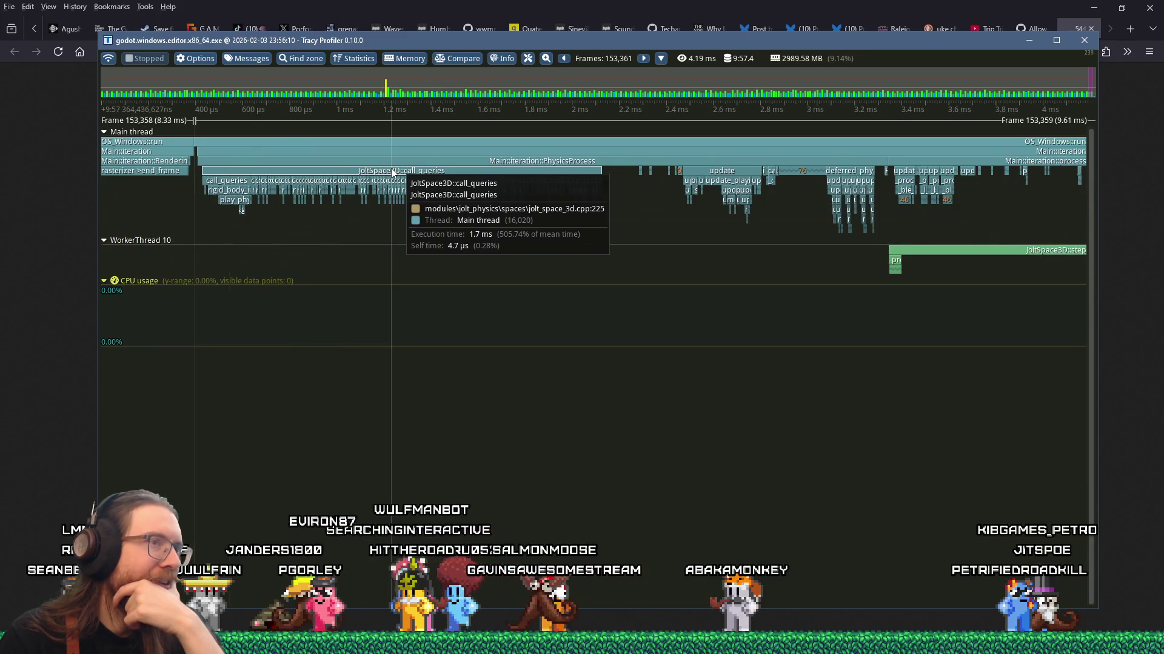
scroll(391, 168, down, 2)
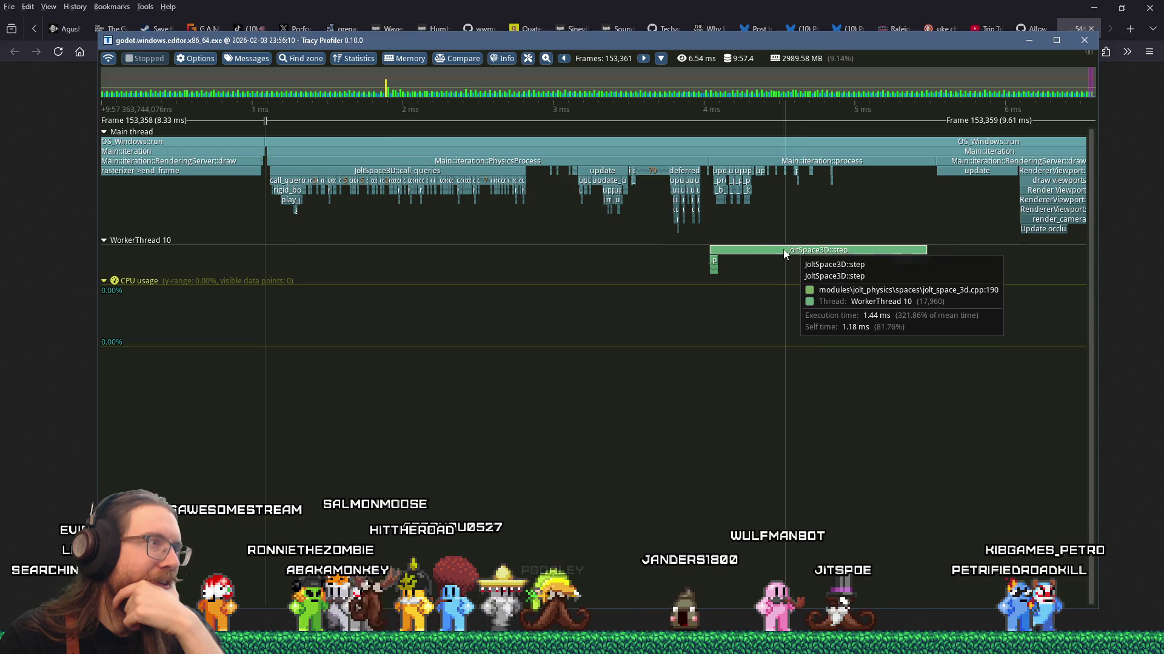
scroll(478, 176, up, 4)
scroll(479, 175, up, 10)
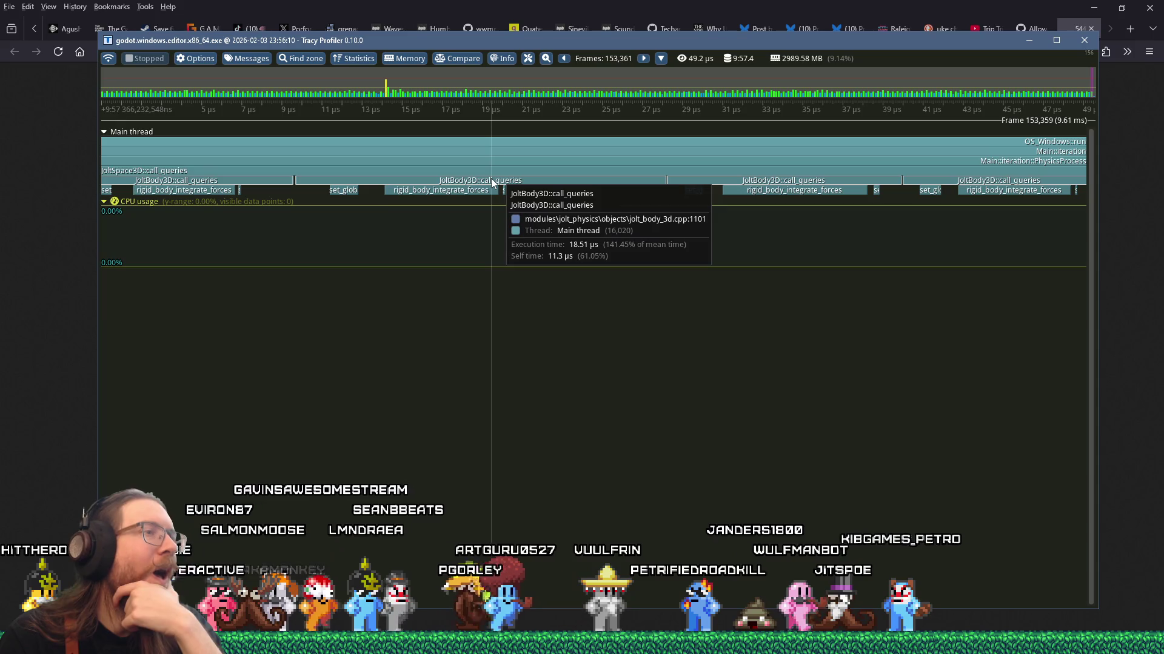
scroll(491, 178, down, 10)
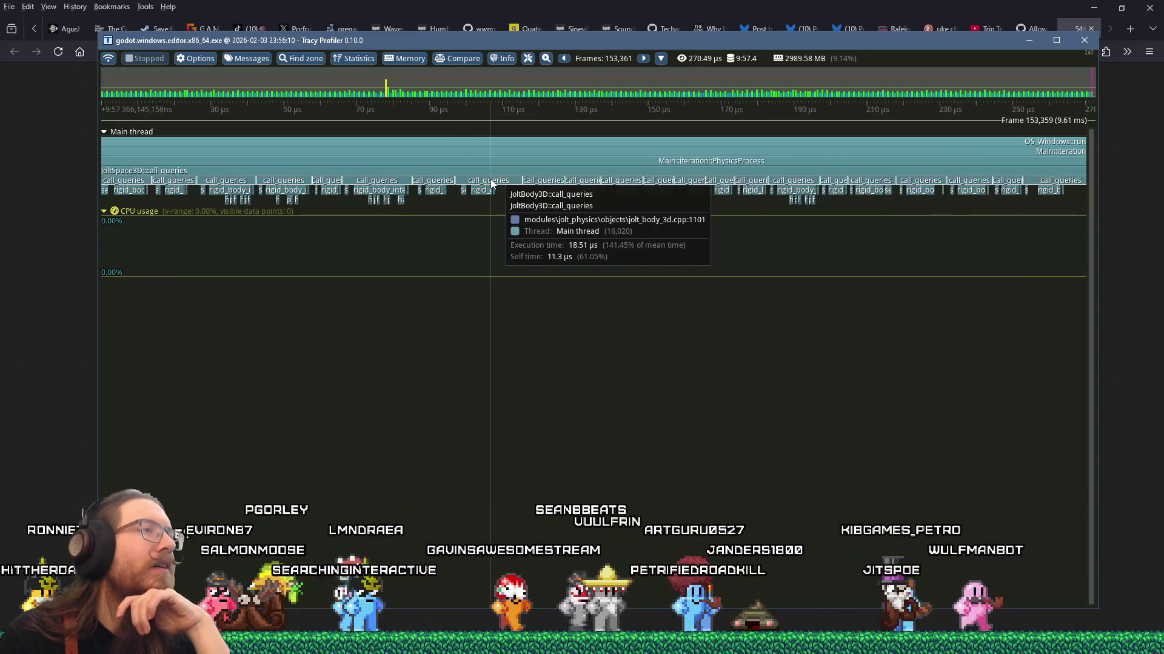
scroll(491, 183, down, 1)
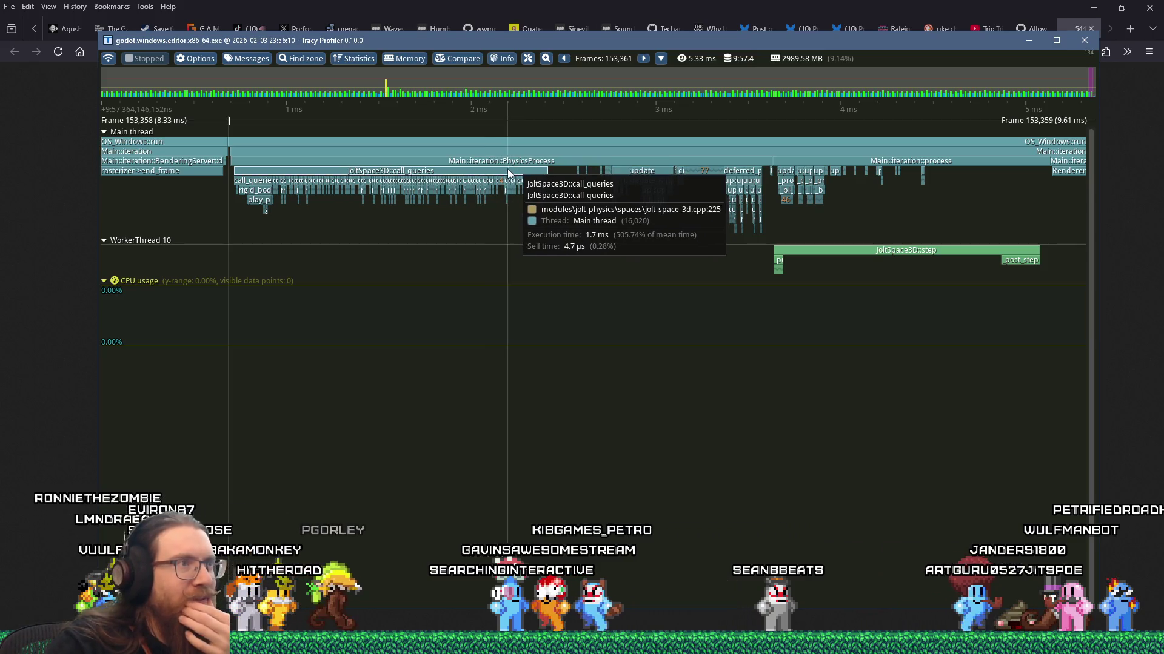
scroll(507, 171, up, 10)
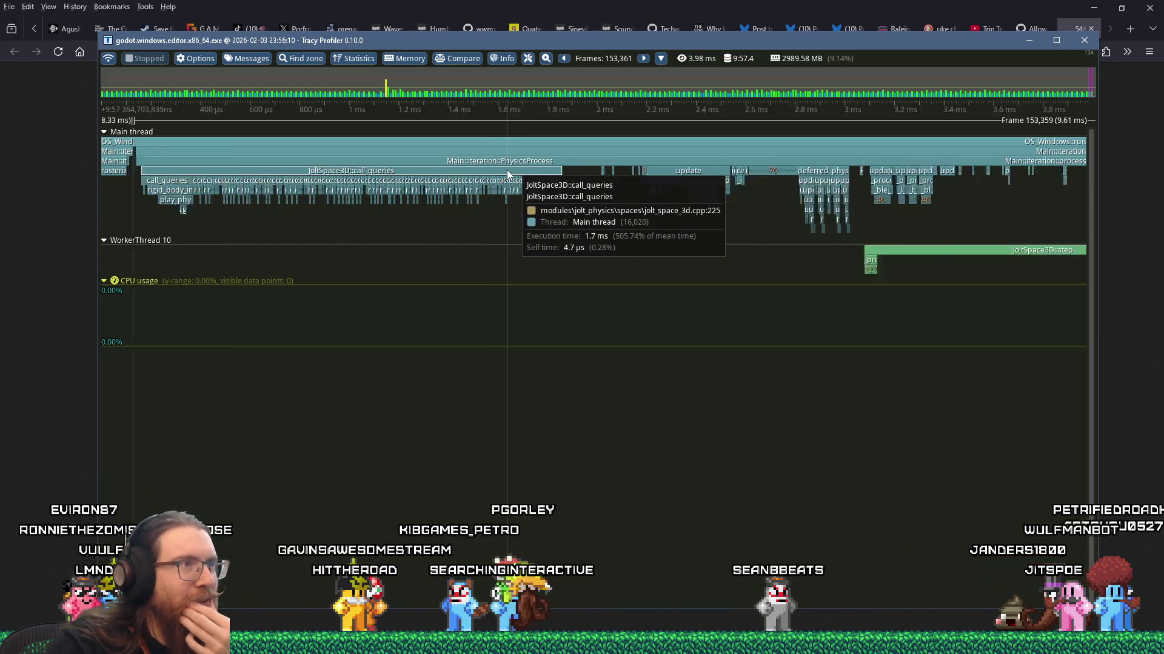
scroll(507, 174, up, 2)
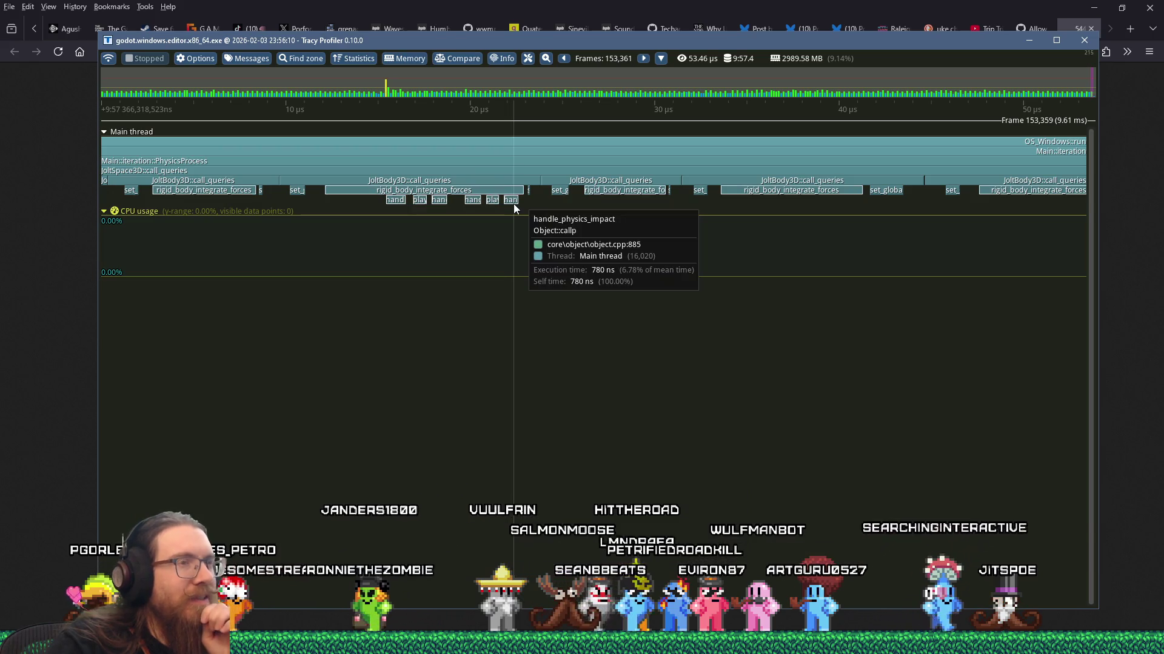
scroll(514, 204, down, 4)
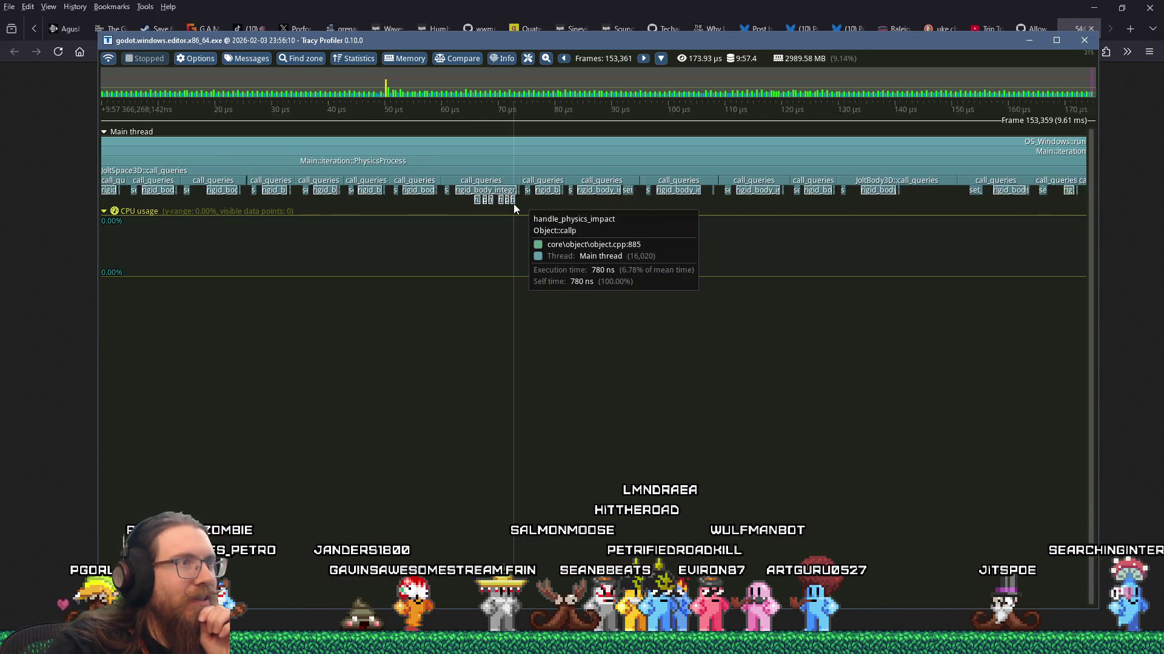
scroll(514, 205, up, 2)
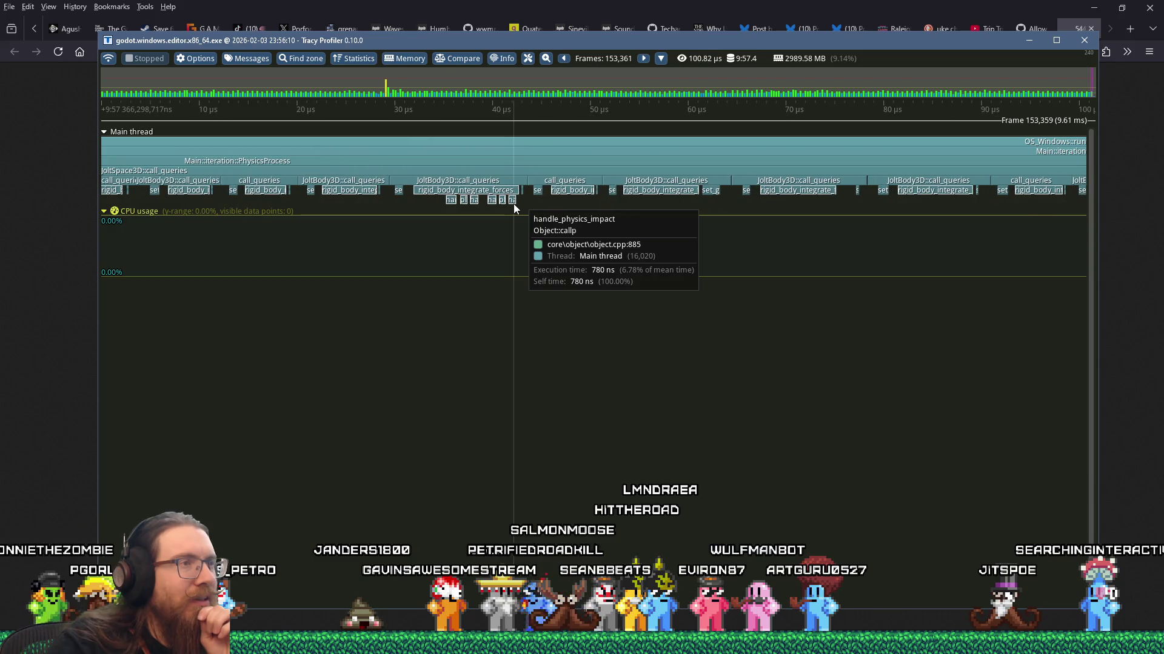
scroll(514, 208, down, 7)
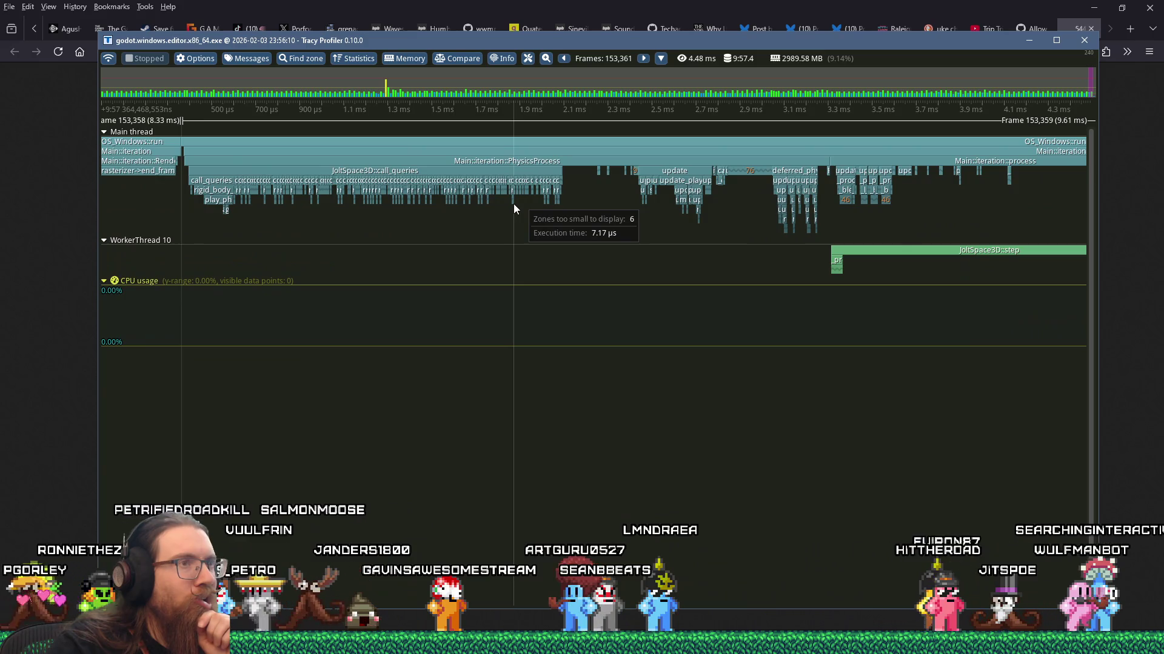
scroll(513, 206, down, 2)
scroll(514, 209, up, 5)
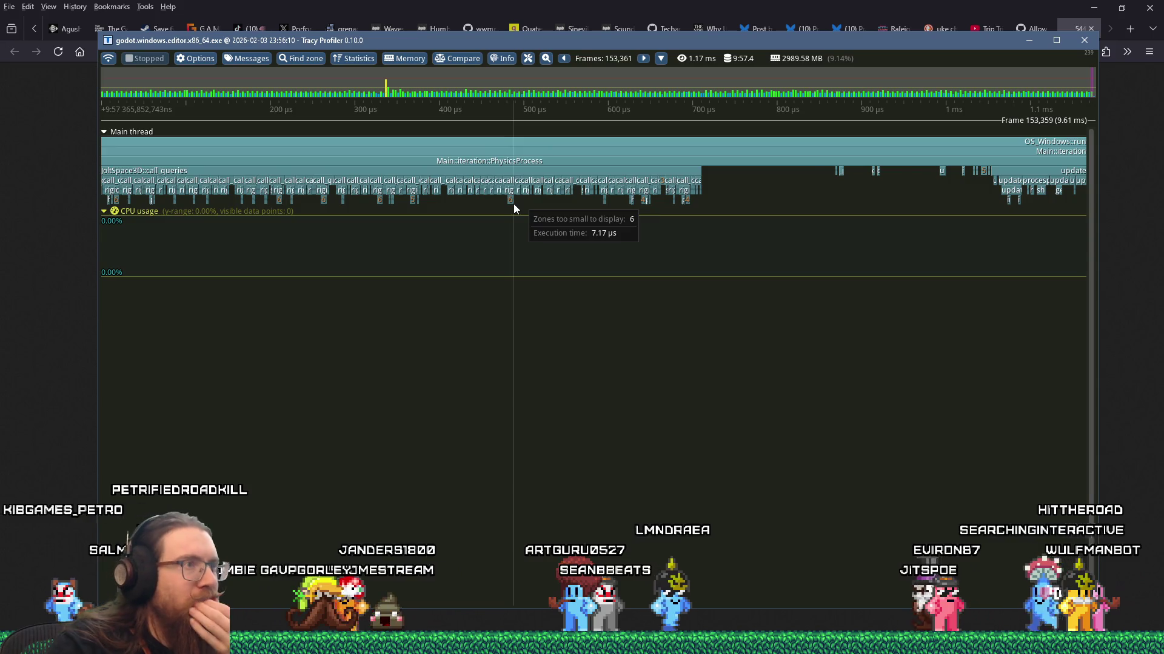
scroll(514, 208, down, 5)
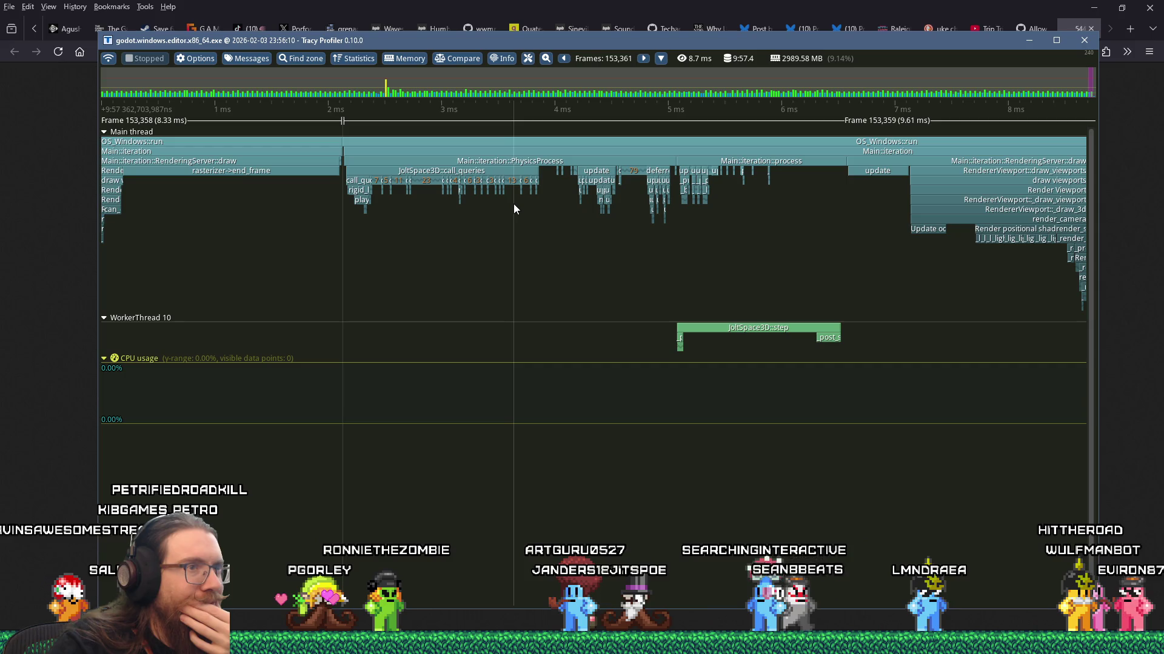
mouse_move(695, 329)
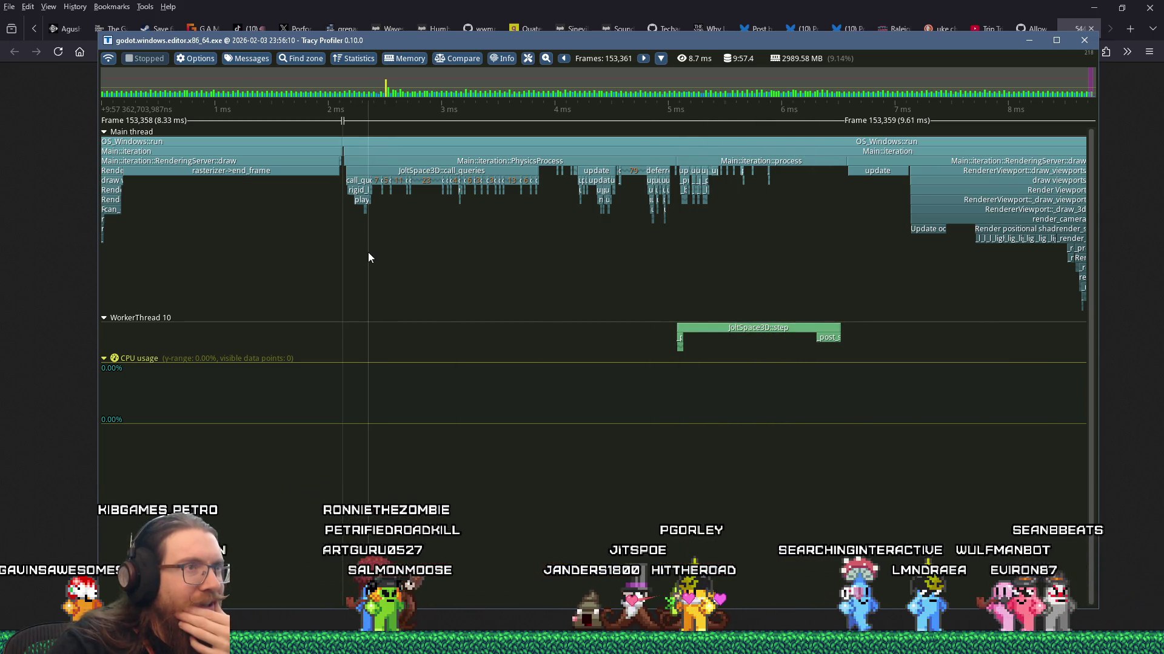
scroll(412, 203, up, 5)
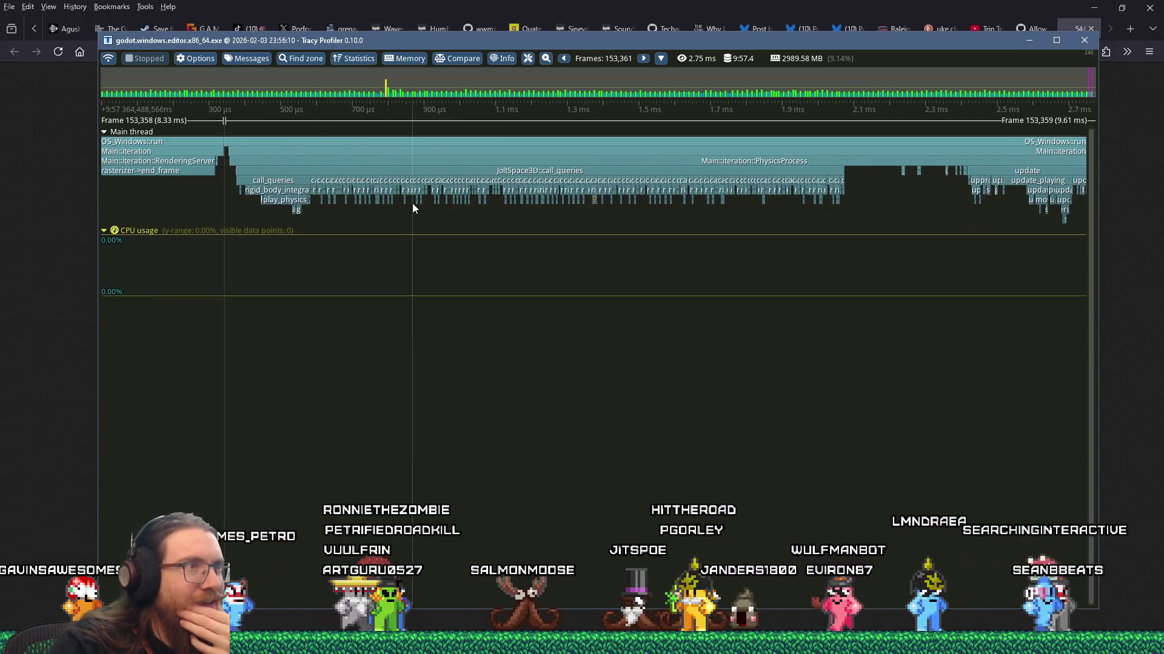
mouse_move(280, 190)
scroll(280, 190, up, 5)
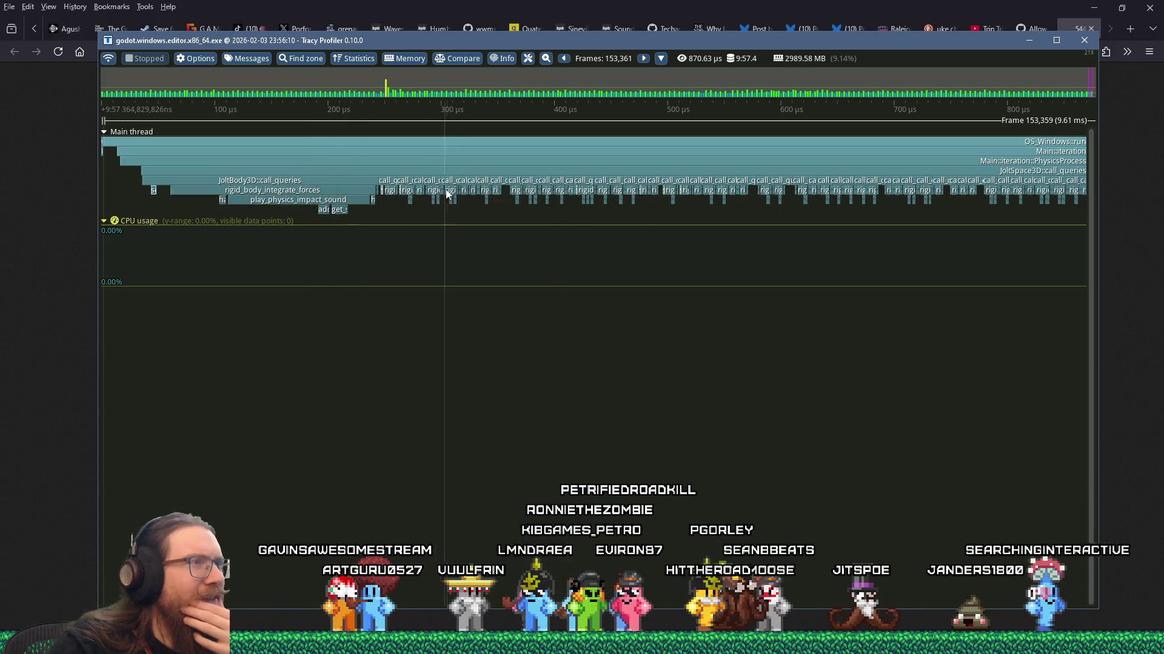
Zoom around JoltSpace3D::step and post_step on WorkerThread 10 across frames 153,358–153,359
scroll(485, 206, down, 5)
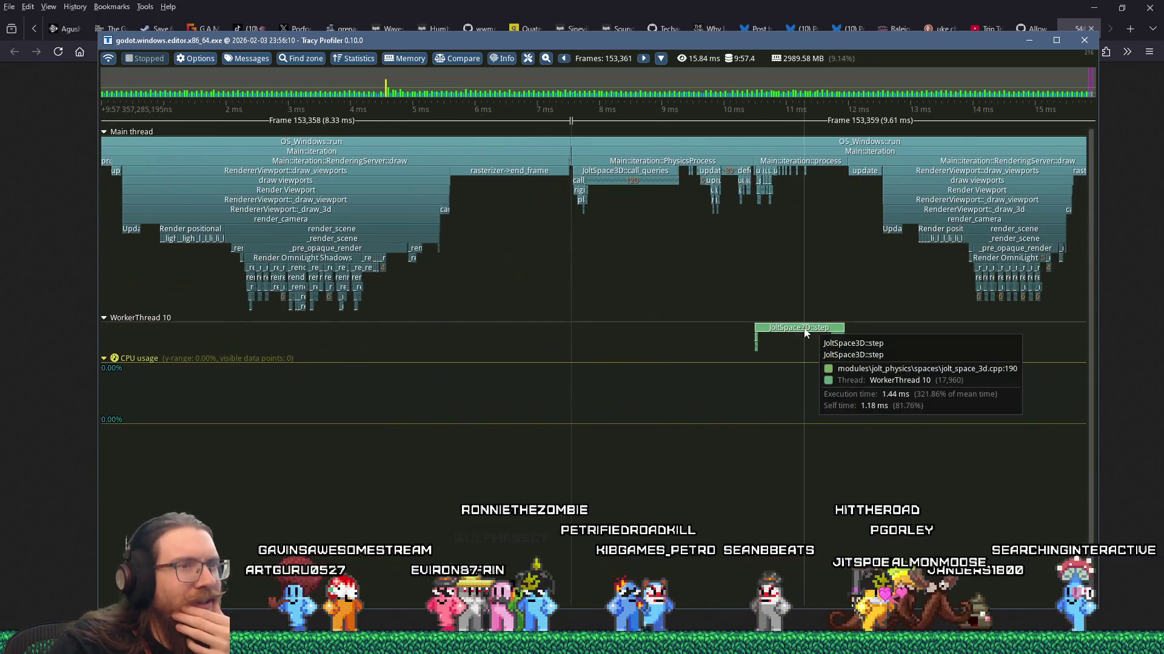
scroll(803, 332, up, 5)
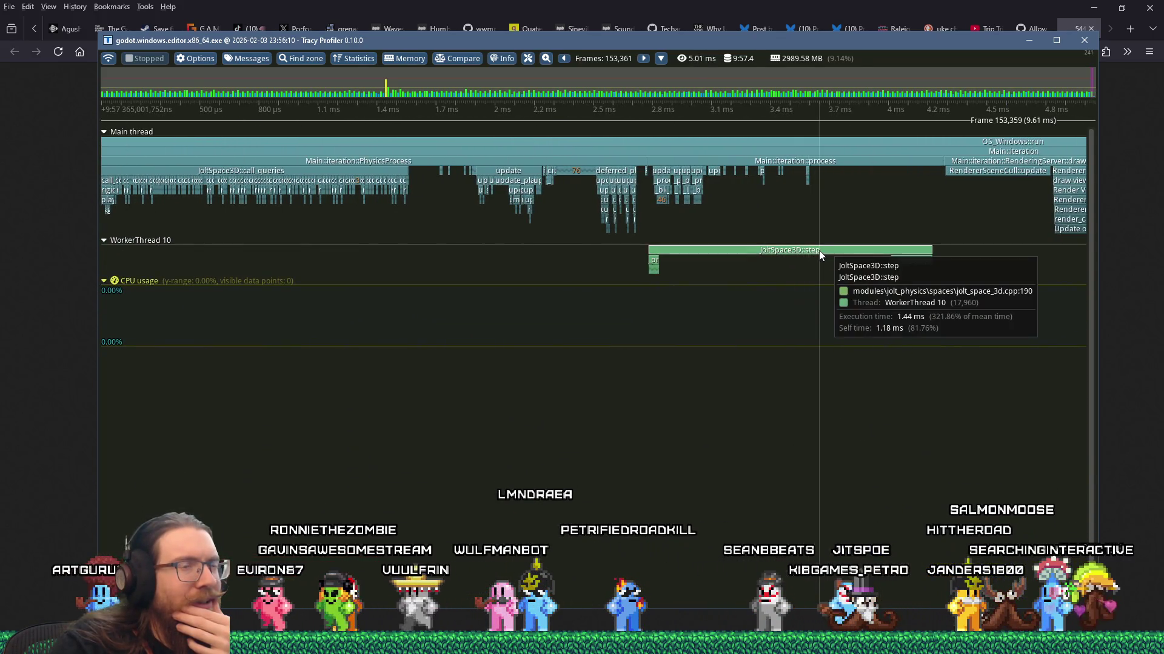
scroll(821, 255, up, 3)
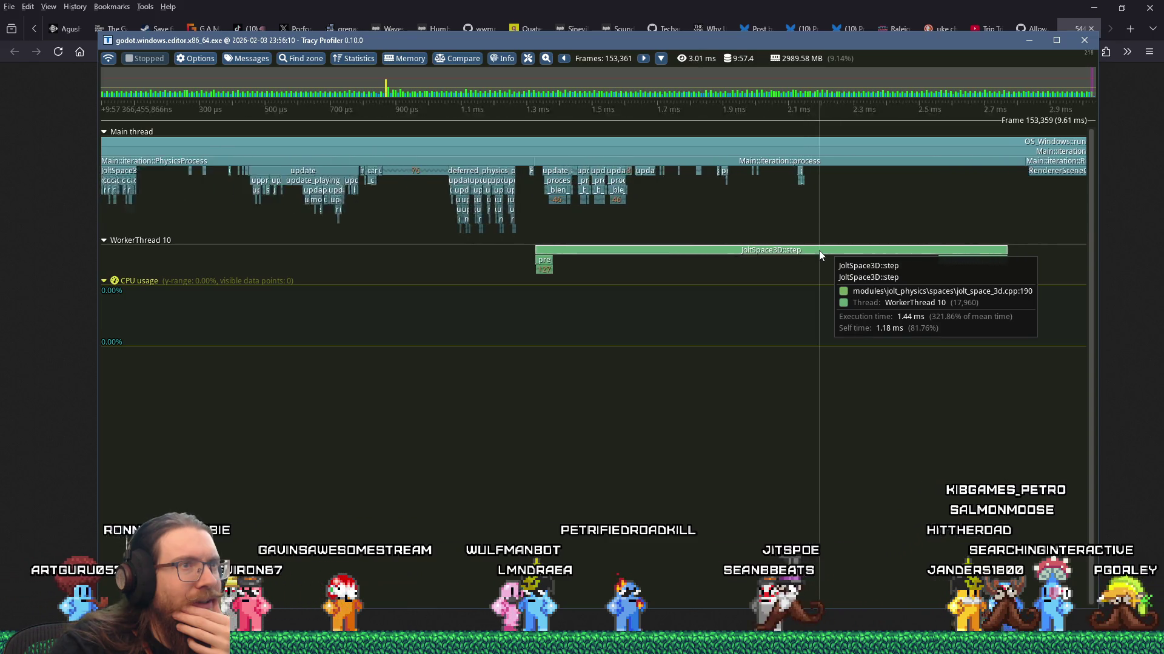
scroll(821, 255, up, 3)
scroll(821, 254, down, 7)
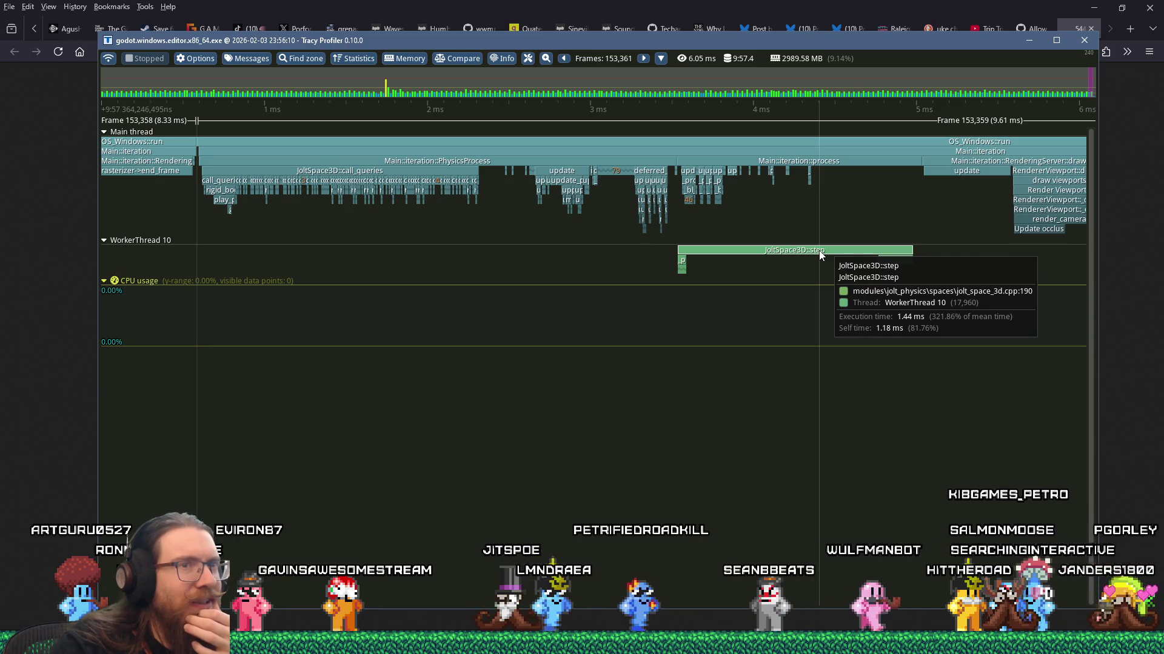
scroll(822, 255, up, 5)
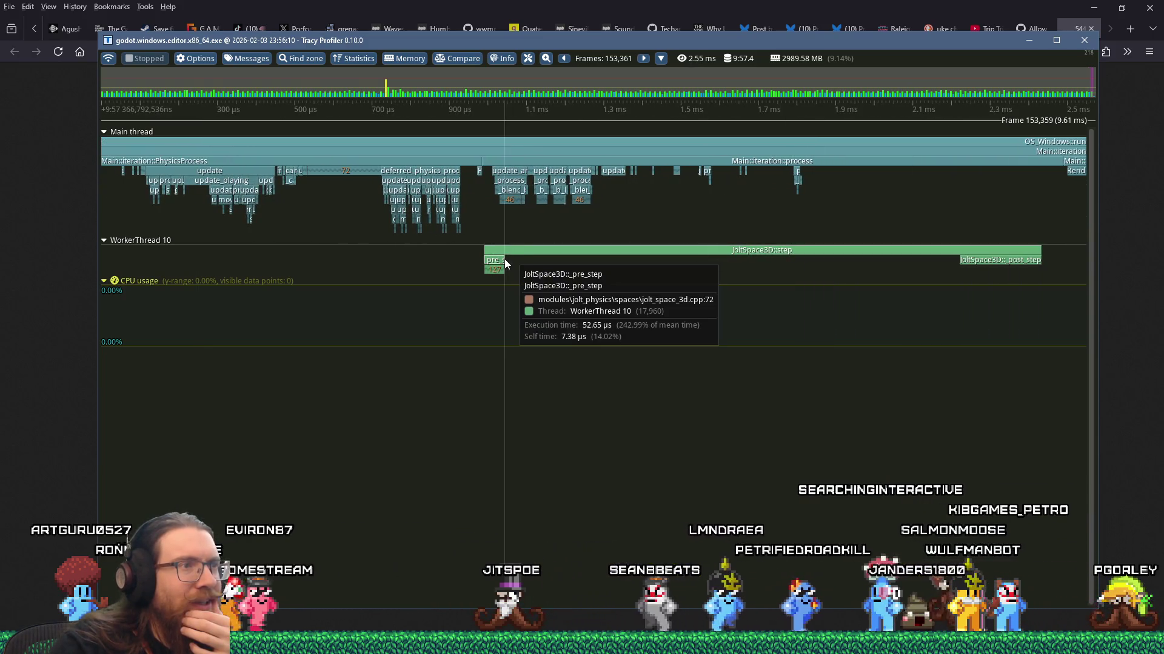
mouse_move(921, 255)
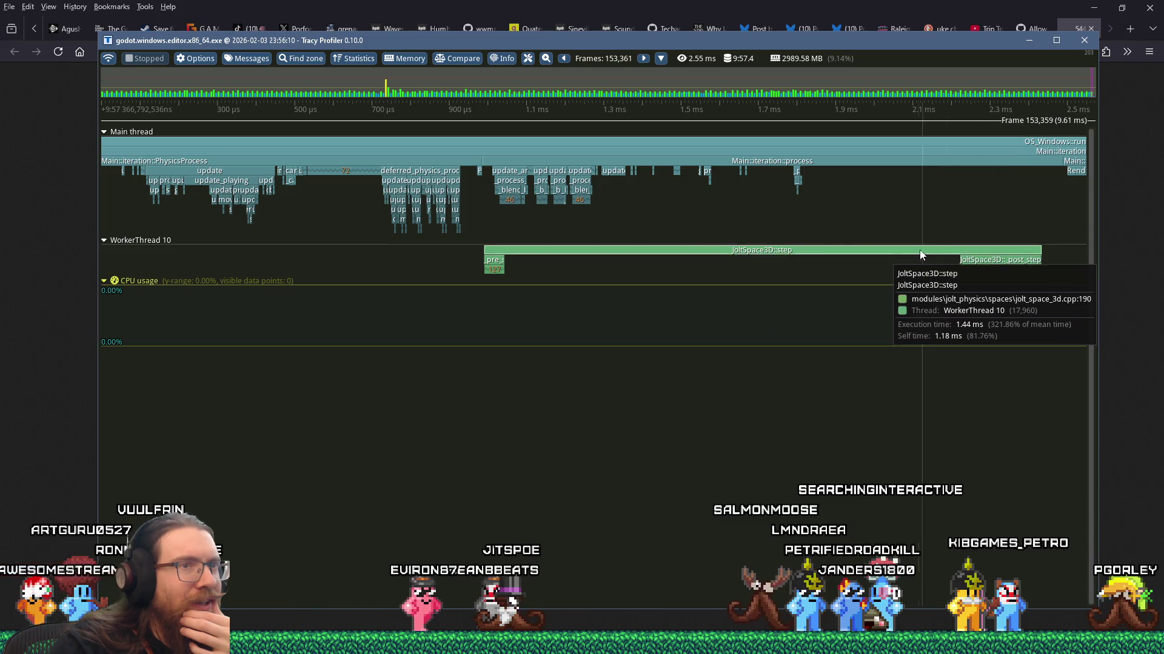
scroll(918, 256, down, 6)
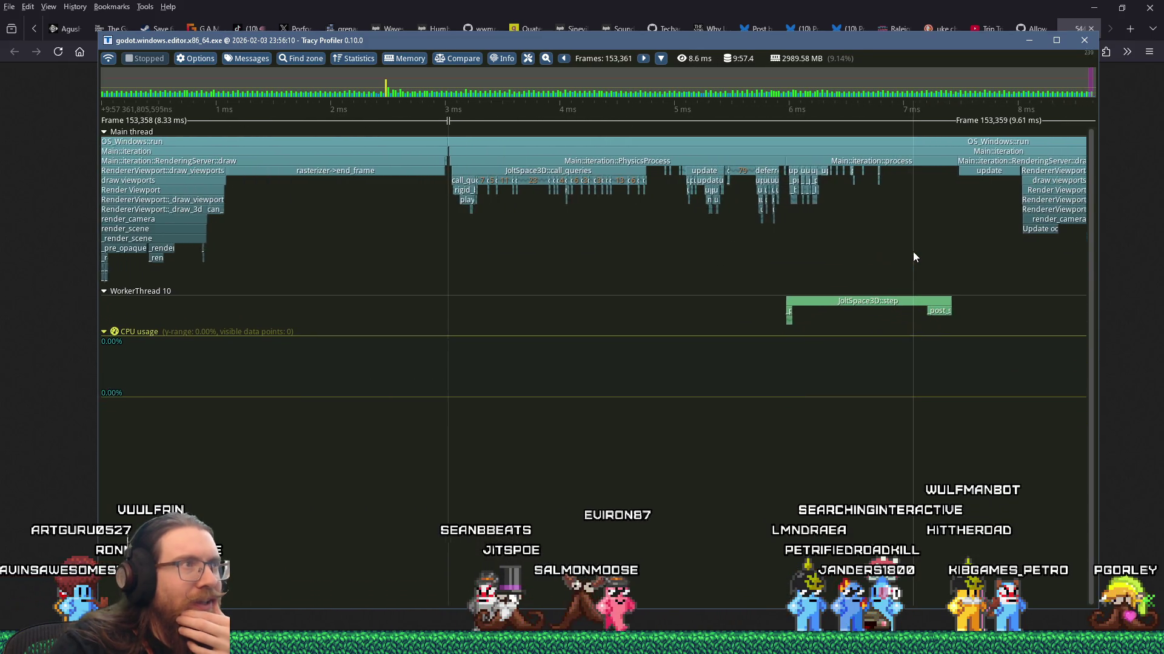
scroll(913, 252, up, 1)
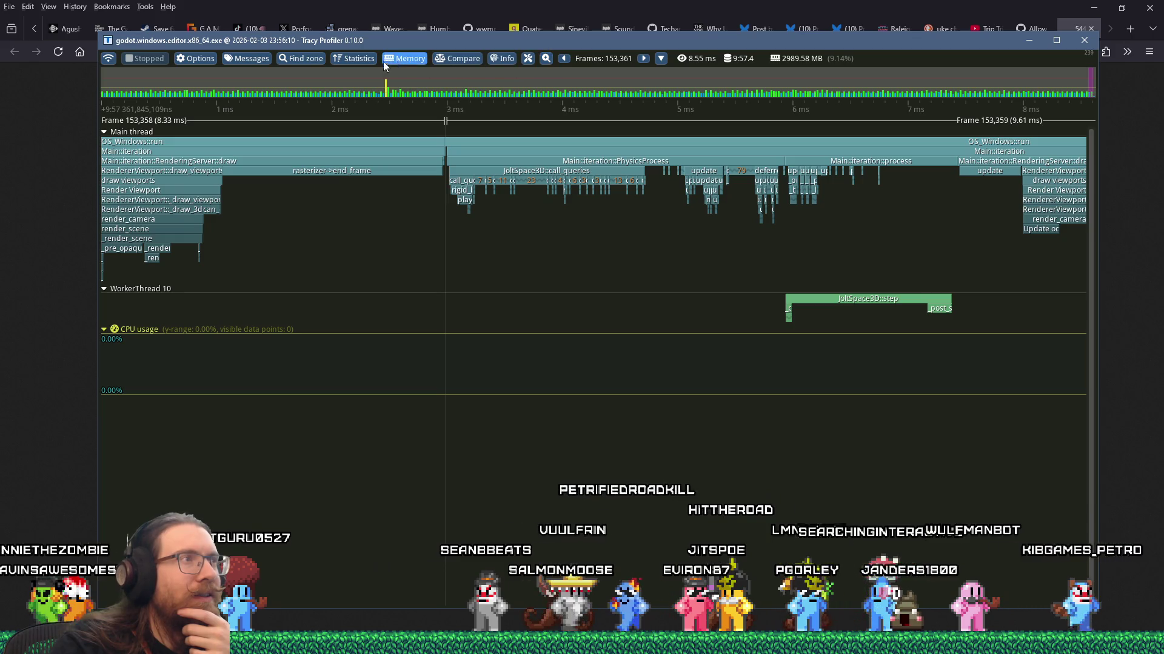
Start saving the trace and browse to E:\projects\kook\art_source\no_git
click(109, 59)
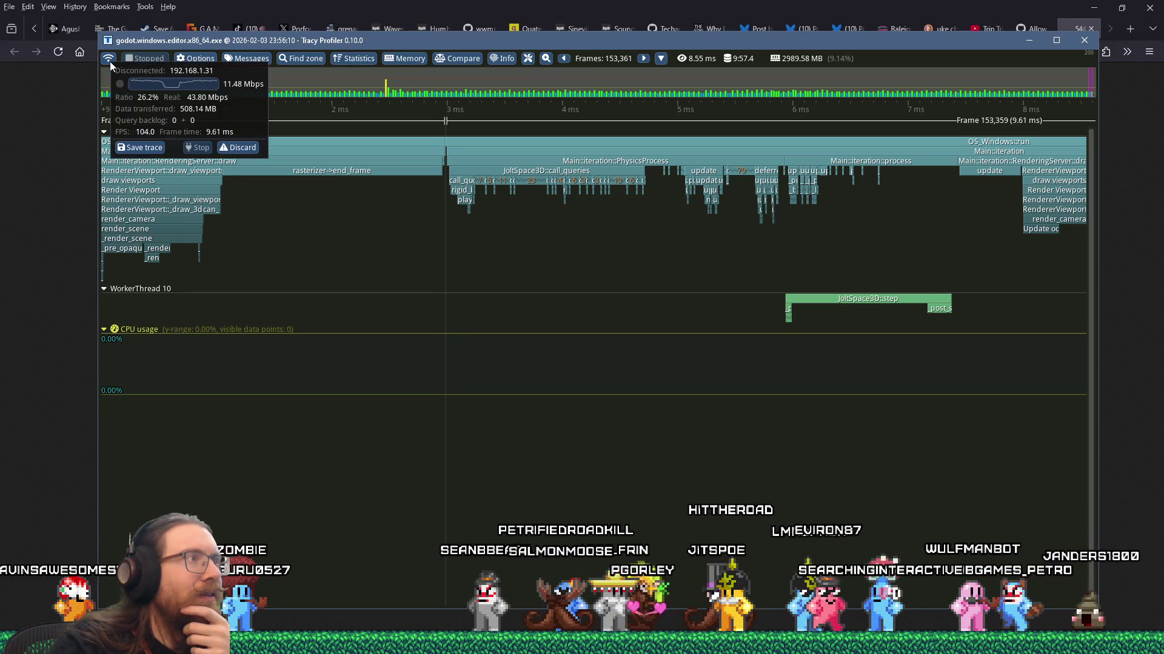
click(139, 147)
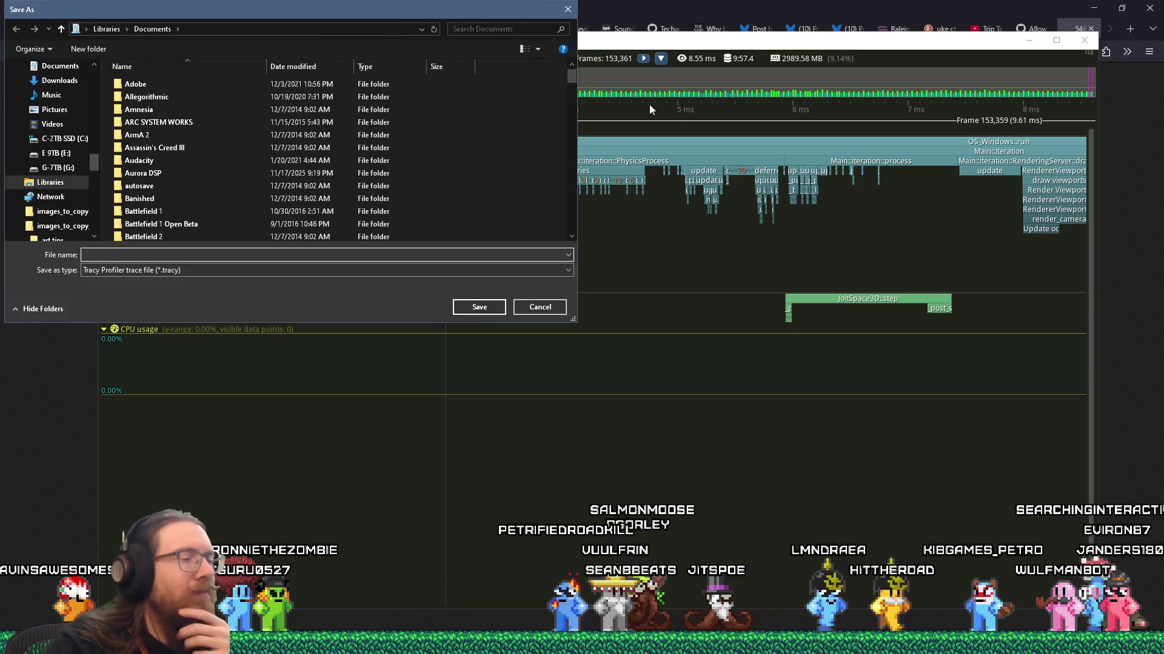
text(e)
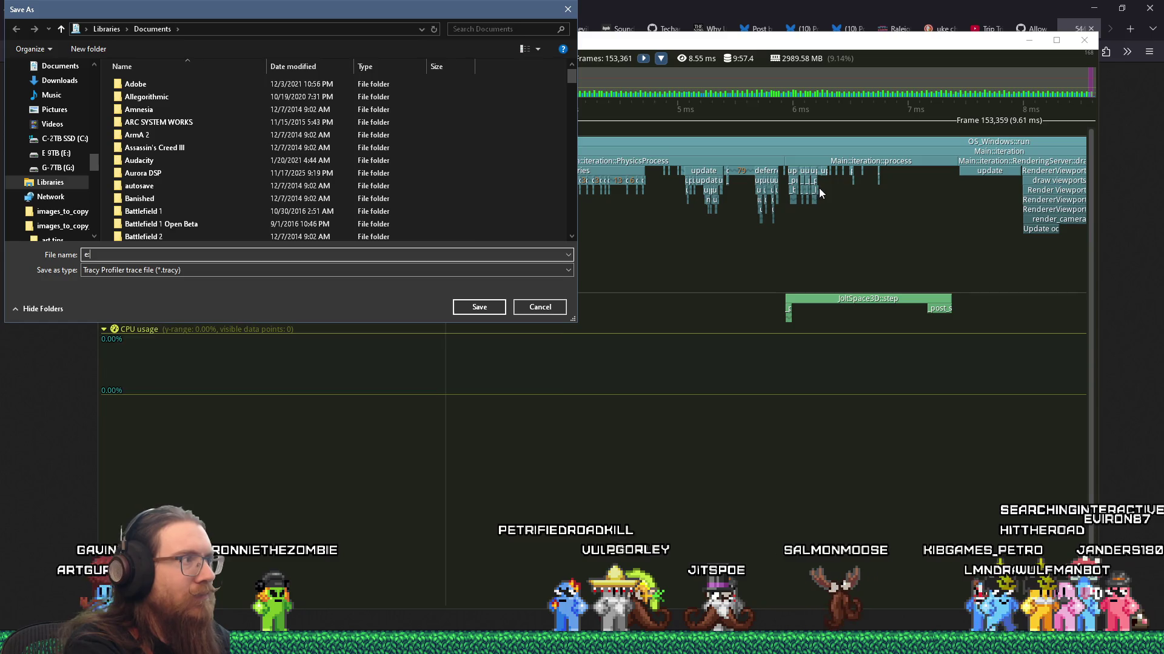
text(cts\kook\art)
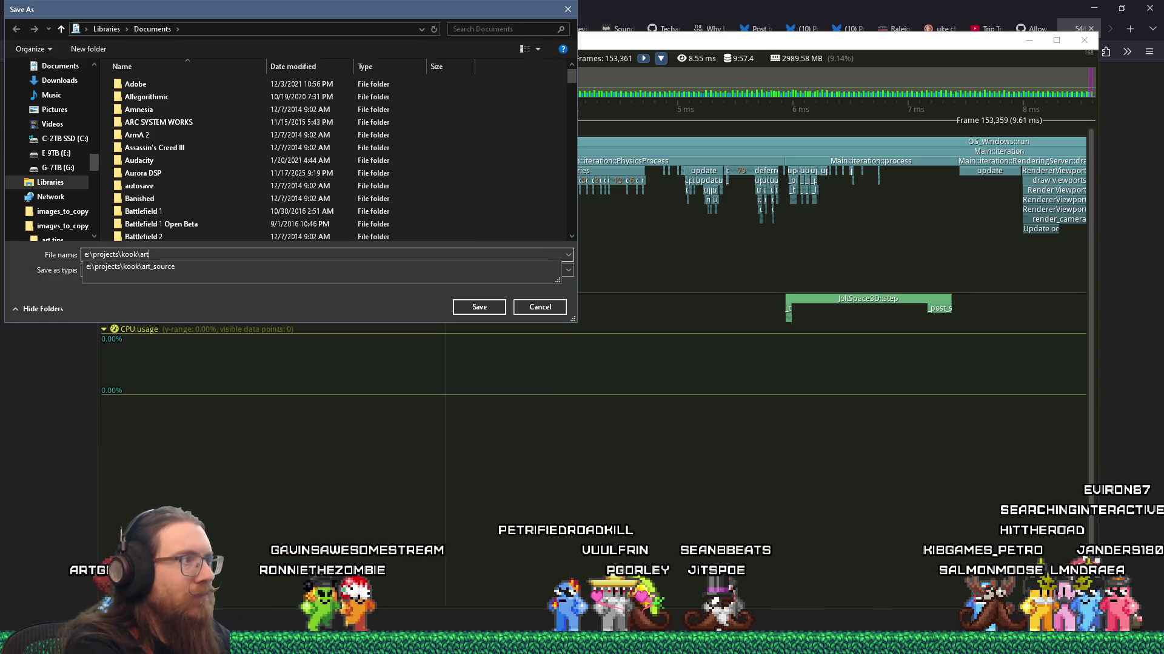
text(_source o_git)
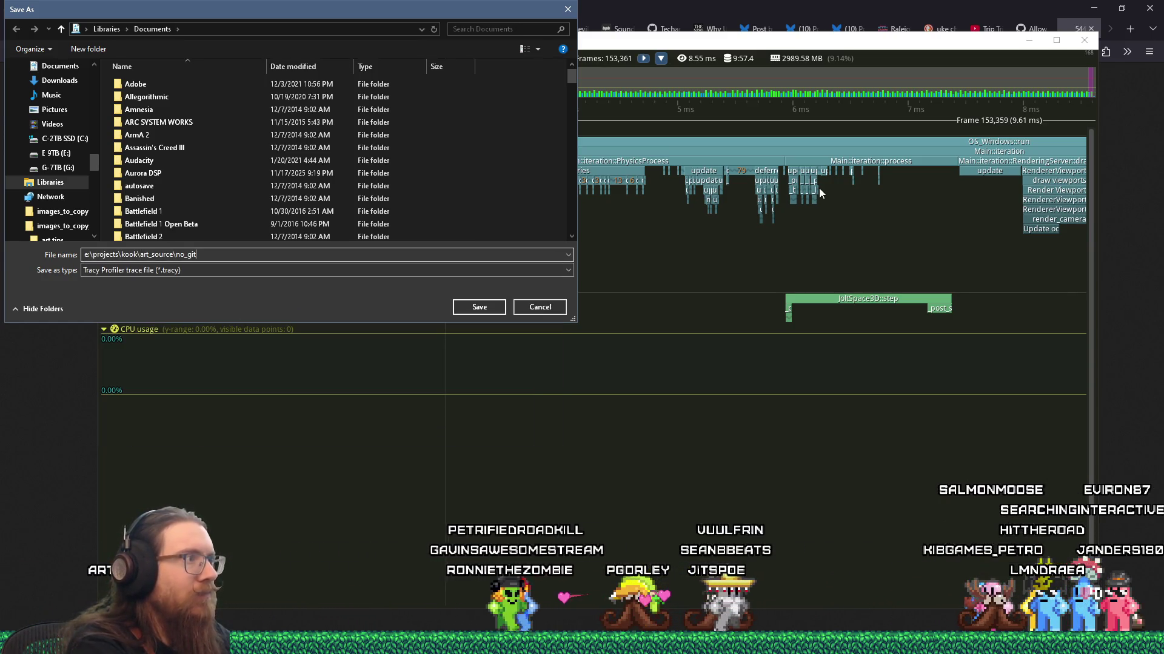
key(Return)
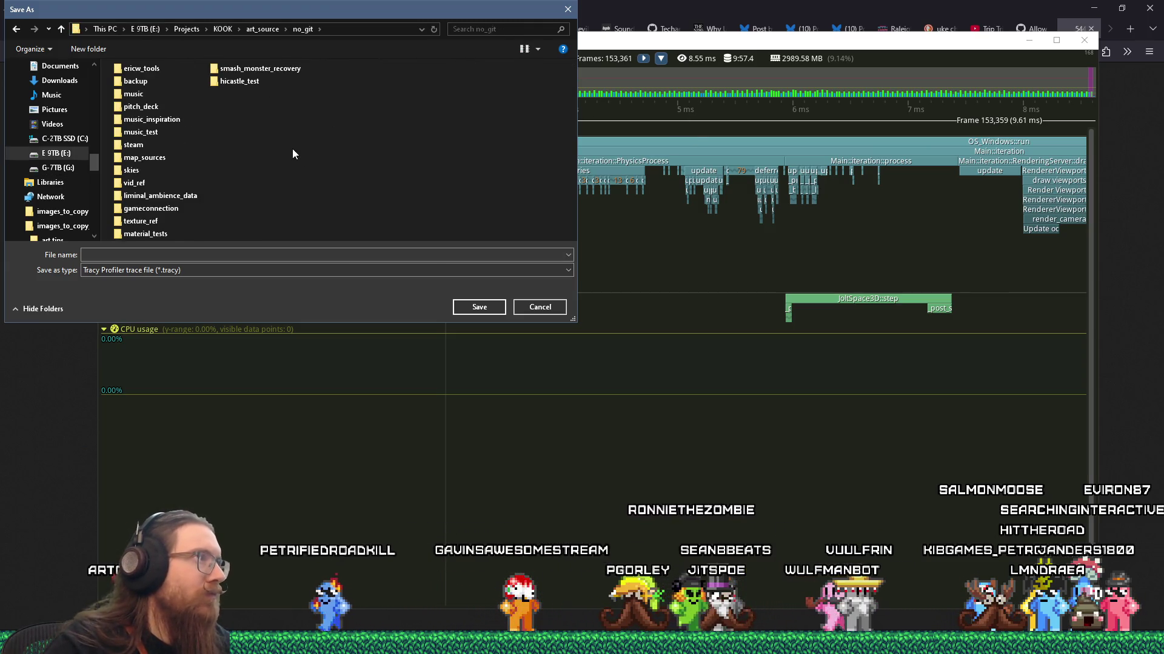
Create a tracy_profiles folder and save 'jolt physcis in separate thread 1.tracy' there with LZ4
right_click(292, 148)
mouse_move(363, 394)
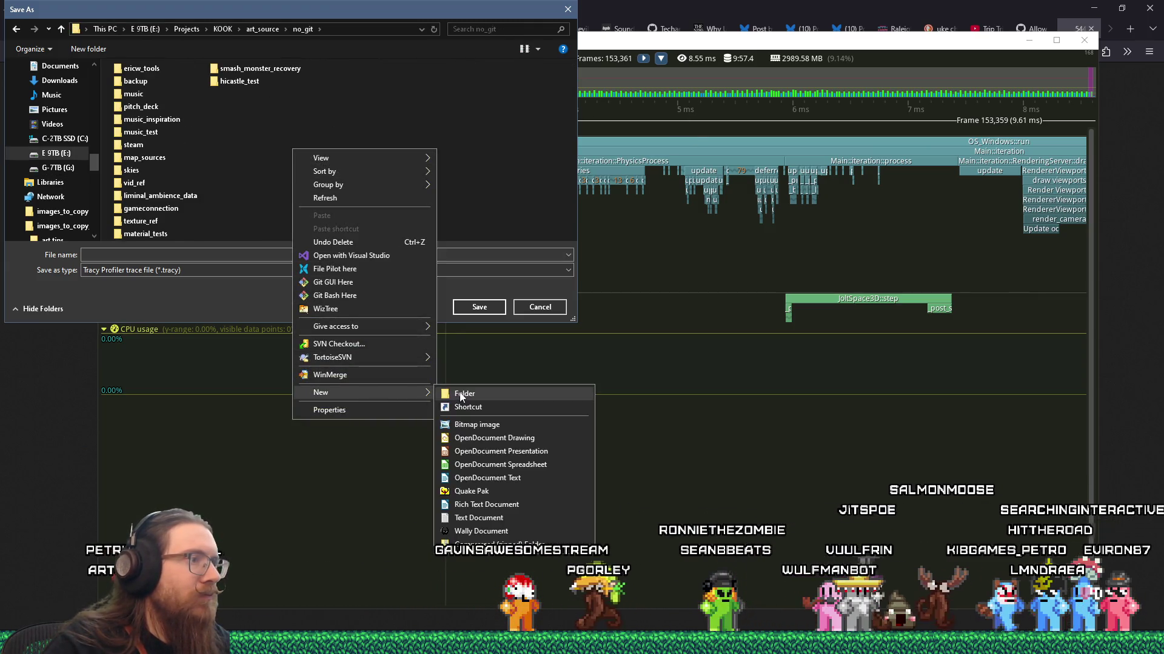
click(464, 393)
text(tracy_profiles)
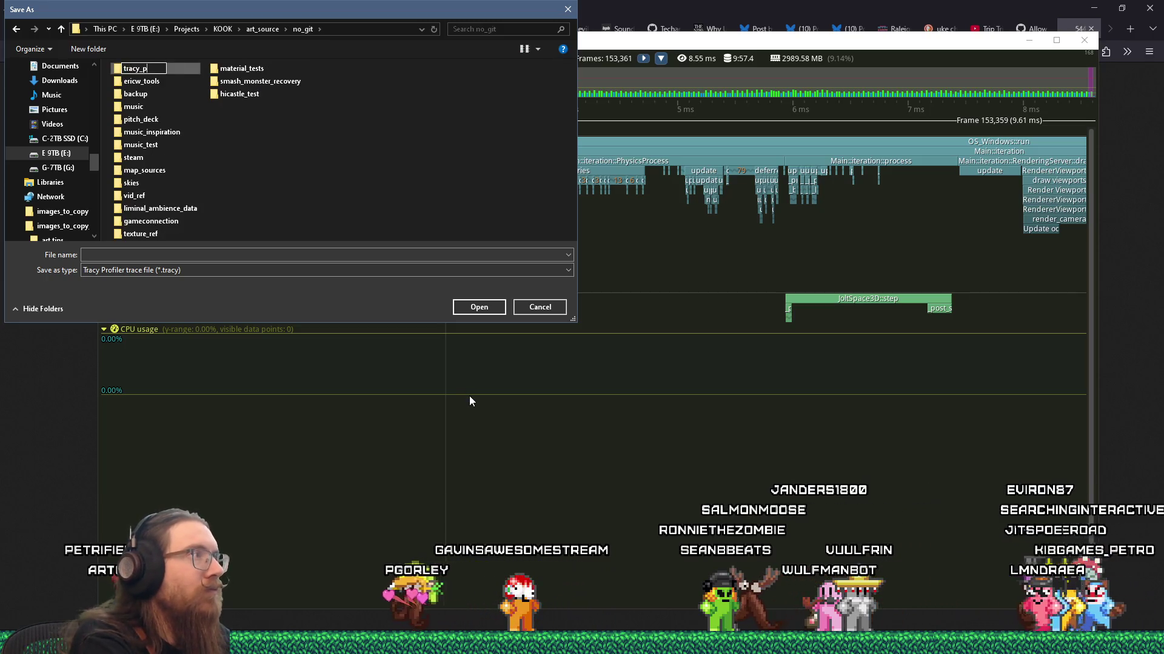
key(Return)
key(Return)
text(jolt physcis in separate thread)
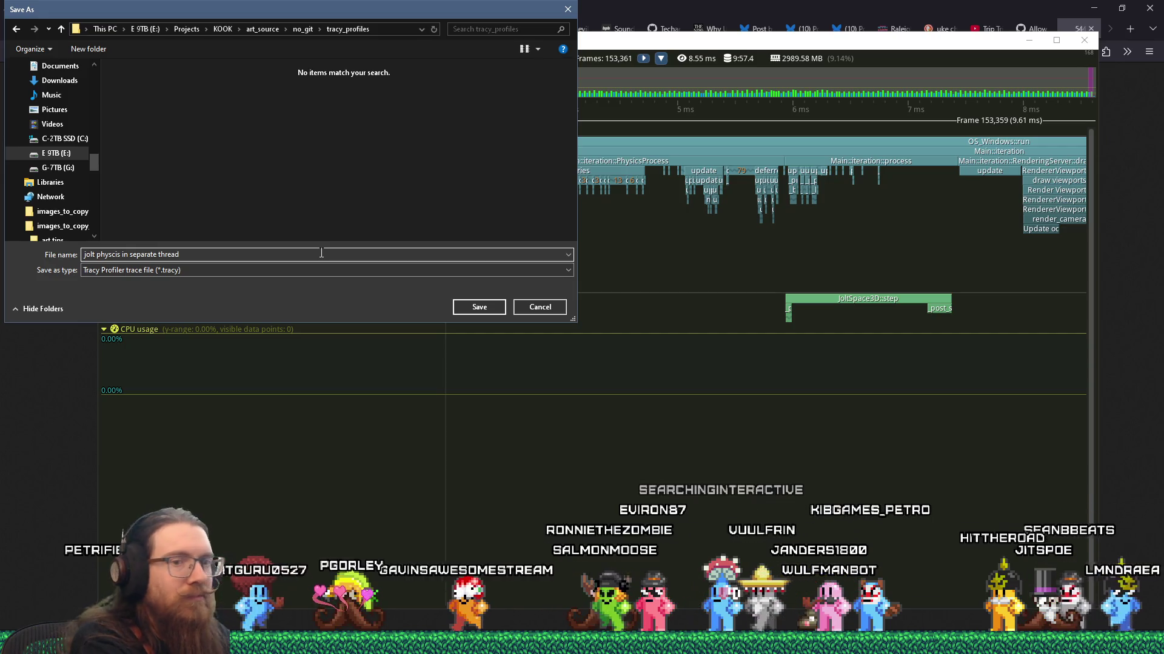
text(1)
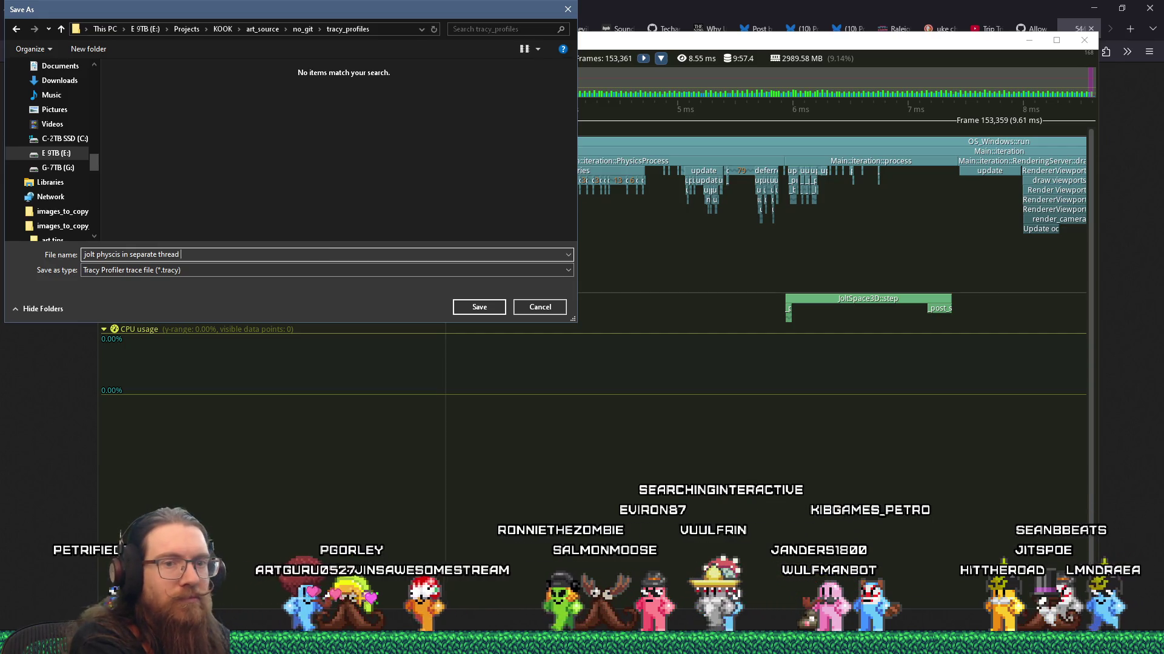
key(Return)
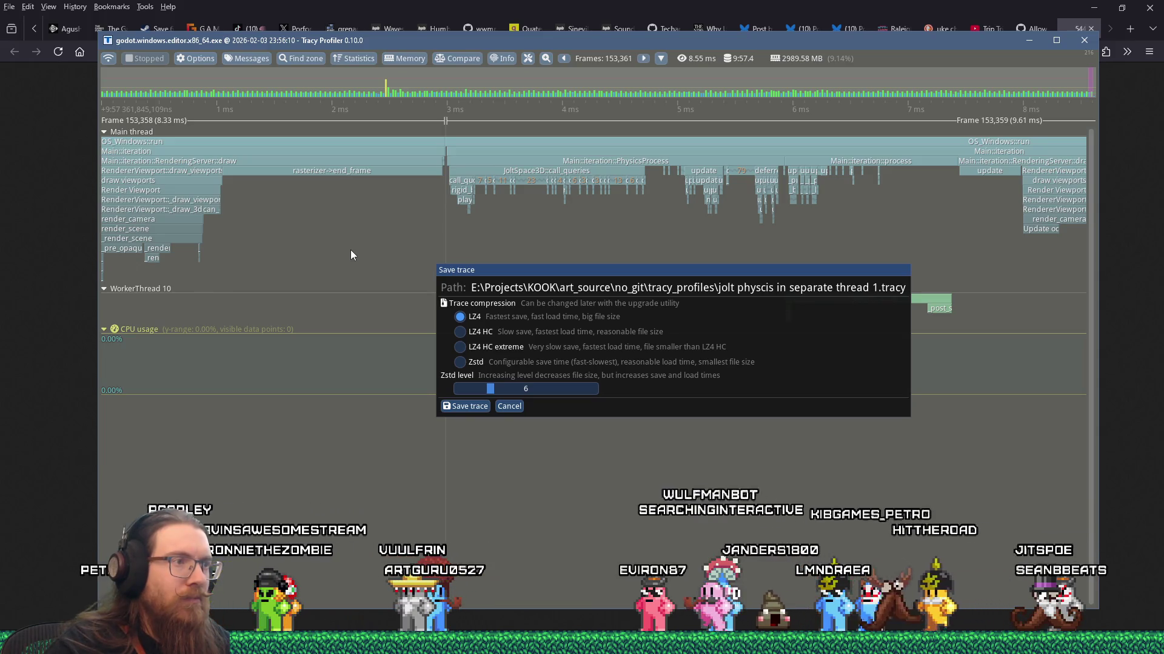
click(476, 406)
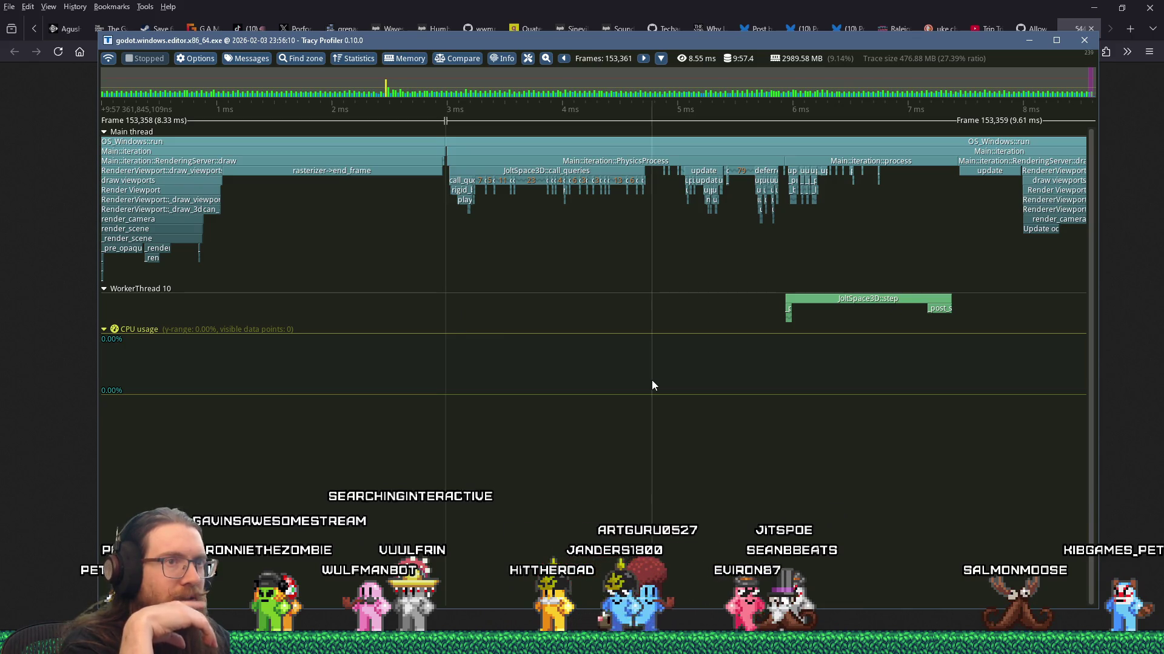
Zoom in on JoltSpace3D::step, then open the Run prompt and type a projects\kook\ path
scroll(646, 380, up, 3)
scroll(683, 391, down, 3)
scroll(808, 366, up, 3)
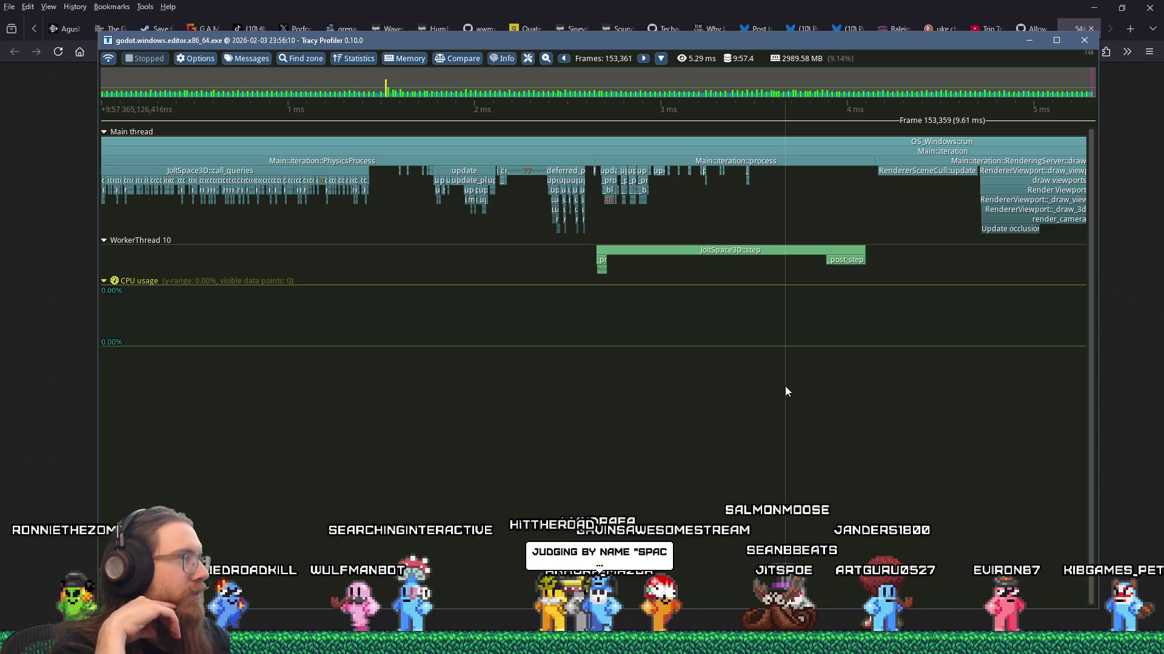
scroll(686, 266, up, 2)
scroll(686, 267, up, 1)
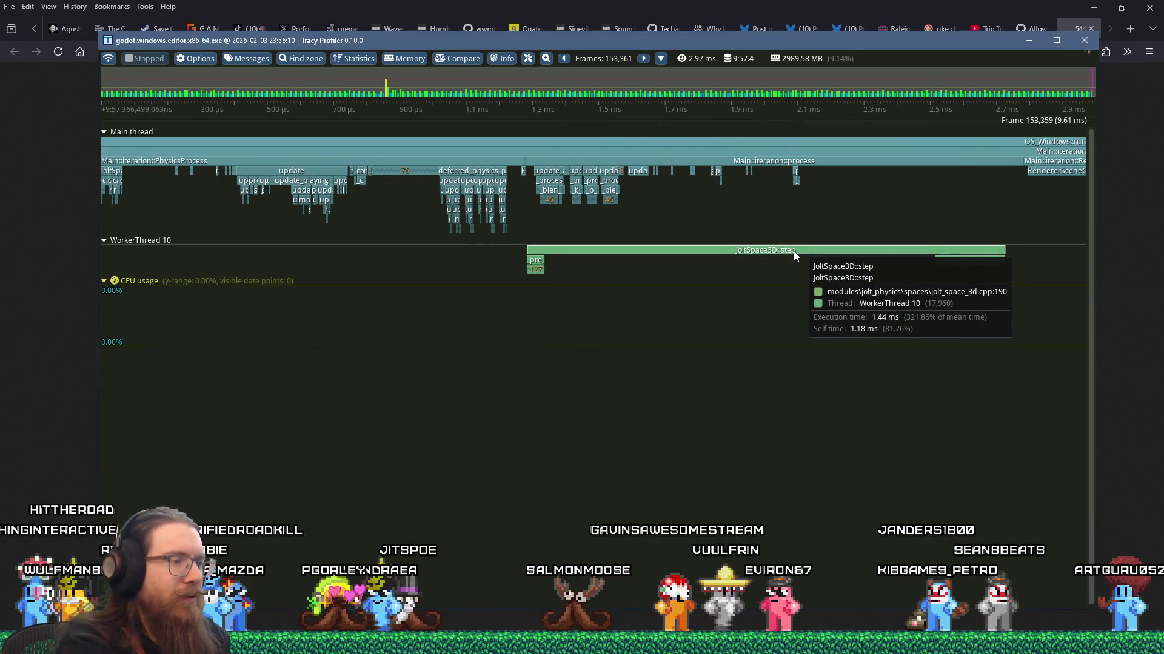
key(super+r)
text(projects\kook\)
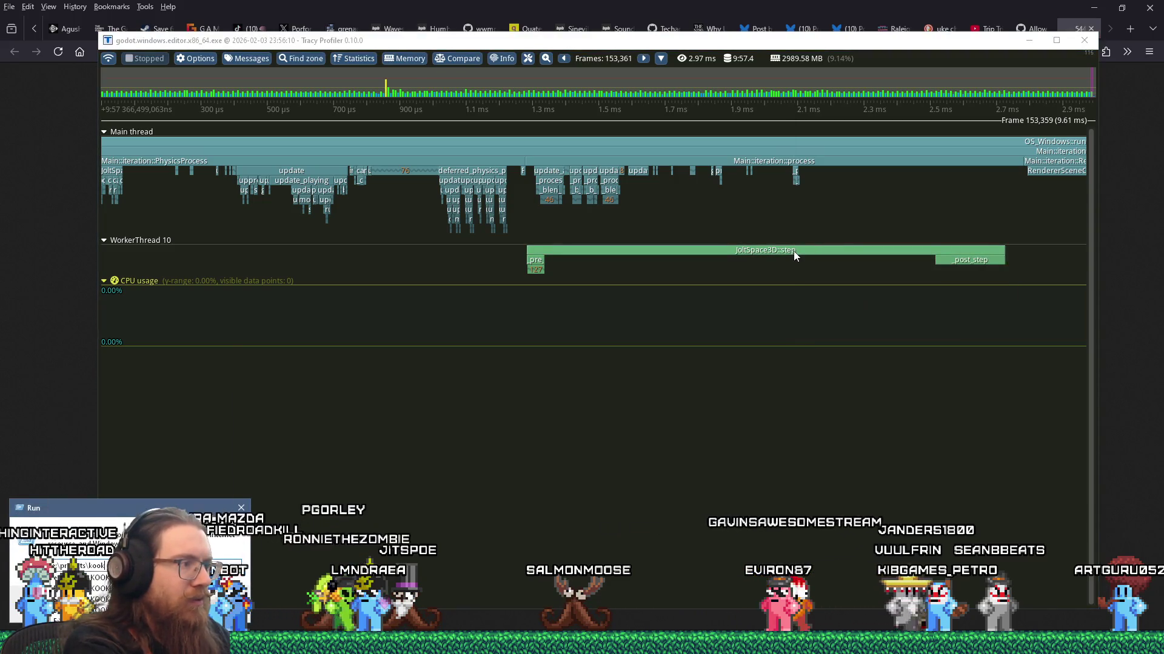
Open godot.sln from e:\projects\godot\godot_engine_tremble in Visual Studio, then return to the Godot editor
key(BackSpace)
key(BackSpace)
key(BackSpace)
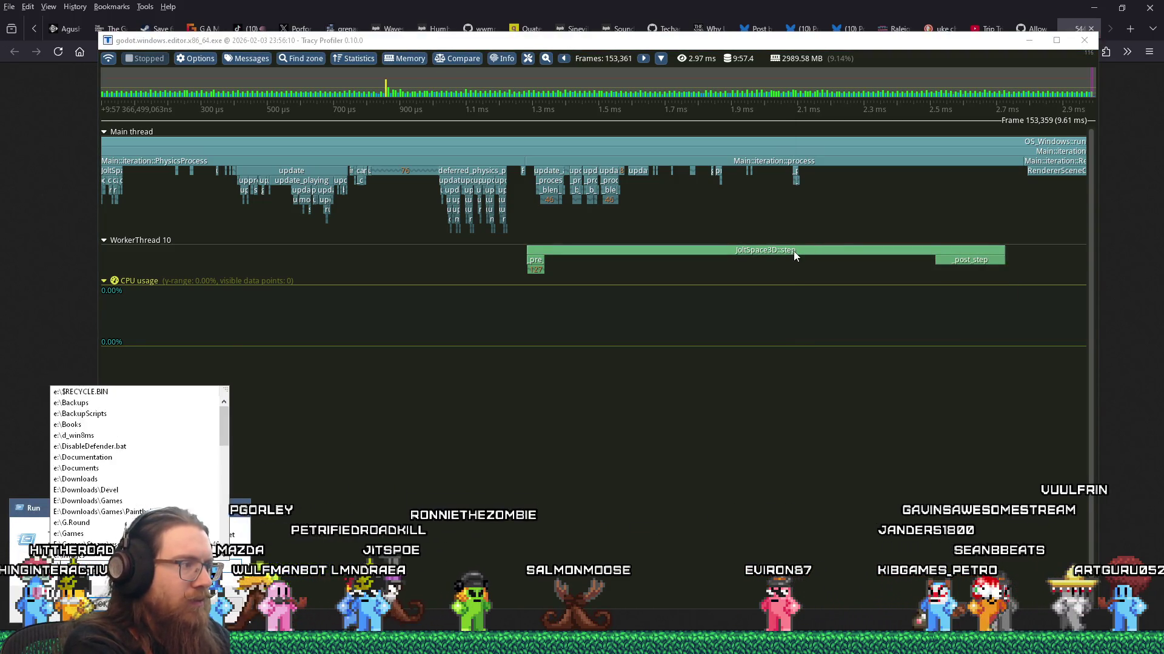
text(godot\)
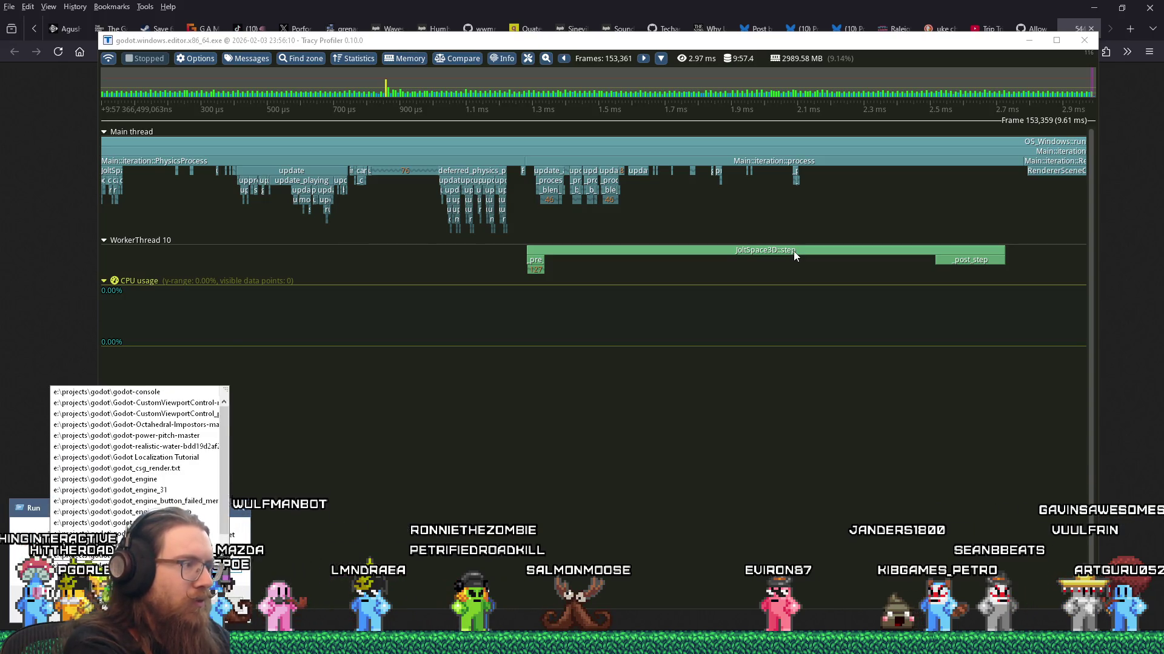
text(godot_engine_tremble)
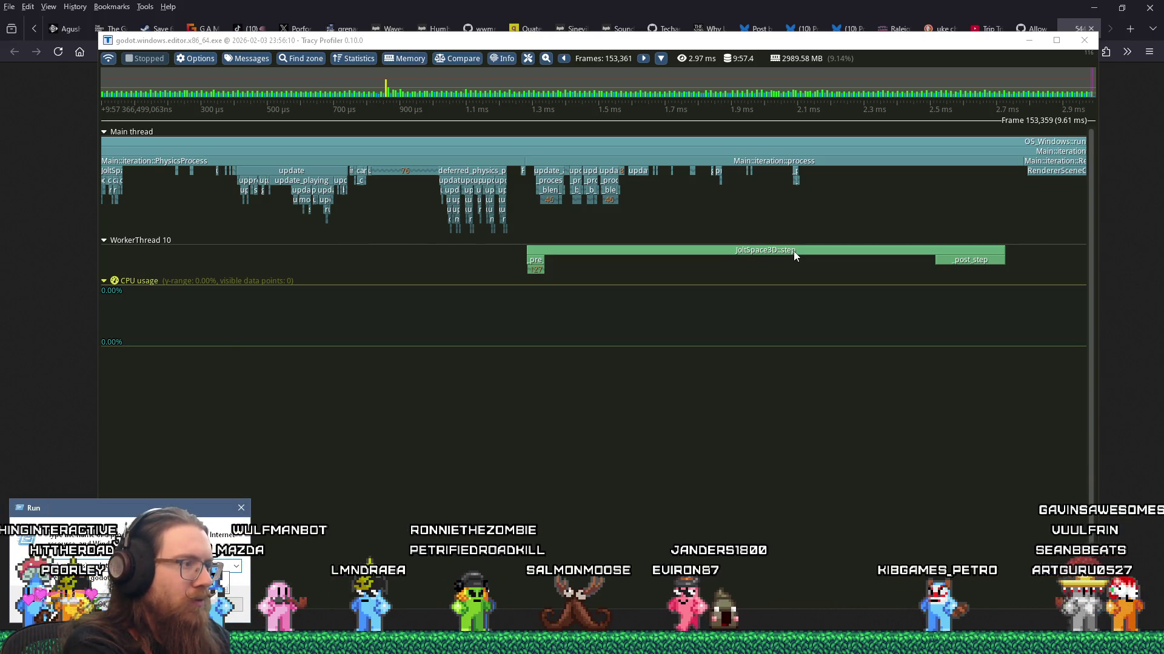
key(Return)
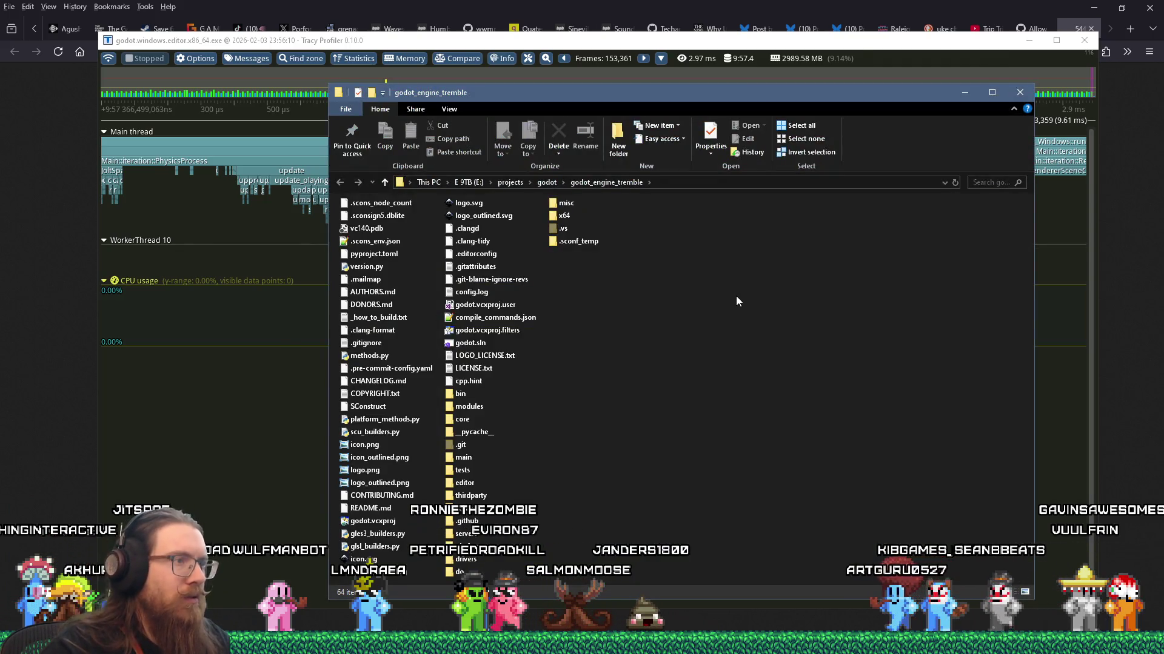
double_click(470, 343)
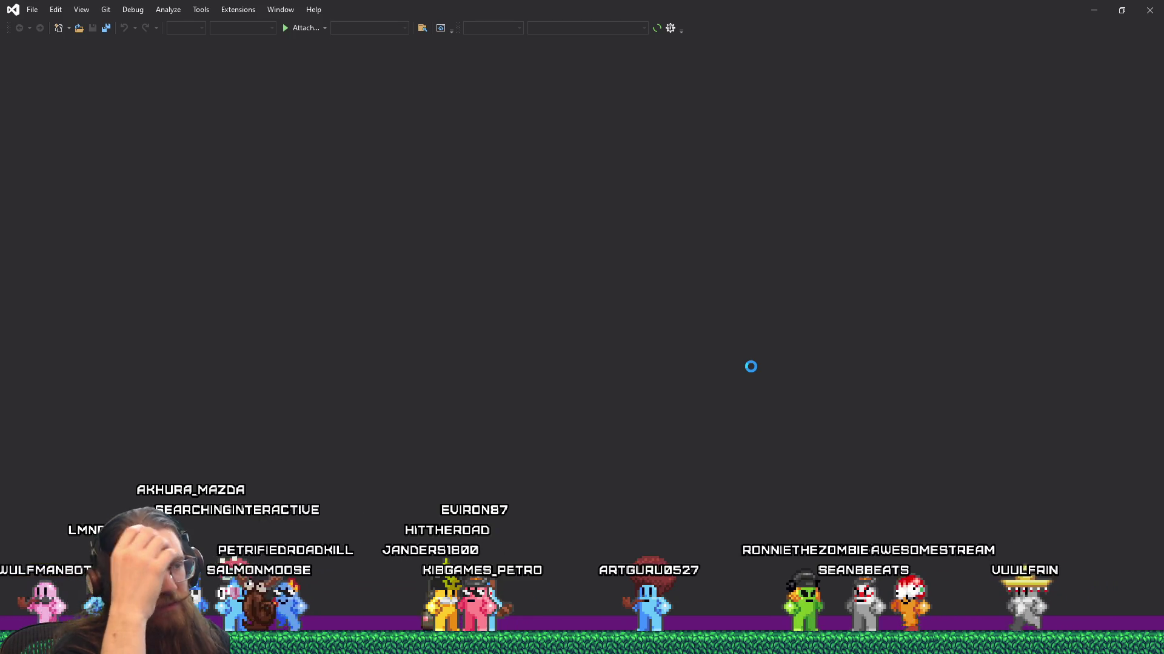
key(alt+Tab)
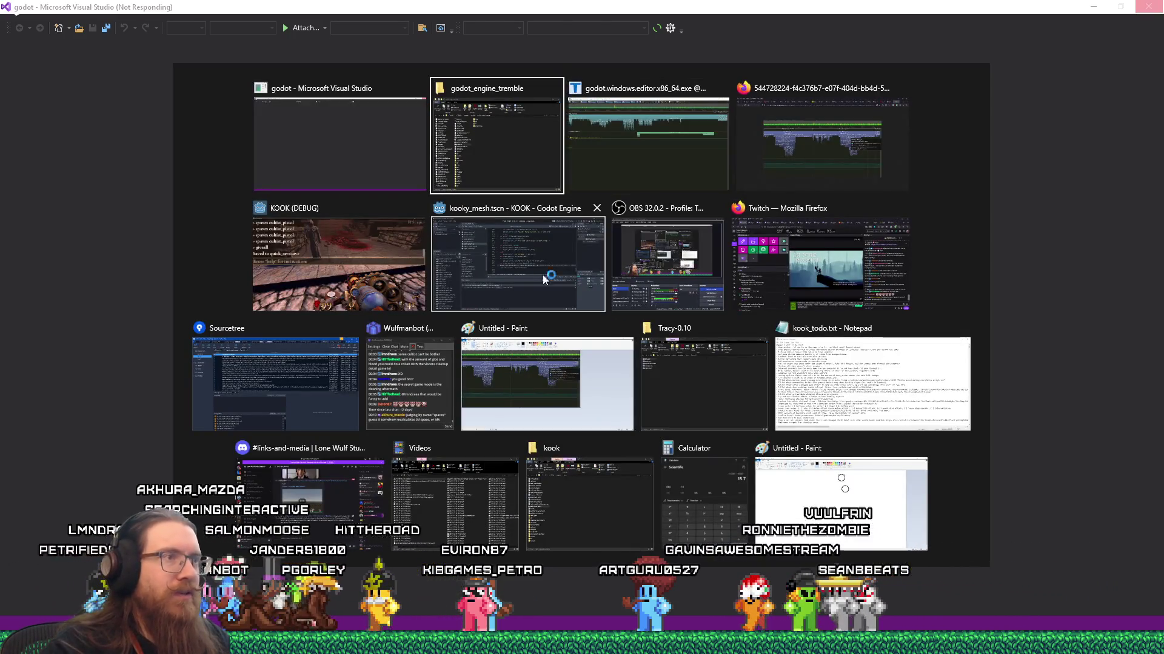
click(543, 279)
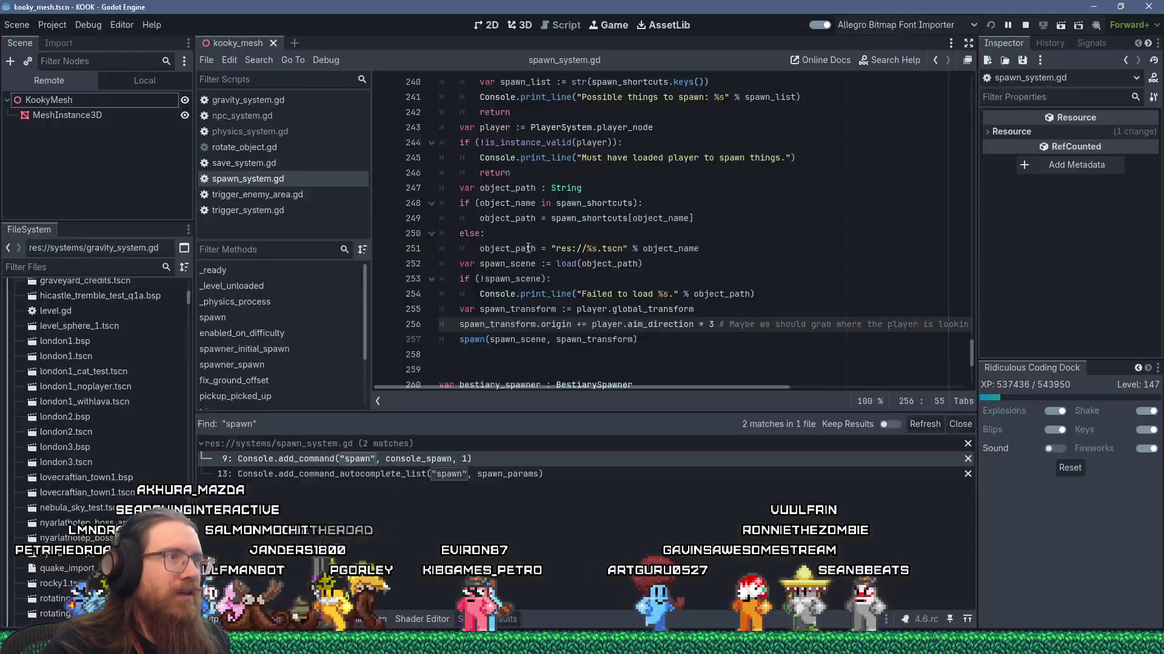
Turn off Physics > 3D > Run on Separate Thread in Project Settings and run the project
click(44, 25)
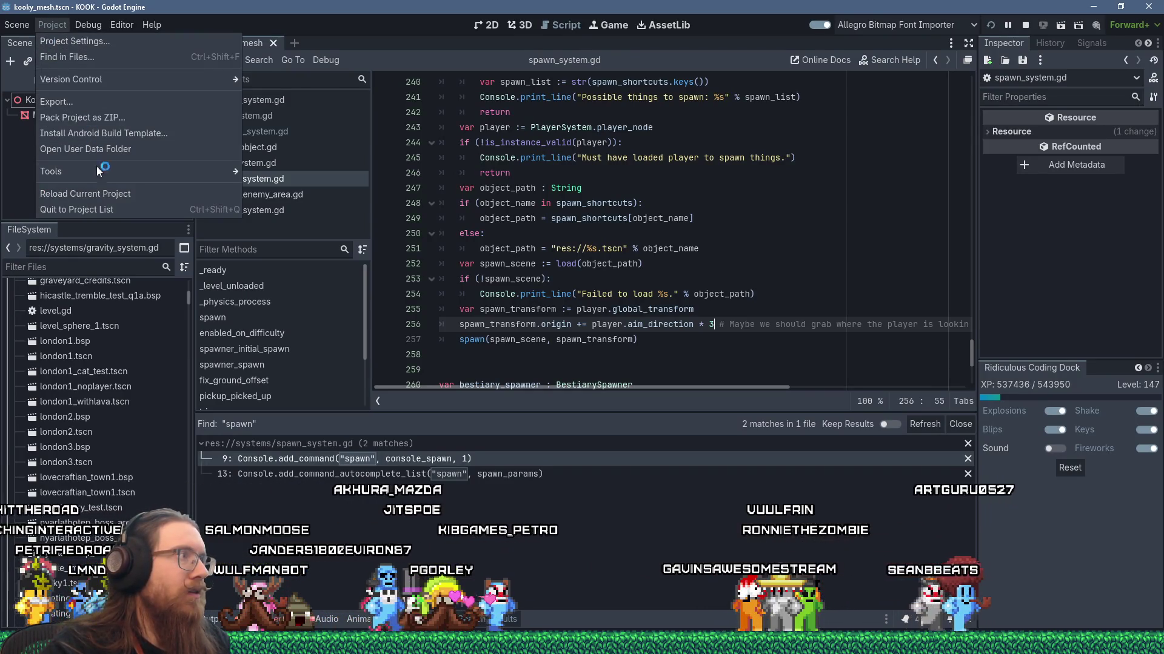
click(56, 42)
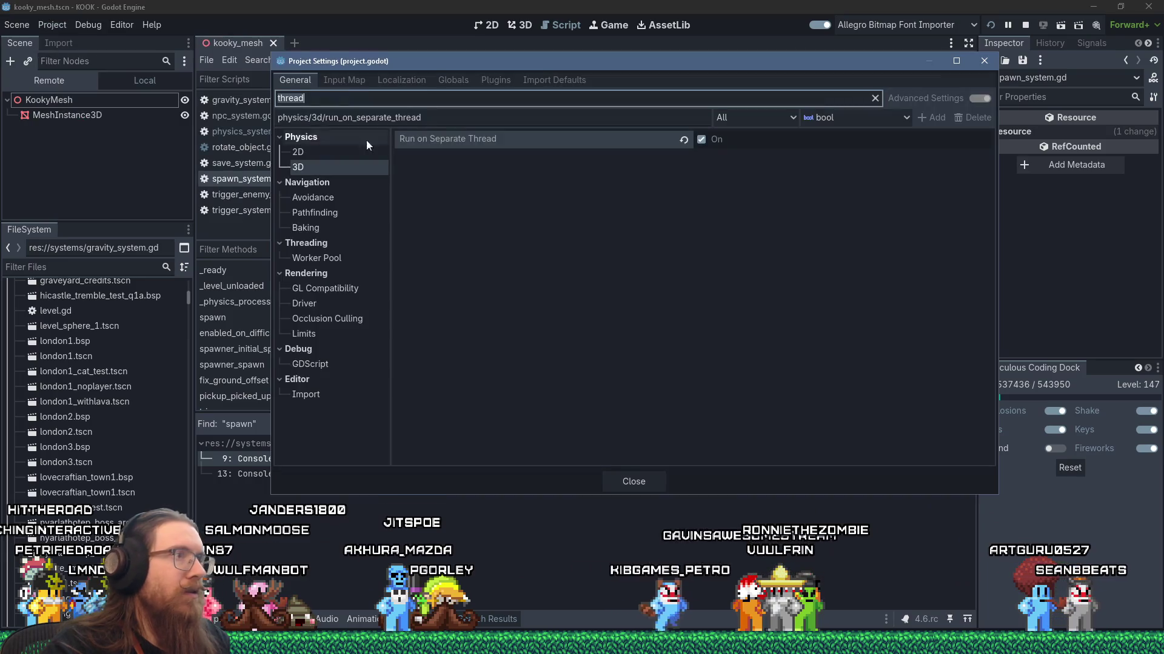
click(700, 140)
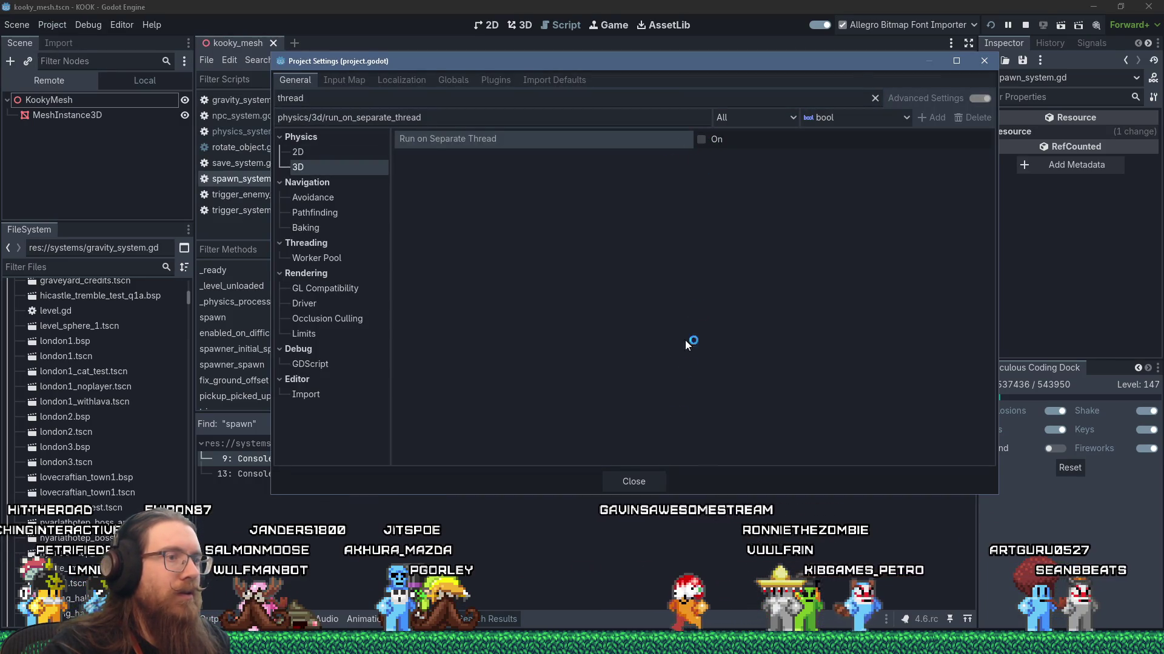
click(642, 480)
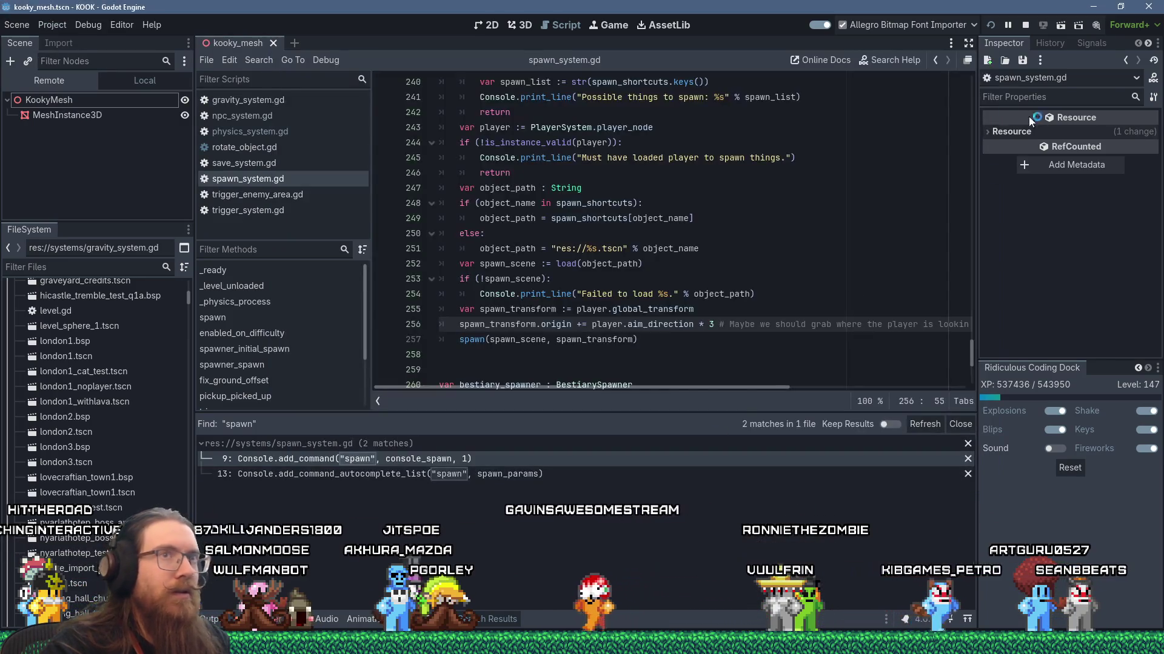
click(991, 26)
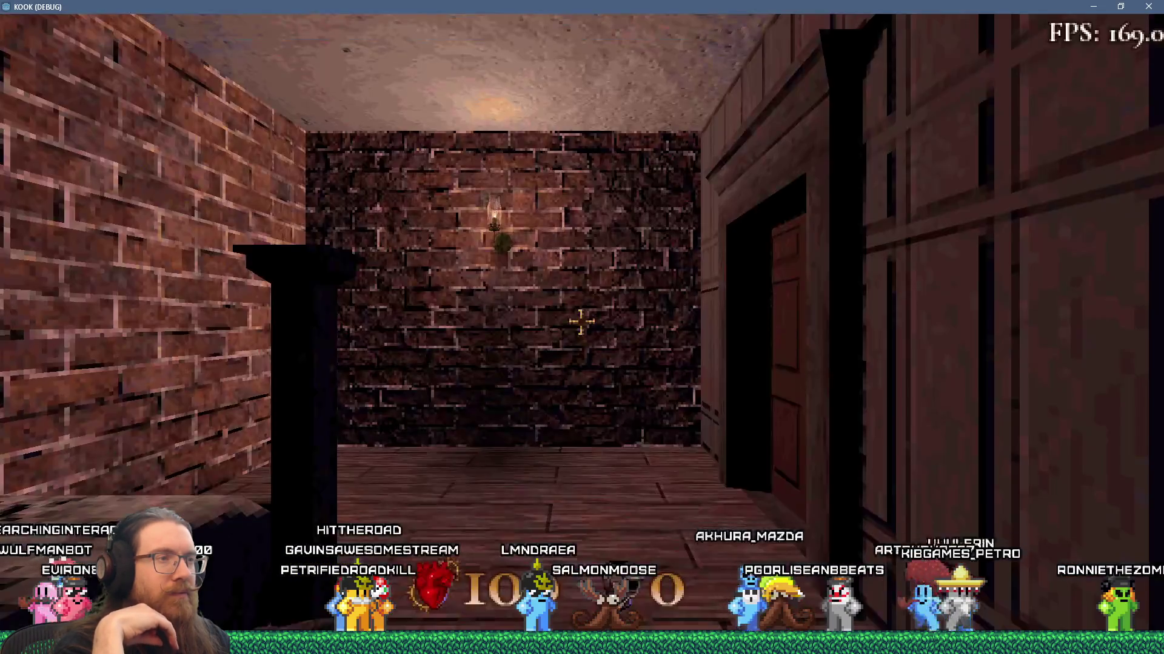
Load the quick save, save it as phys_bodies_test via the console, and walk toward the stairs
key(F9)
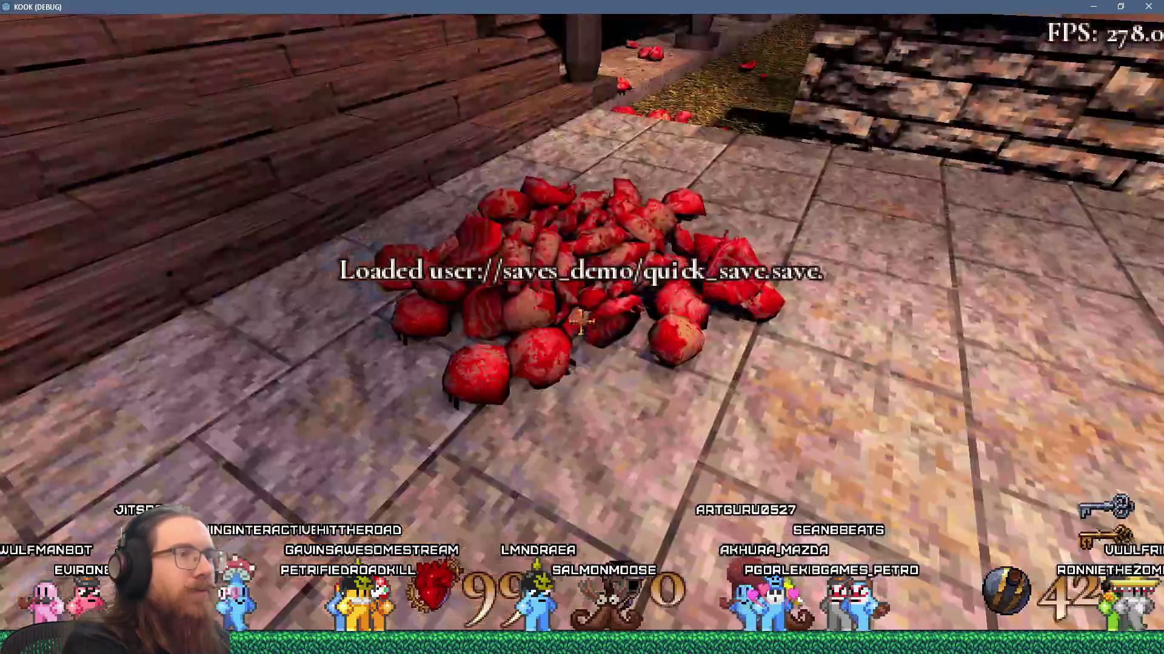
key(grave)
text(save phys_bodies_test)
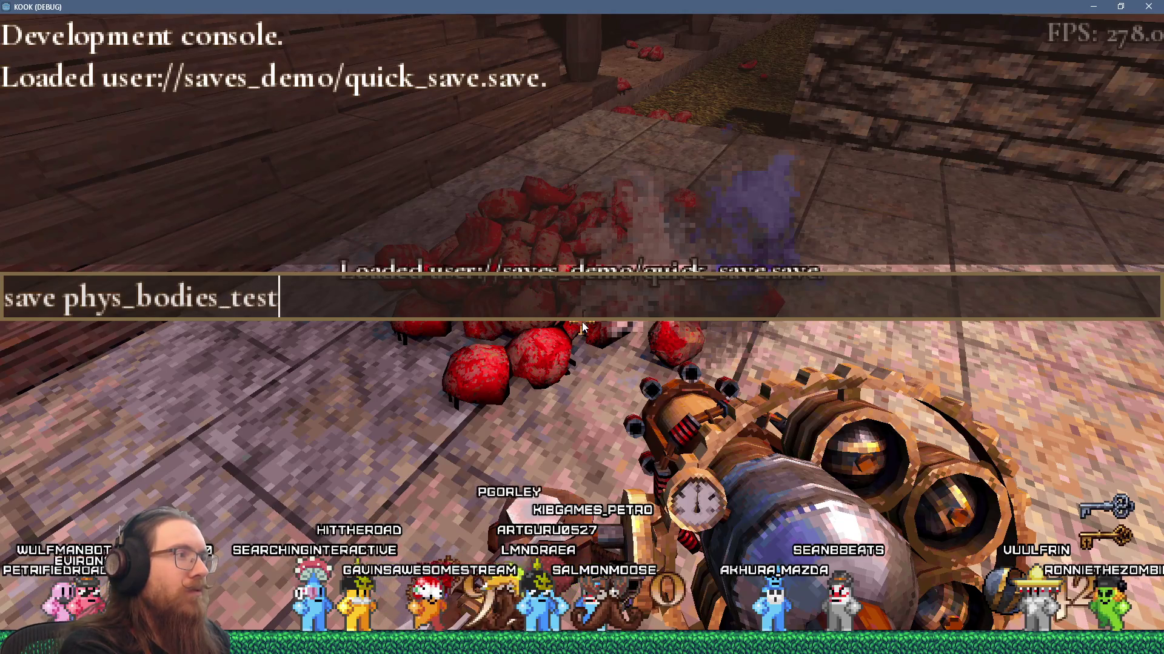
key(Return)
key(grave)
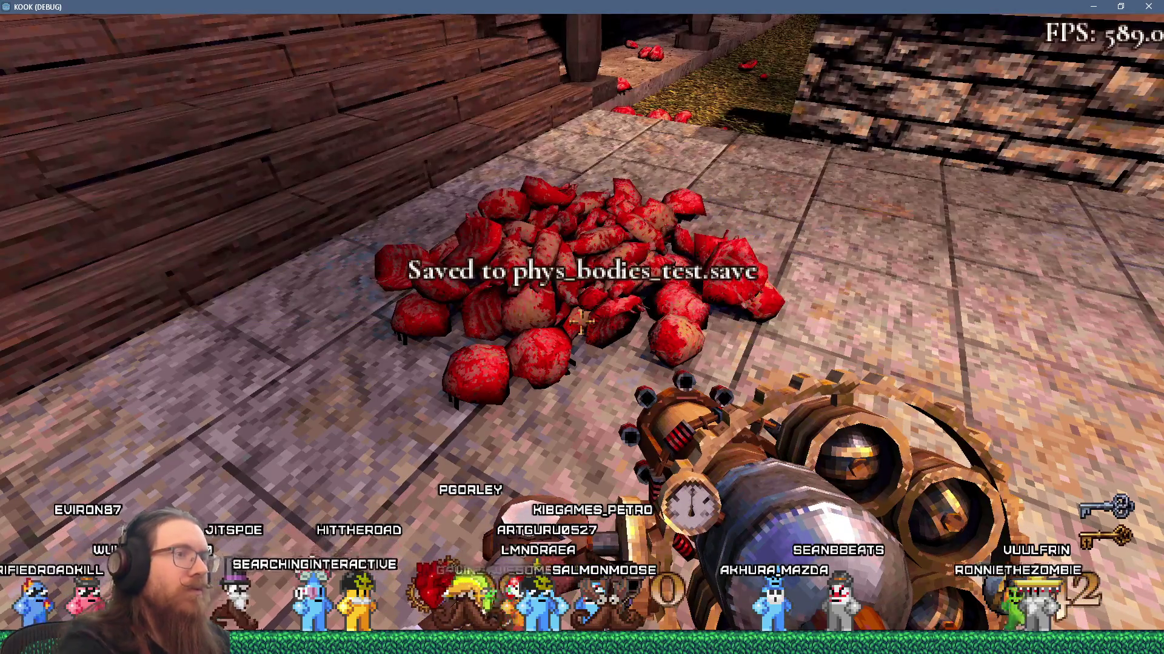
key(s)
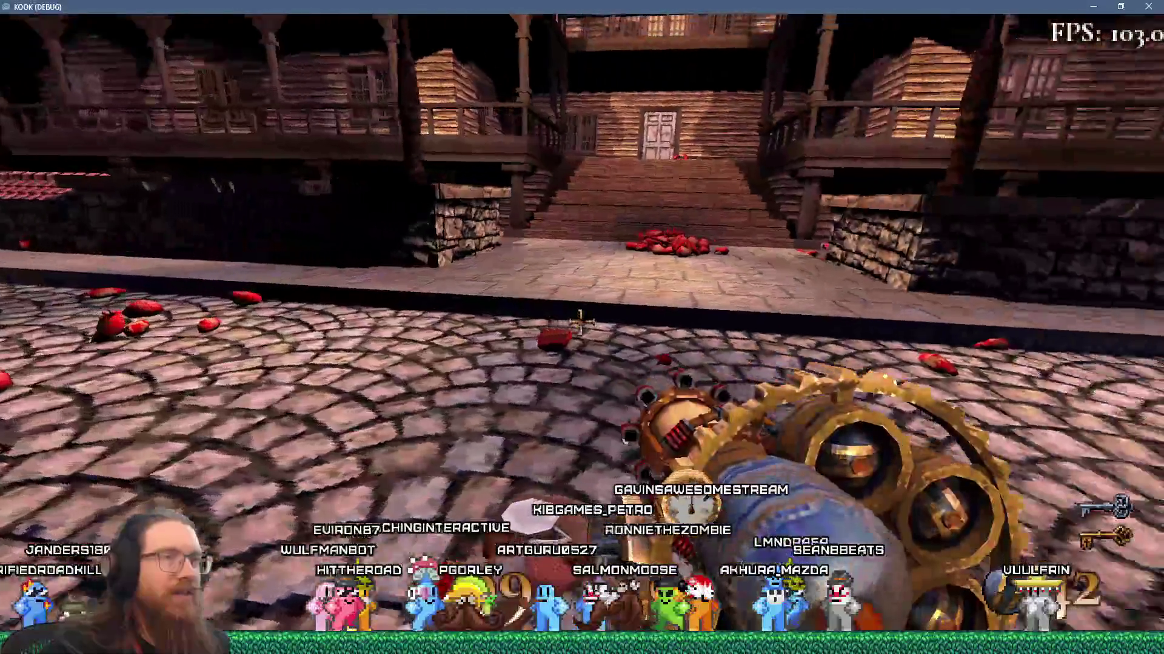
key(w)
key(w)
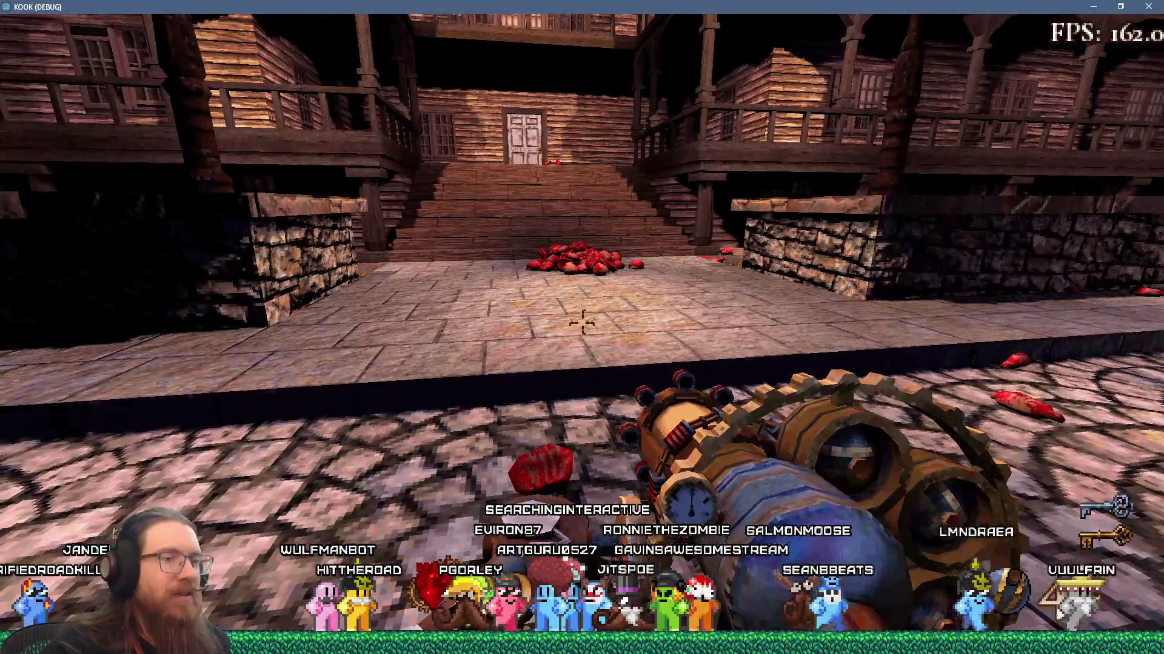
key(grave)
Discard the old Tracy trace without saving and connect a fresh capture to the discovered Godot client
key(alt+Tab)
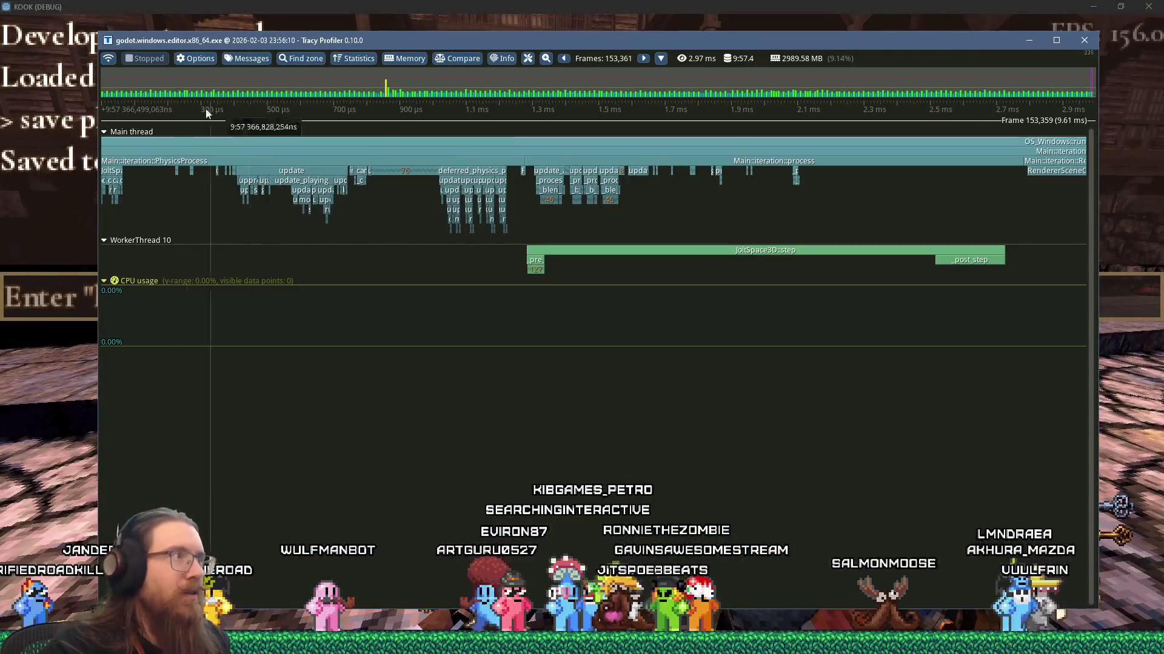
click(108, 60)
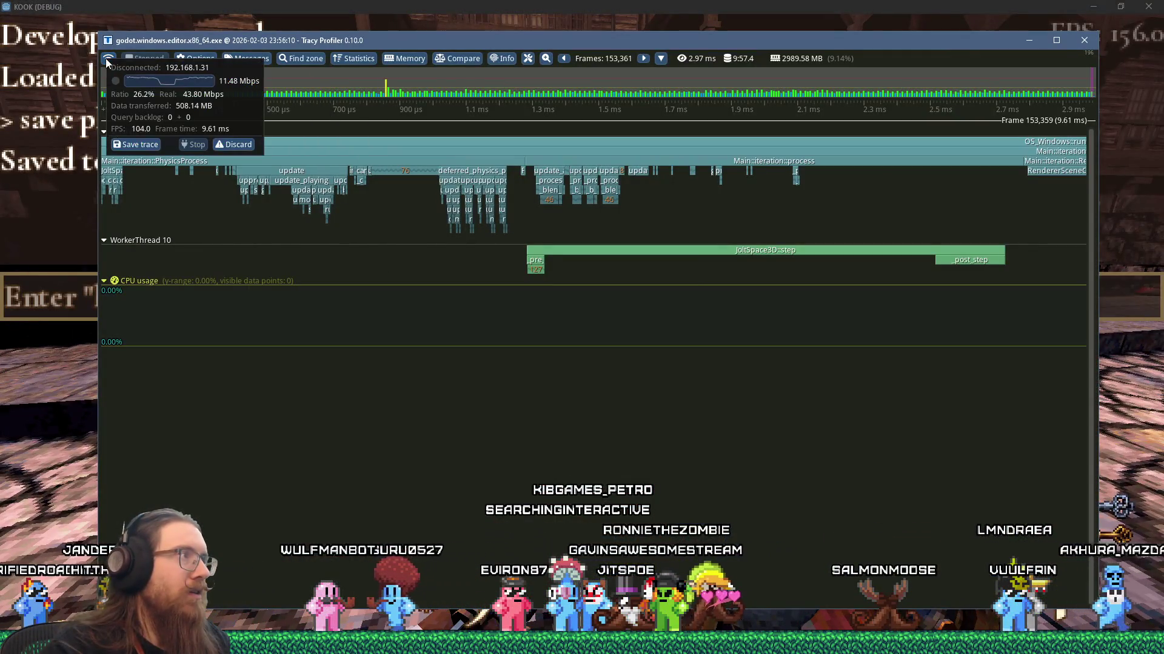
click(225, 145)
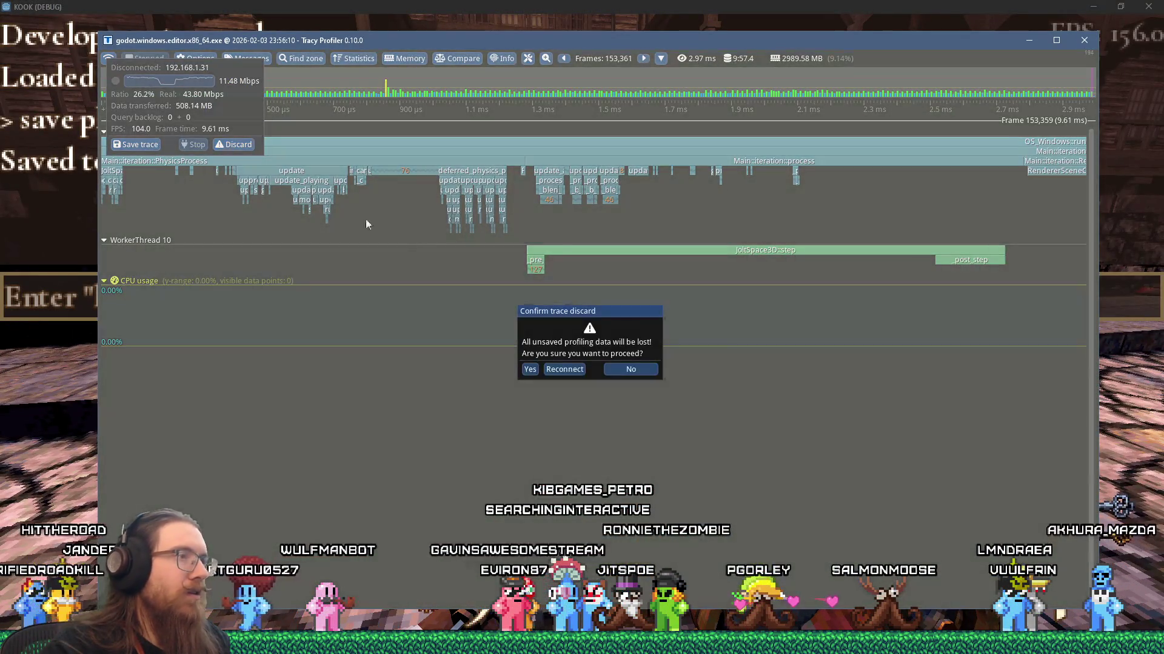
click(530, 369)
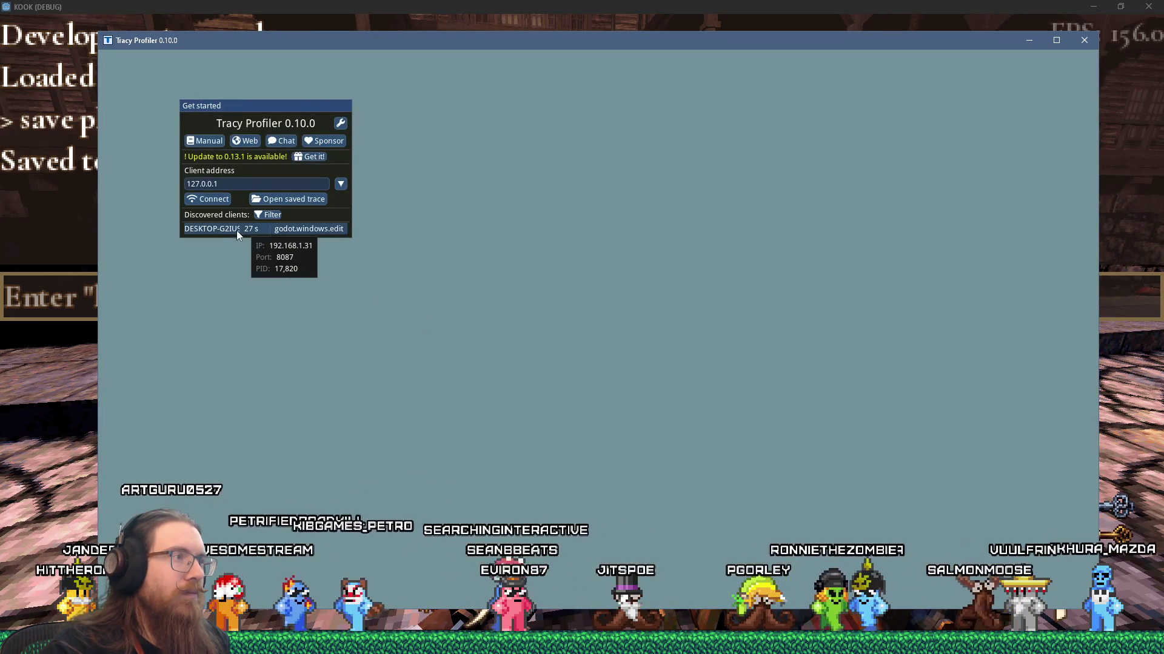
click(238, 231)
Close KOOK's console and walk around the courtyard and gore pile by the stairs while Tracy records
click(529, 4)
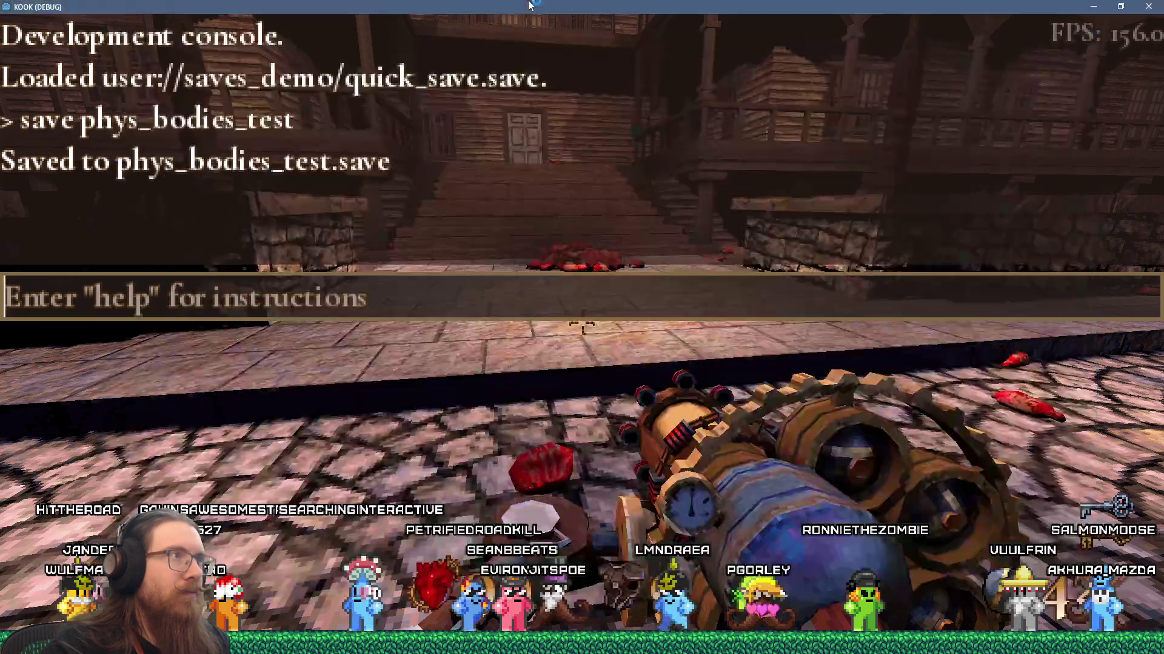
key(grave)
key(w)
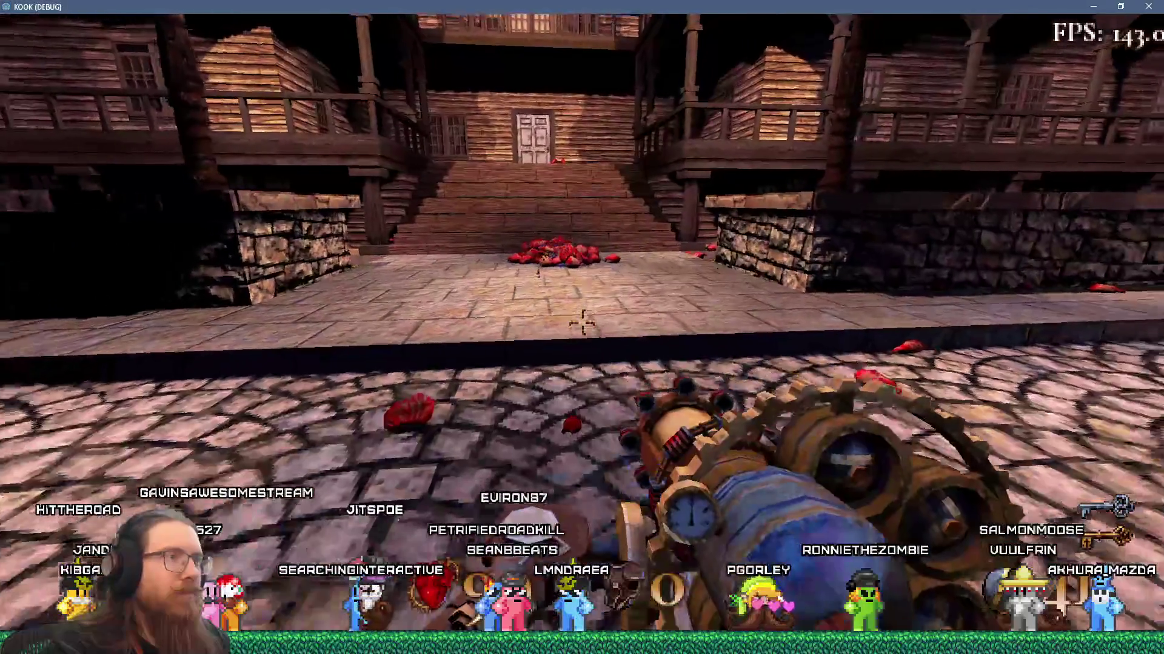
key(s)
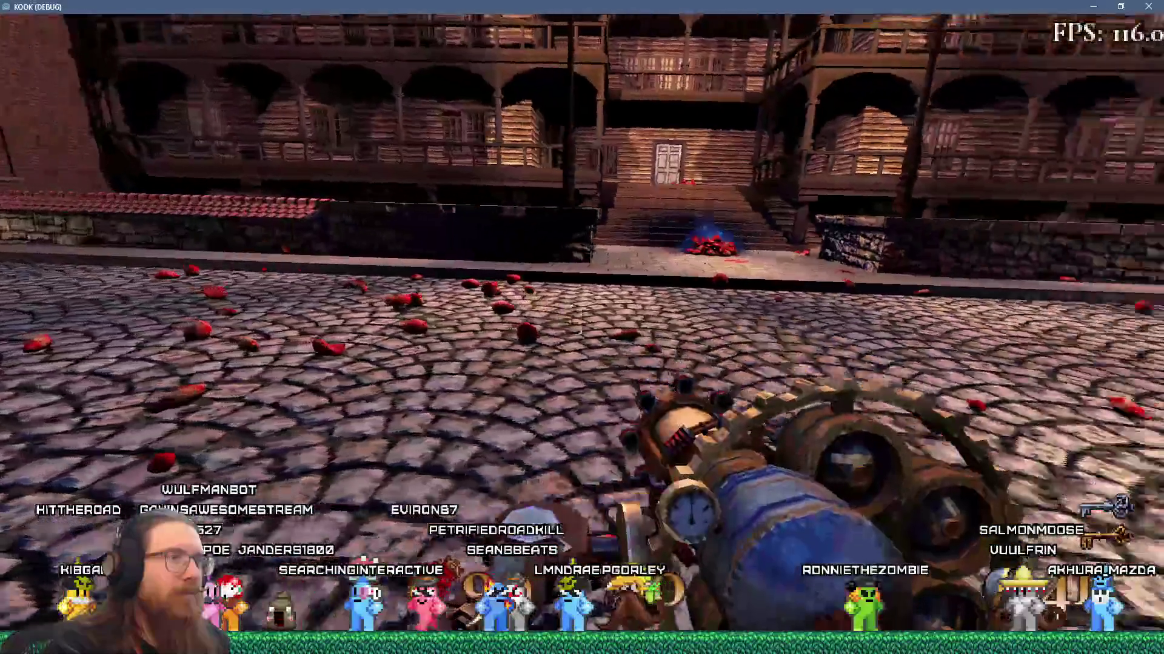
key(d)
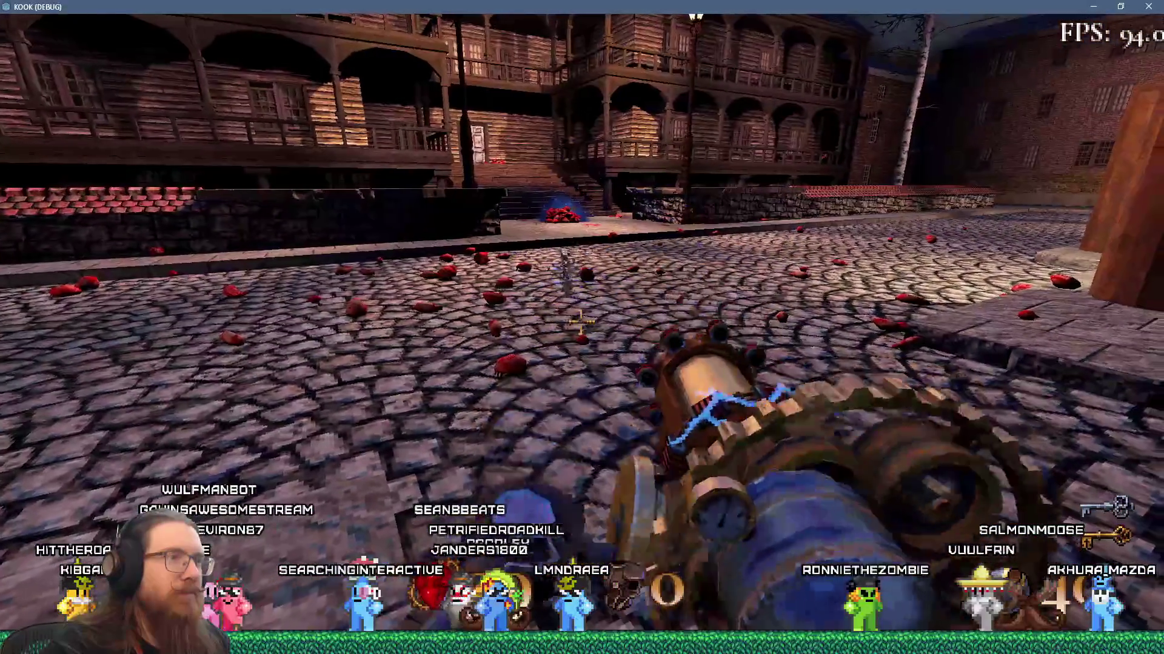
key(w)
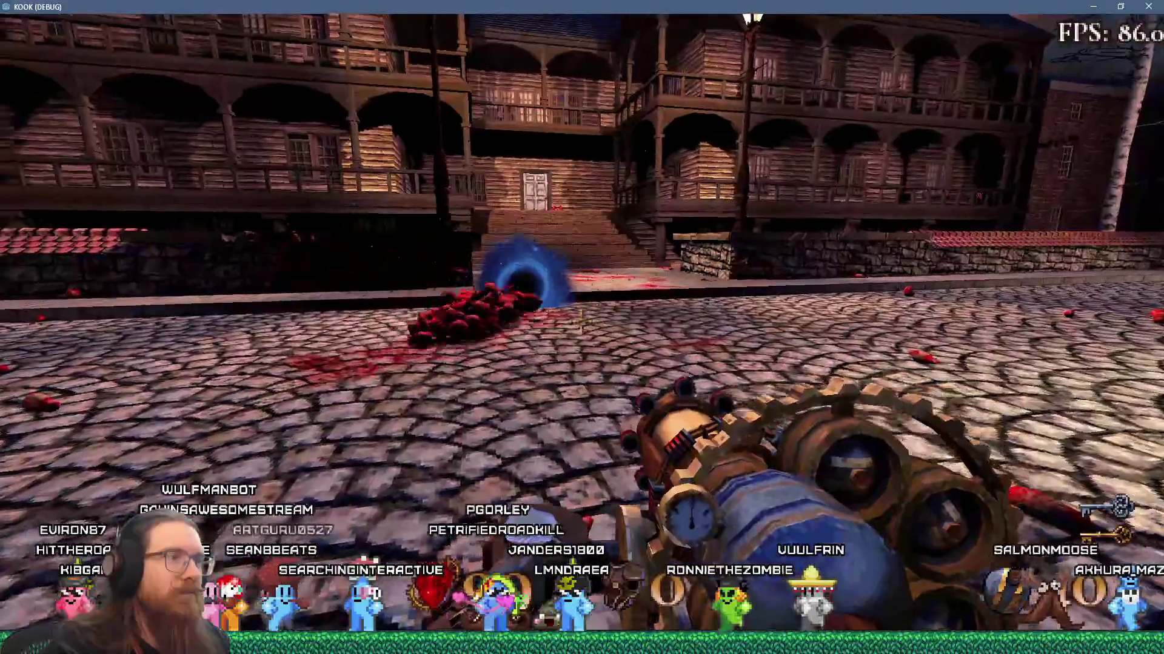
key(d)
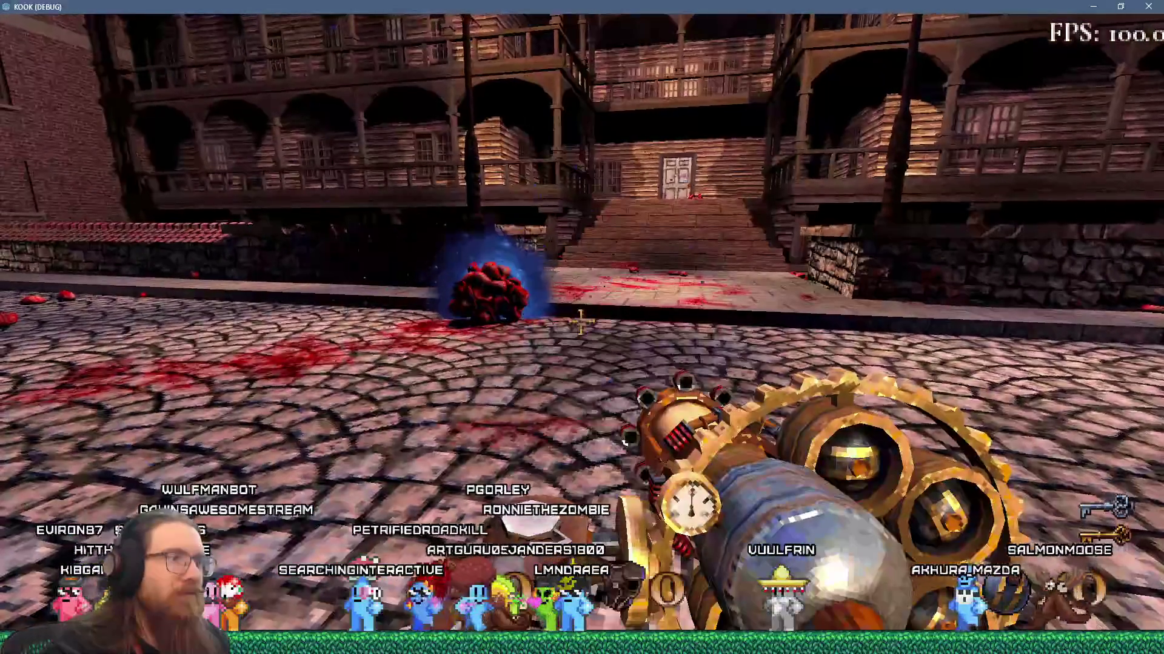
key(alt+Tab)
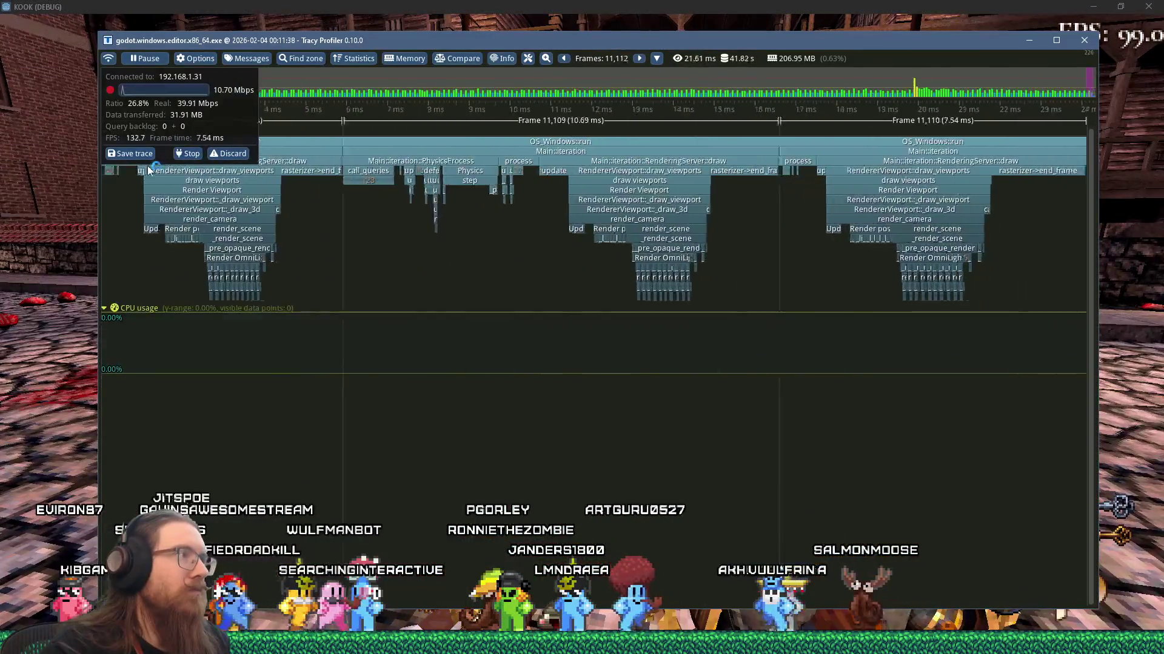
Stop the capture at 11,281 frames and zoom the timeline into frame 11,277's JoltSpace3D::step
click(200, 154)
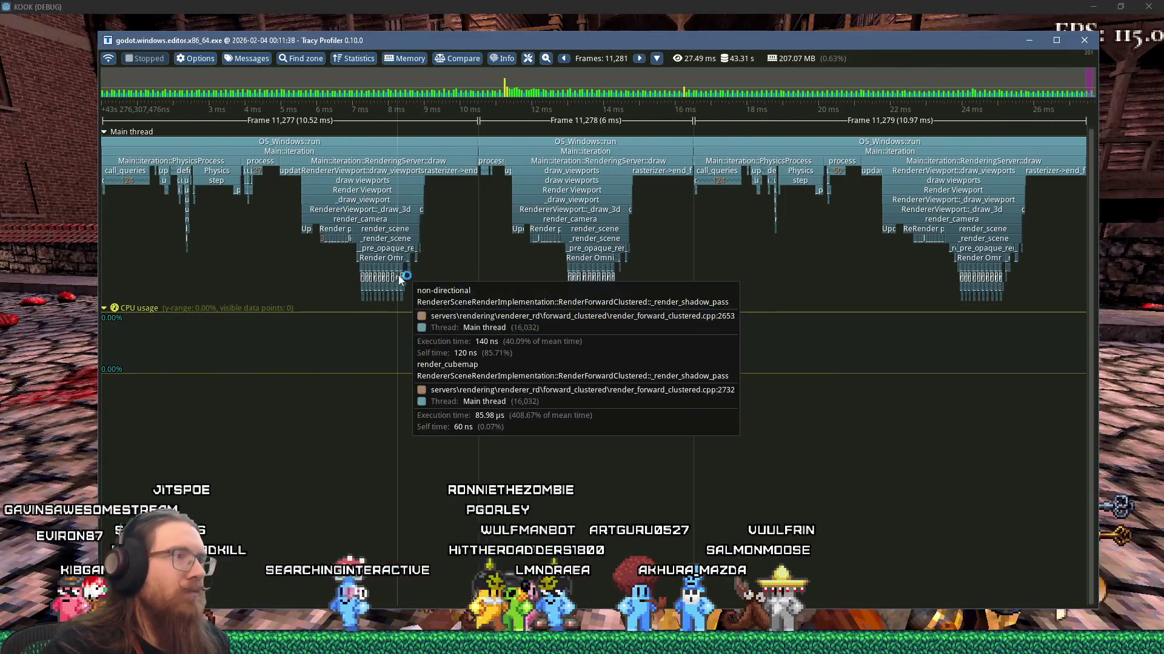
scroll(481, 198, up, 3)
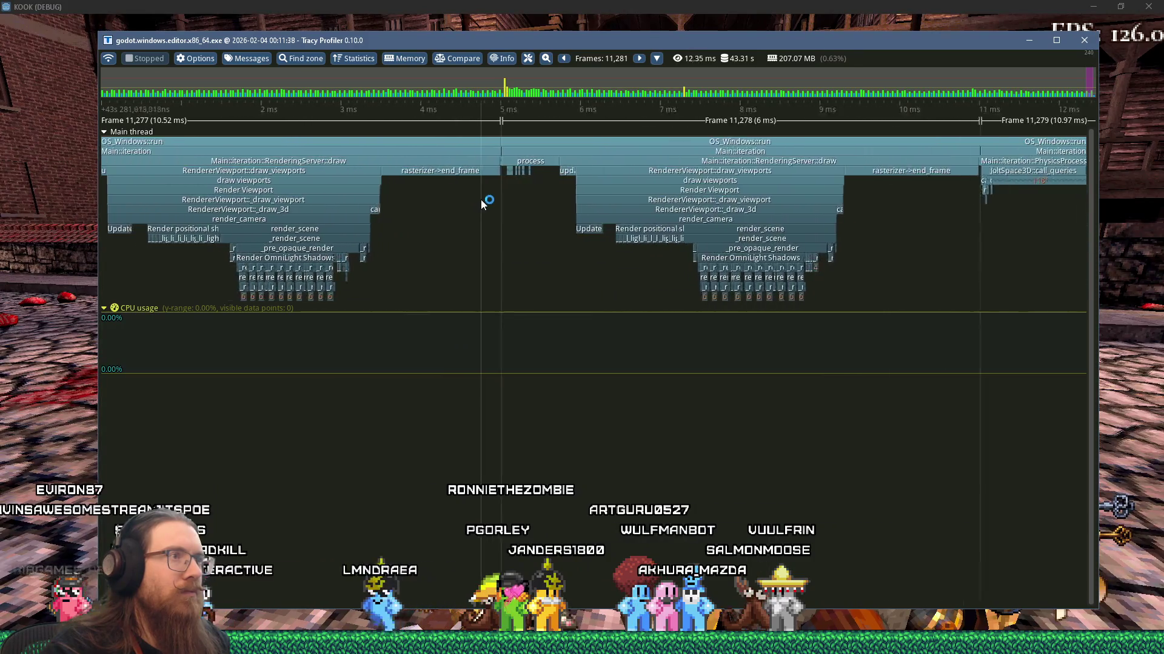
scroll(491, 219, up, 5)
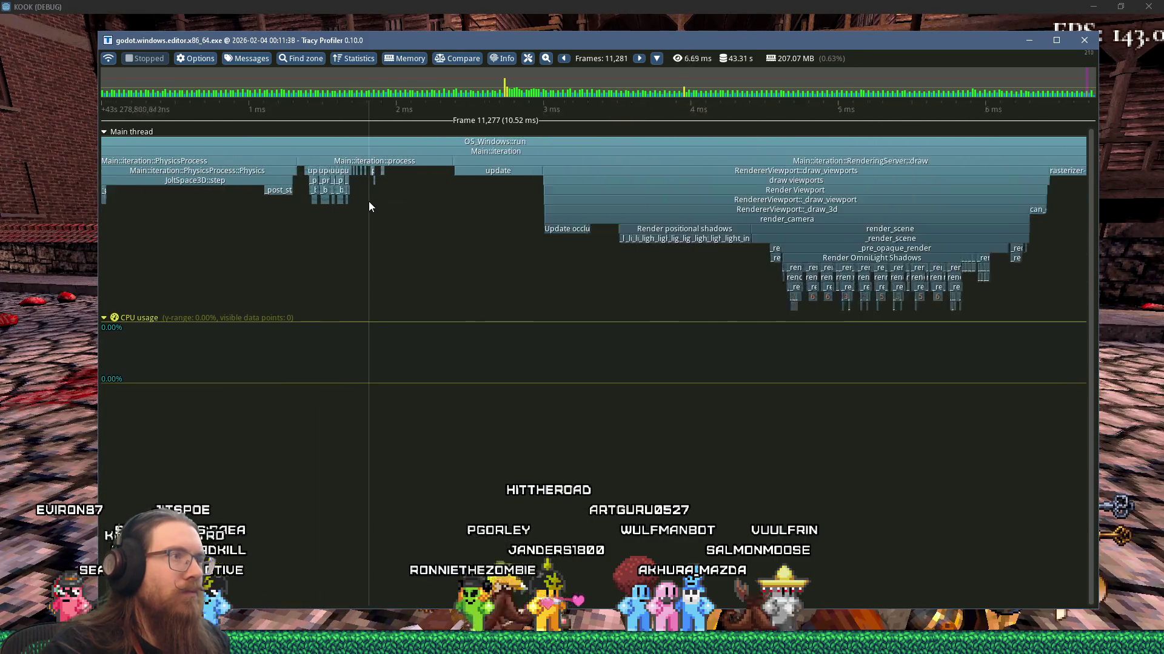
scroll(550, 228, down, 3)
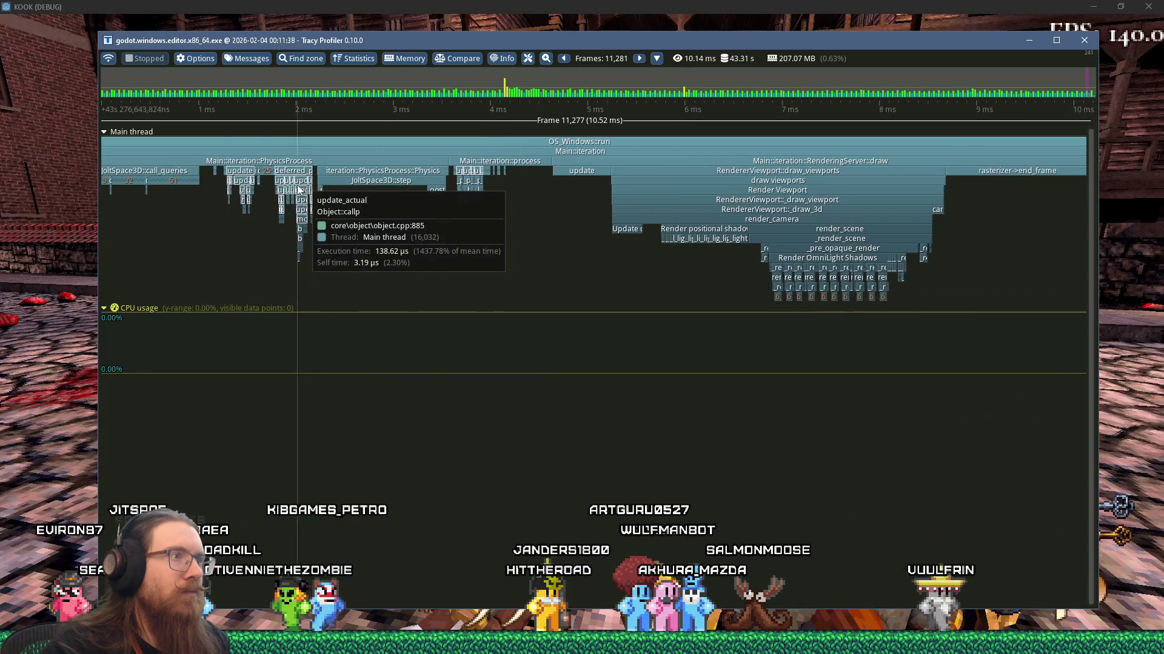
scroll(355, 183, up, 2)
scroll(356, 187, down, 3)
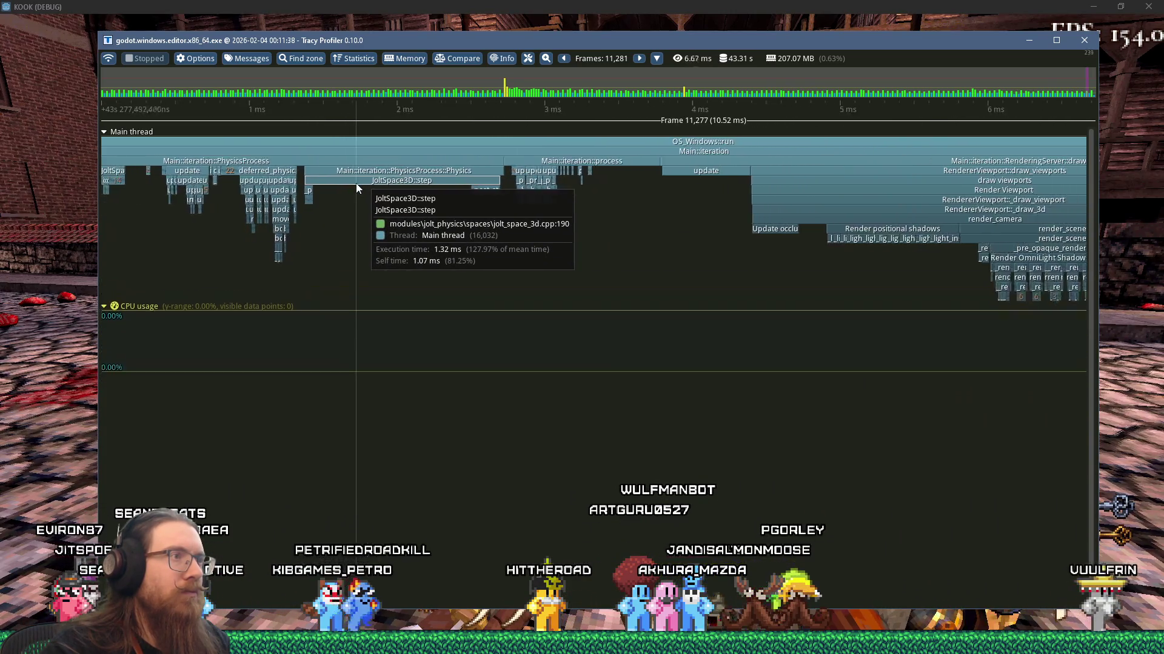
scroll(355, 183, up, 2)
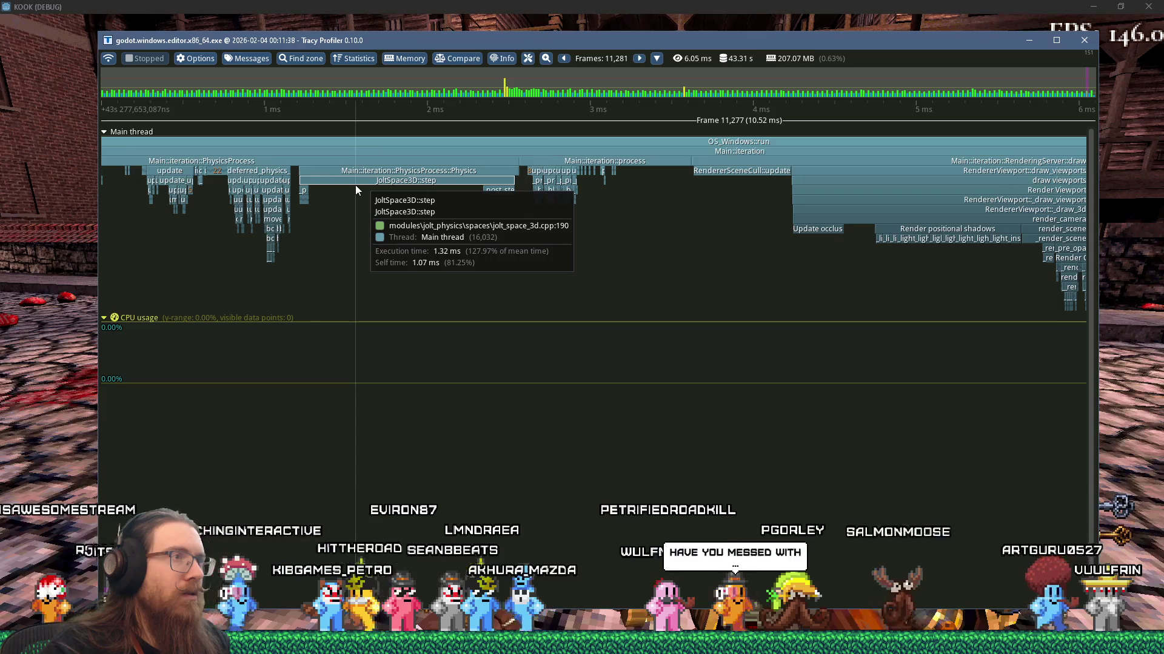
scroll(355, 189, down, 1)
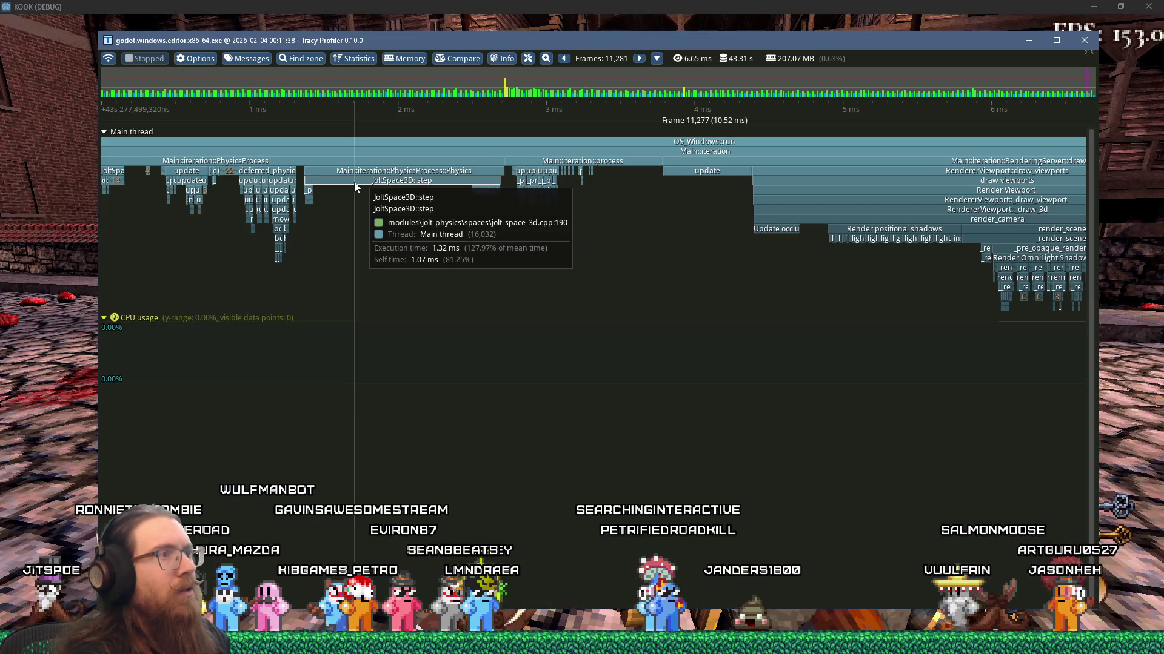
Glance at the Godot editor's project options, then return to Tracy Profiler
key(alt+Tab)
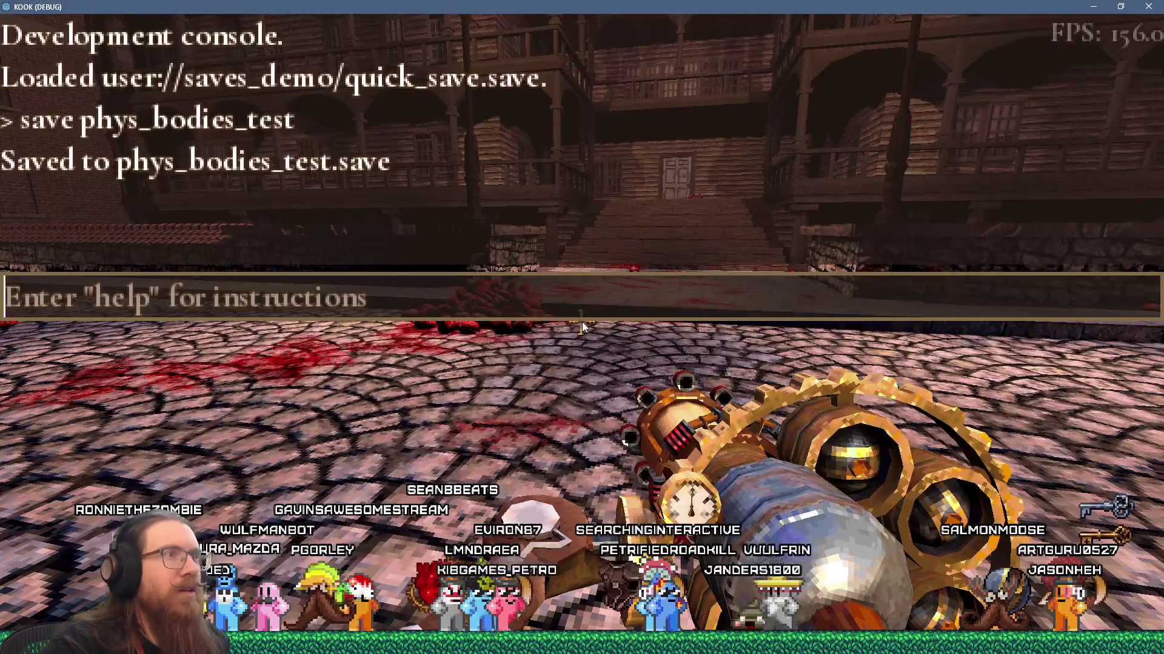
key(alt+Tab)
key(Tab)
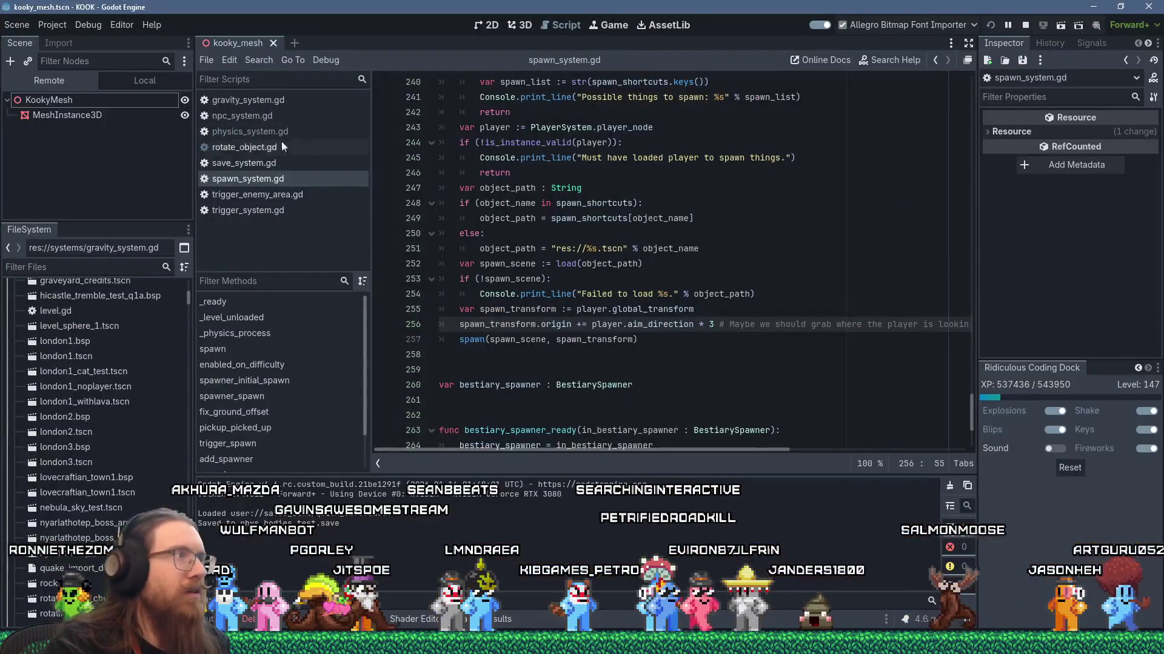
click(55, 24)
key(alt+Tab)
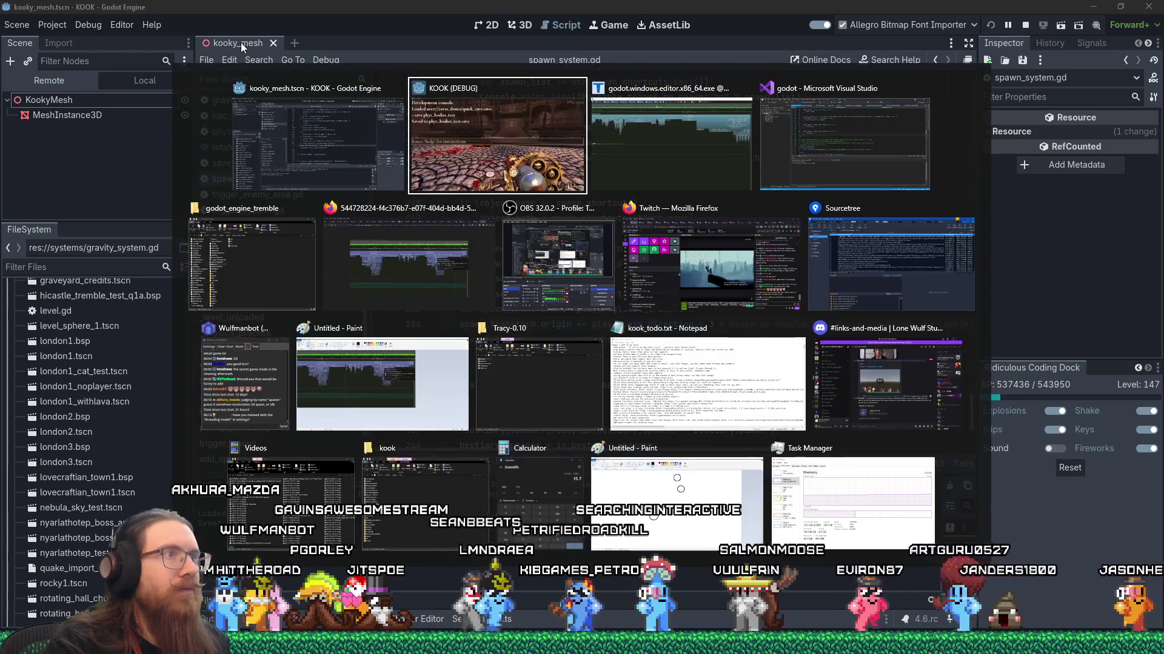
key(alt+Tab)
Zoom in on JoltSpace3D::step, then out to show the whole 10.52 ms frame 11,277
scroll(365, 232, up, 5)
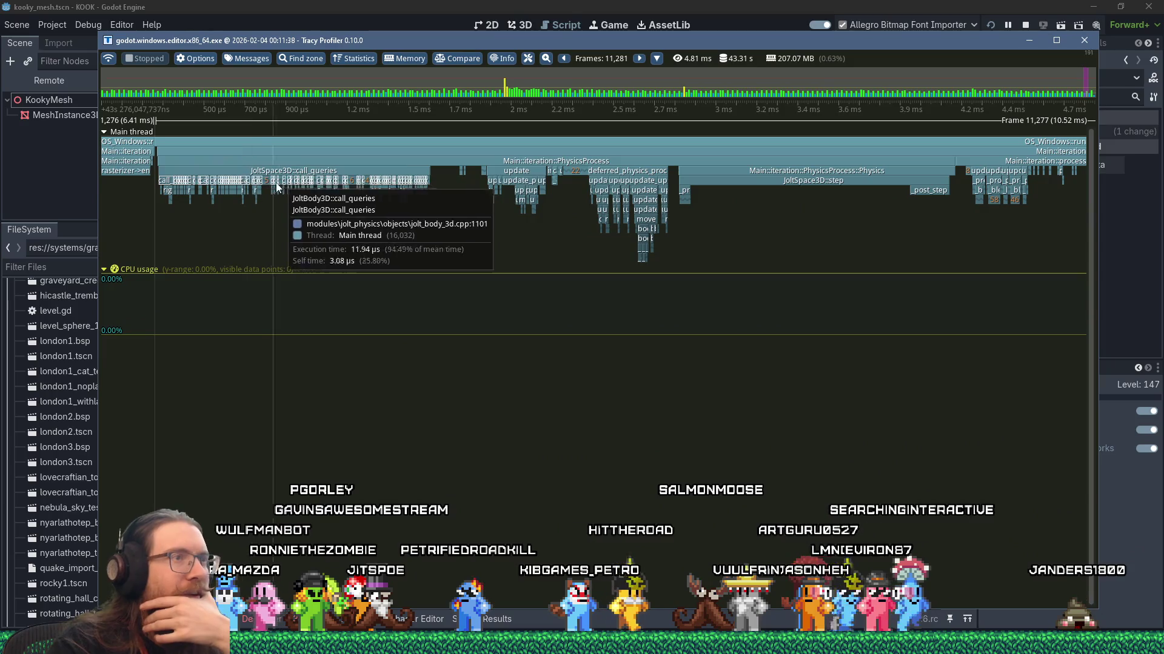
scroll(777, 206, down, 2)
scroll(783, 206, up, 2)
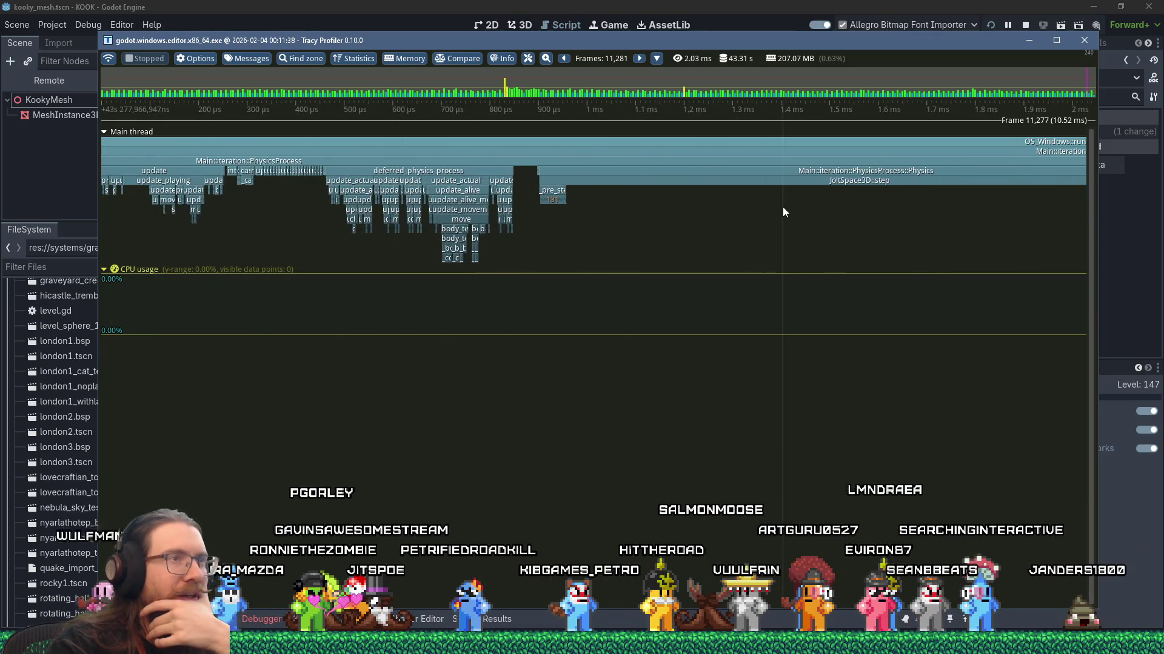
scroll(738, 198, up, 2)
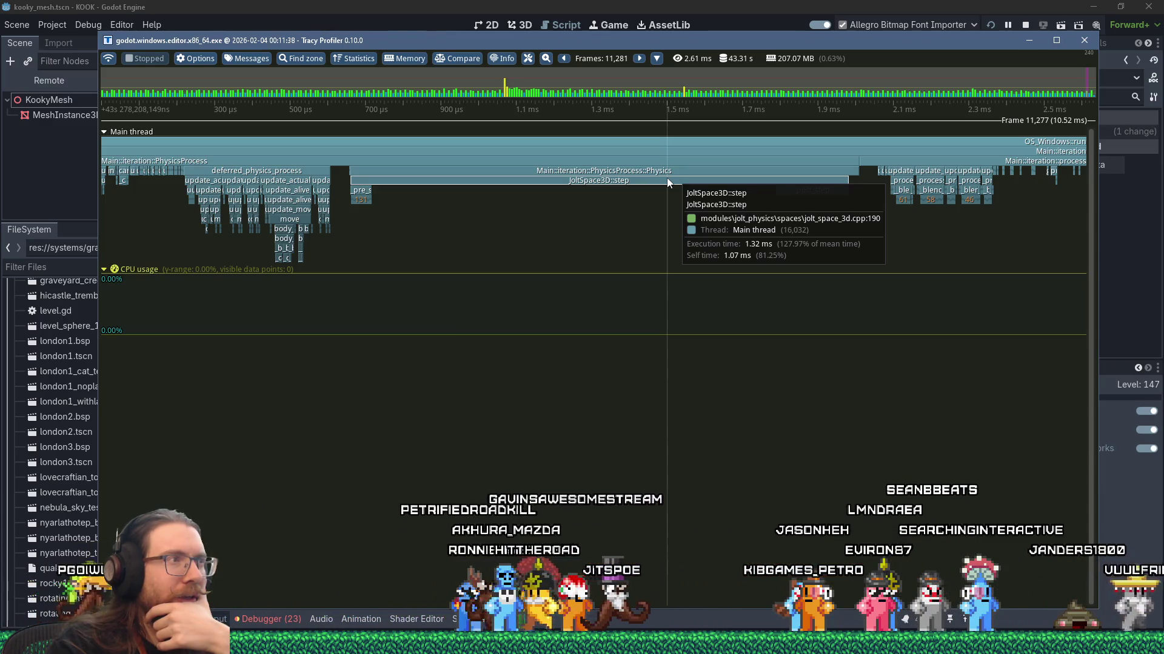
scroll(667, 177, down, 1)
scroll(521, 177, up, 1)
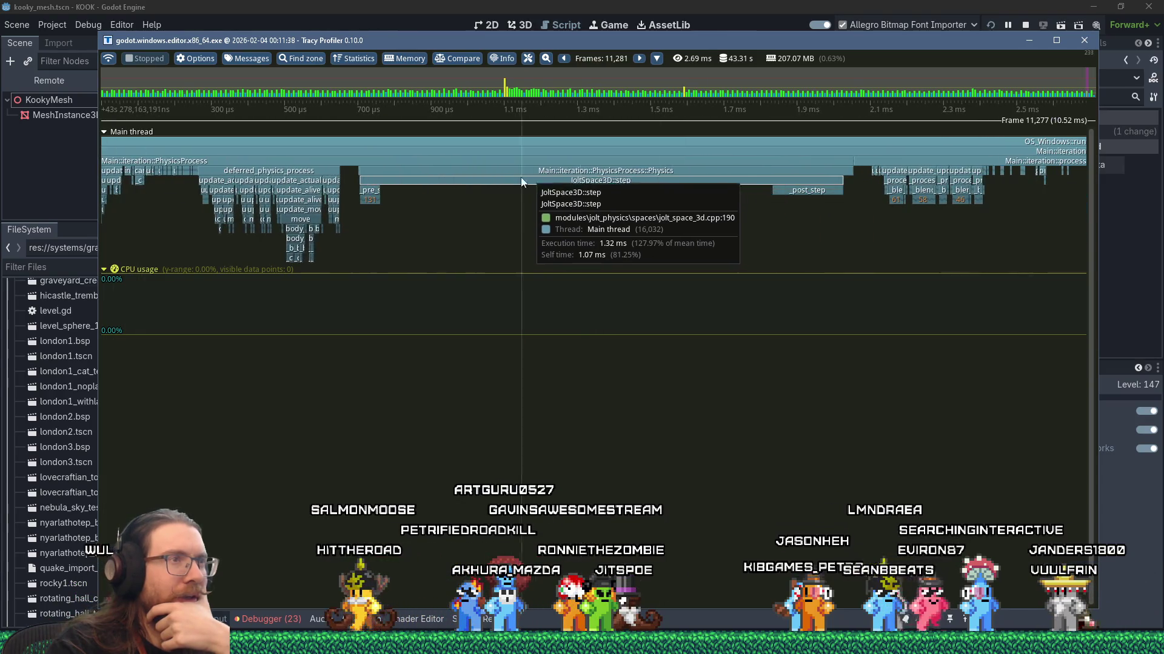
scroll(479, 181, down, 3)
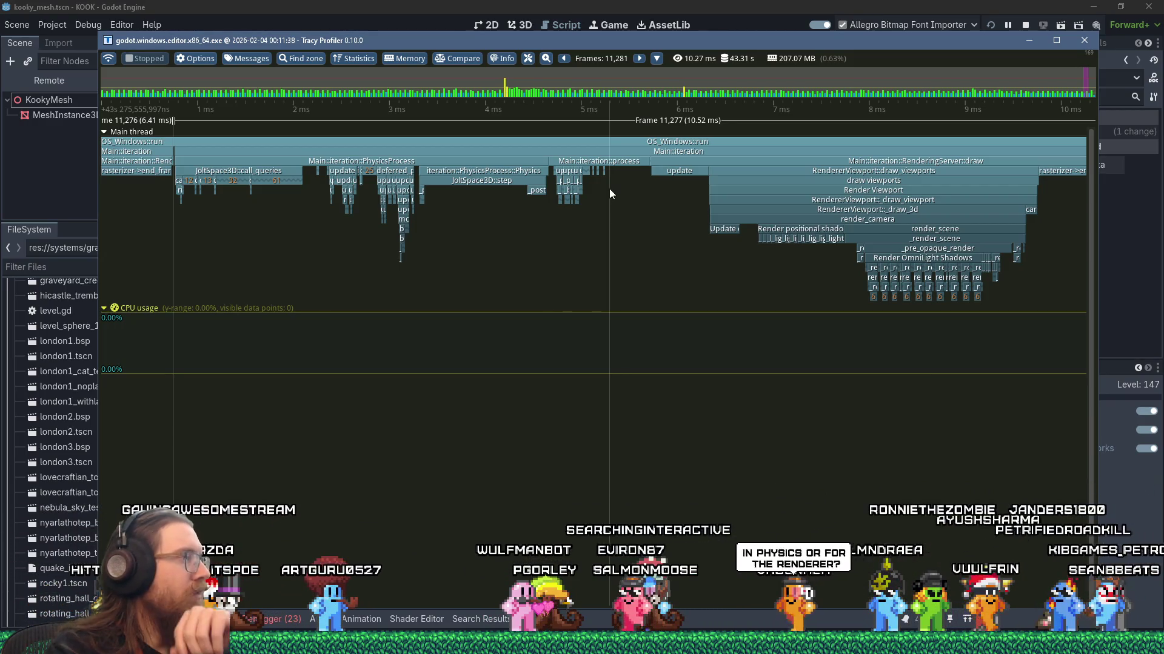
In Project Settings, change Rendering > Driver Thread Model from Safe to Separate and close the dialog
click(470, 5)
click(55, 24)
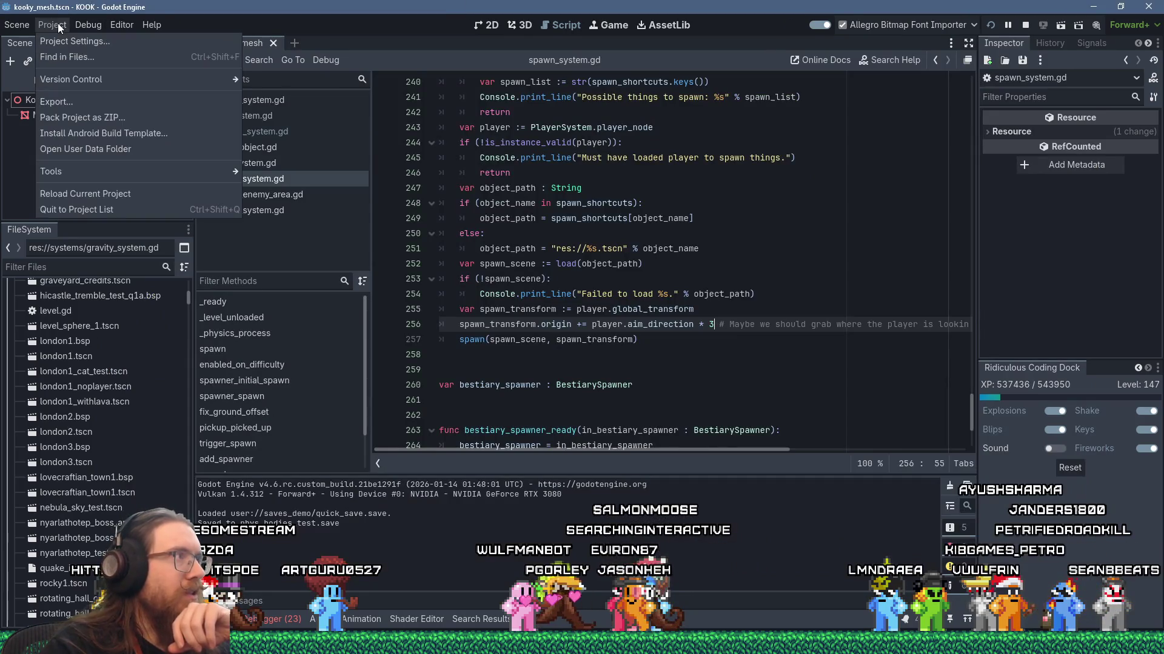
click(68, 43)
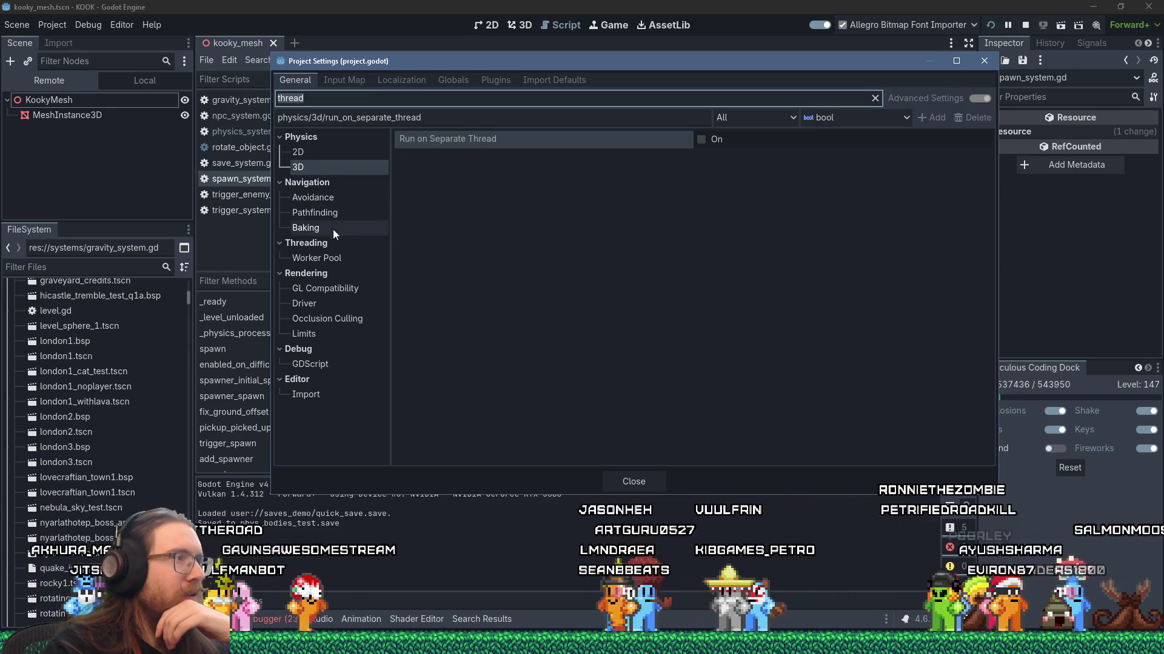
click(332, 265)
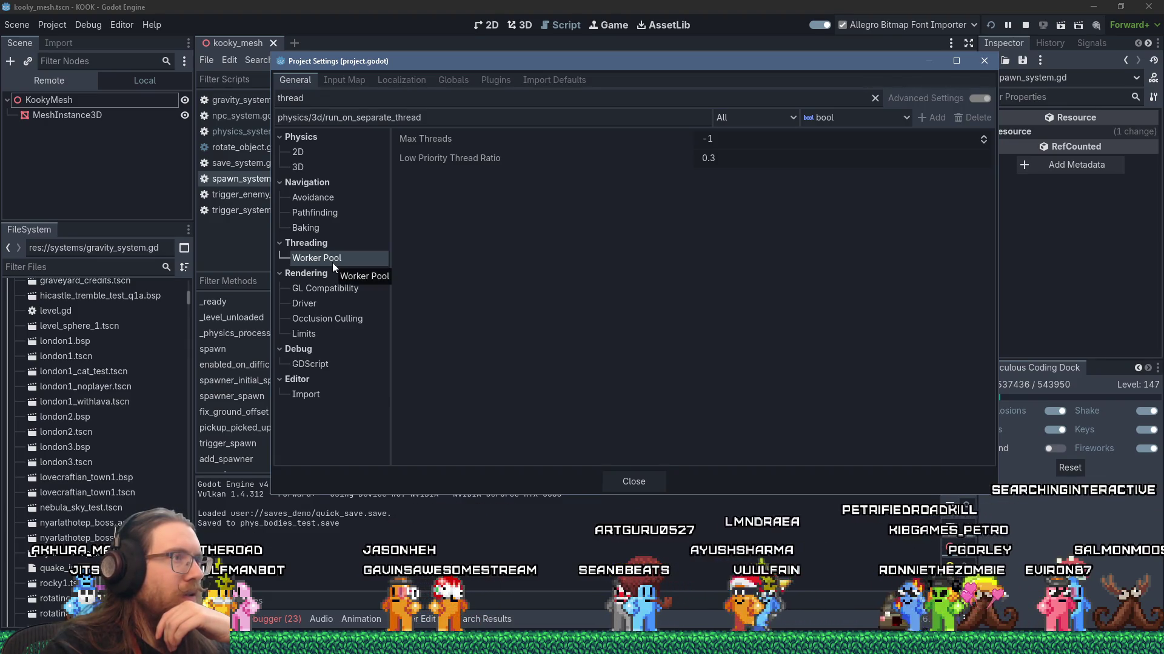
click(334, 301)
click(766, 156)
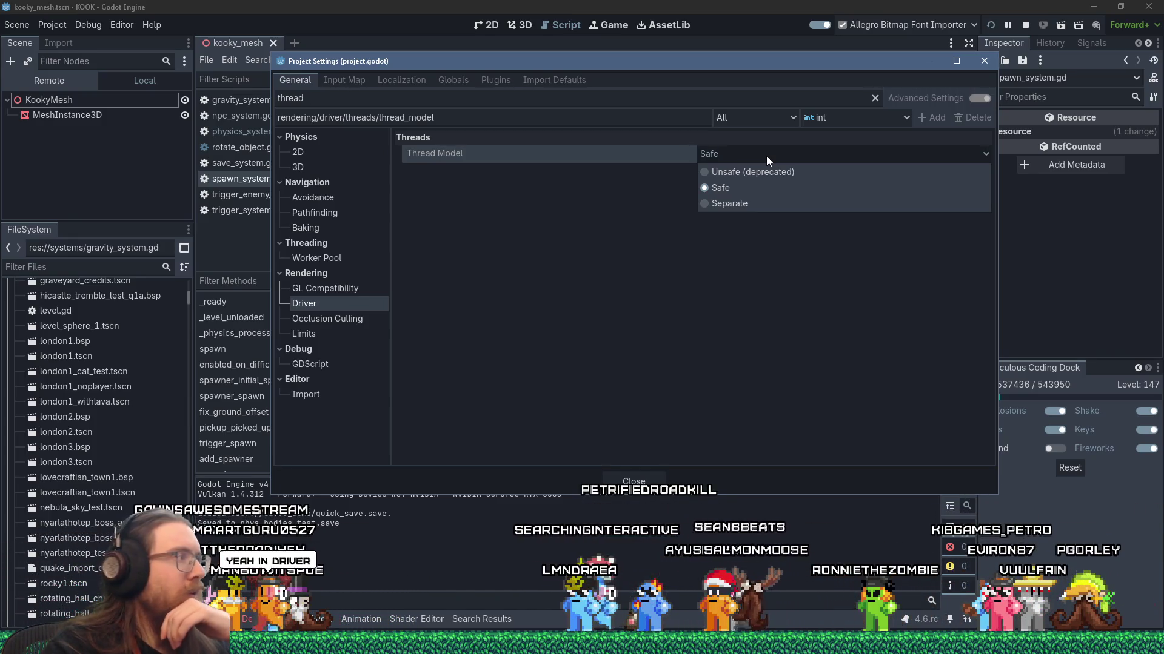
click(751, 208)
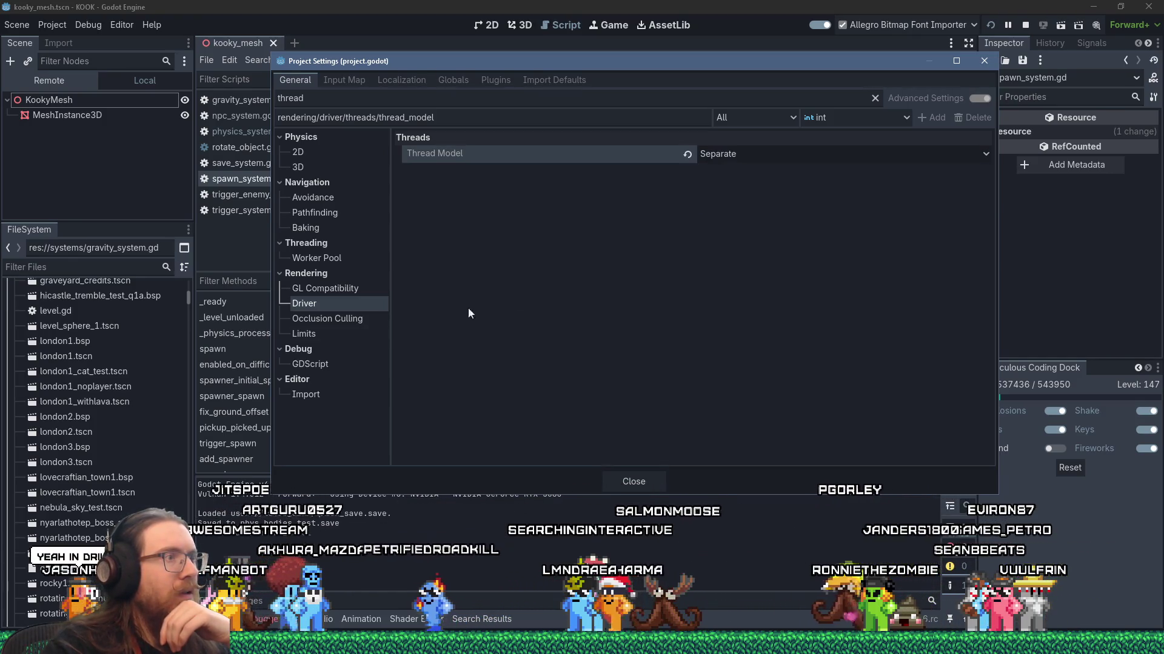
click(298, 319)
click(304, 303)
click(312, 289)
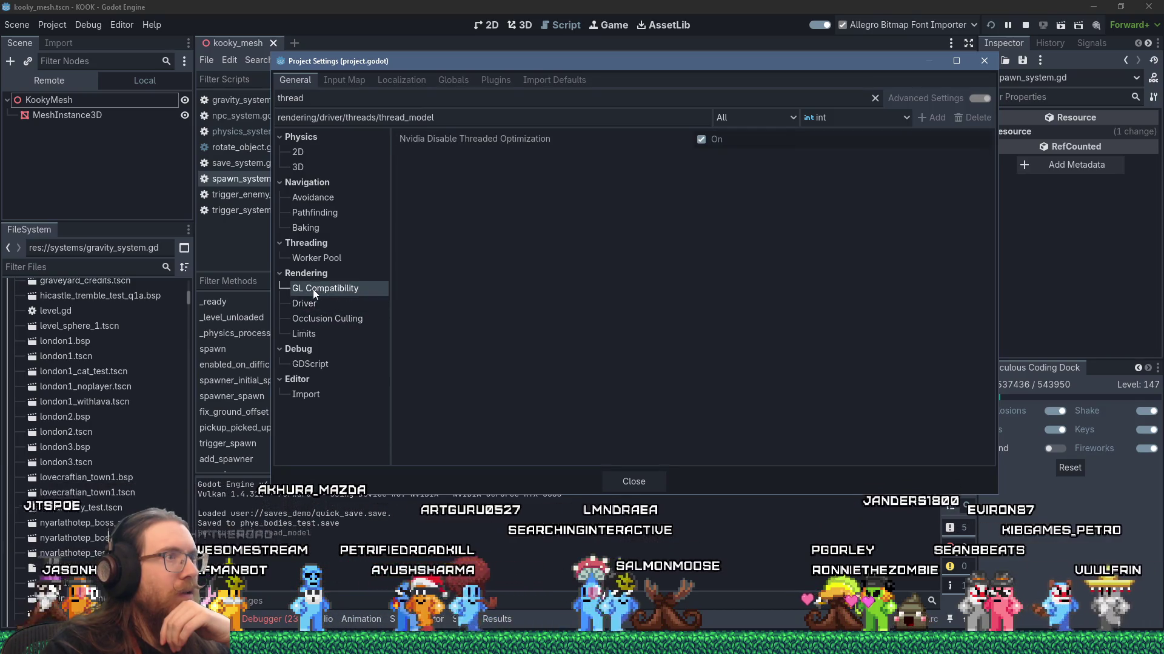
click(317, 303)
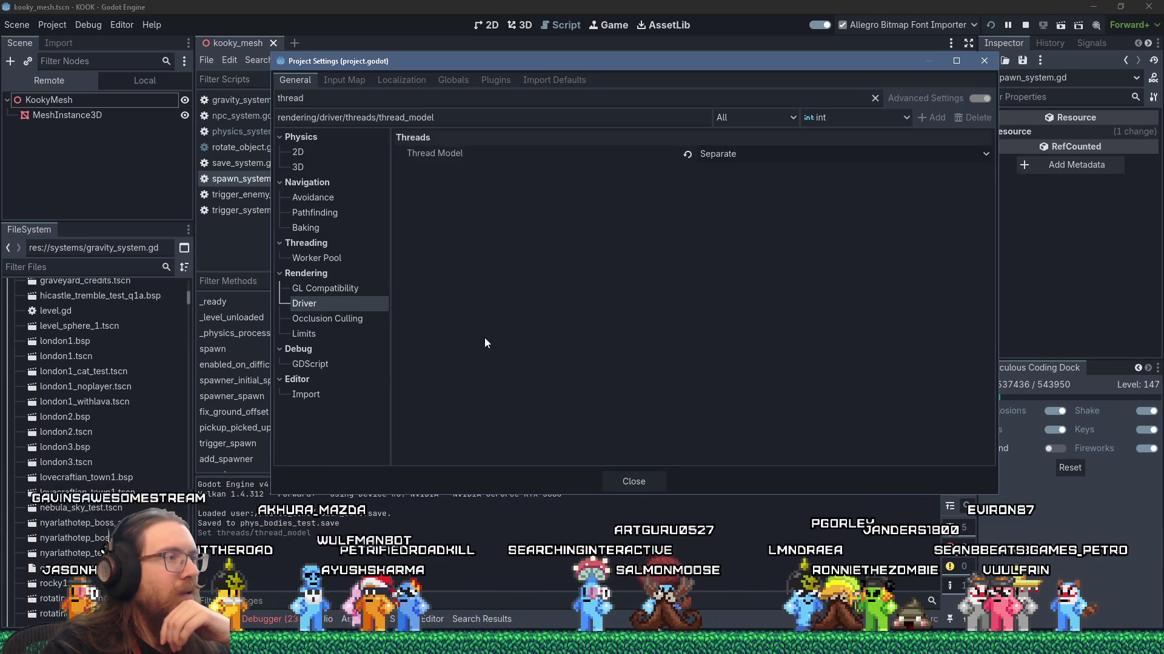
click(629, 479)
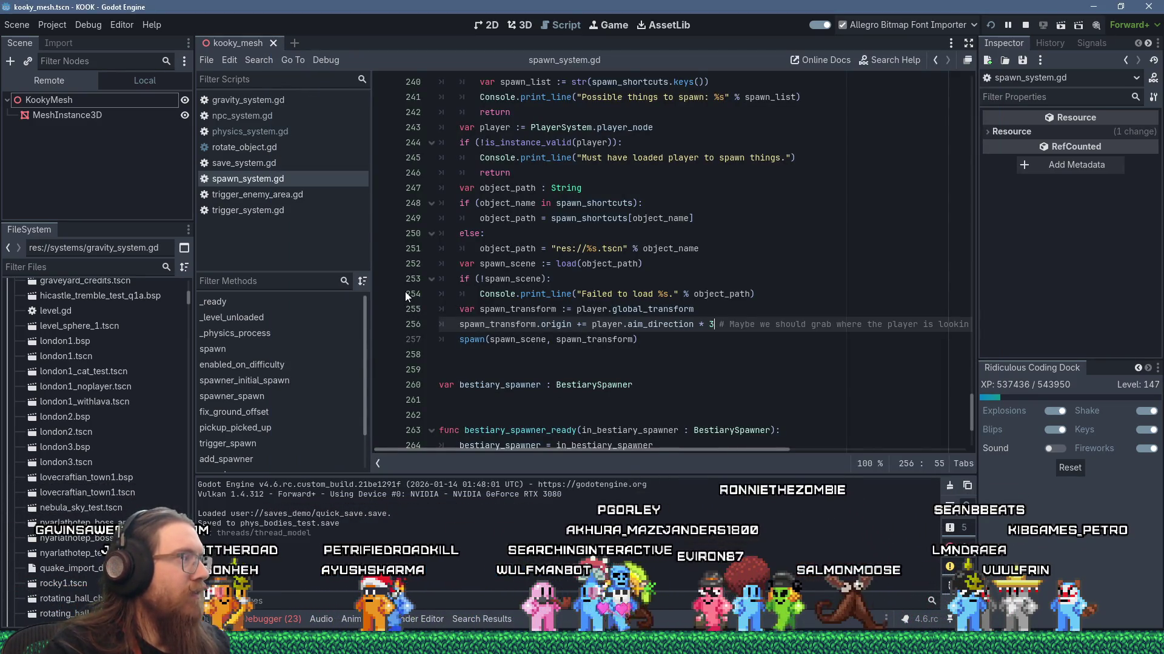
Relaunch the game with the Separate thread model and move its stuck splash window aside
click(991, 26)
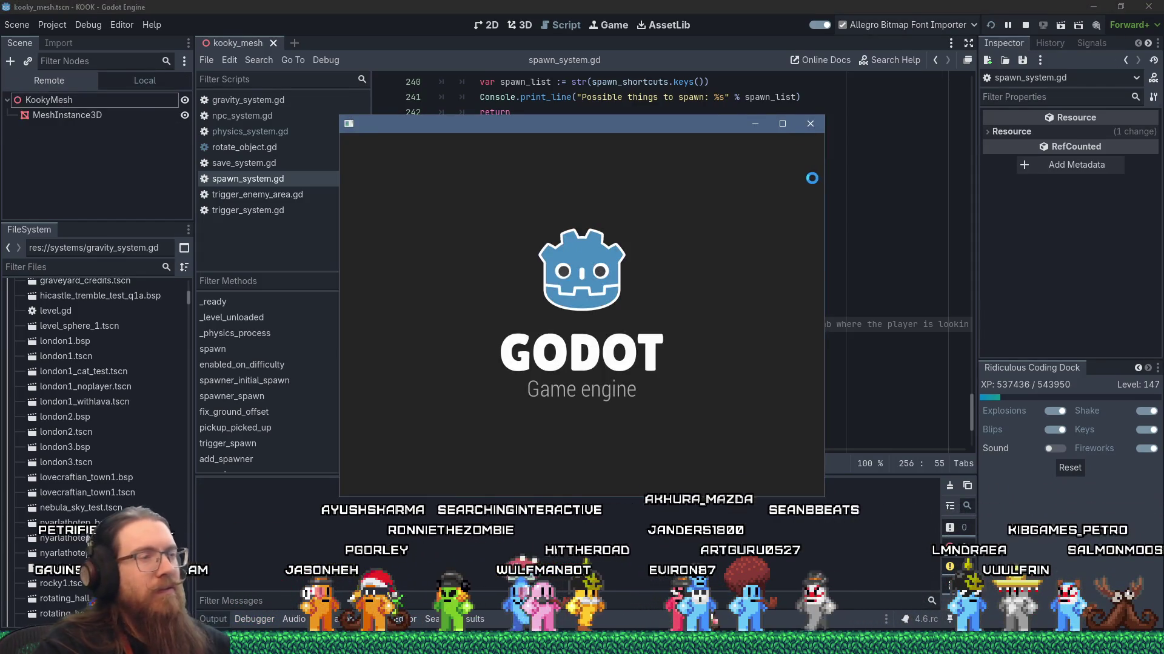
key(alt+Tab)
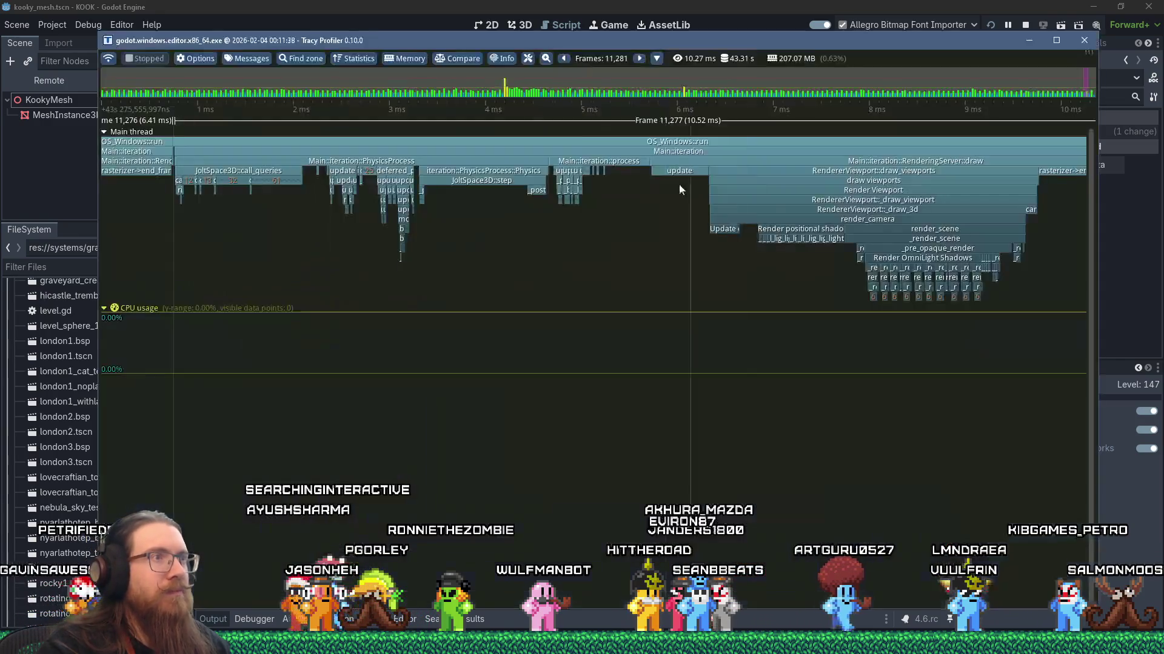
mouse_move(510, 182)
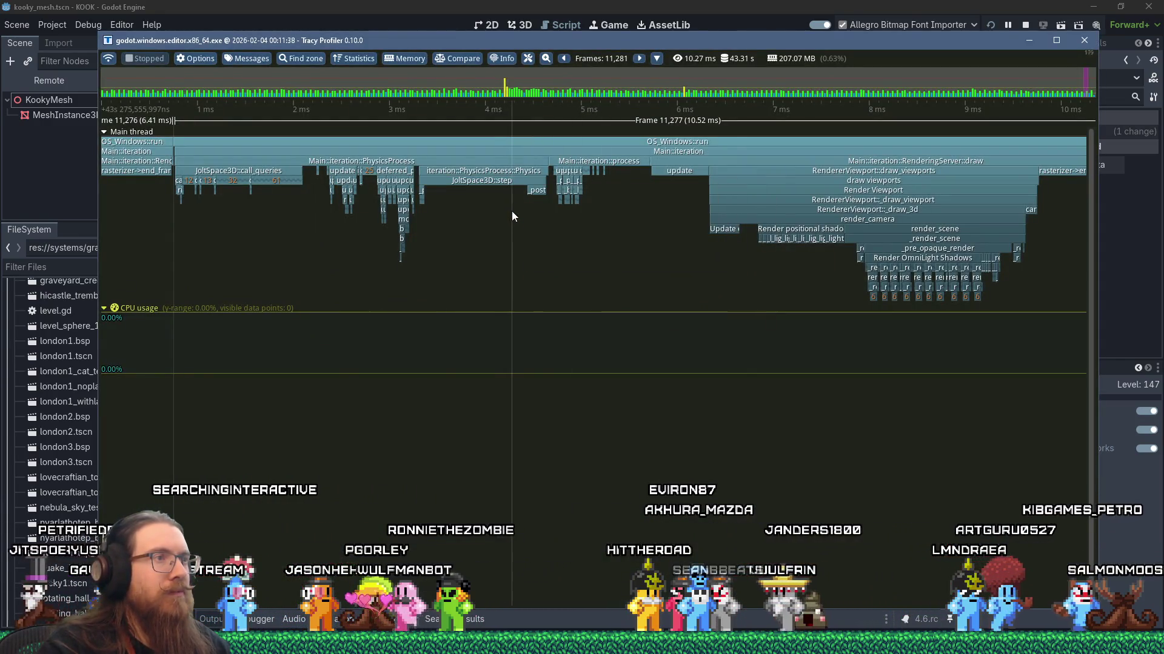
scroll(513, 234, down, 4)
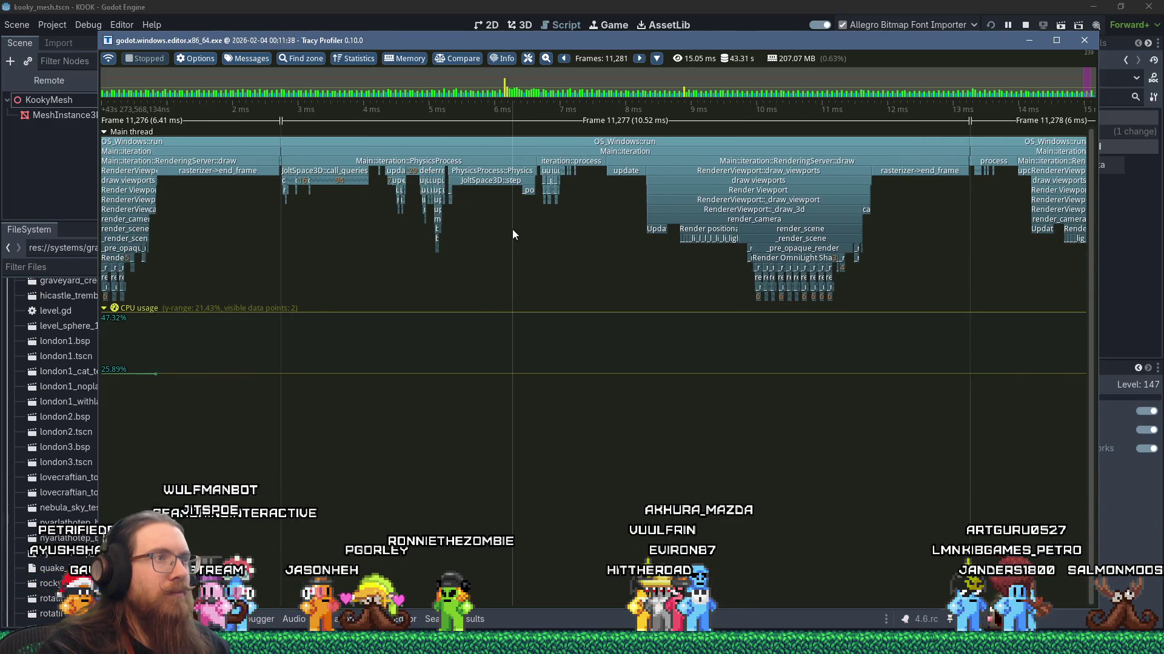
key(alt+Tab)
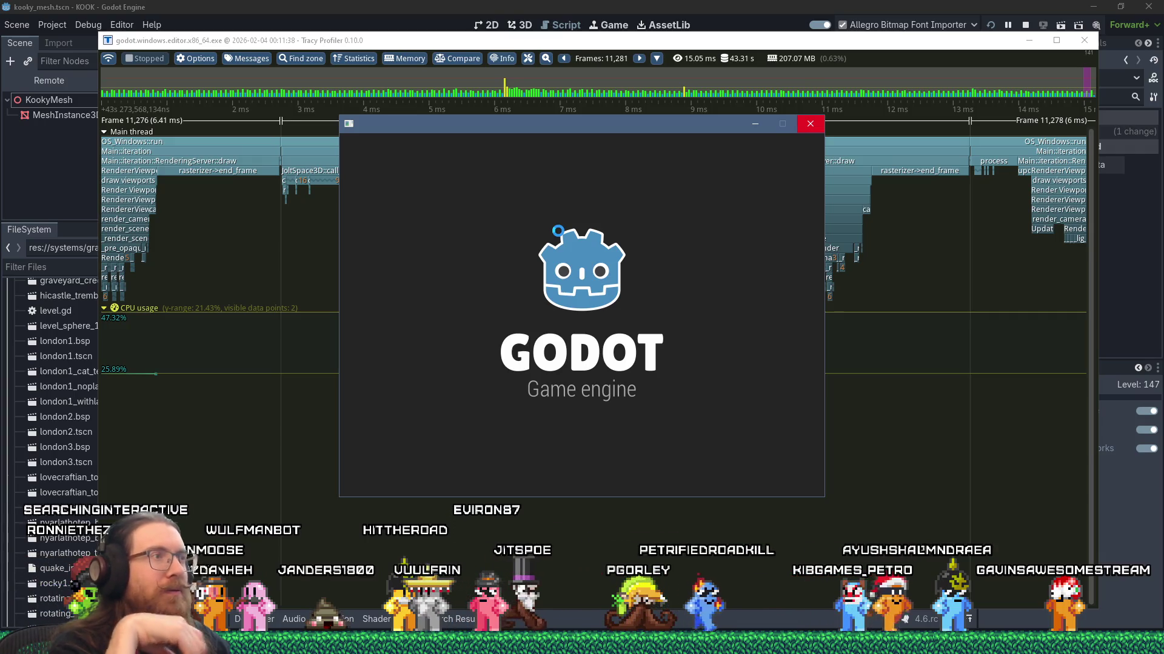
mouse_move(648, 125)
mouse_down()
mouse_move(685, 144)
mouse_move(761, 110)
mouse_move(694, 111)
mouse_up()
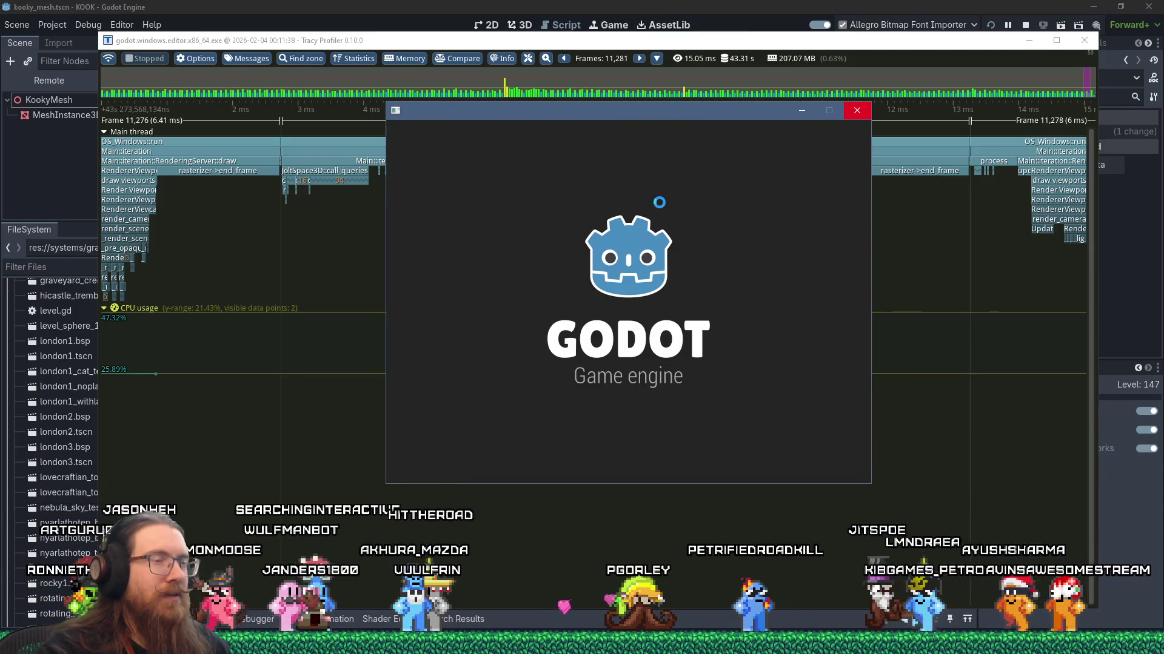
key(alt+Tab)
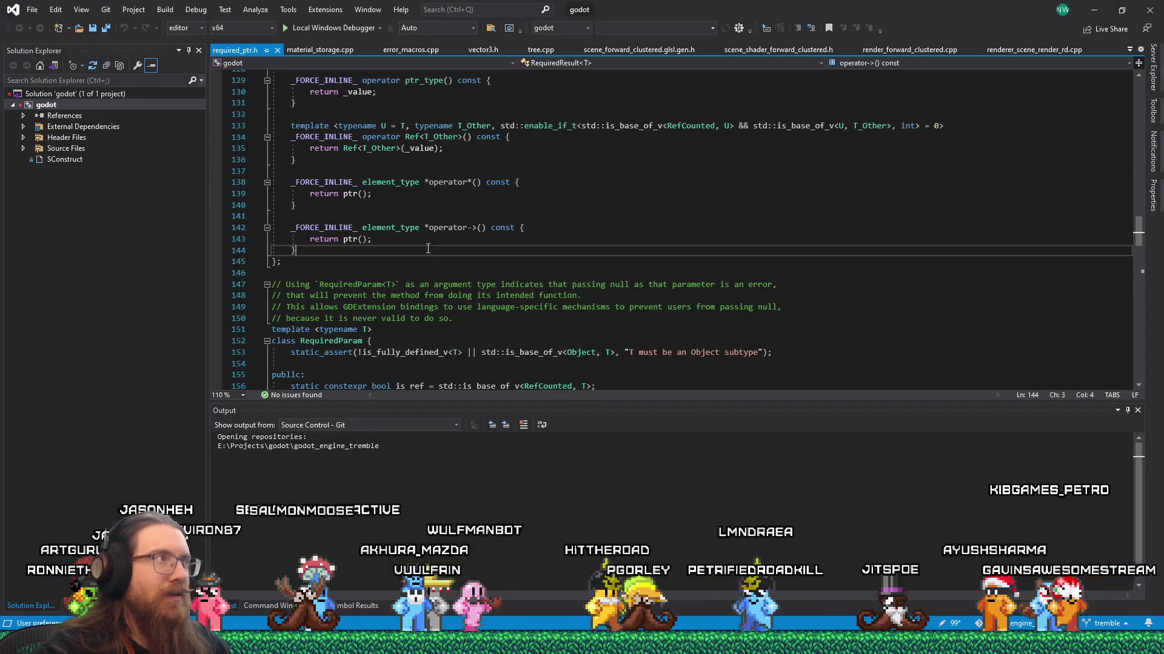
Attach the Visual Studio debugger to godot.windows.editor.x86_64.exe, process ID 20164
click(194, 10)
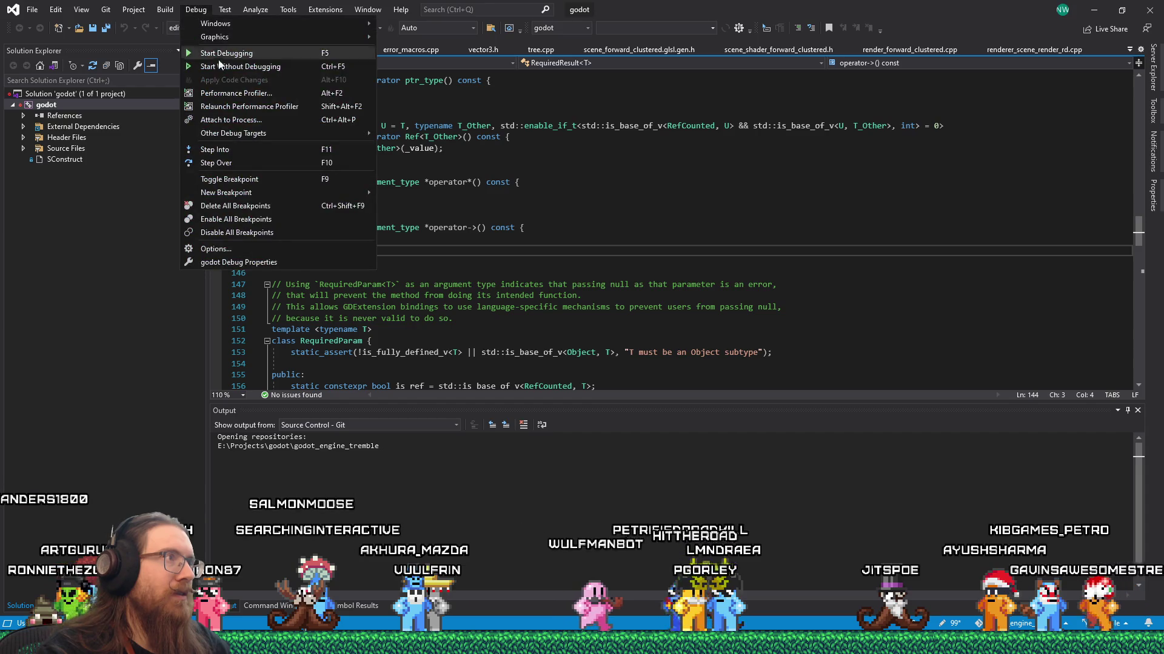
click(243, 121)
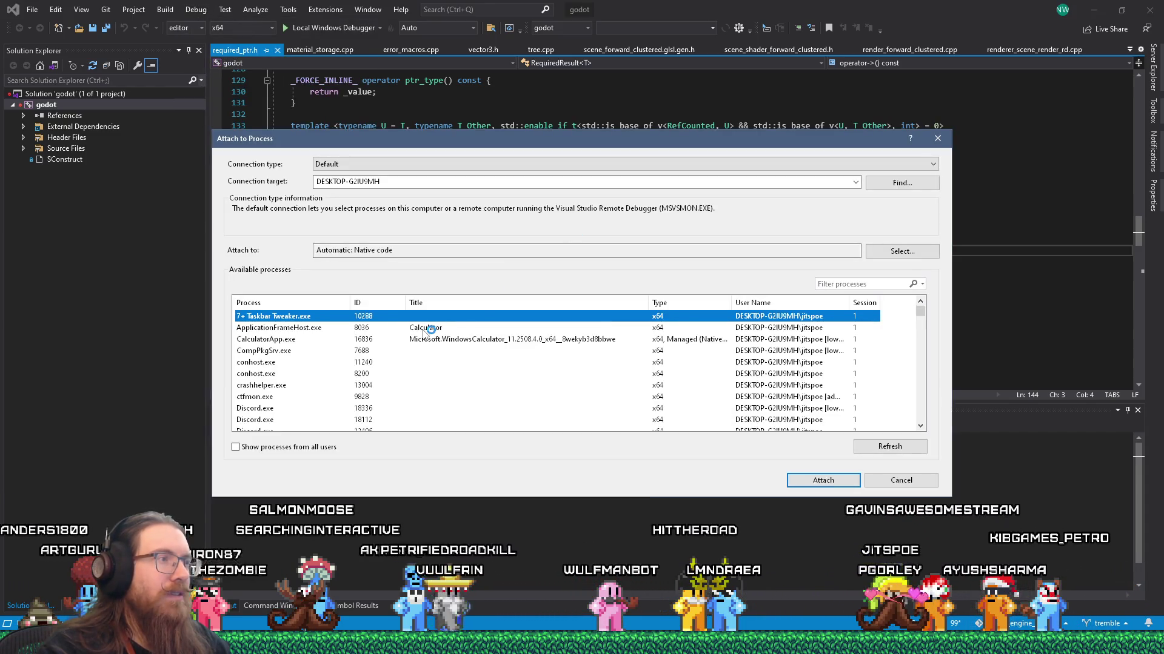
scroll(424, 334, down, 4)
scroll(424, 337, down, 5)
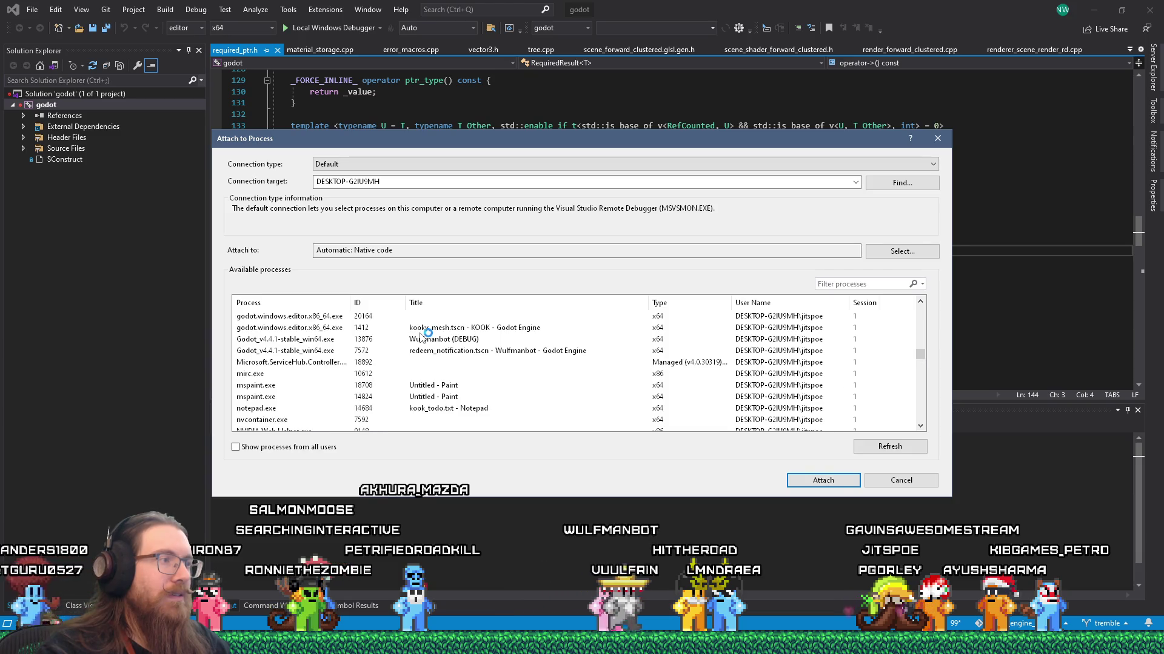
click(433, 320)
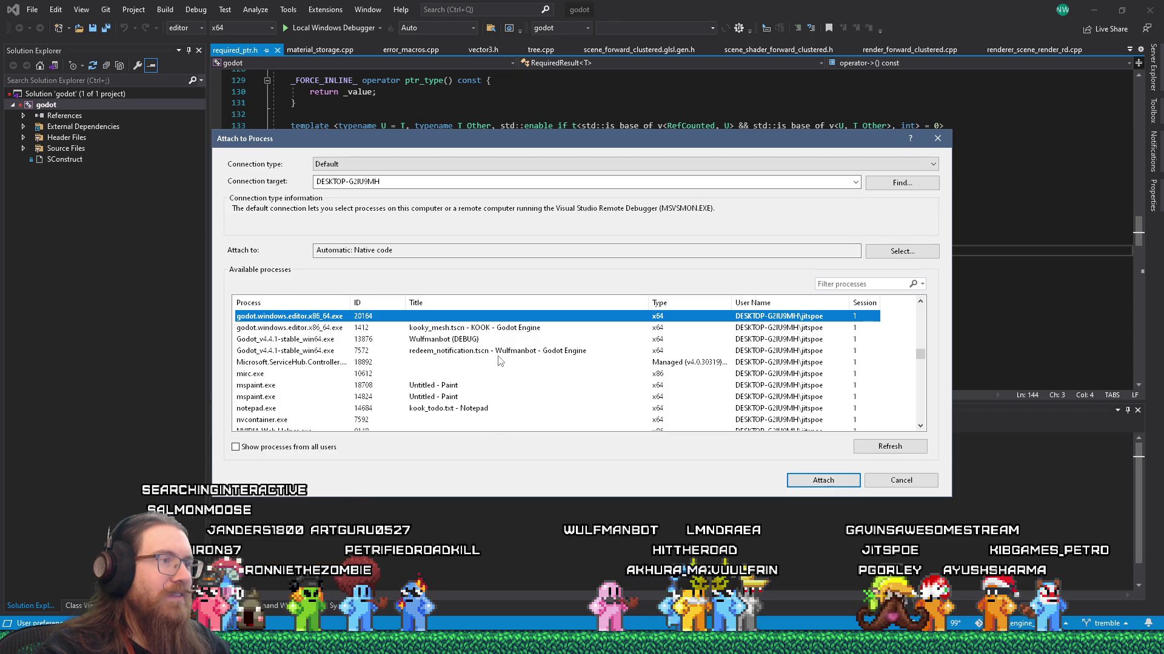
key(Return)
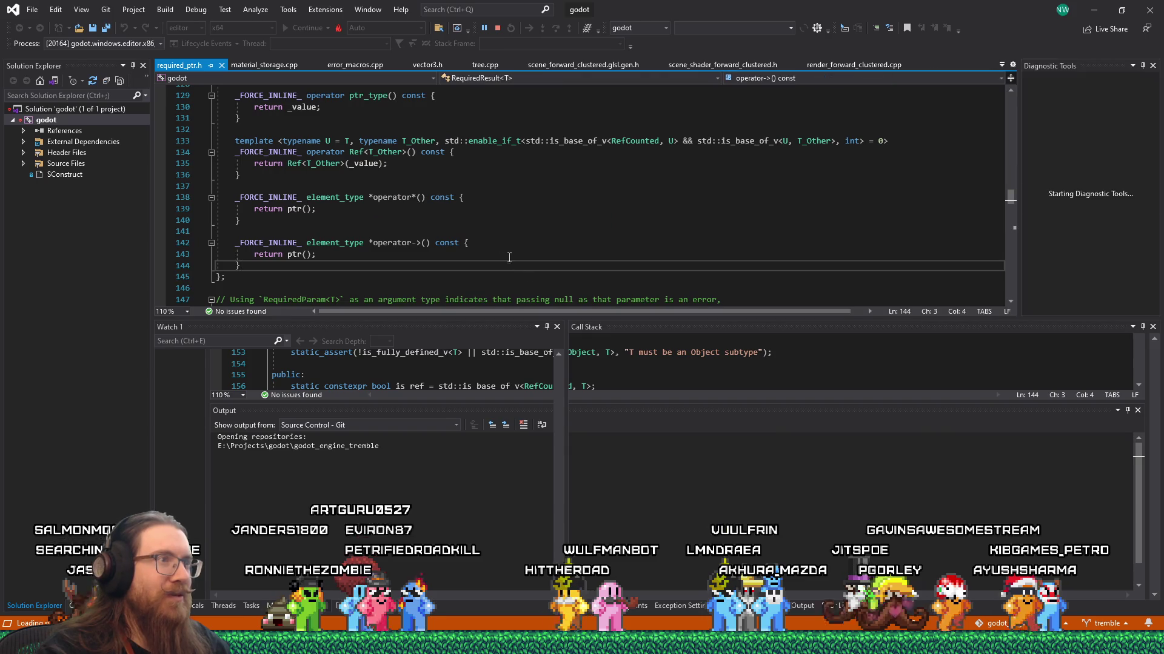
Break into the Godot process with Break All, cancelling symbol loading and dismissing the missing-file error
click(206, 10)
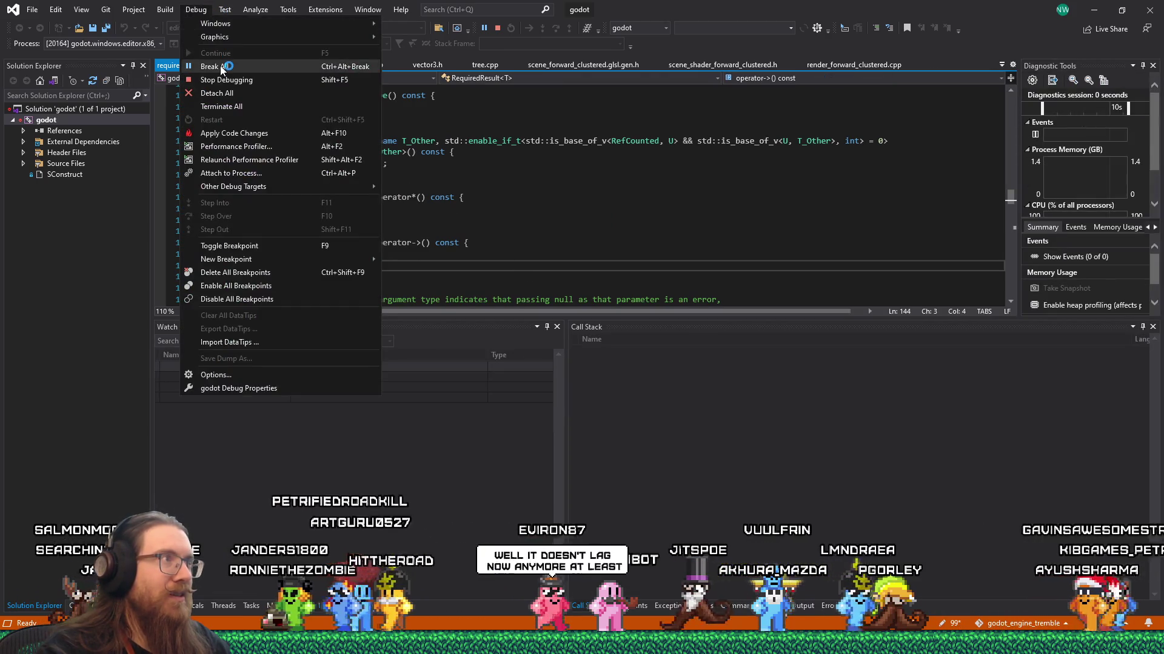
click(433, 215)
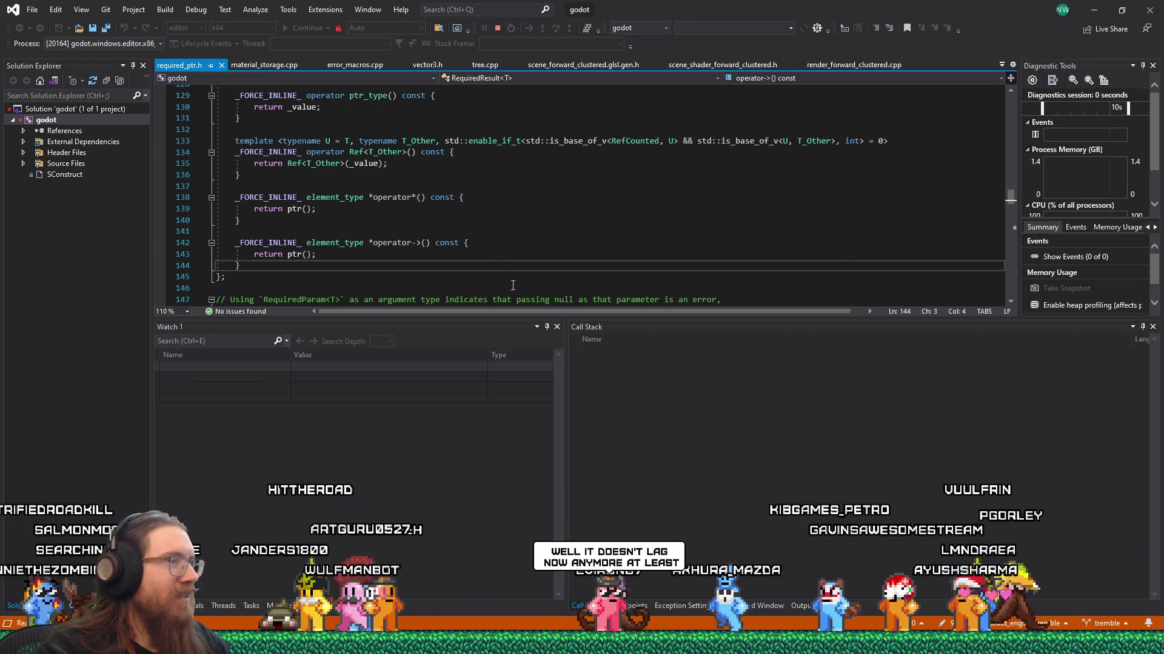
drag(542, 317, 539, 439)
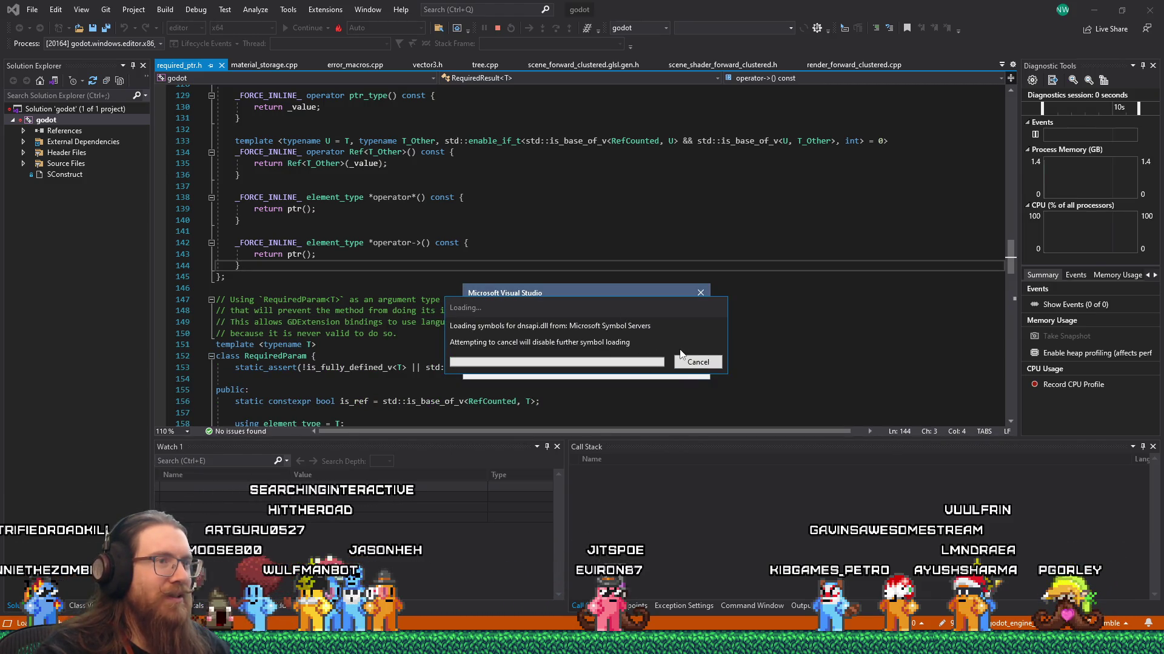
click(697, 362)
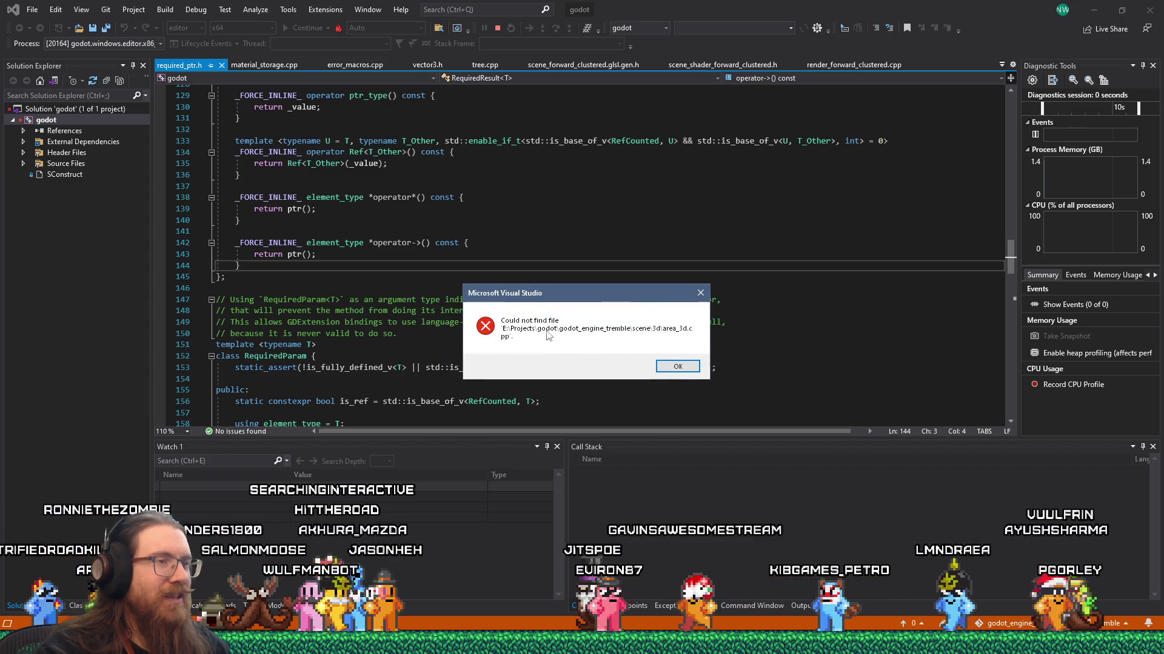
click(676, 367)
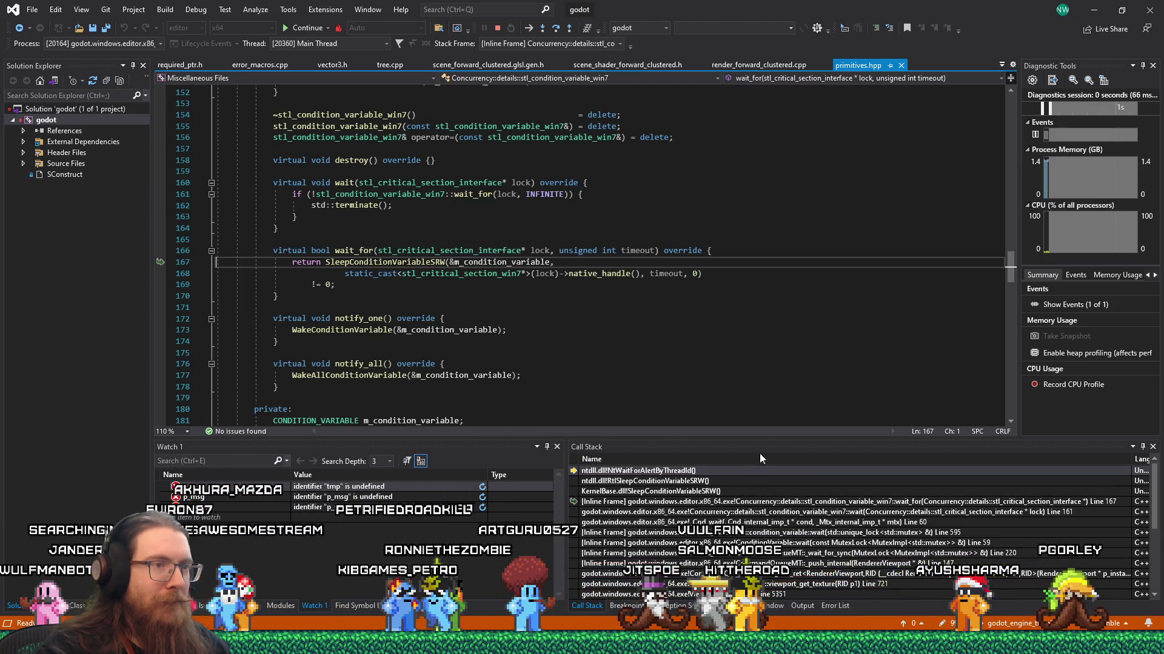
Enlarge the watch and call stack panels, resume Godot with F5, and move its splash window lower
drag(772, 420, 772, 349)
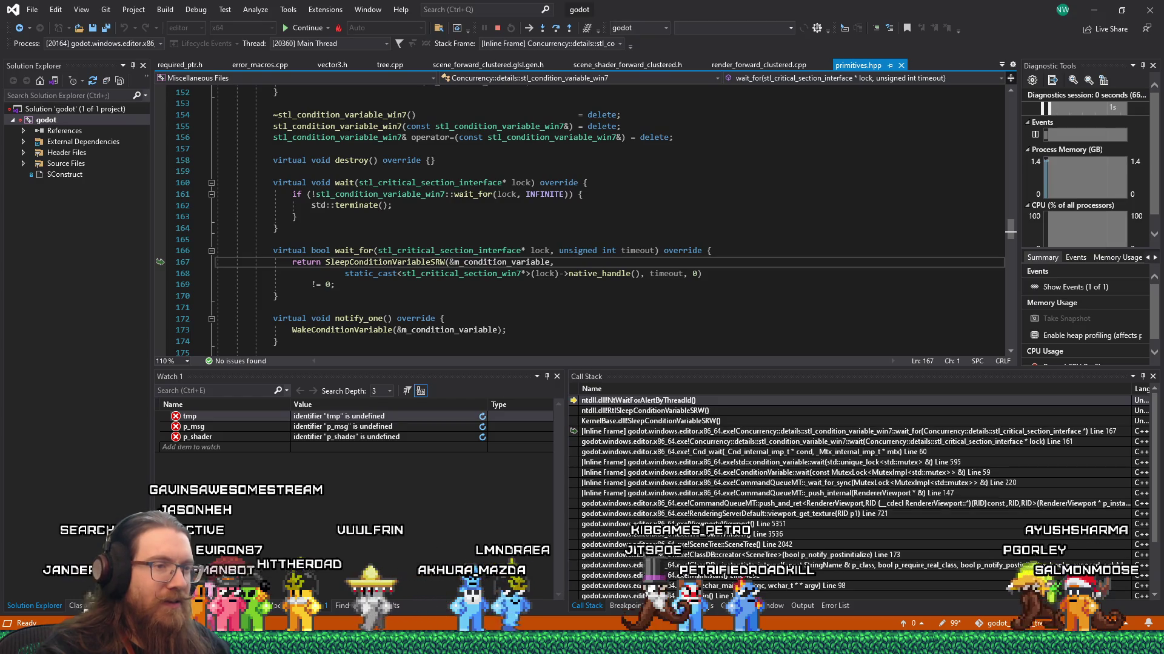
key(F5)
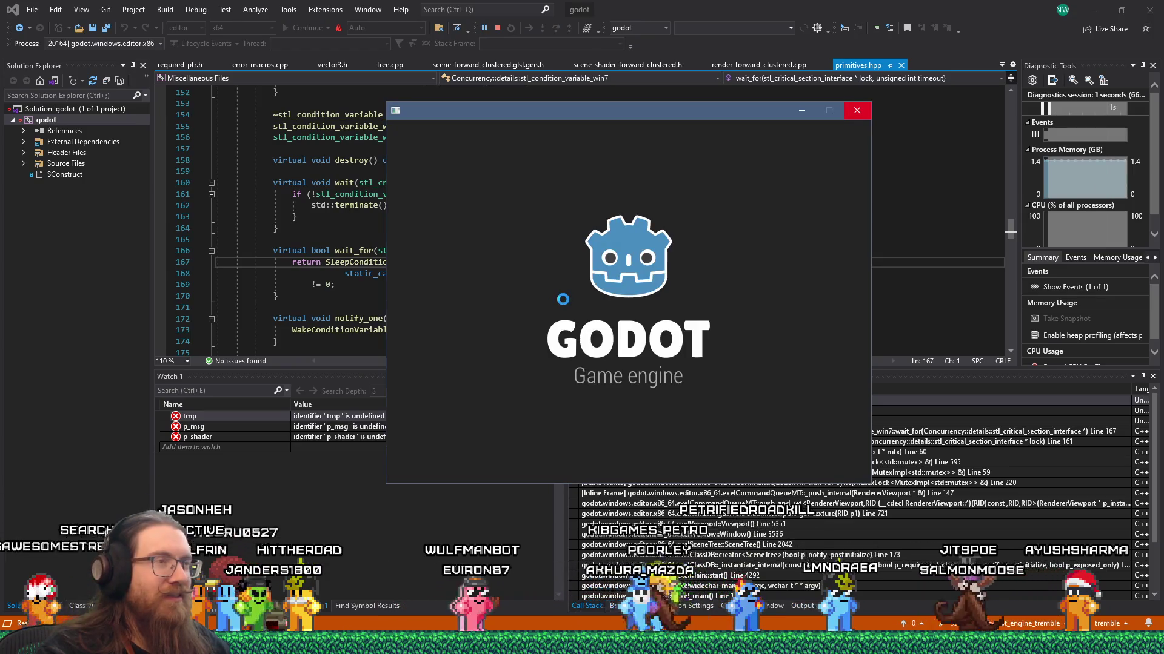
mouse_move(595, 114)
mouse_down()
mouse_move(677, 176)
mouse_move(586, 169)
mouse_up()
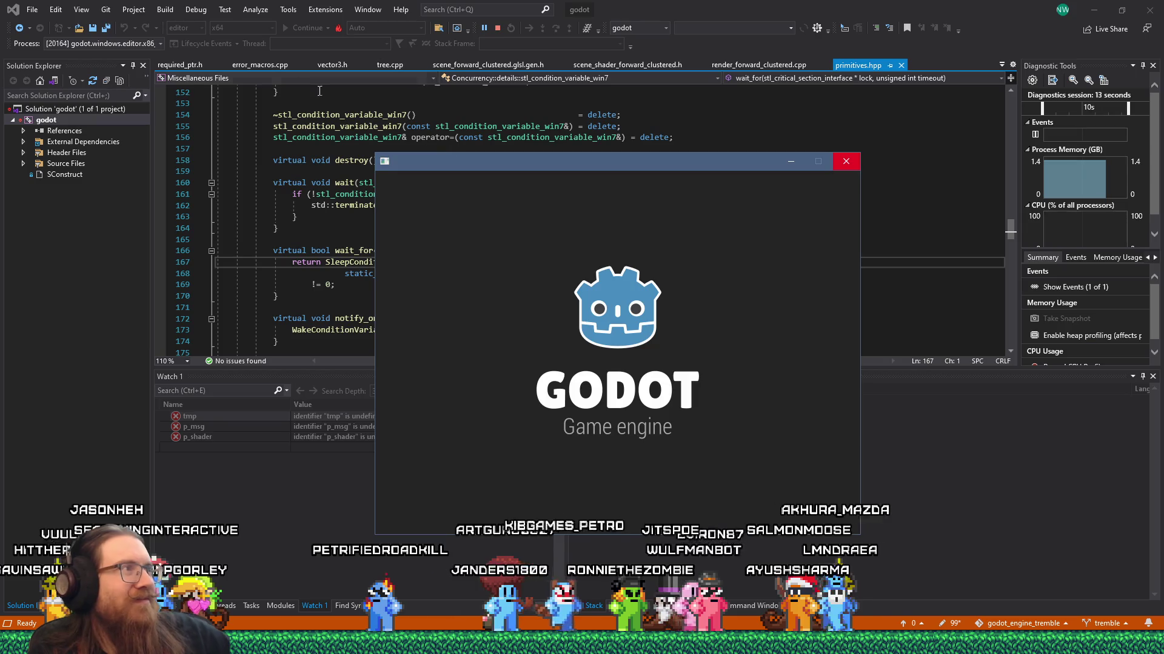
Pause Godot again, trace the Main Thread to wait_for at line 167, then resume execution
click(196, 9)
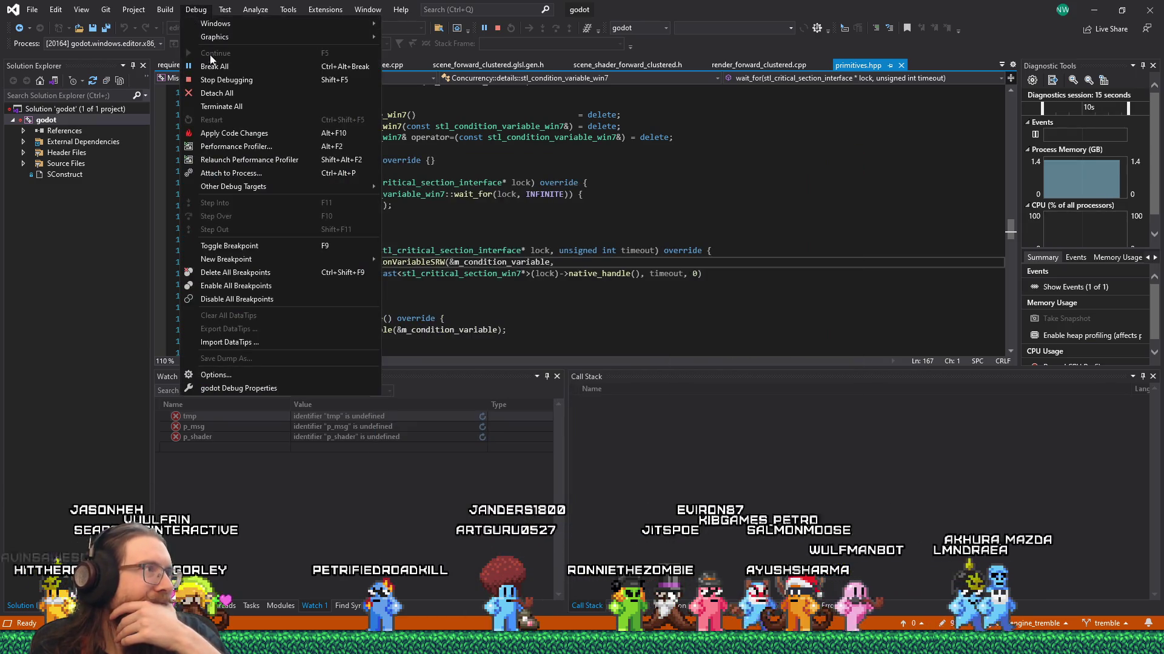
click(228, 61)
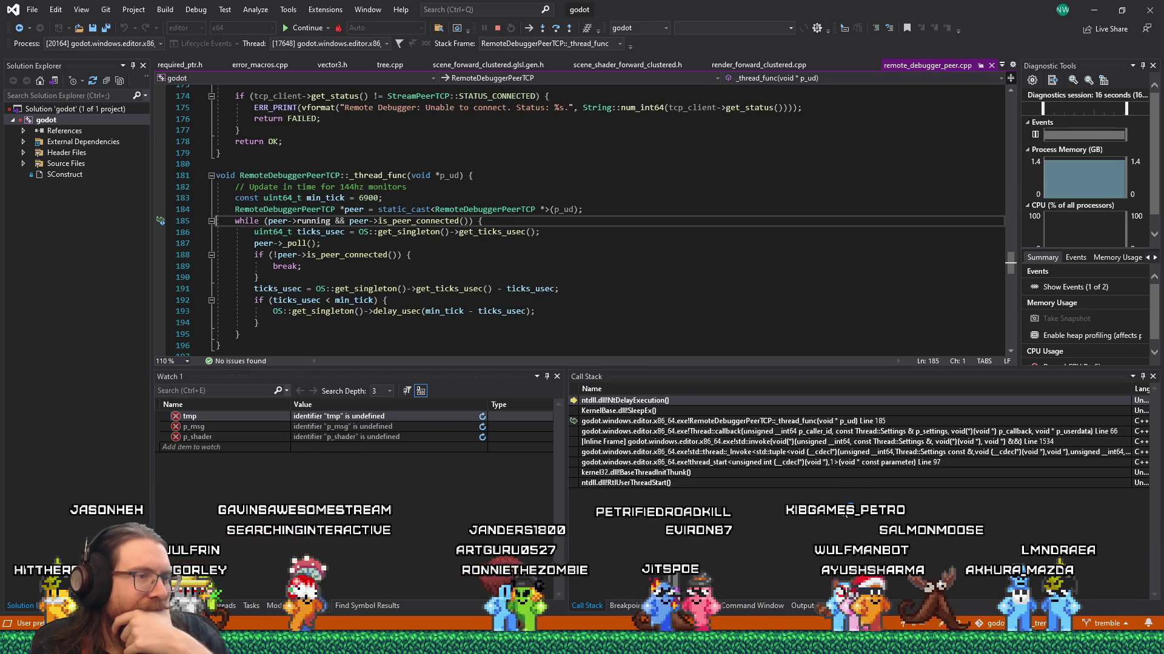
click(222, 606)
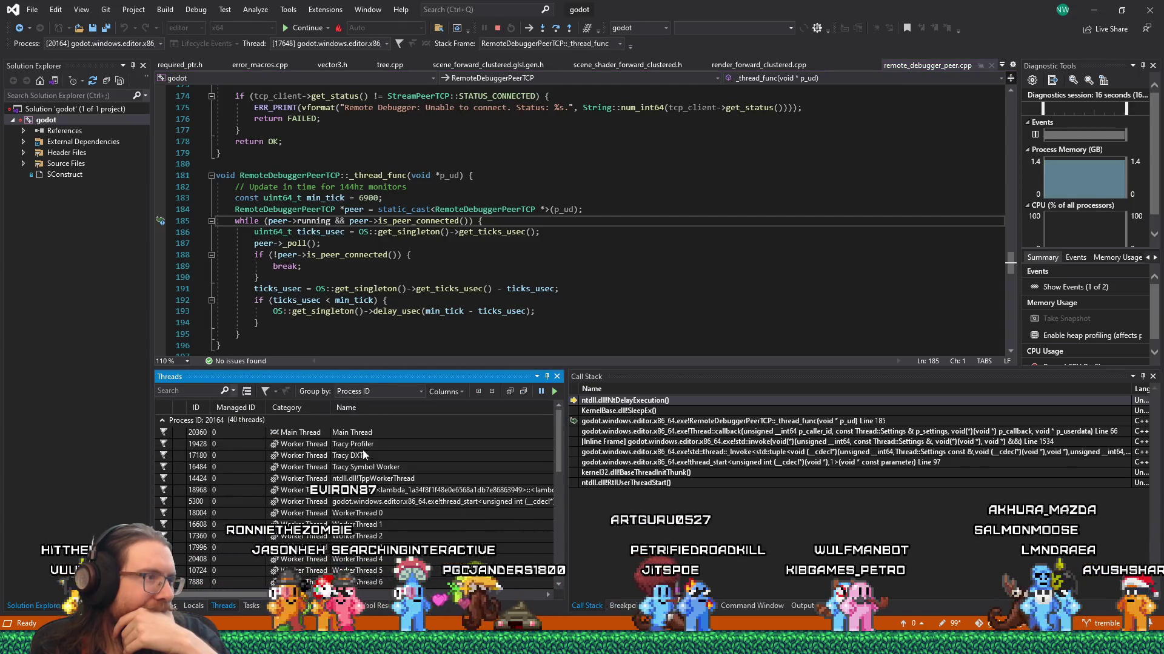
click(372, 433)
double_click(371, 433)
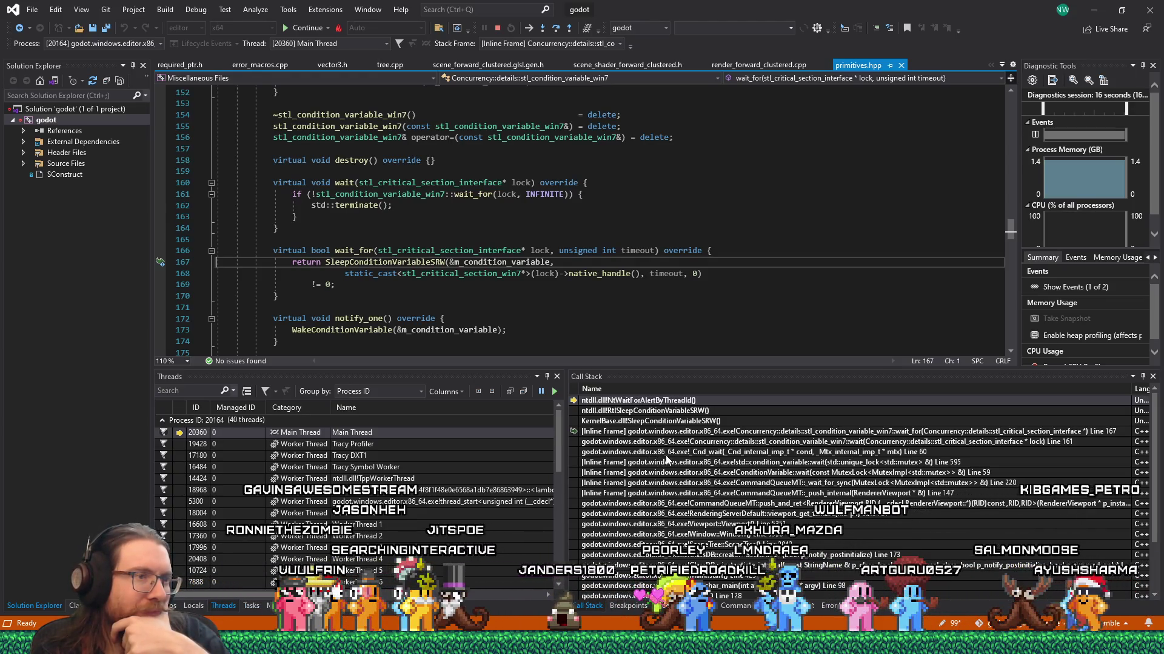
double_click(763, 432)
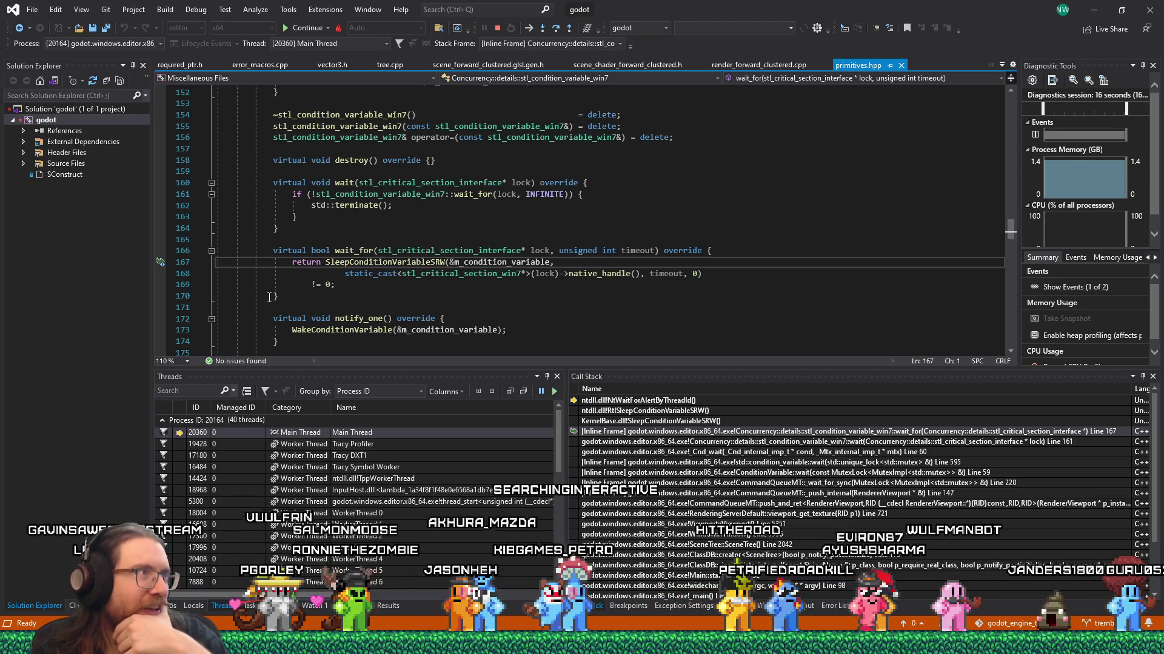
key(F5)
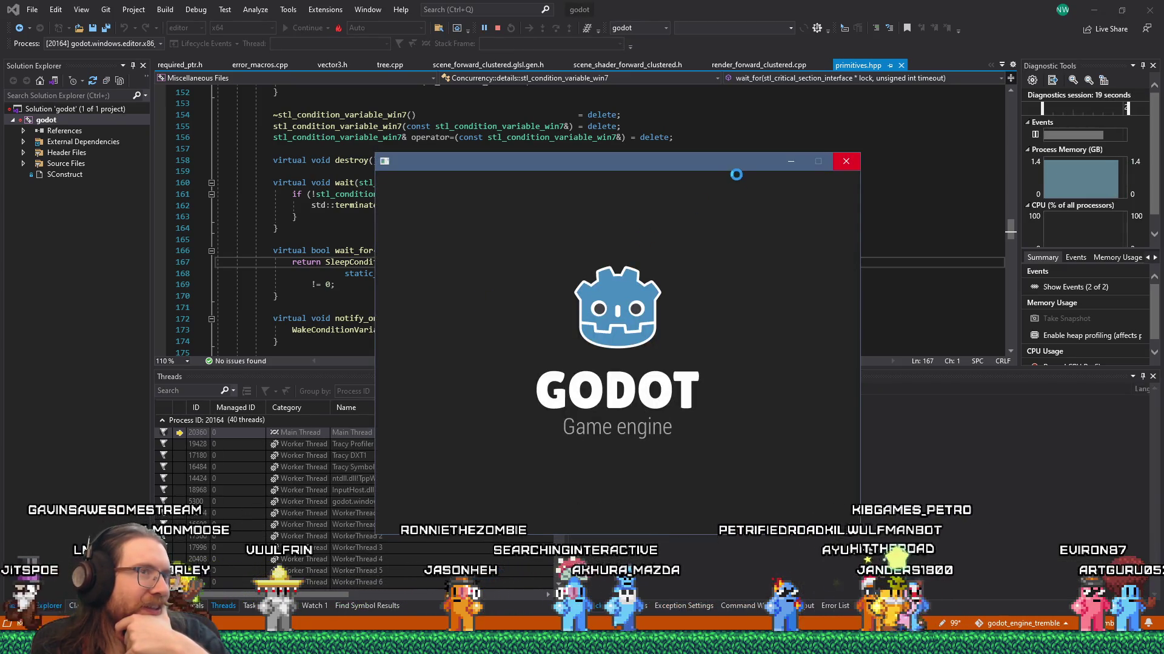
drag(734, 164, 801, 161)
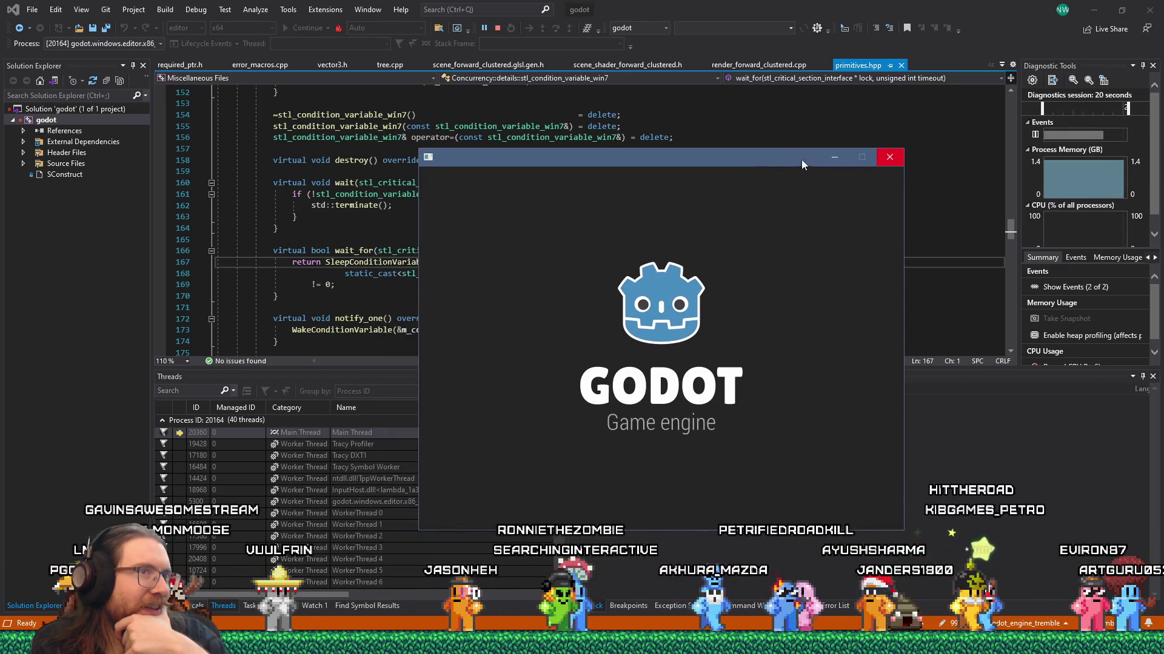
Close the Godot splash window and run the KOOK project from the editor
click(895, 159)
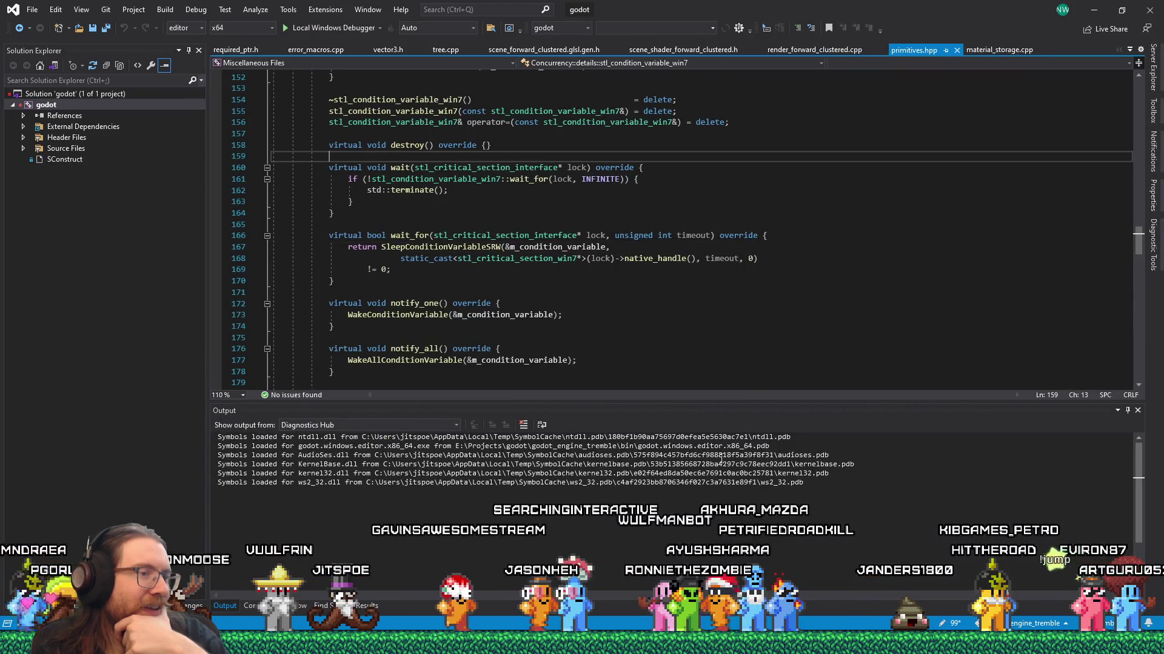
key(alt+Tab)
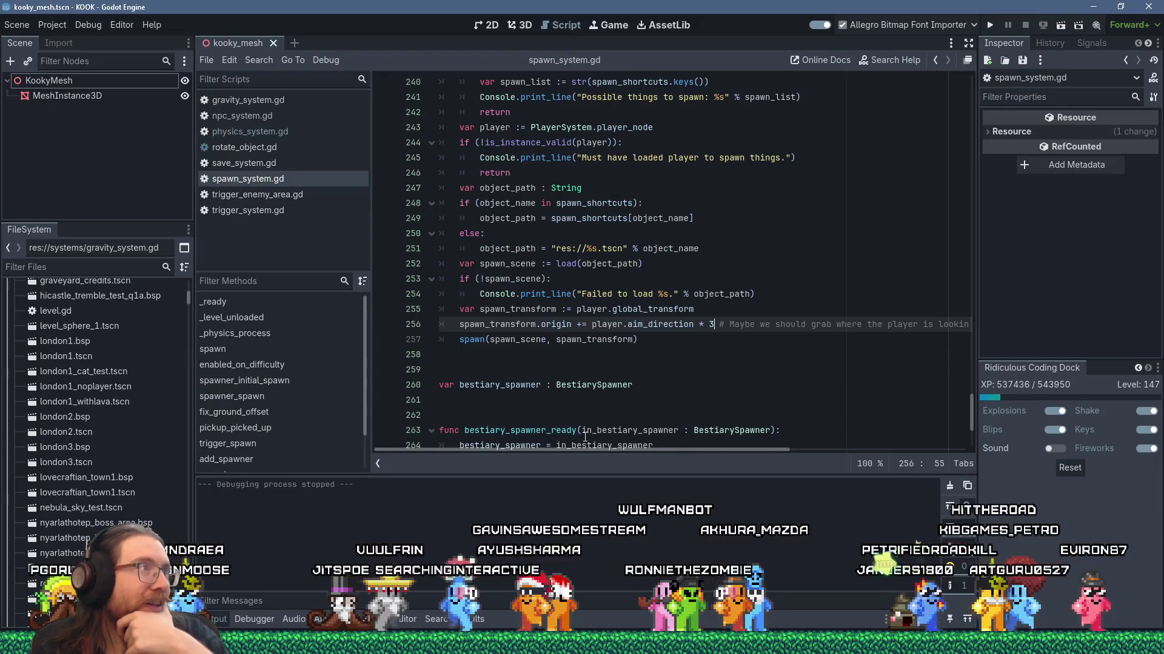
click(989, 25)
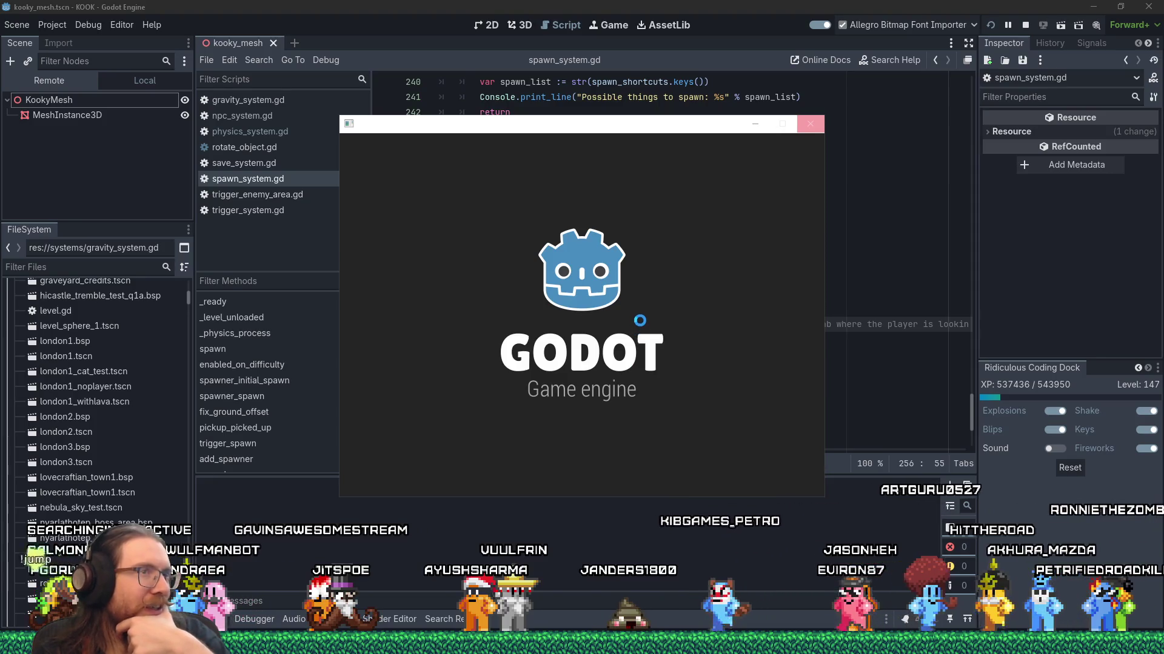
Open Project Settings filtered to 'thread', then bring Firefox to the front
click(42, 23)
click(57, 41)
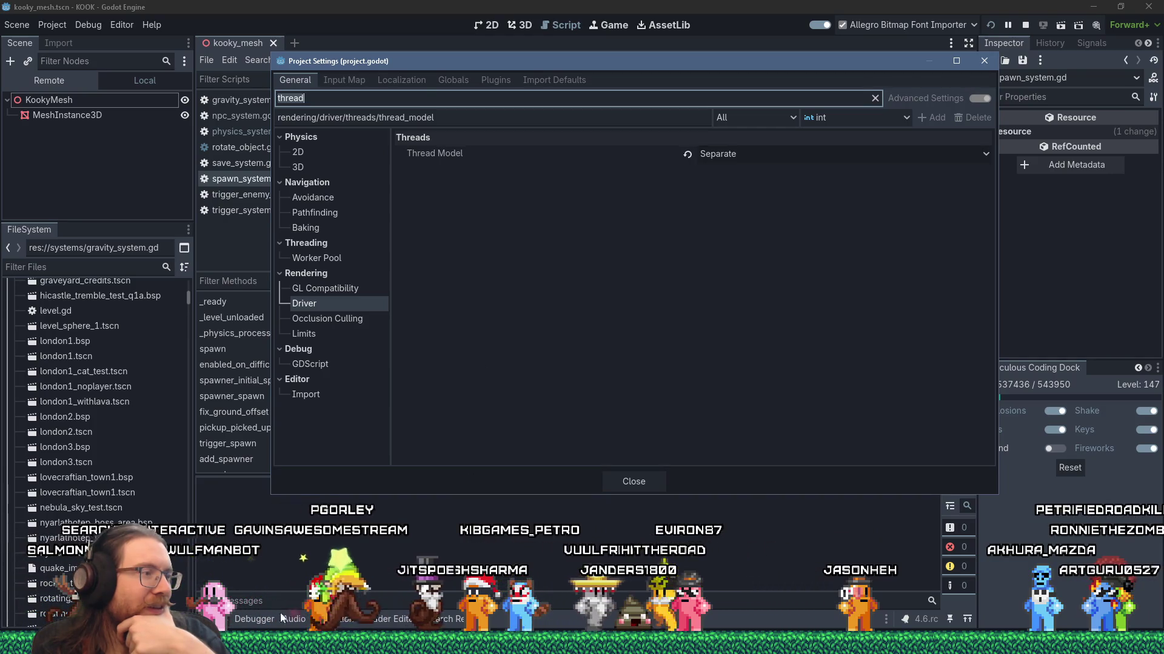
key(alt+Tab)
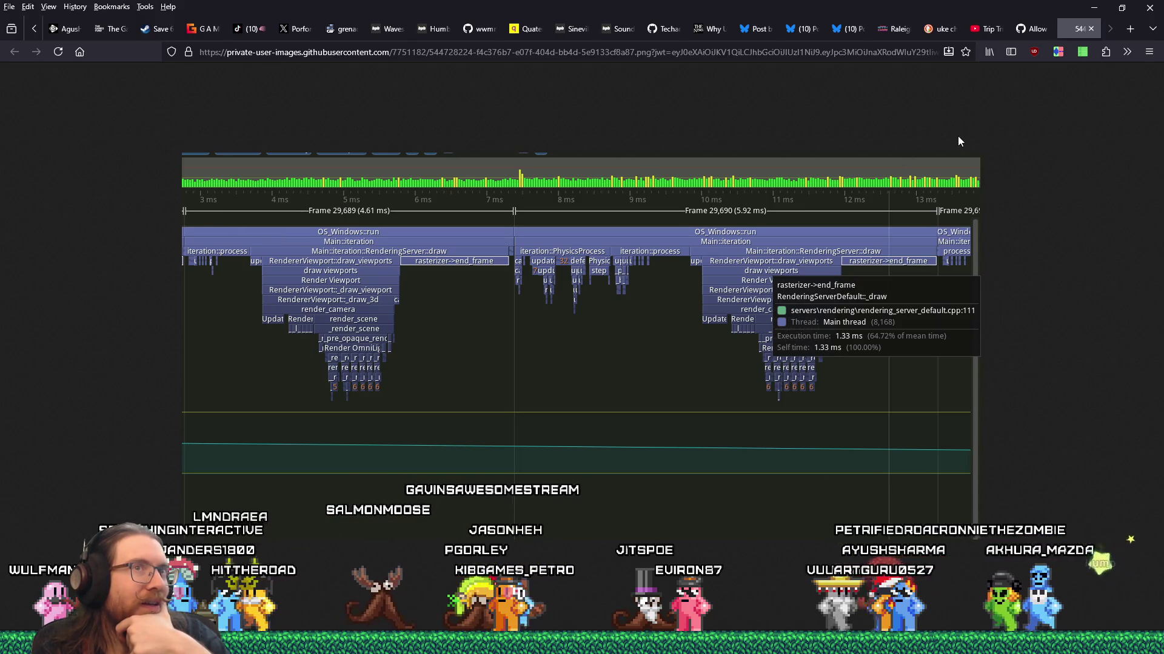
Load the github.com/godotengine/godot issues page in a new browser tab
click(1033, 34)
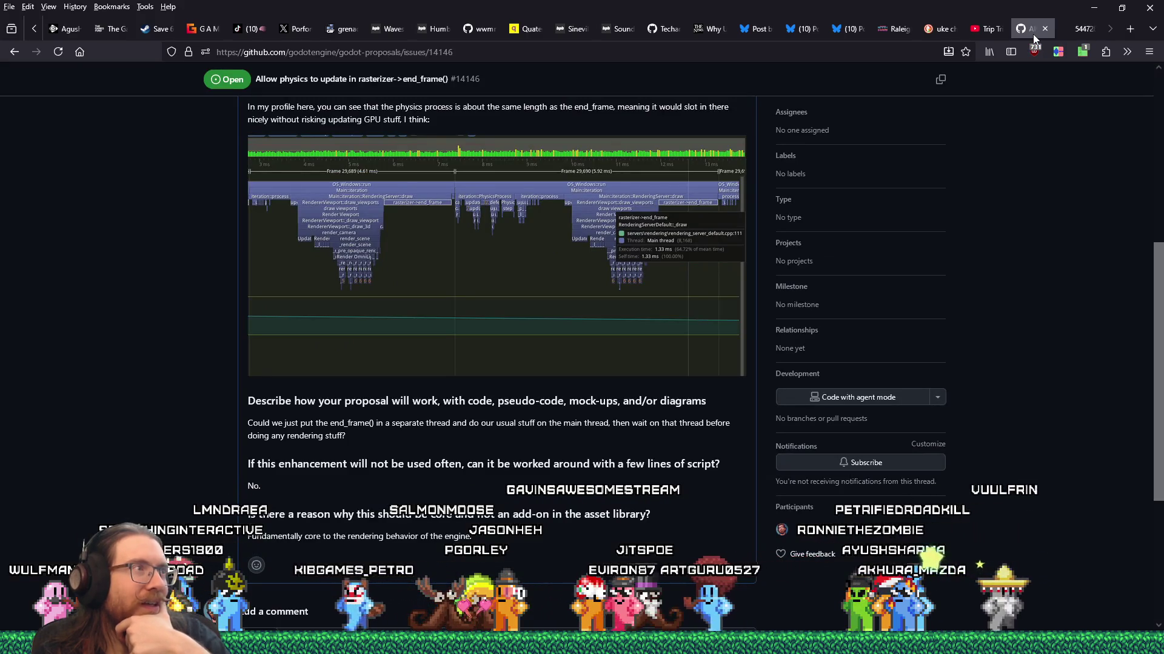
click(1128, 33)
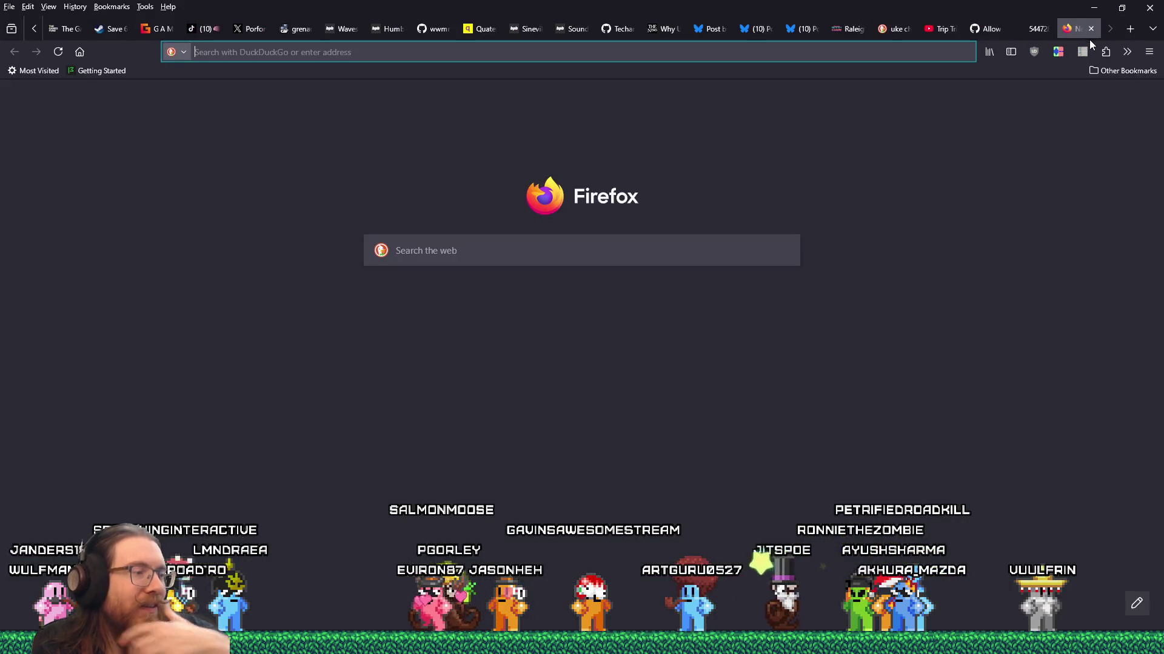
text(github.com/)
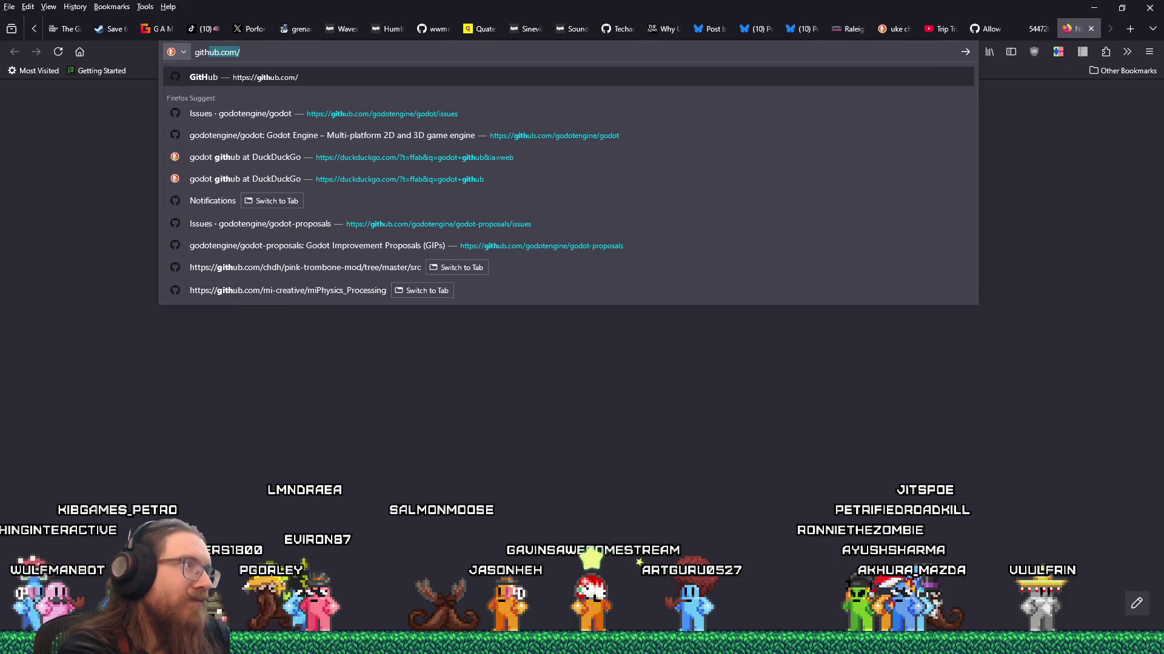
key(Down)
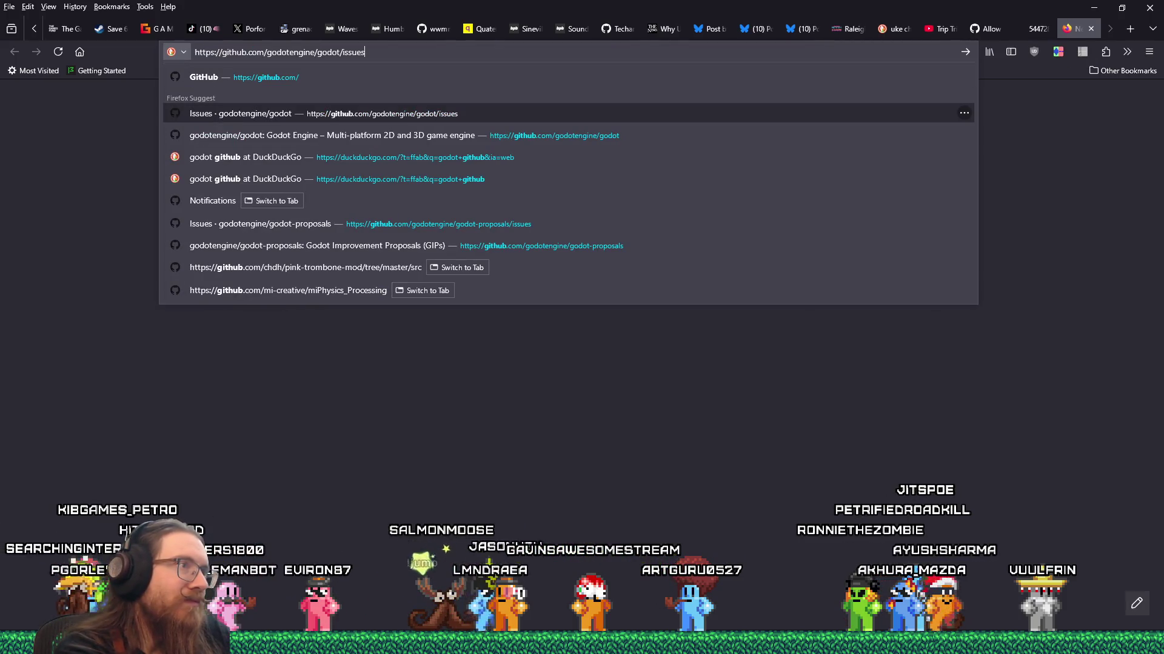
key(Return)
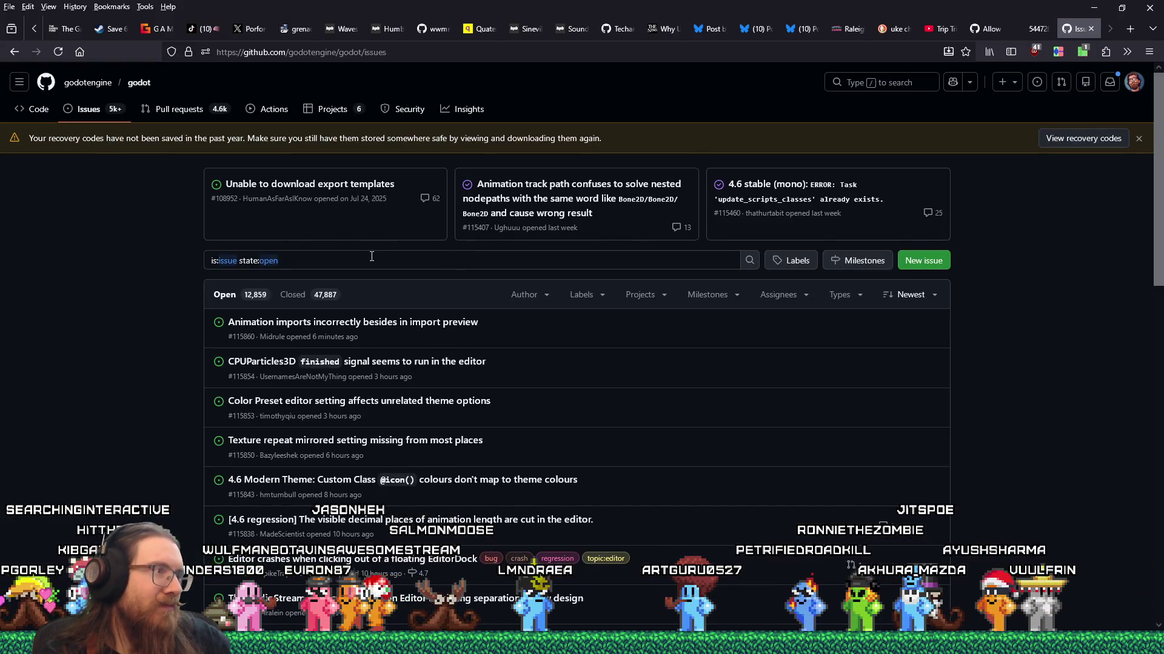
Add 'thread model' to the issue search query
click(373, 258)
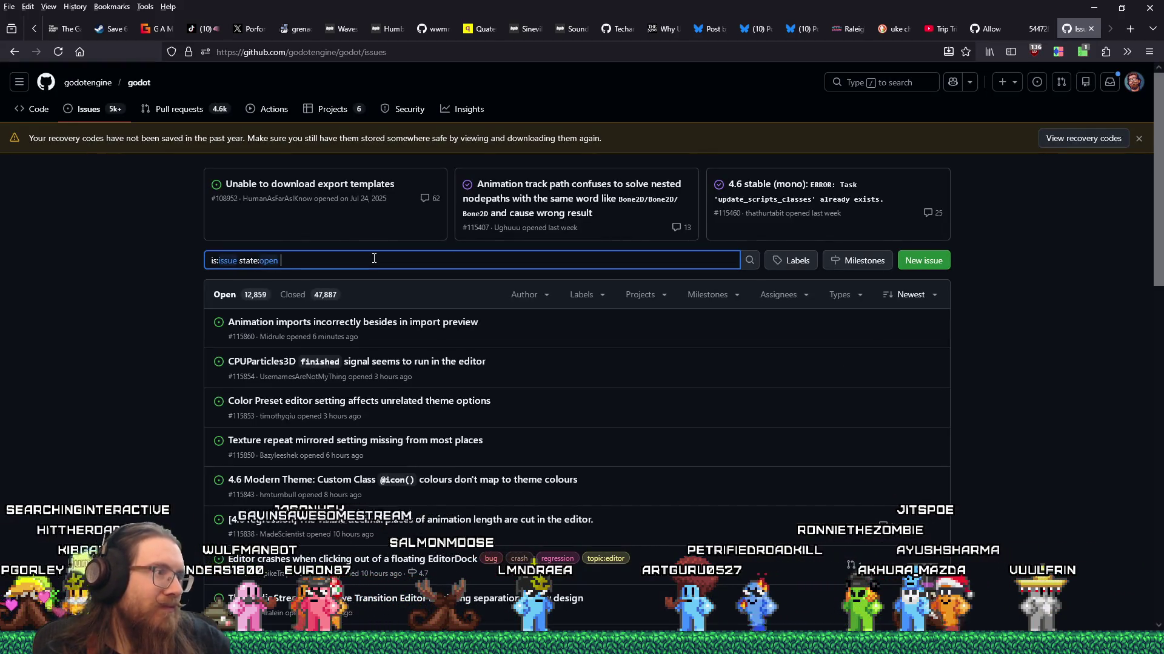
key(alt+Tab)
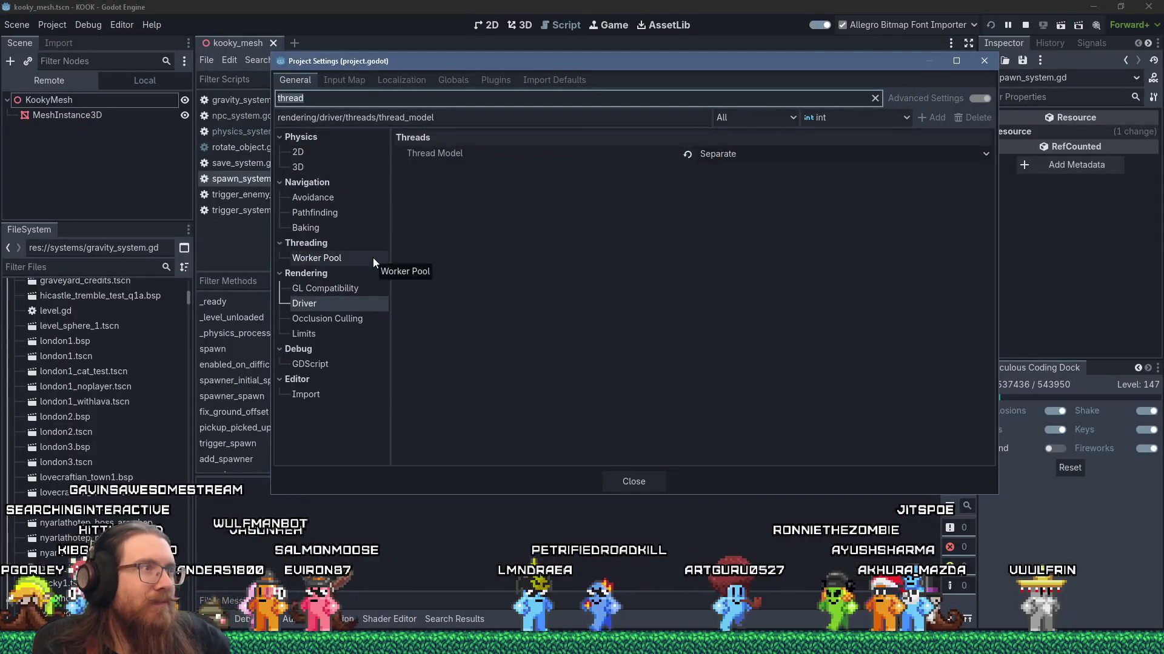
key(alt+Tab)
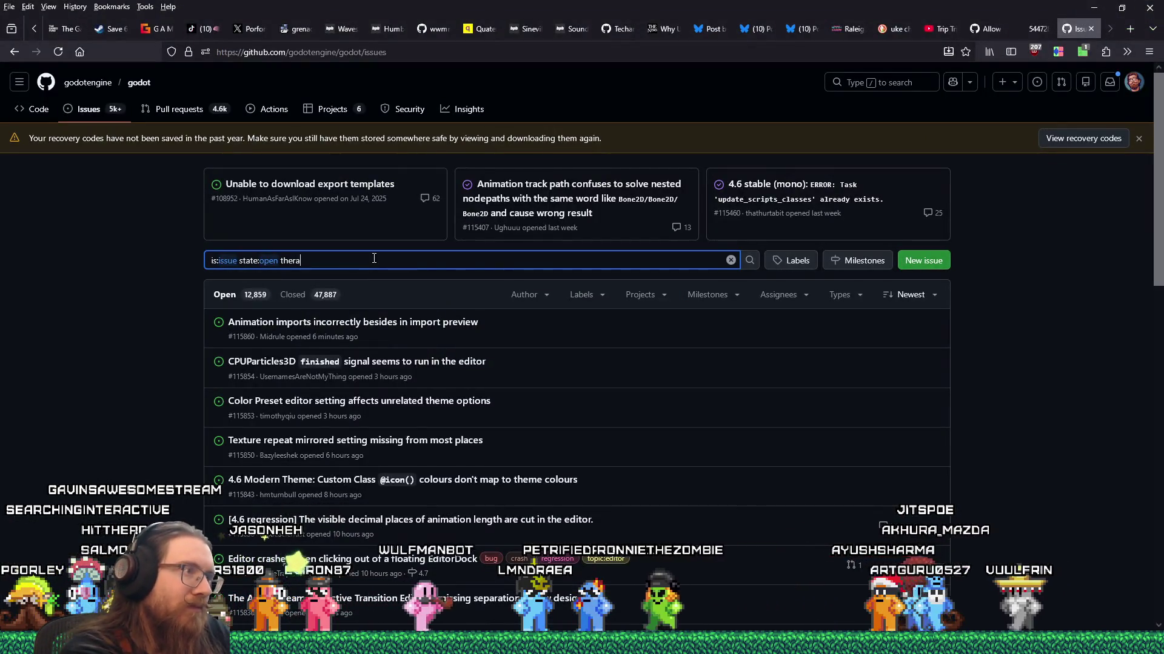
key(BackSpace)
text(ad model)
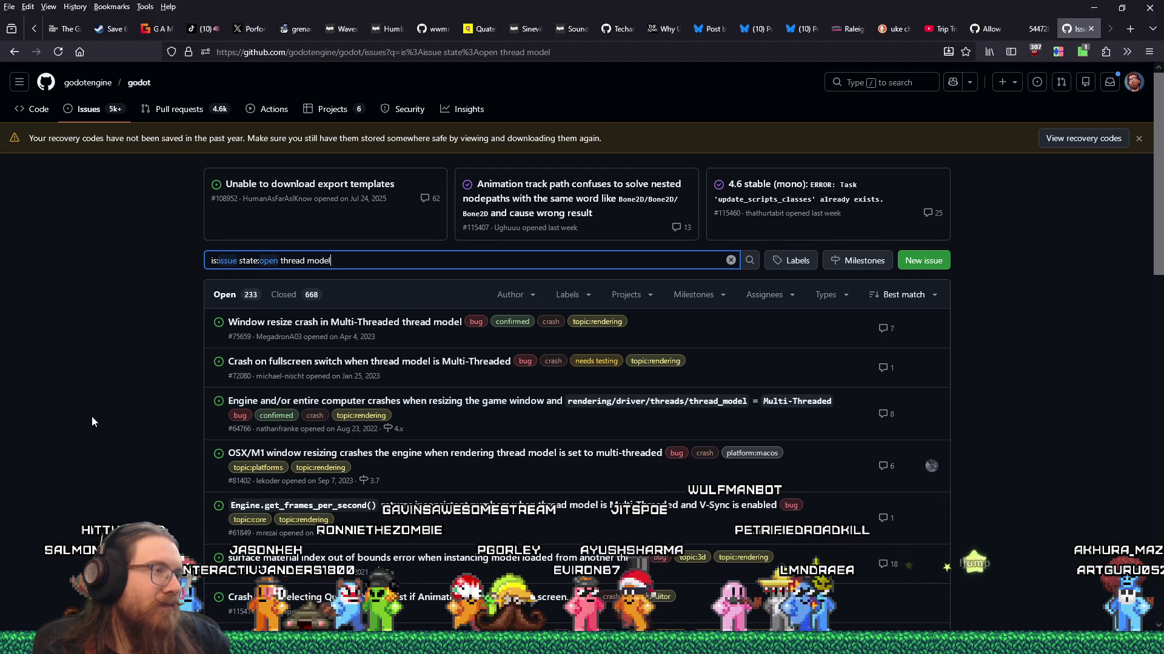
click(274, 327)
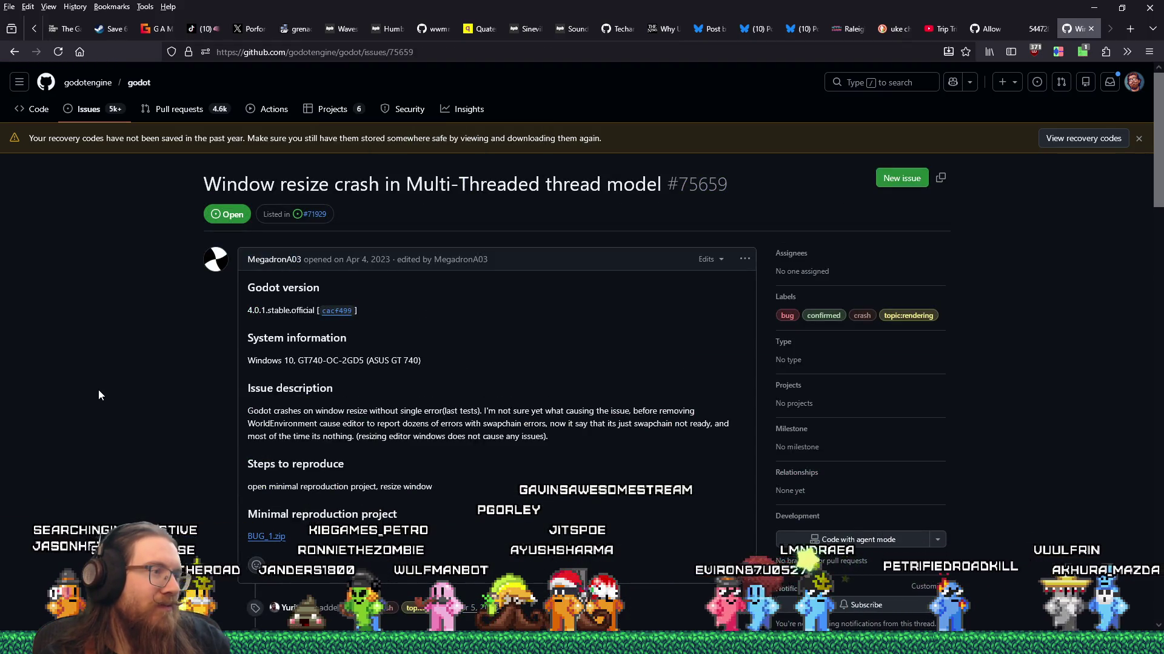
scroll(99, 391, down, 2)
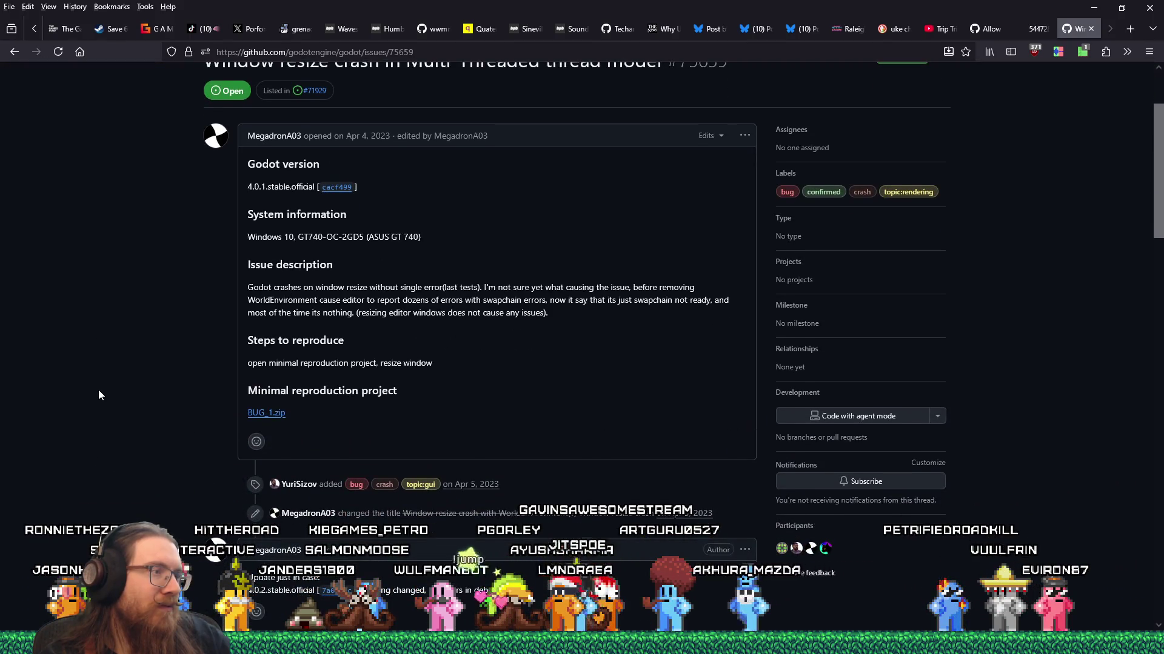
scroll(100, 395, down, 3)
scroll(100, 395, down, 3)
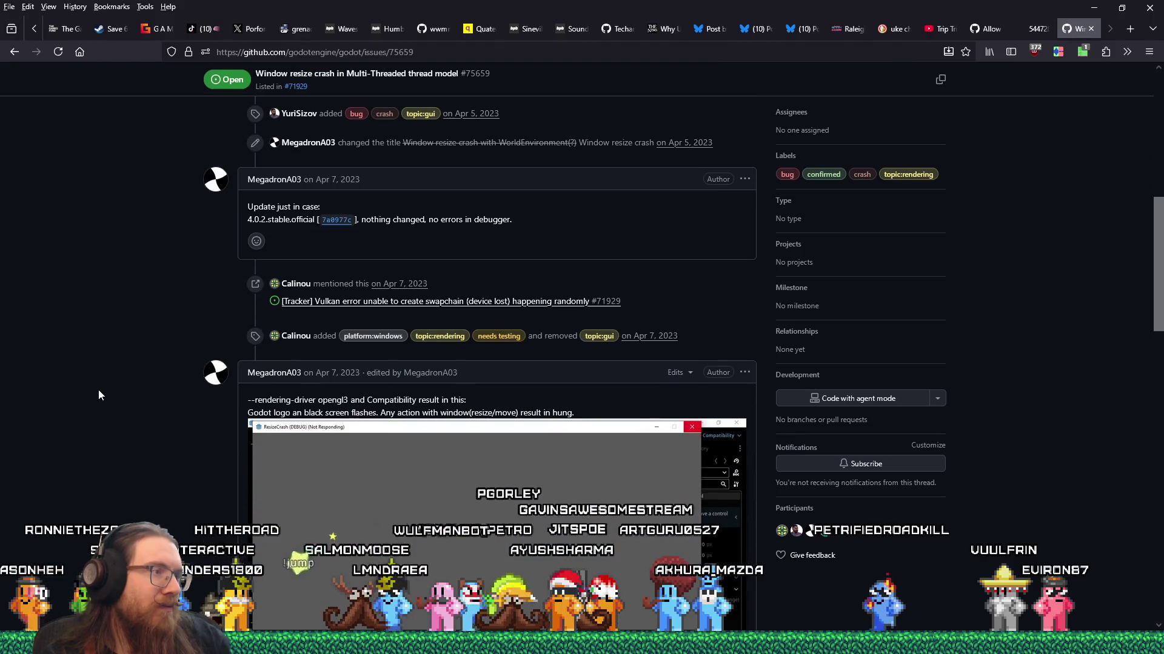
scroll(100, 395, down, 2)
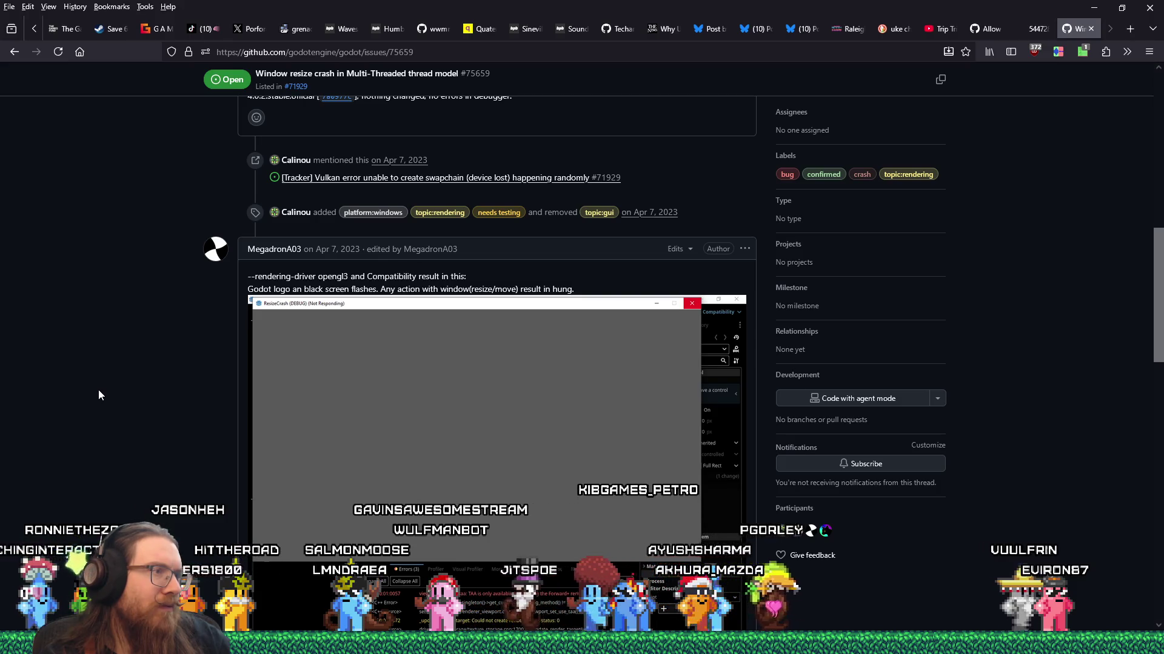
scroll(100, 395, down, 7)
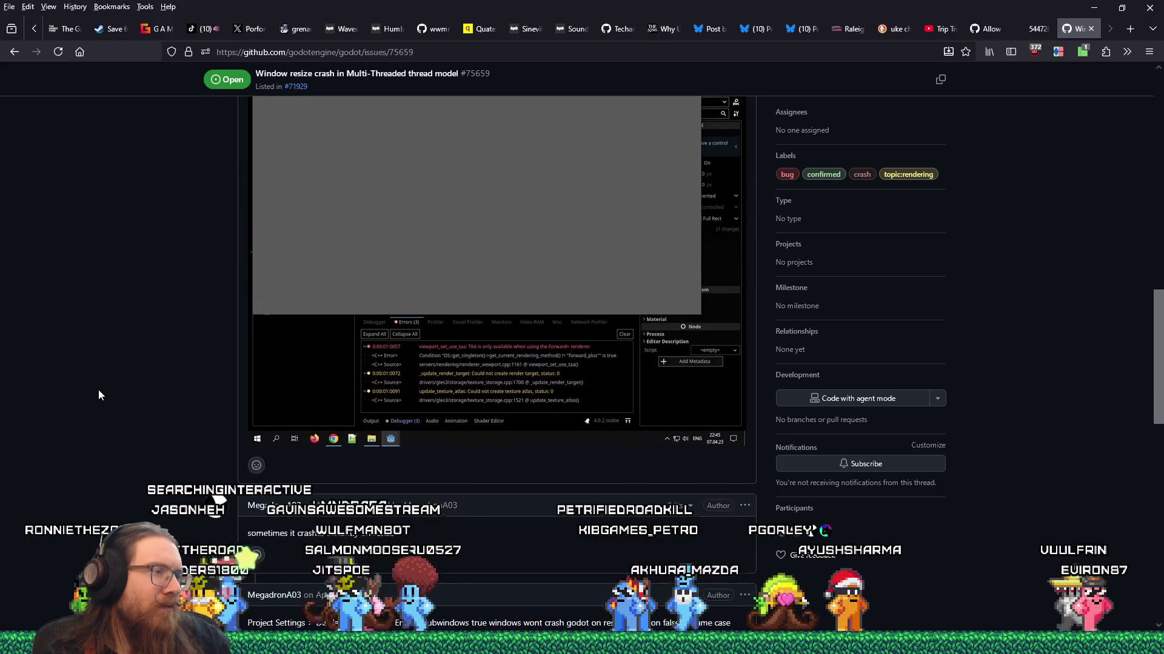
scroll(100, 395, down, 1)
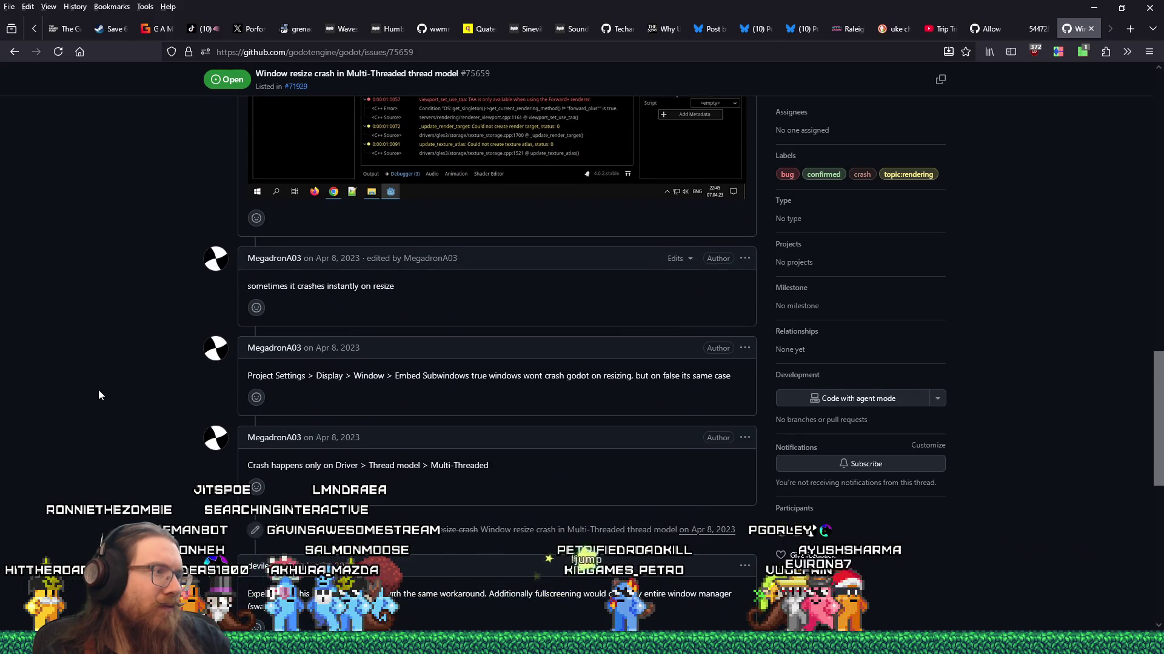
scroll(100, 395, down, 1)
scroll(100, 395, down, 5)
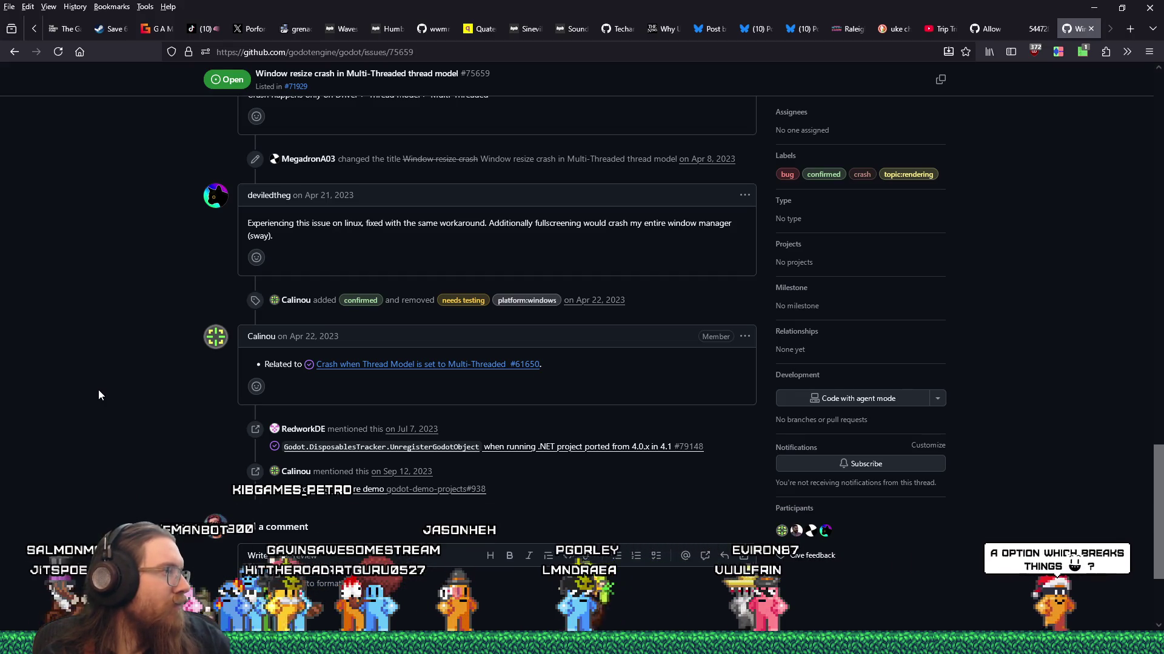
scroll(100, 395, down, 3)
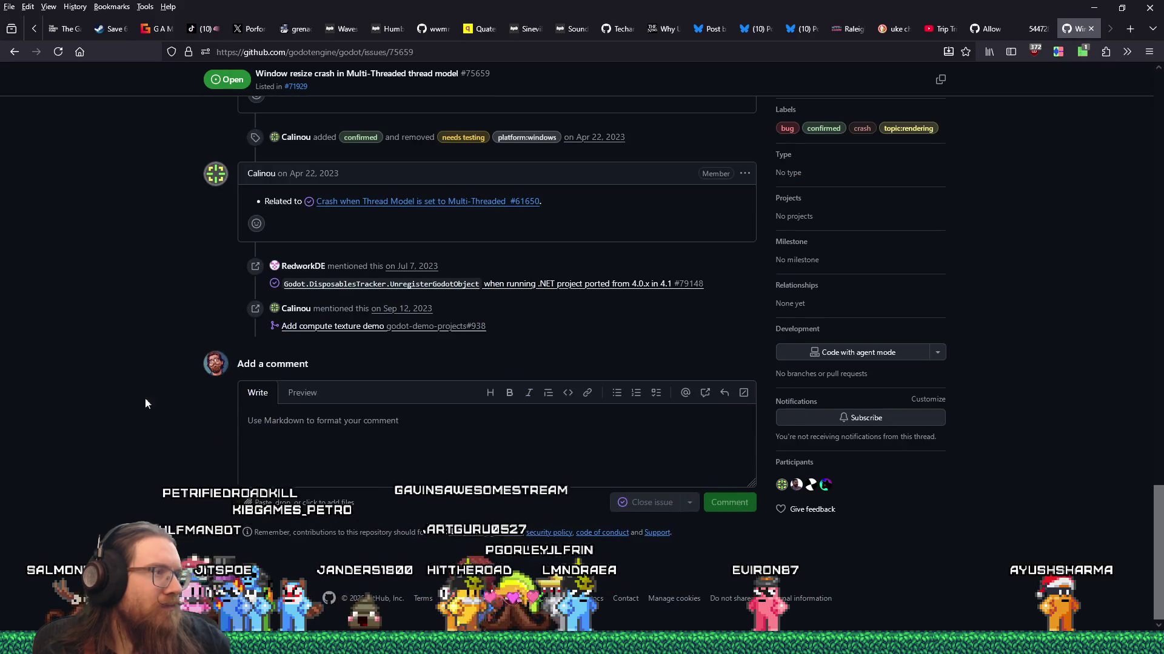
click(331, 405)
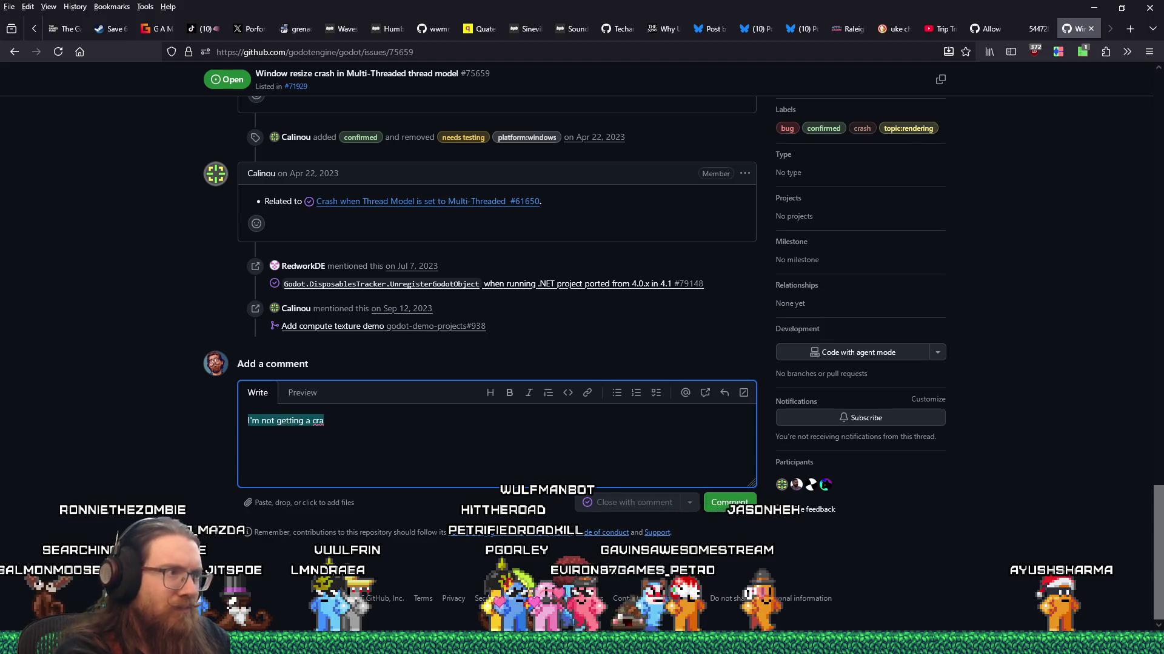
scroll(406, 464, up, 20)
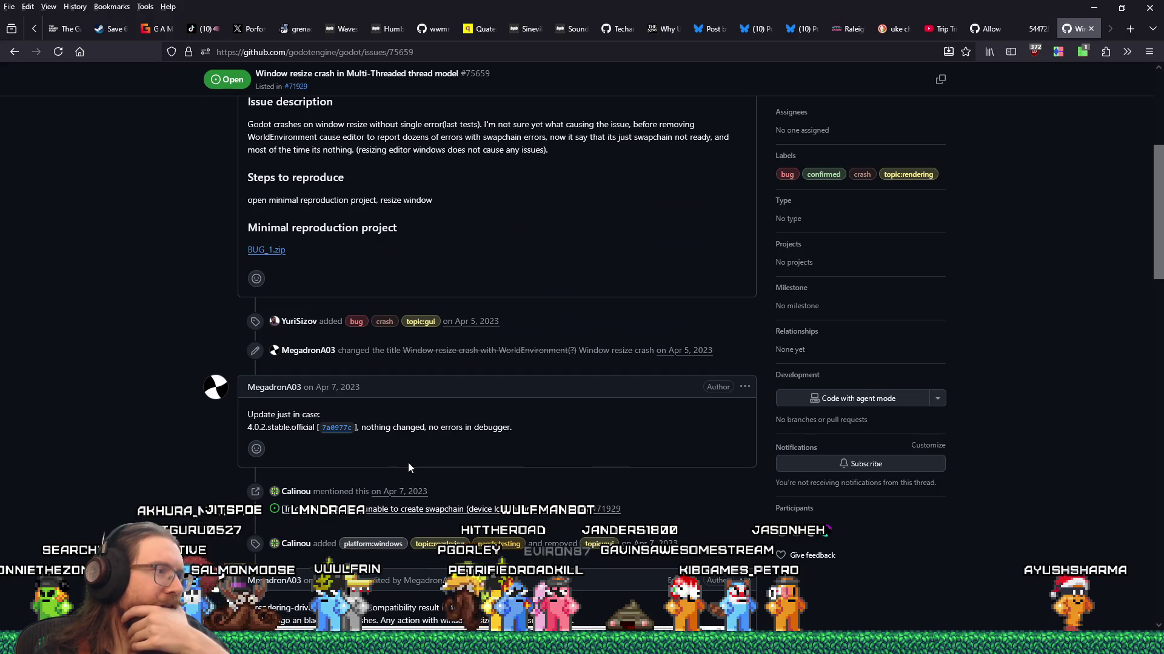
scroll(409, 463, up, 5)
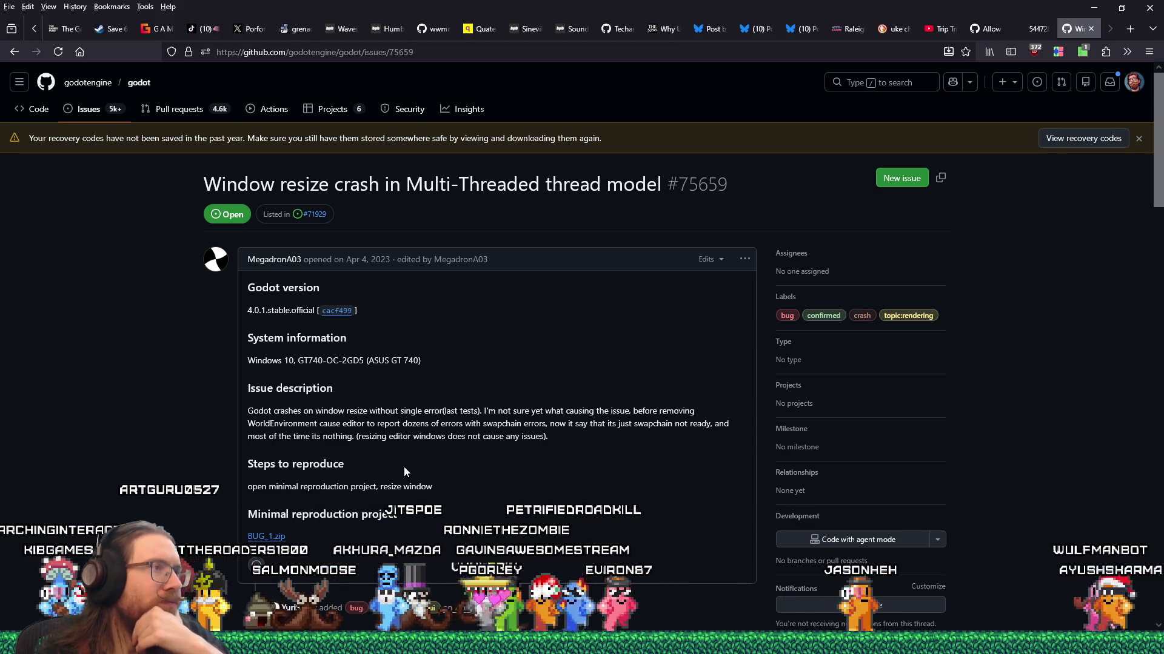
scroll(404, 471, down, 5)
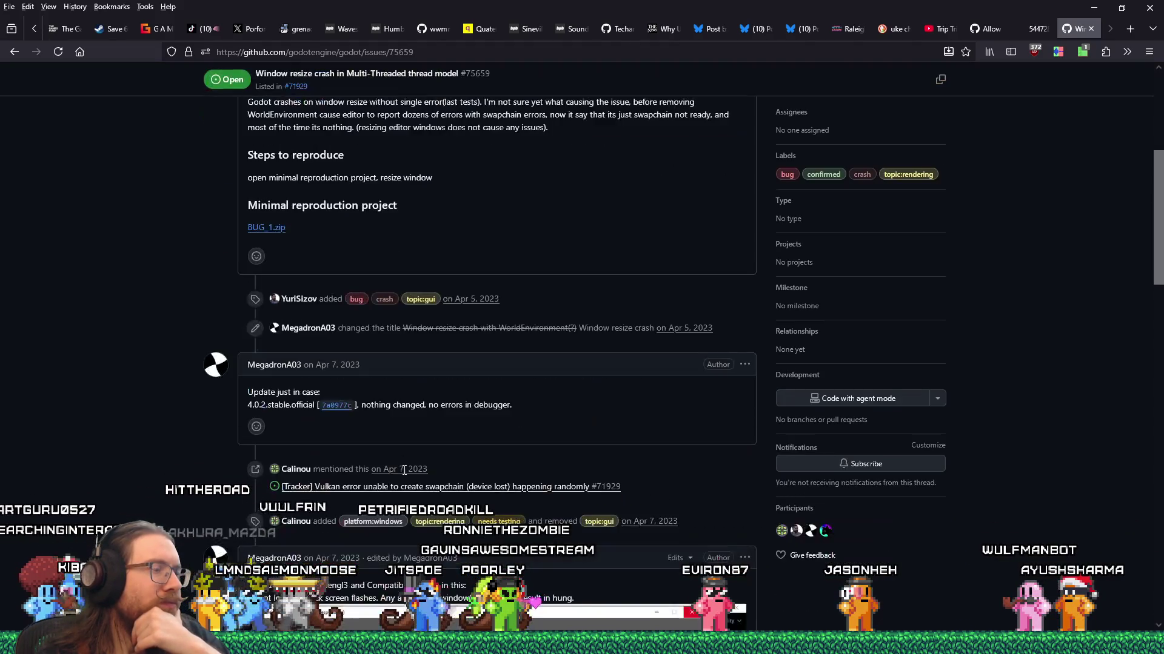
scroll(404, 471, down, 3)
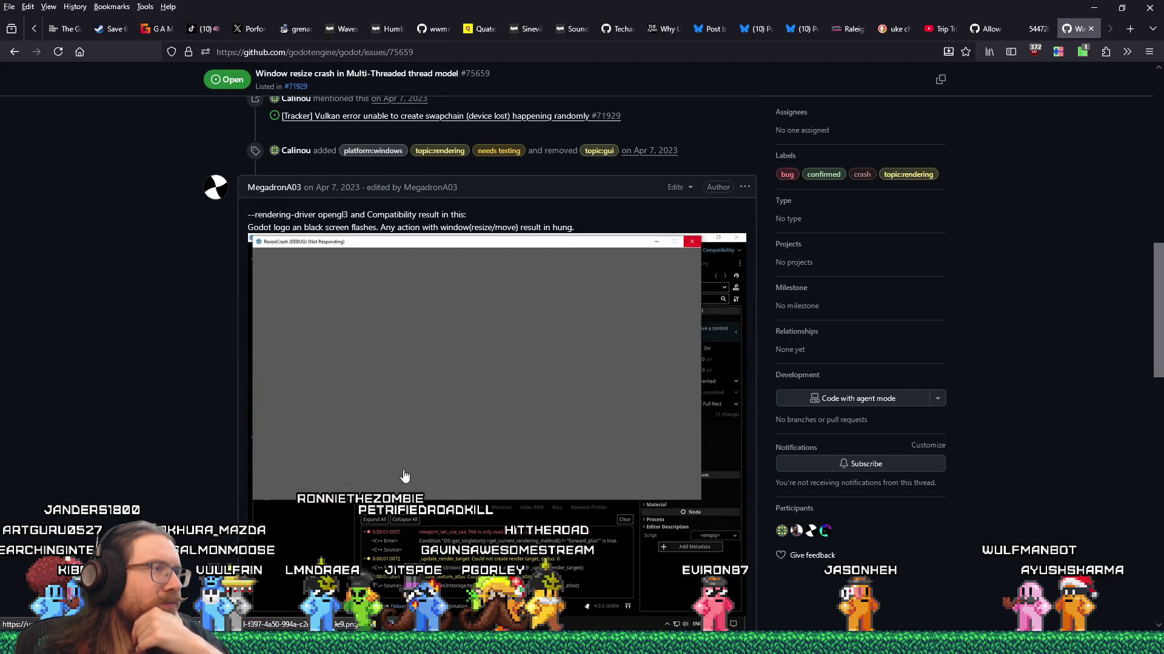
scroll(405, 476, down, 5)
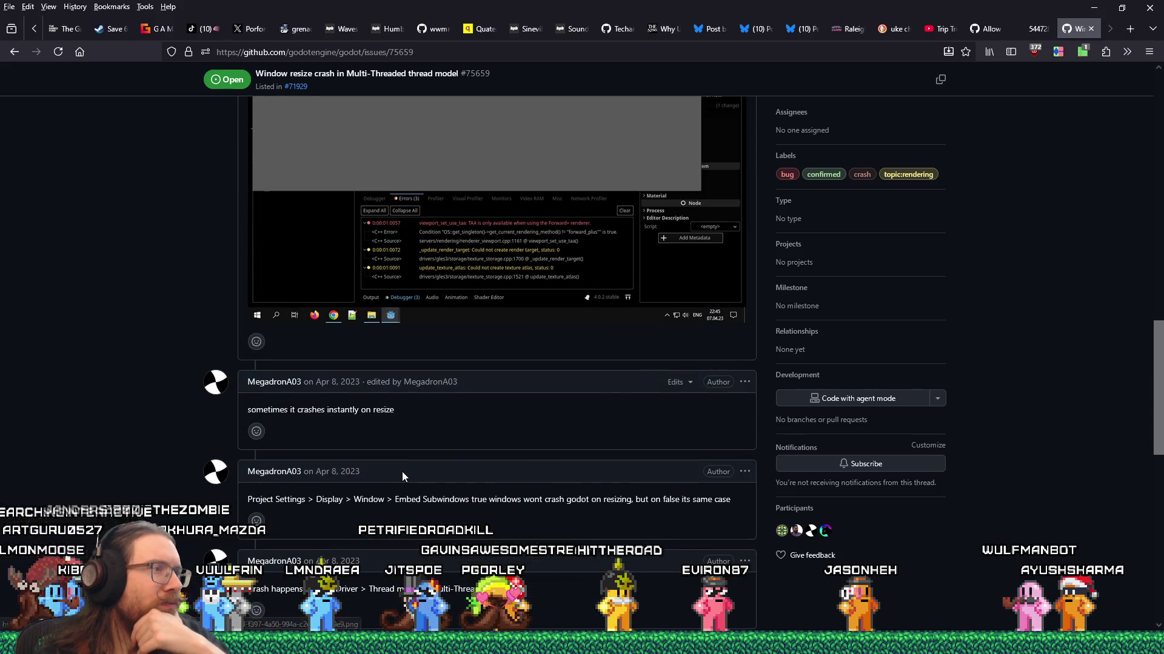
scroll(405, 475, down, 5)
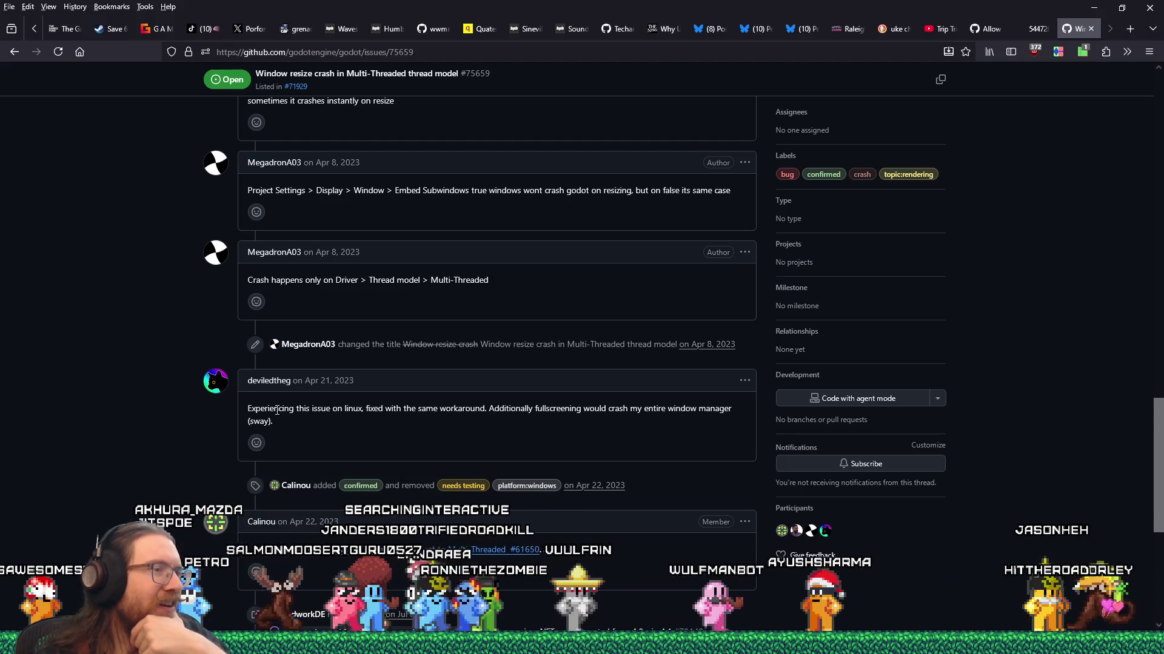
mouse_move(509, 409)
mouse_down()
mouse_move(558, 411)
mouse_move(540, 428)
mouse_move(366, 423)
mouse_up()
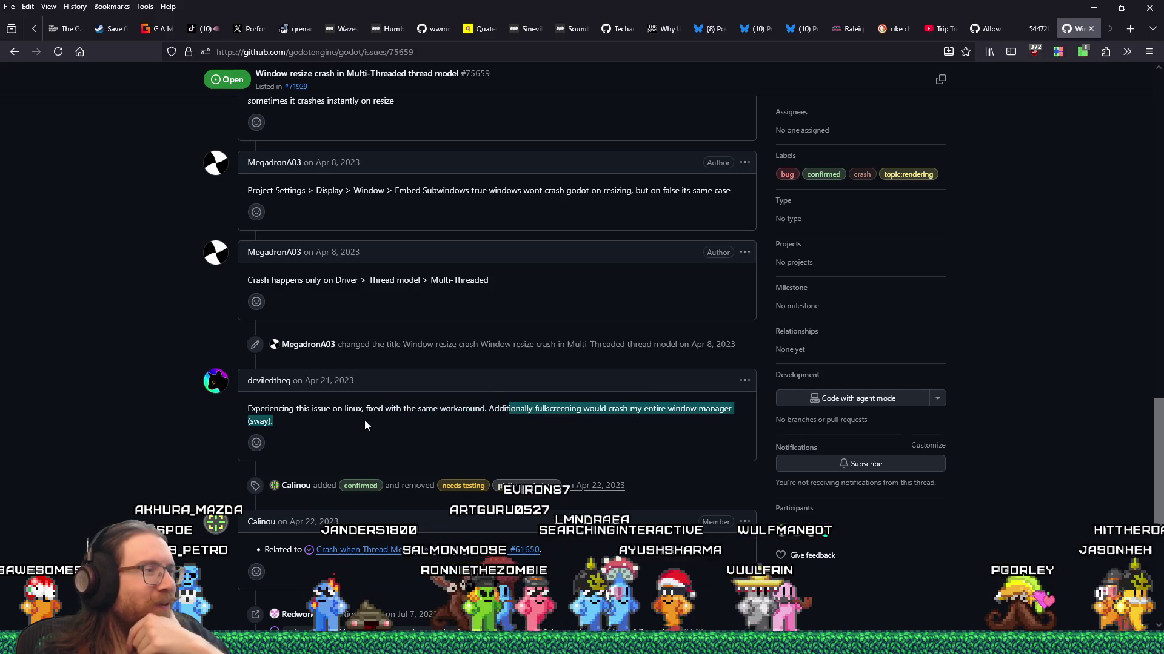
click(467, 420)
scroll(460, 431, down, 5)
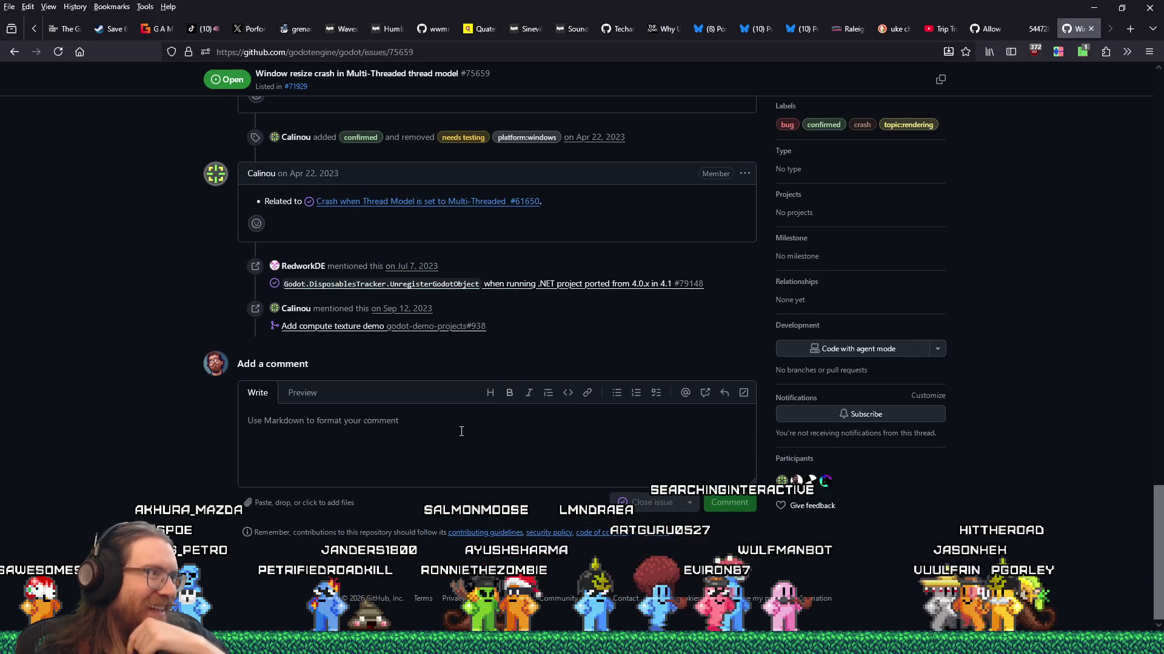
scroll(470, 427, up, 1)
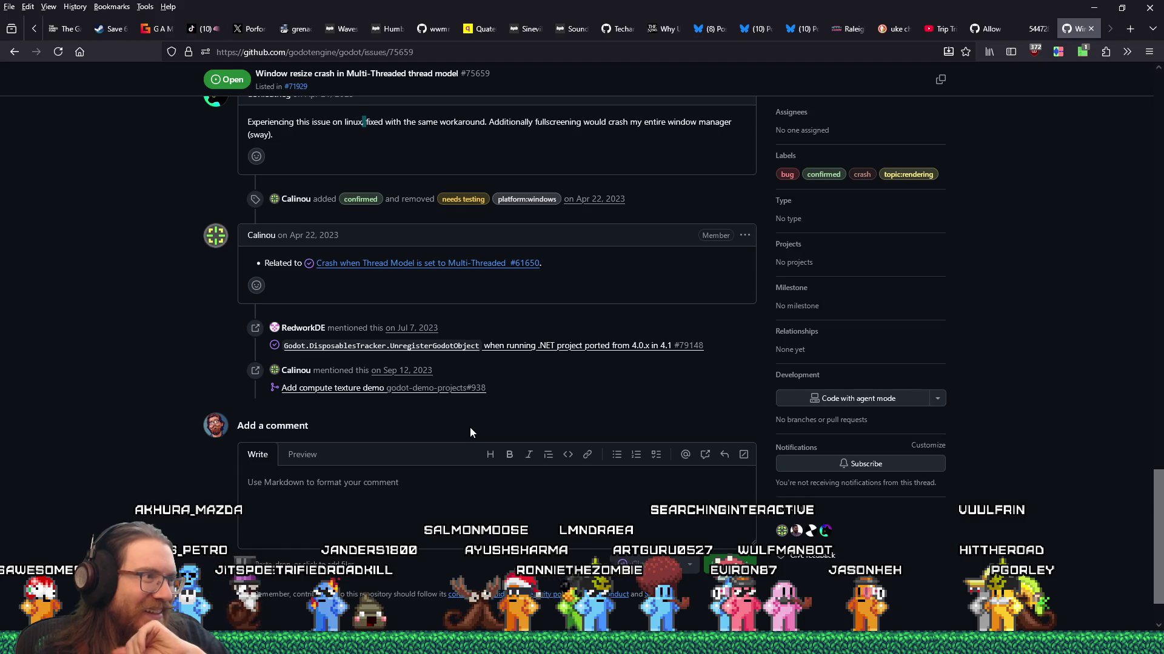
scroll(470, 427, up, 8)
scroll(471, 428, up, 10)
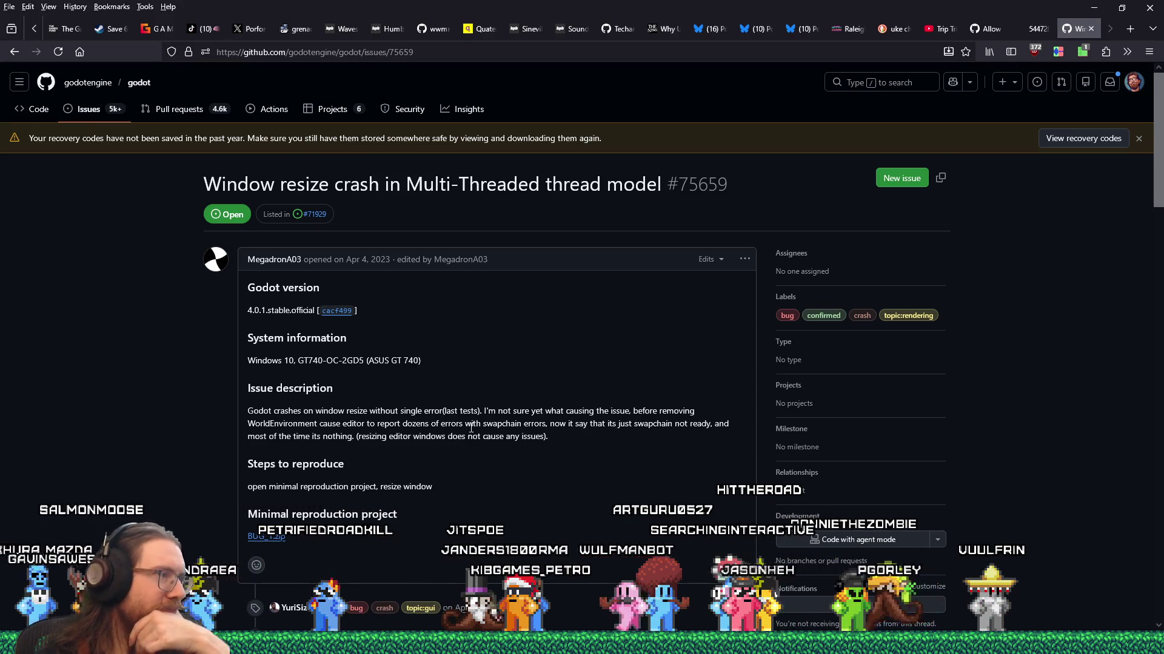
scroll(471, 428, down, 3)
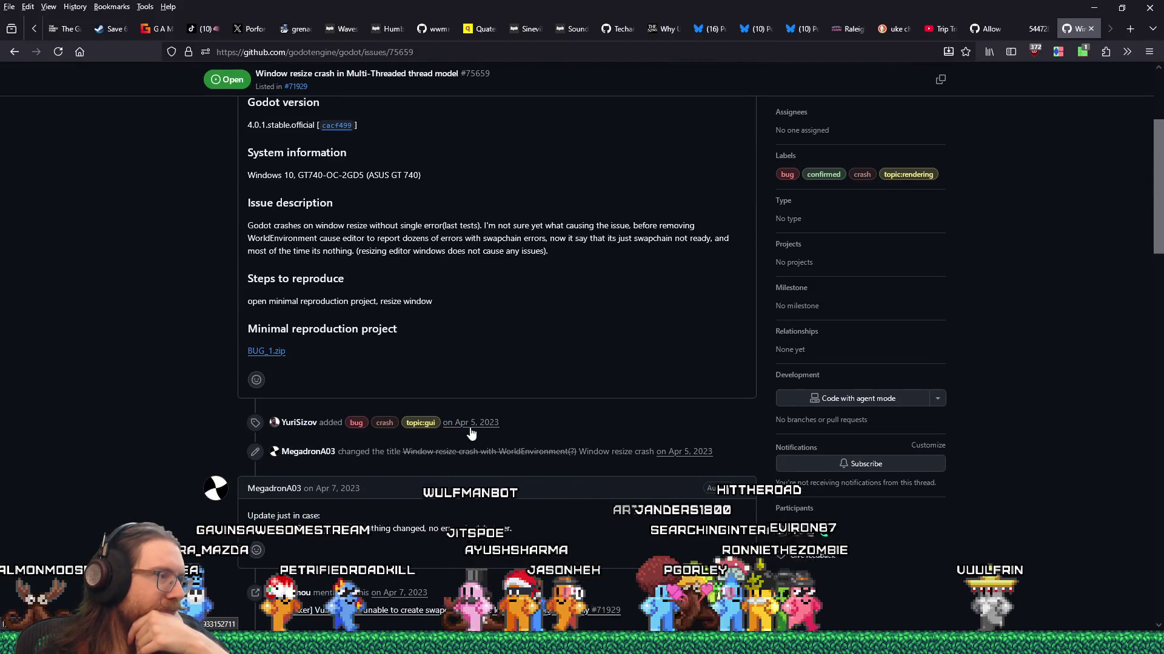
scroll(471, 433, down, 7)
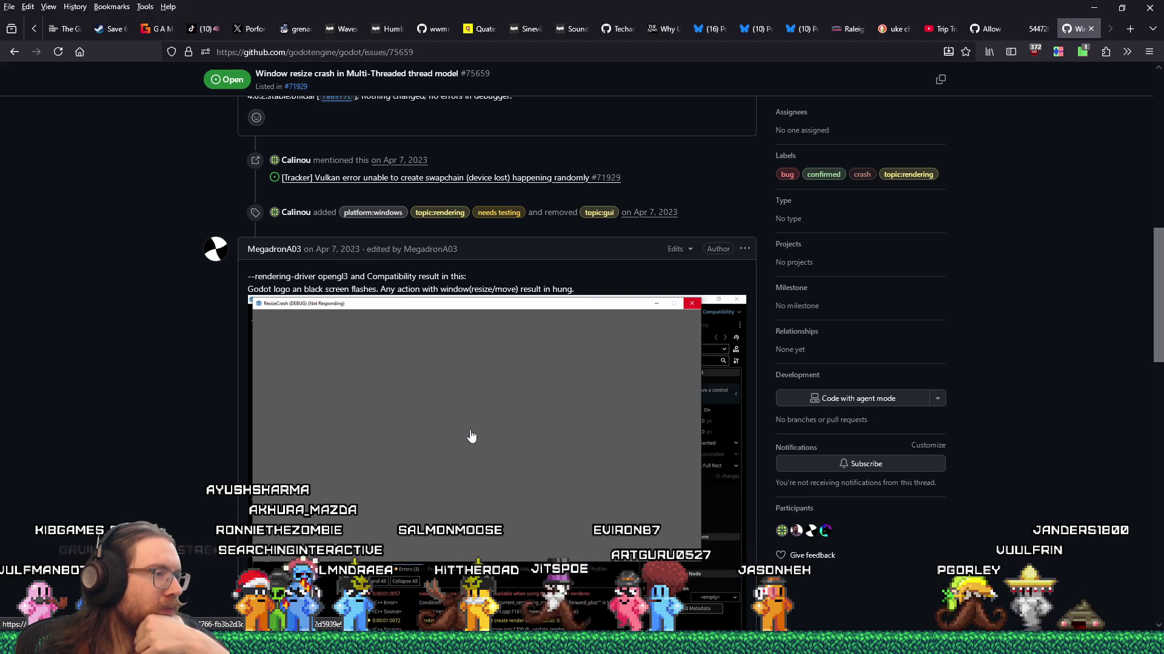
scroll(472, 436, down, 5)
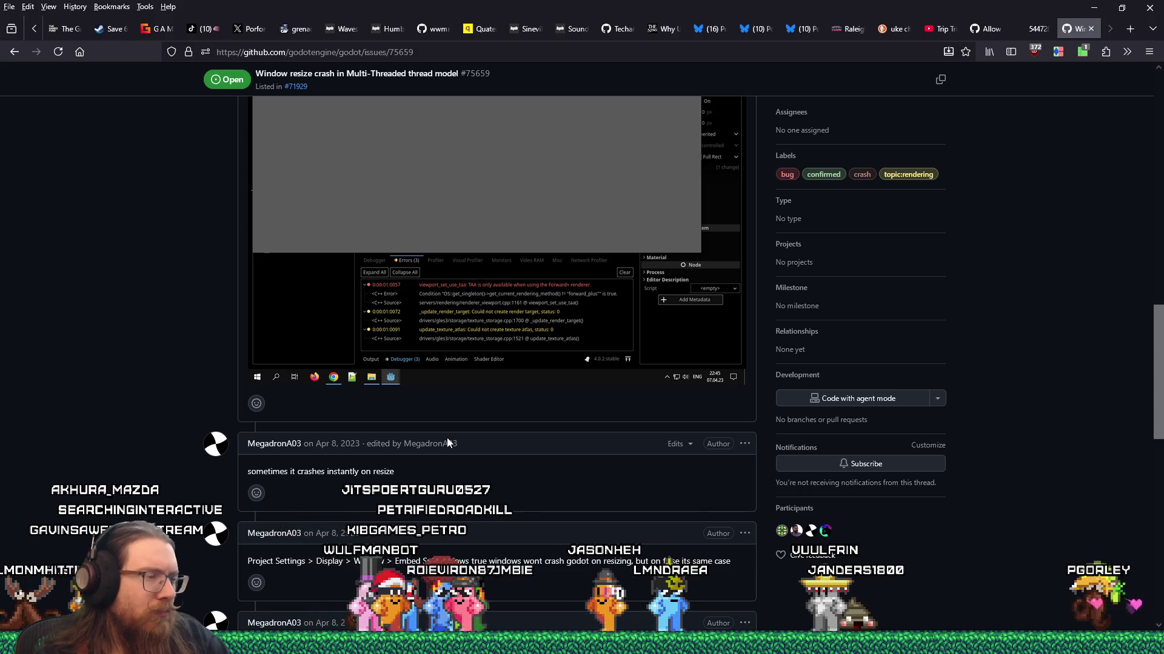
scroll(446, 437, down, 5)
Read issue #72080 on the Multi-Threaded fullscreen-switch crash, then return to the search results
key(alt+Left)
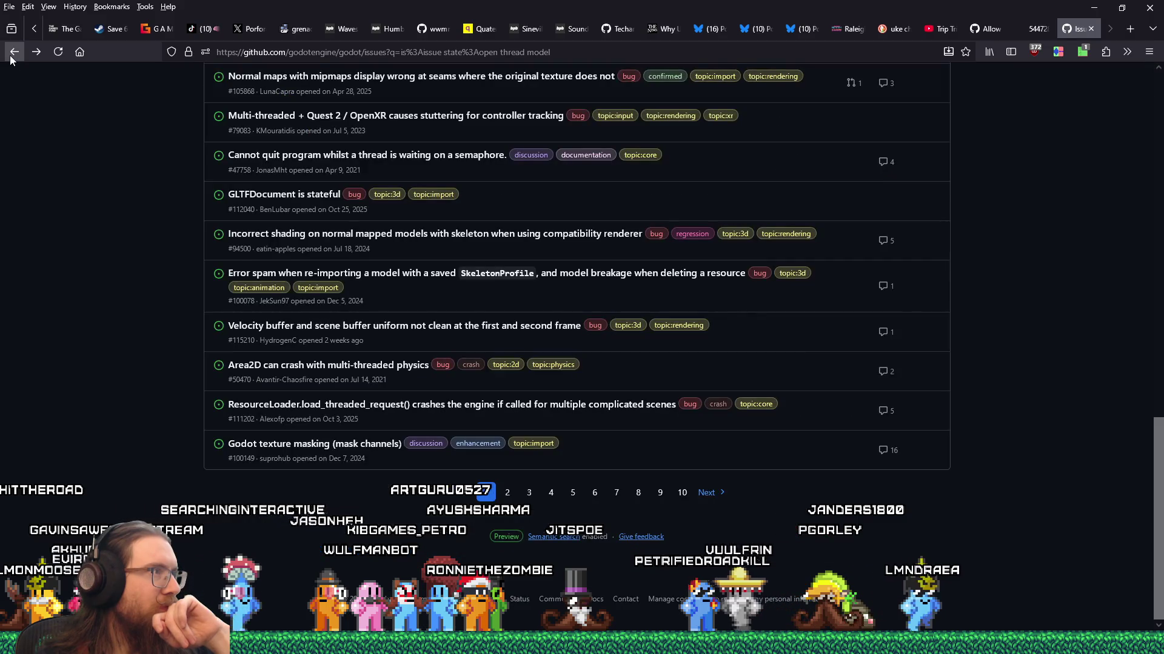
scroll(129, 312, up, 10)
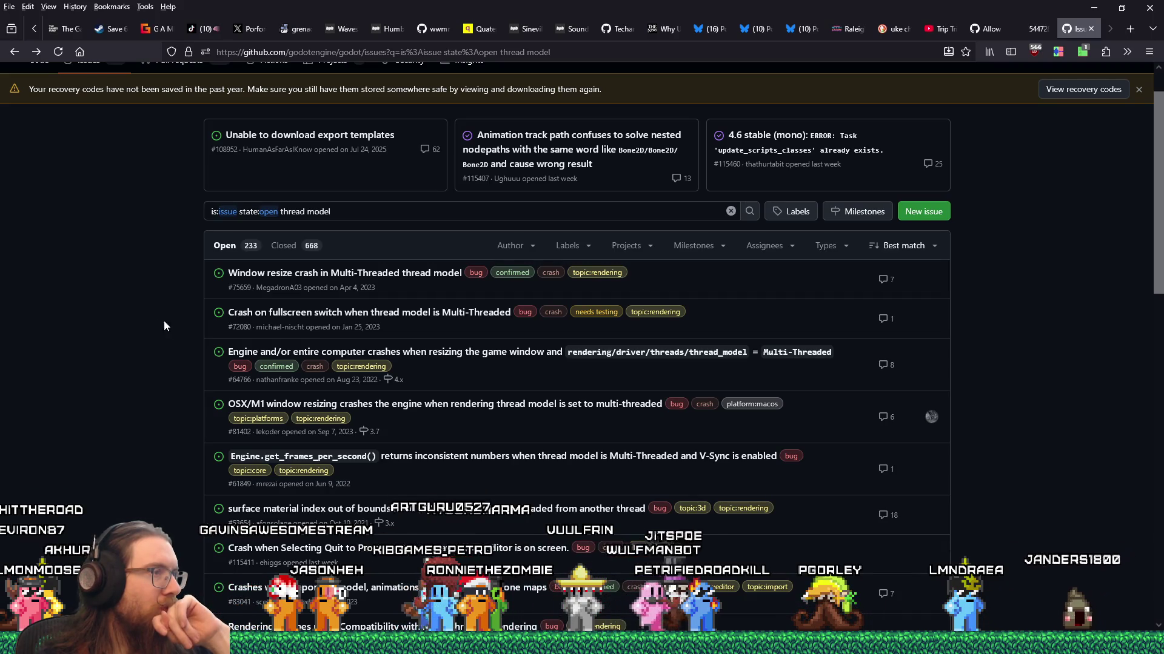
click(344, 316)
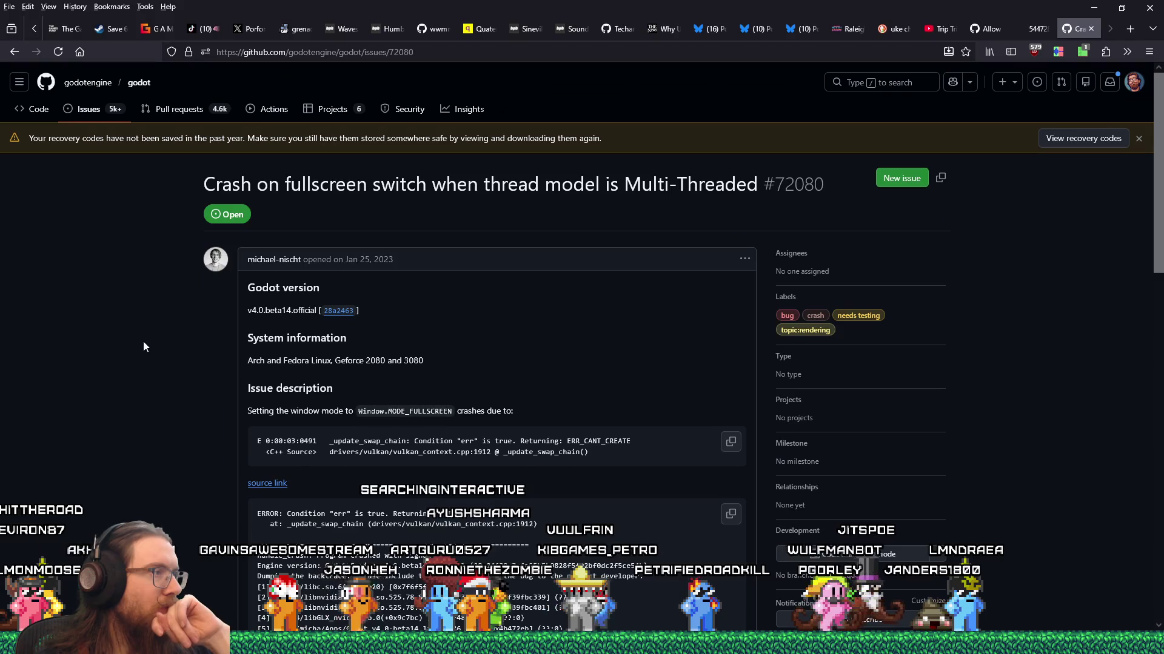
scroll(143, 341, down, 10)
scroll(144, 344, down, 4)
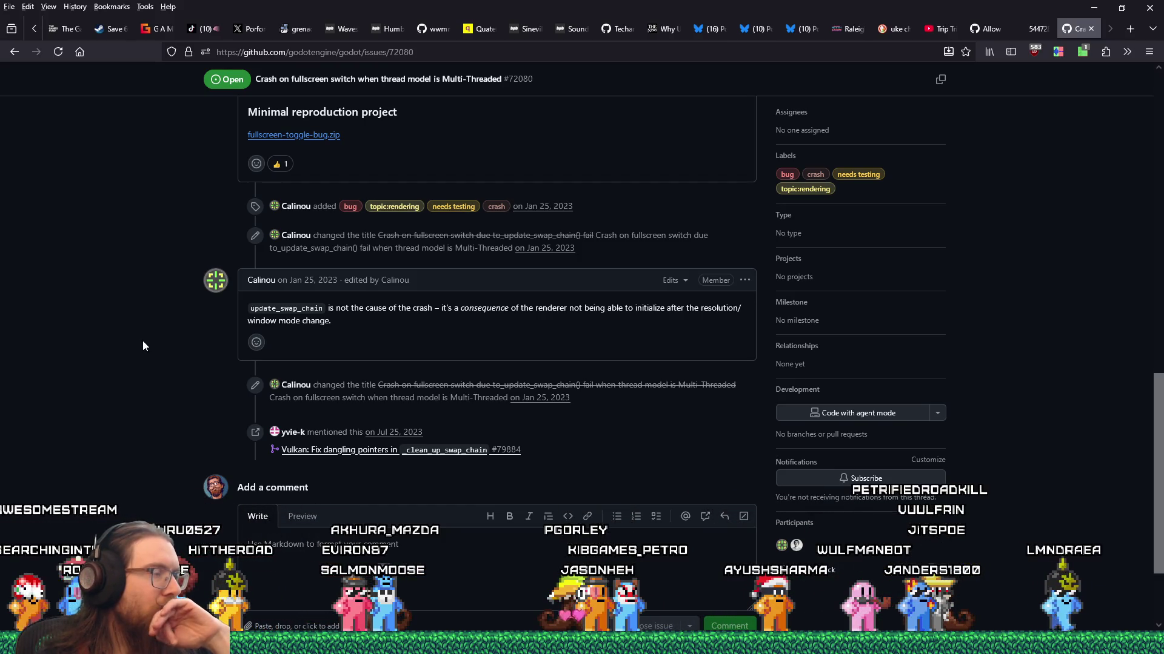
scroll(143, 345, down, 2)
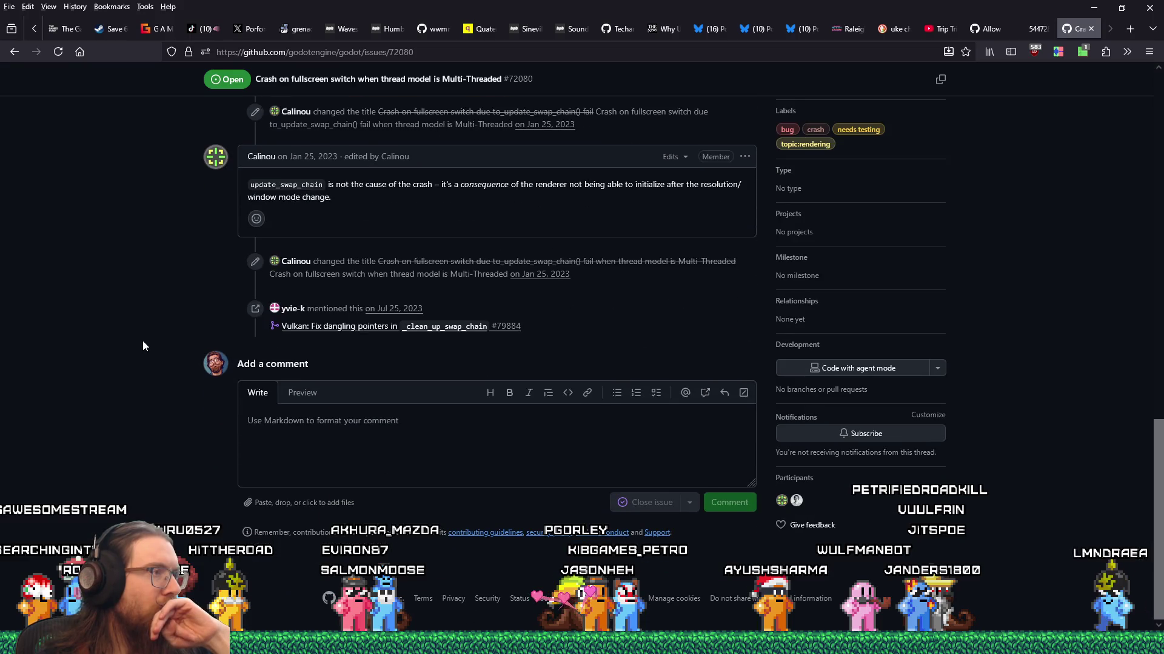
click(13, 58)
scroll(119, 352, up, 10)
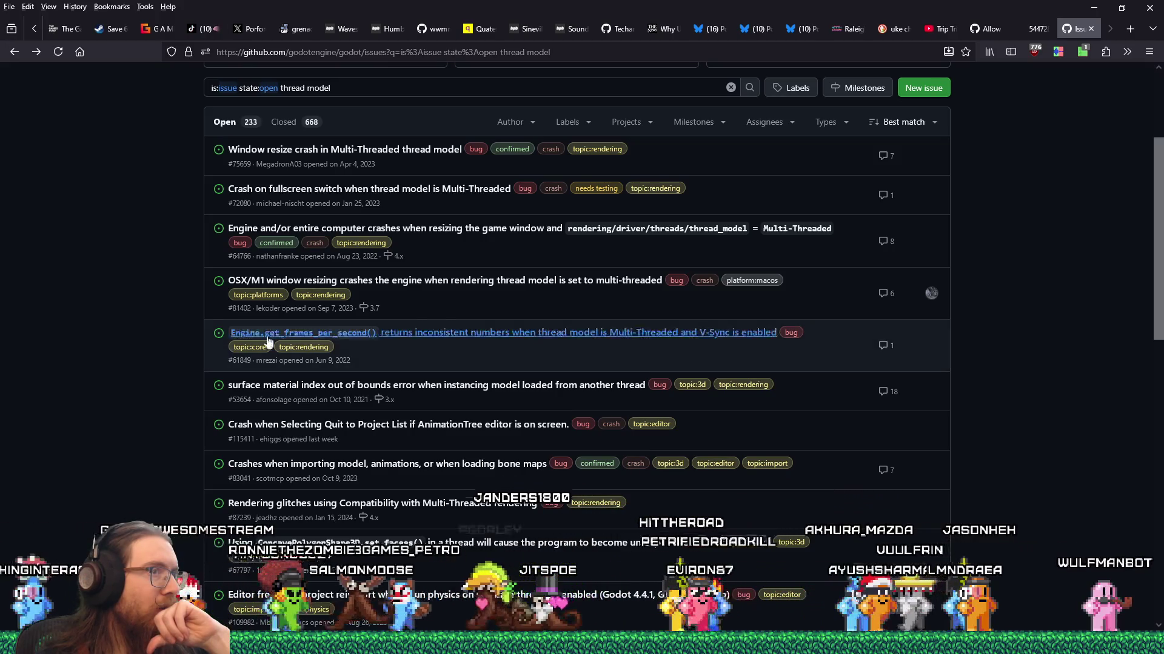
mouse_move(440, 234)
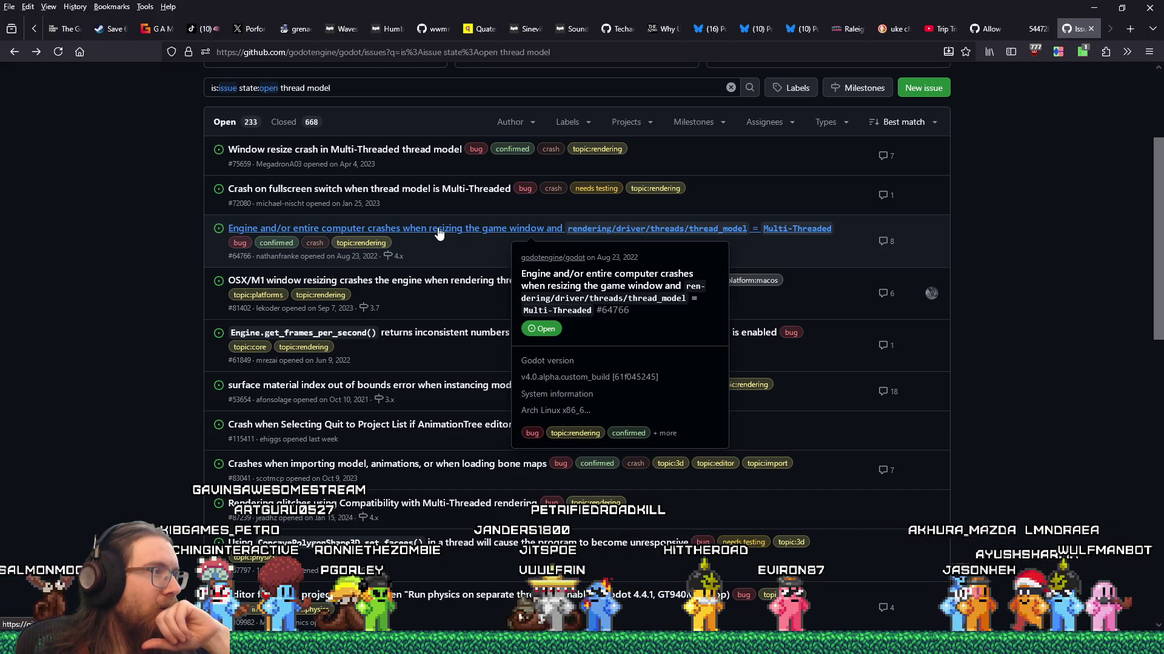
mouse_move(451, 285)
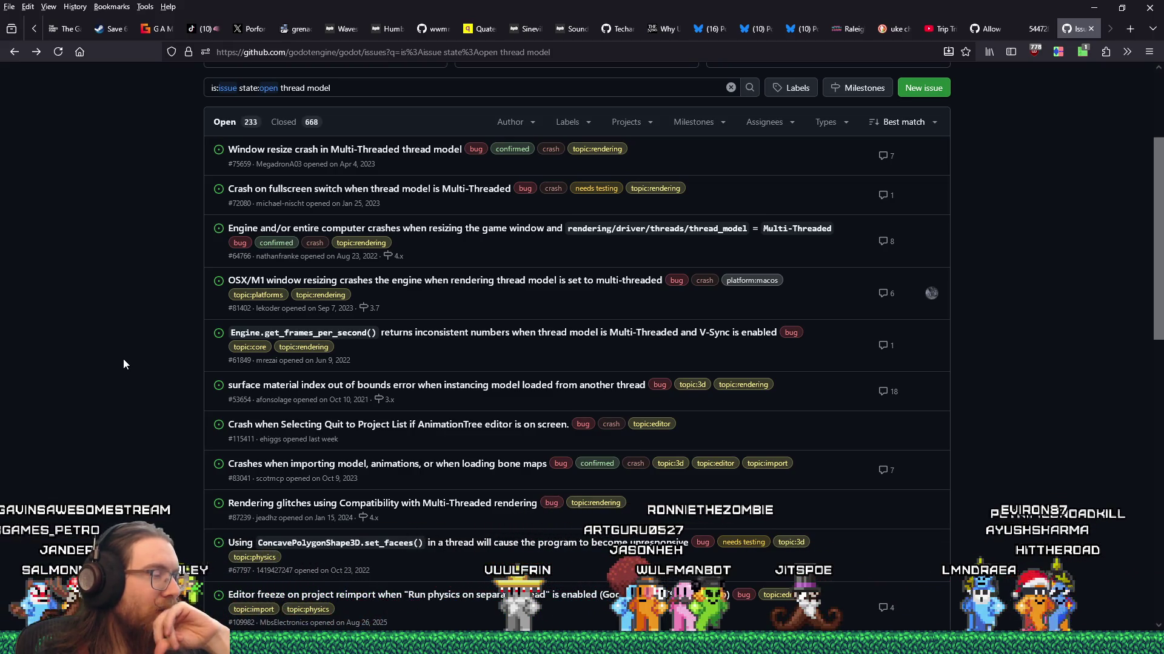
scroll(124, 364, down, 2)
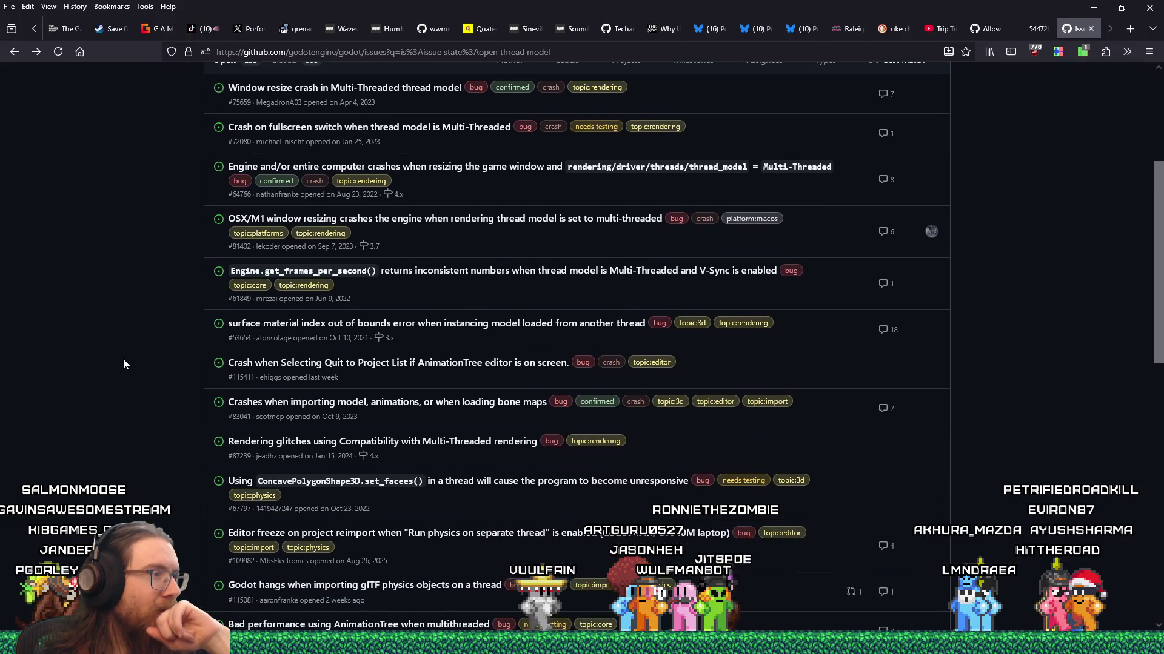
scroll(124, 364, down, 2)
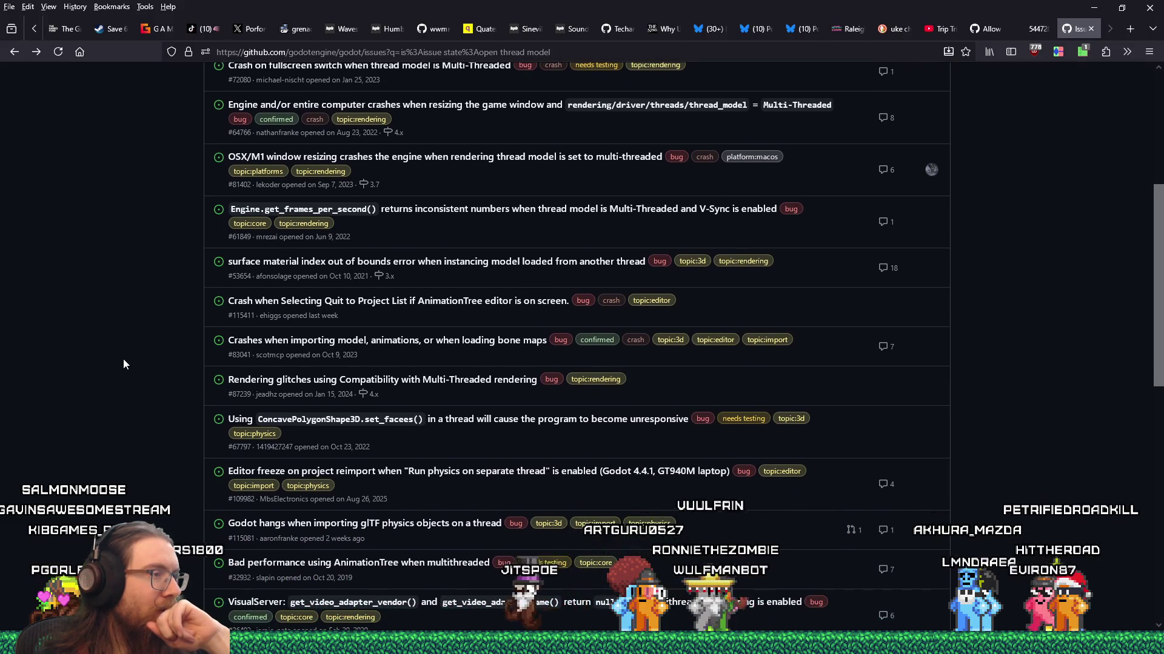
scroll(124, 363, down, 2)
scroll(124, 363, down, 2)
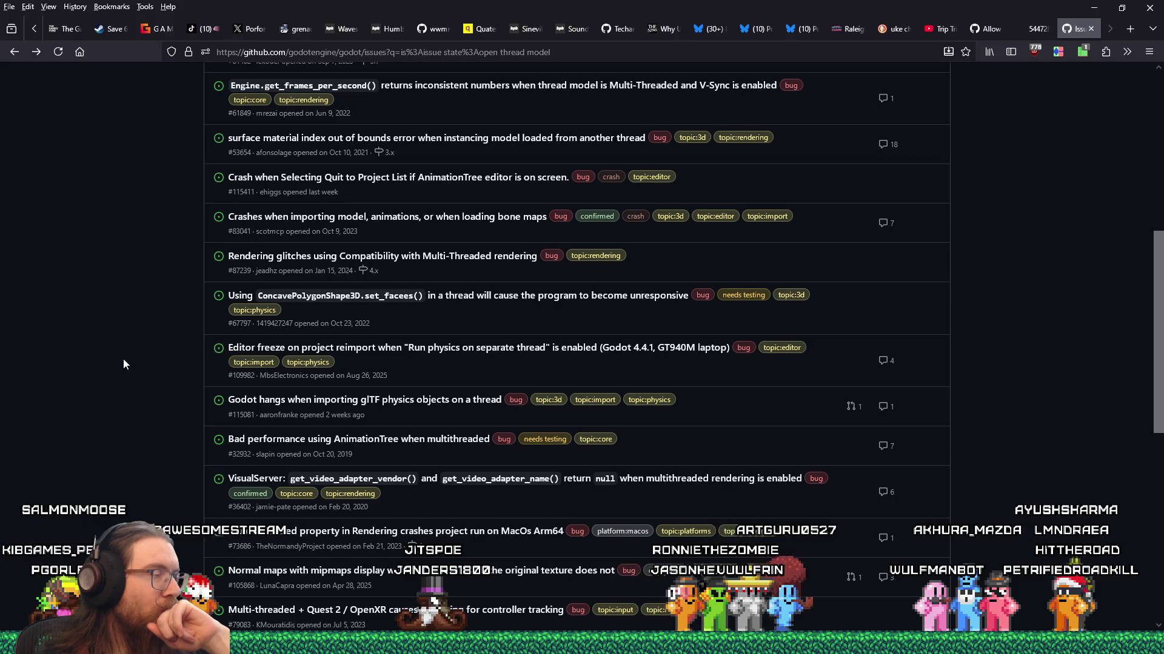
scroll(124, 364, down, 2)
scroll(124, 364, down, 3)
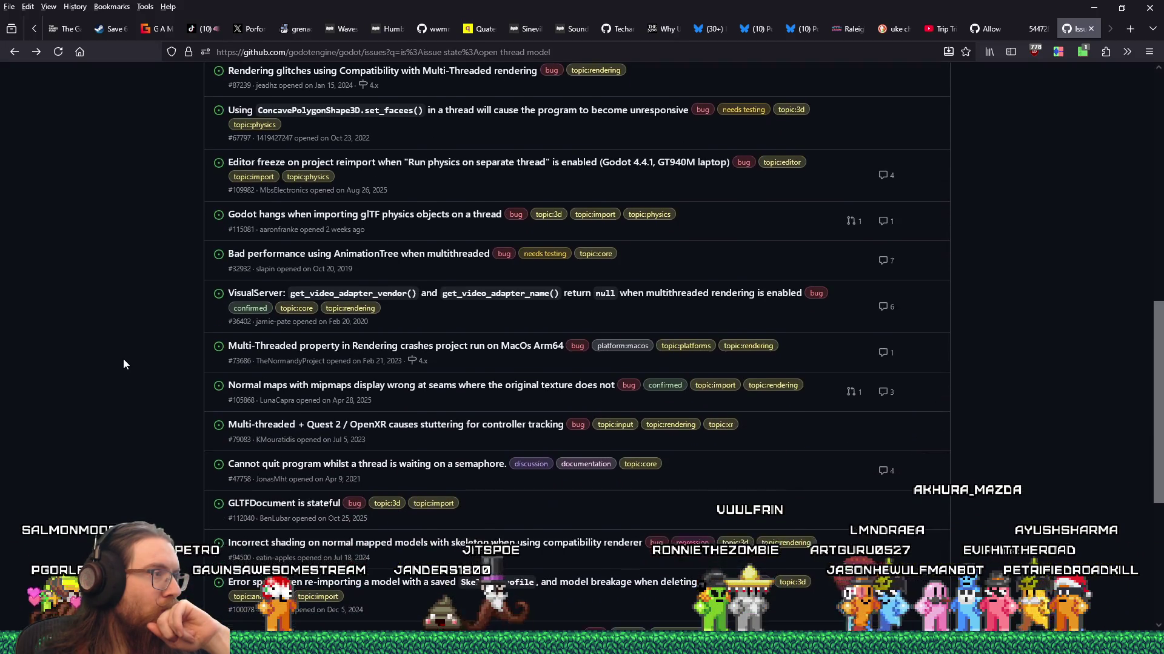
scroll(123, 363, down, 2)
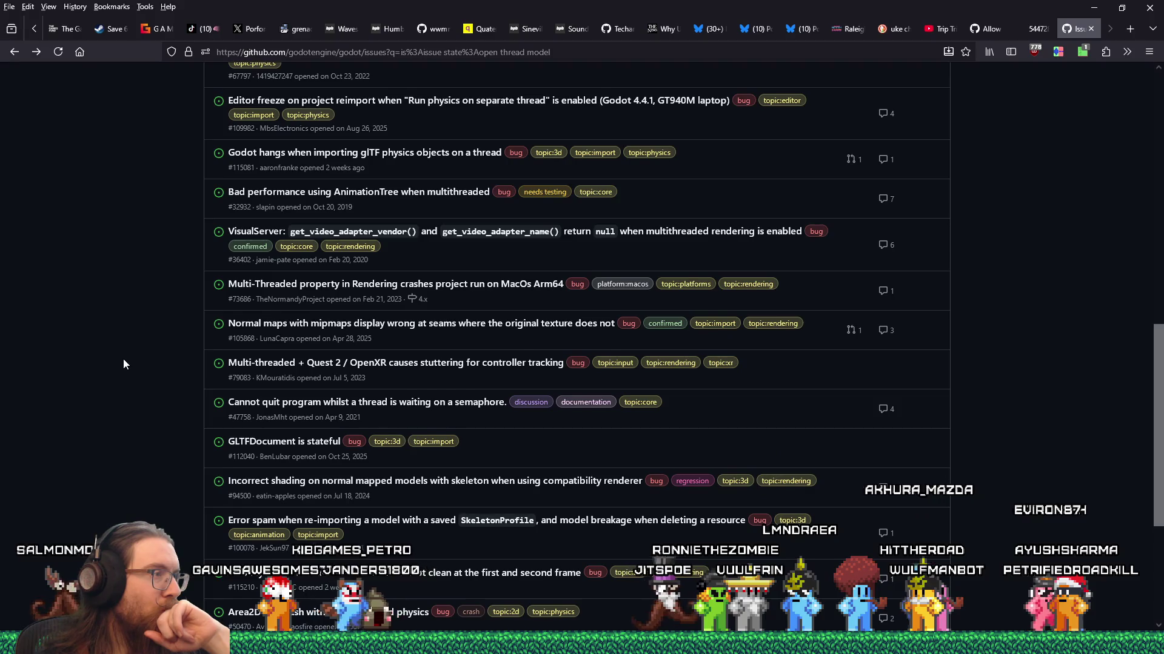
scroll(123, 363, down, 3)
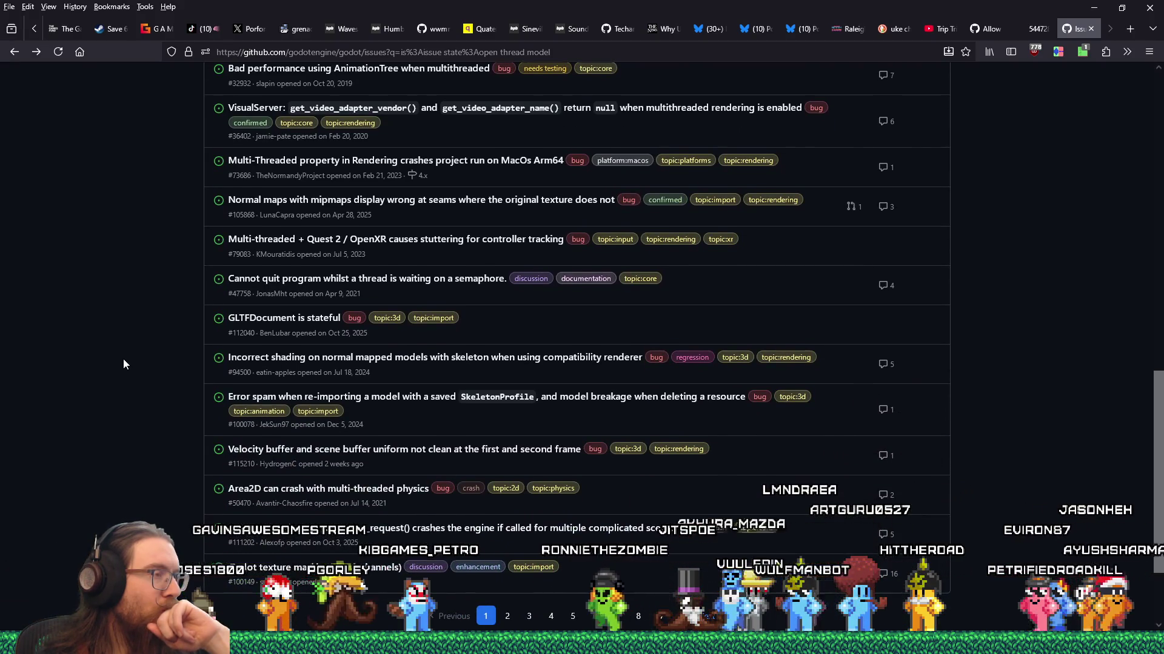
scroll(124, 364, down, 2)
scroll(124, 363, up, 2)
scroll(124, 364, up, 3)
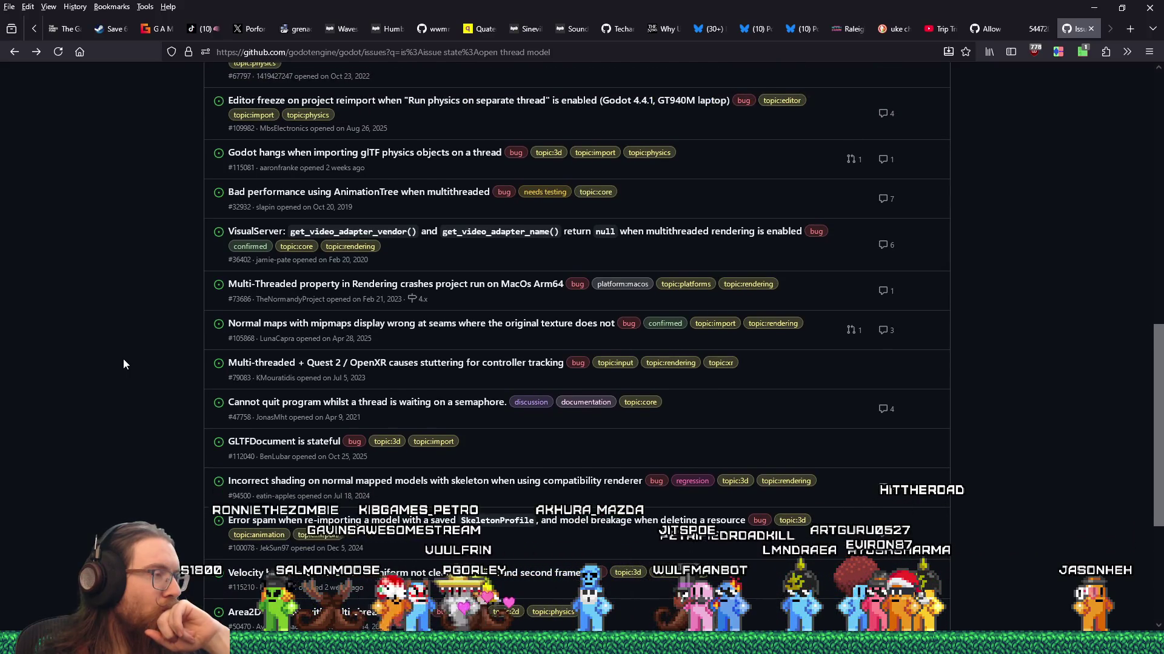
scroll(123, 361, down, 6)
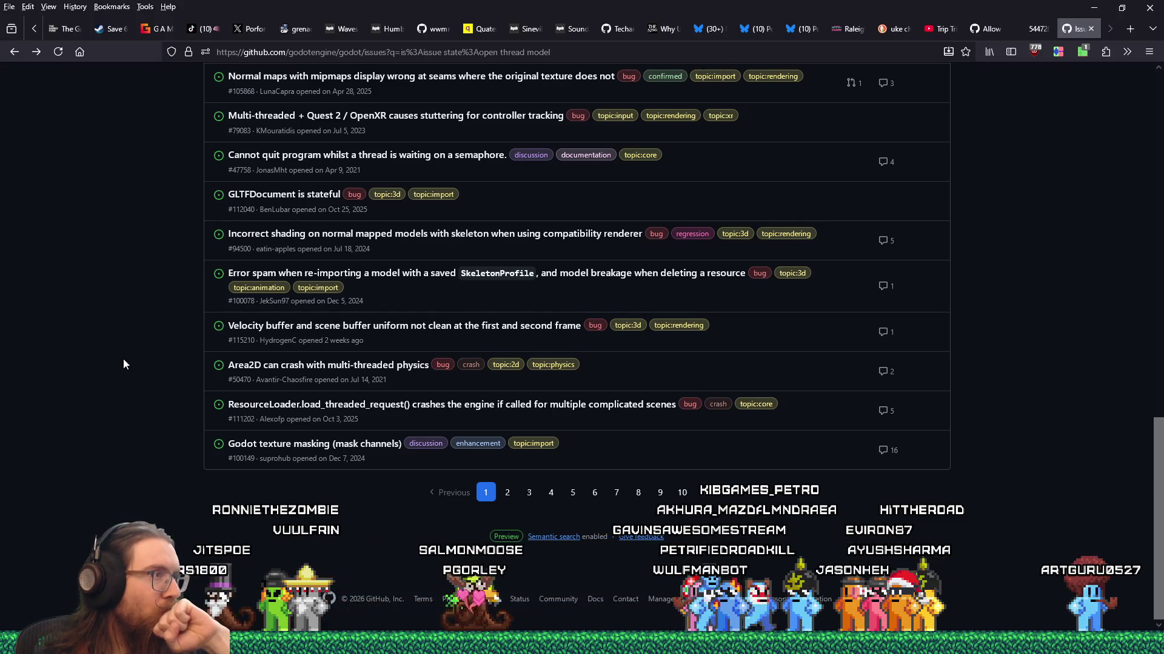
scroll(124, 364, up, 15)
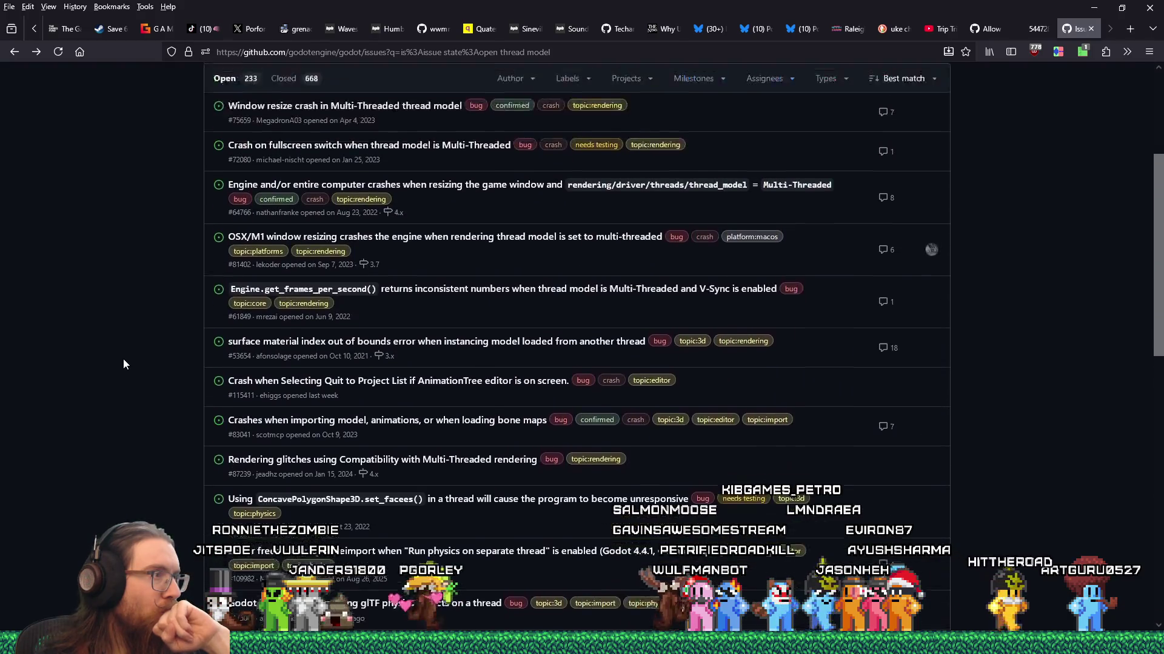
scroll(124, 364, up, 5)
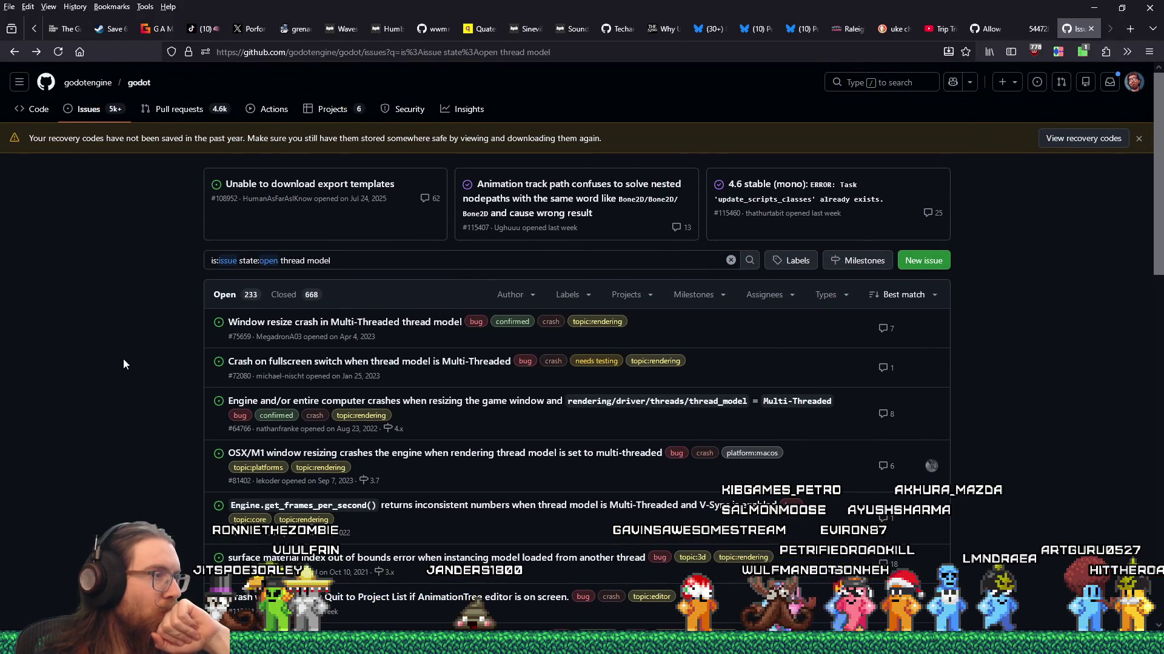
scroll(124, 363, down, 7)
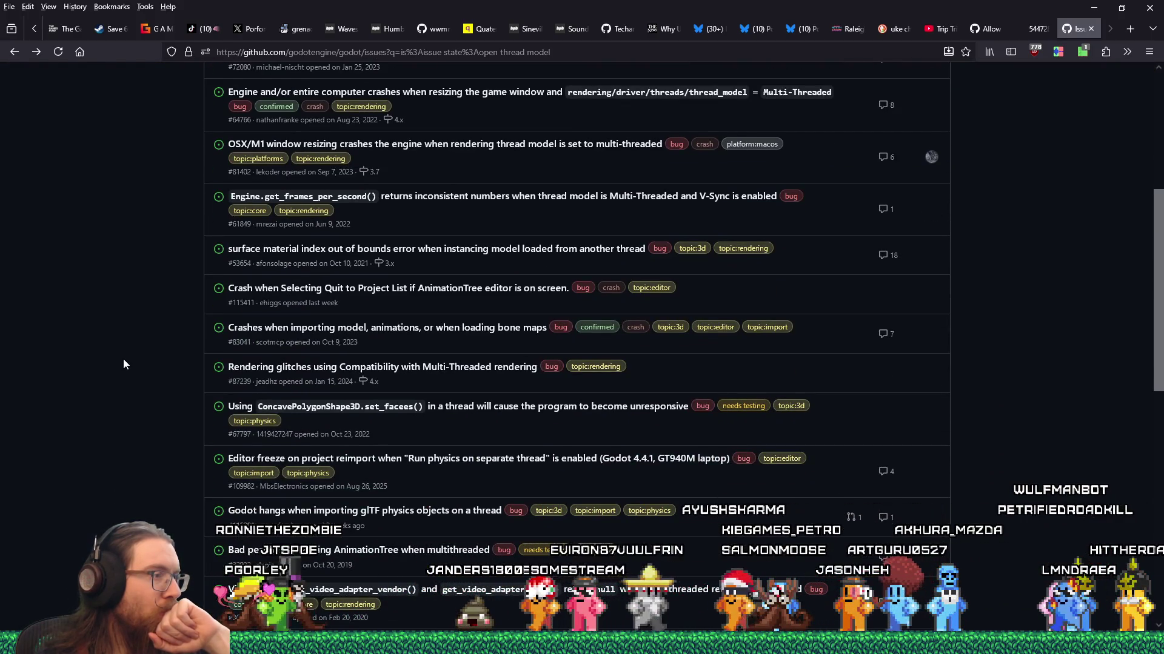
scroll(123, 364, down, 10)
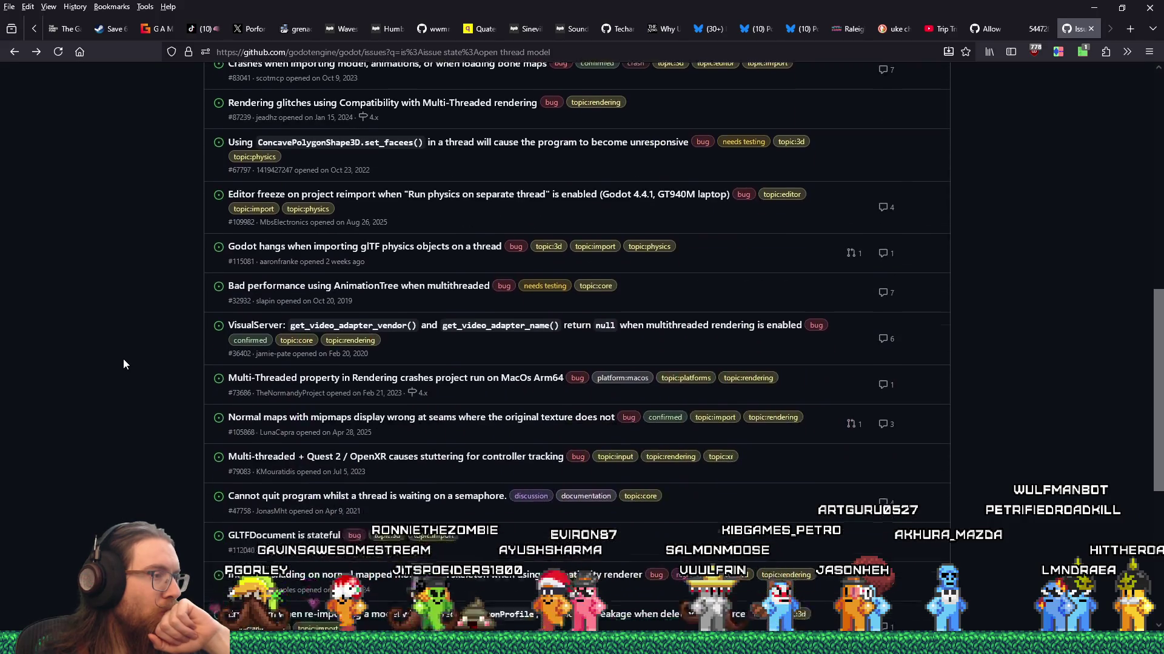
scroll(124, 364, down, 2)
scroll(123, 363, up, 12)
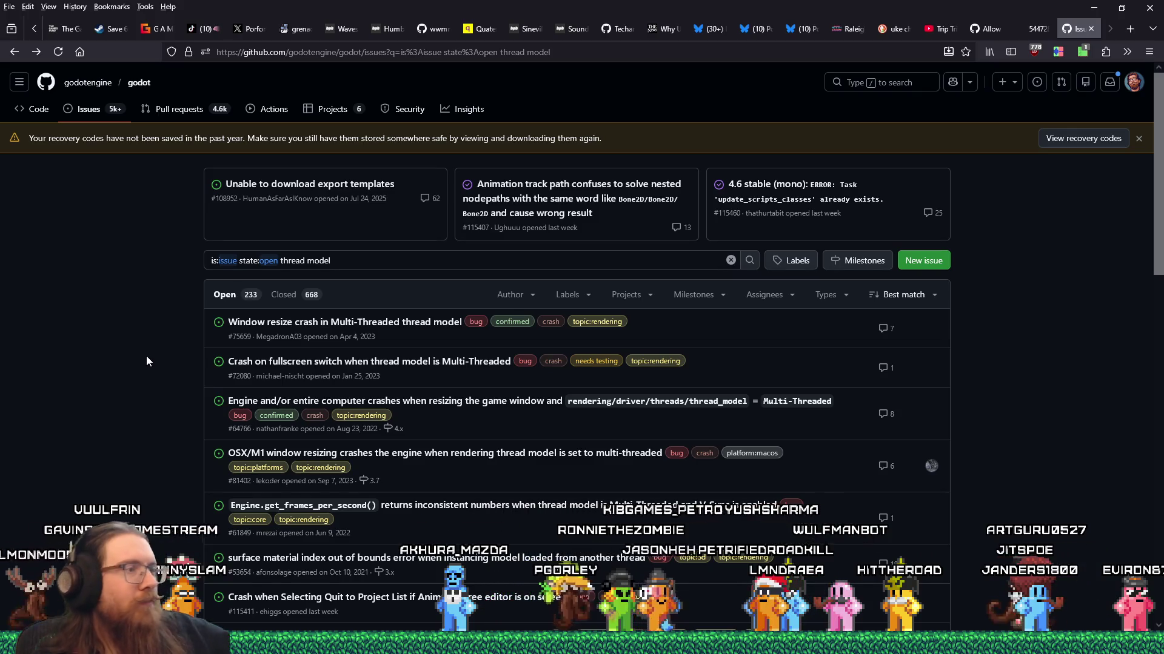
Change Godot's Thread Model to Unsafe (deprecated), close Project Settings and stop the game
key(alt+Tab)
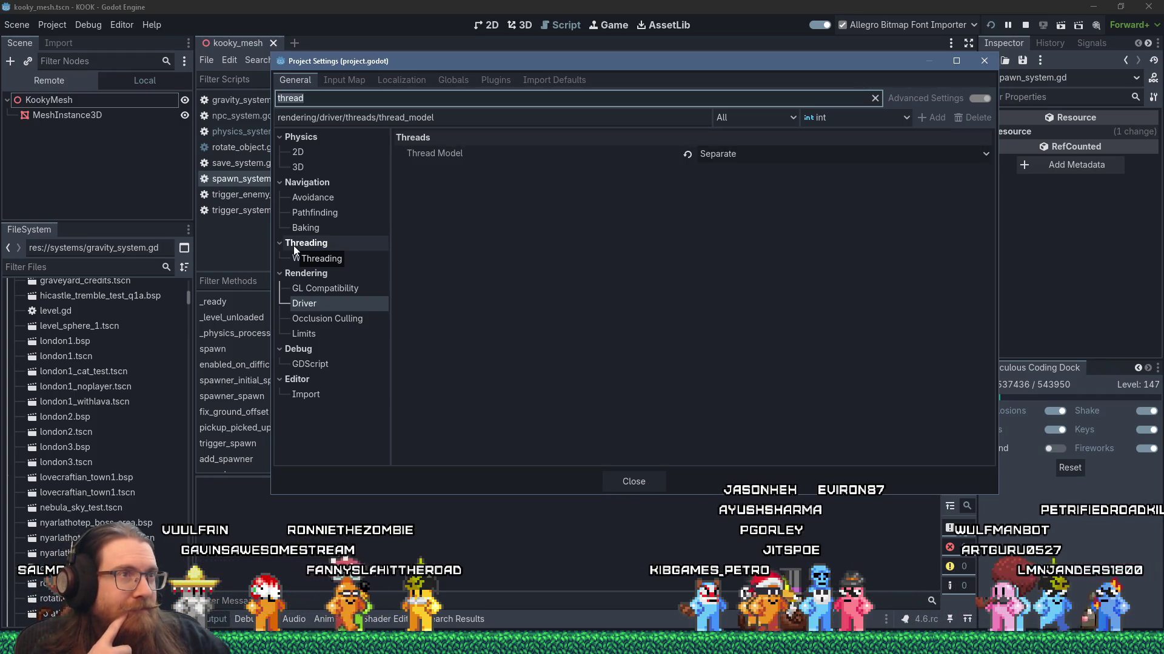
click(689, 153)
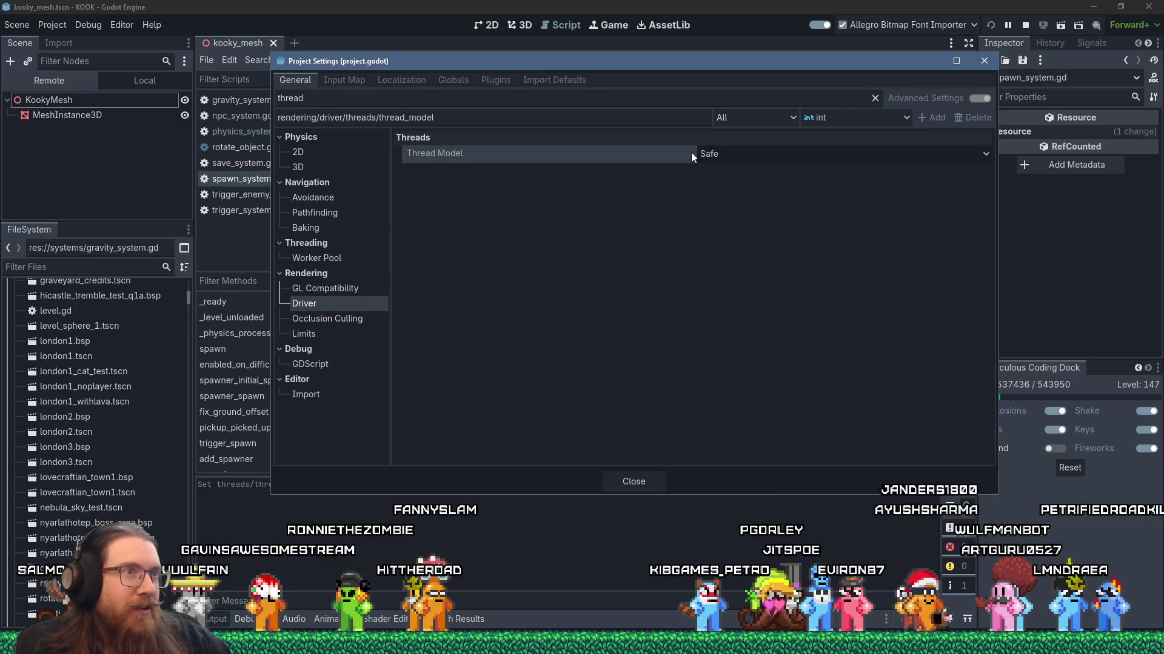
click(744, 159)
click(750, 173)
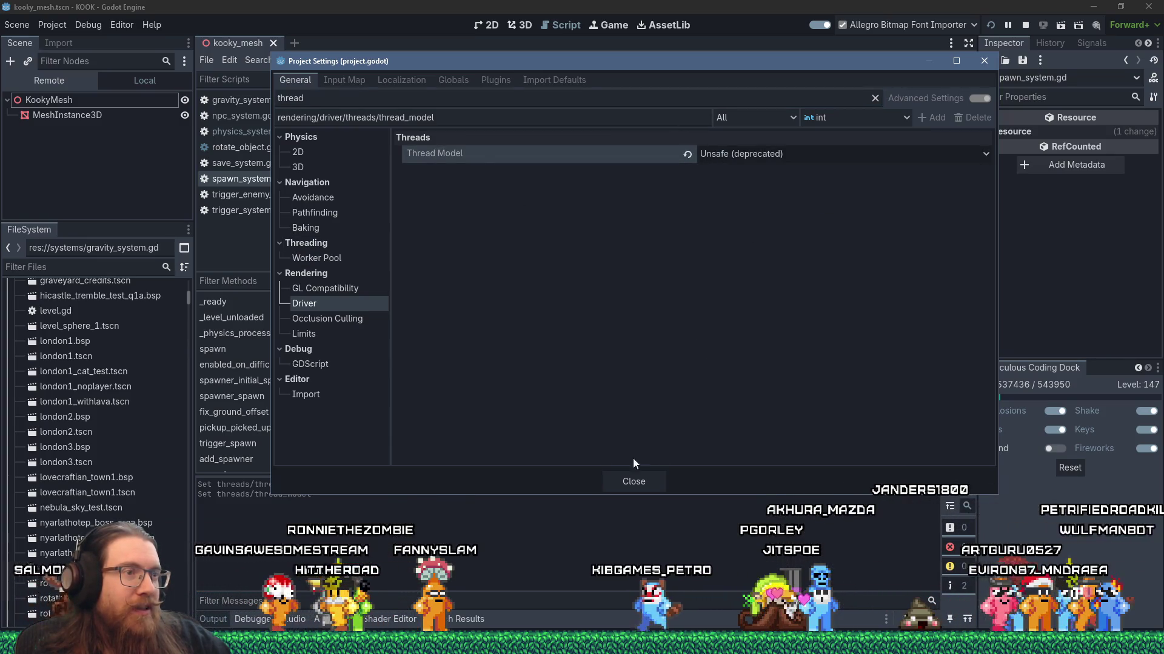
click(629, 478)
click(1024, 24)
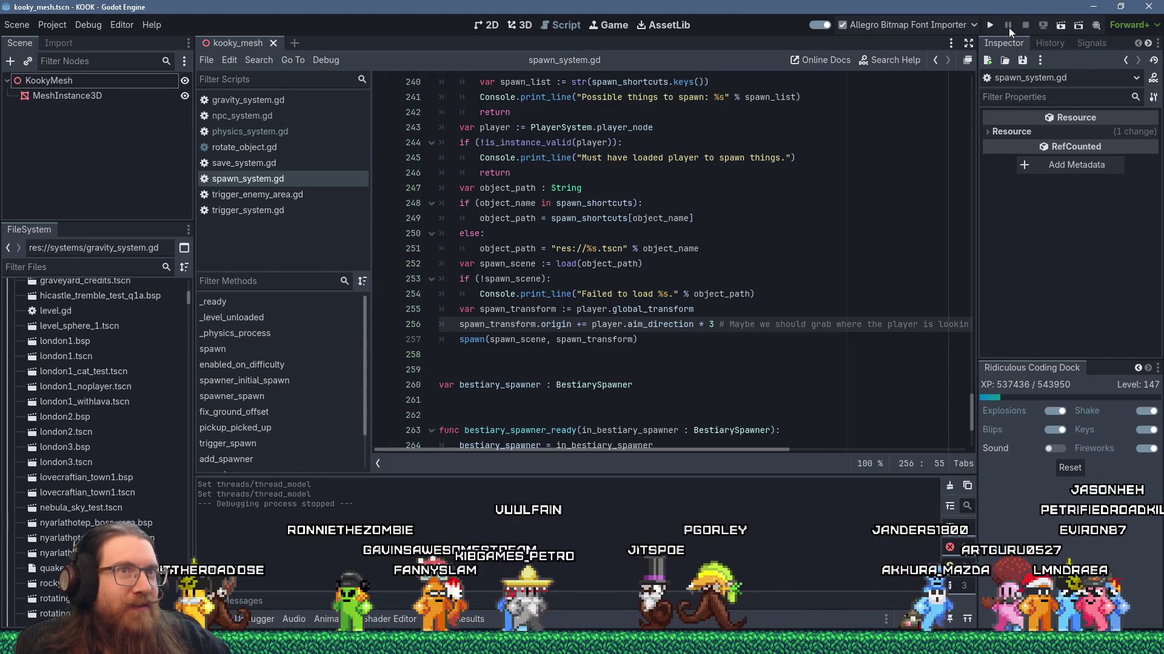
Relaunch KOOK and walk up to the wooden door to kick it open
click(990, 25)
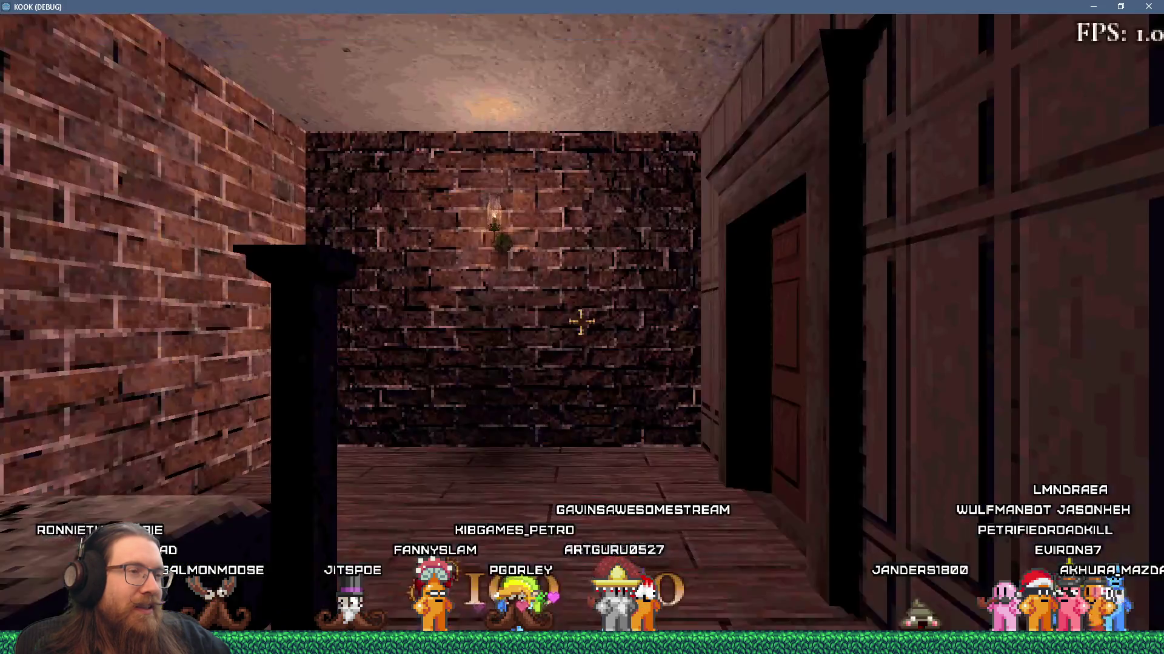
click(581, 322)
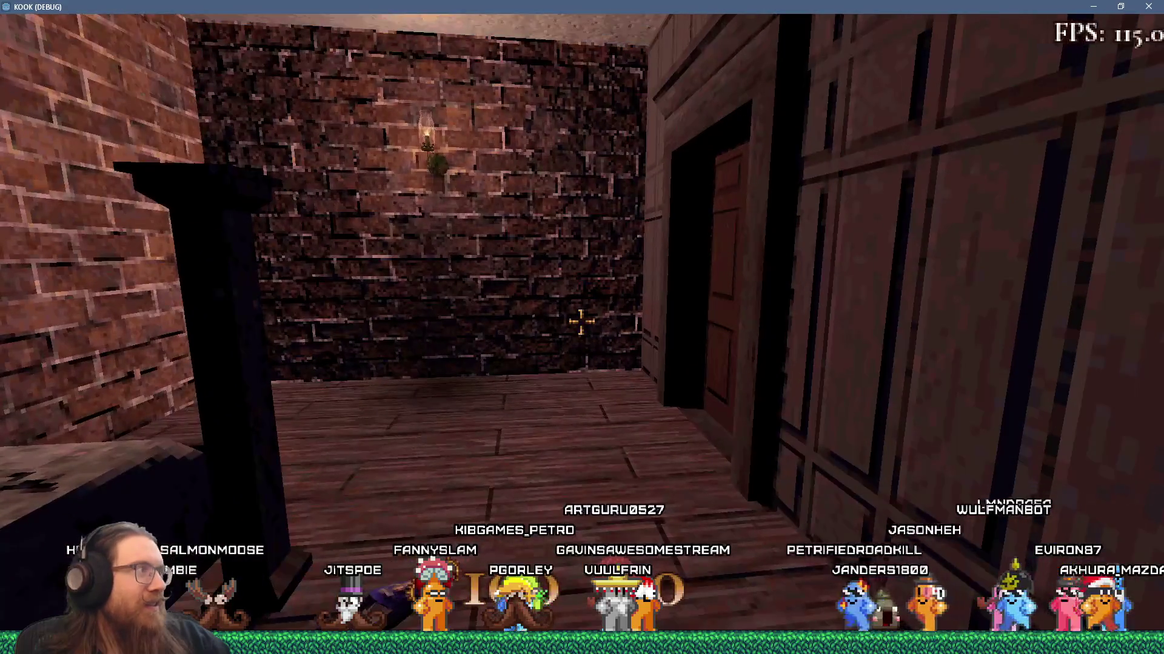
key(w)
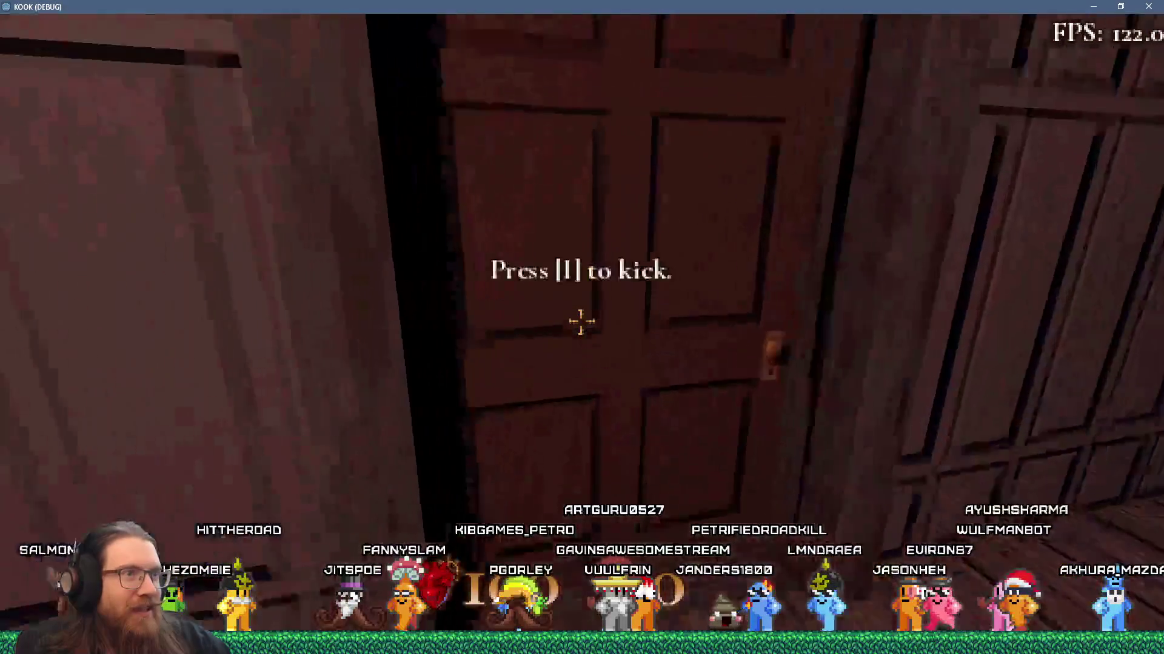
key(w)
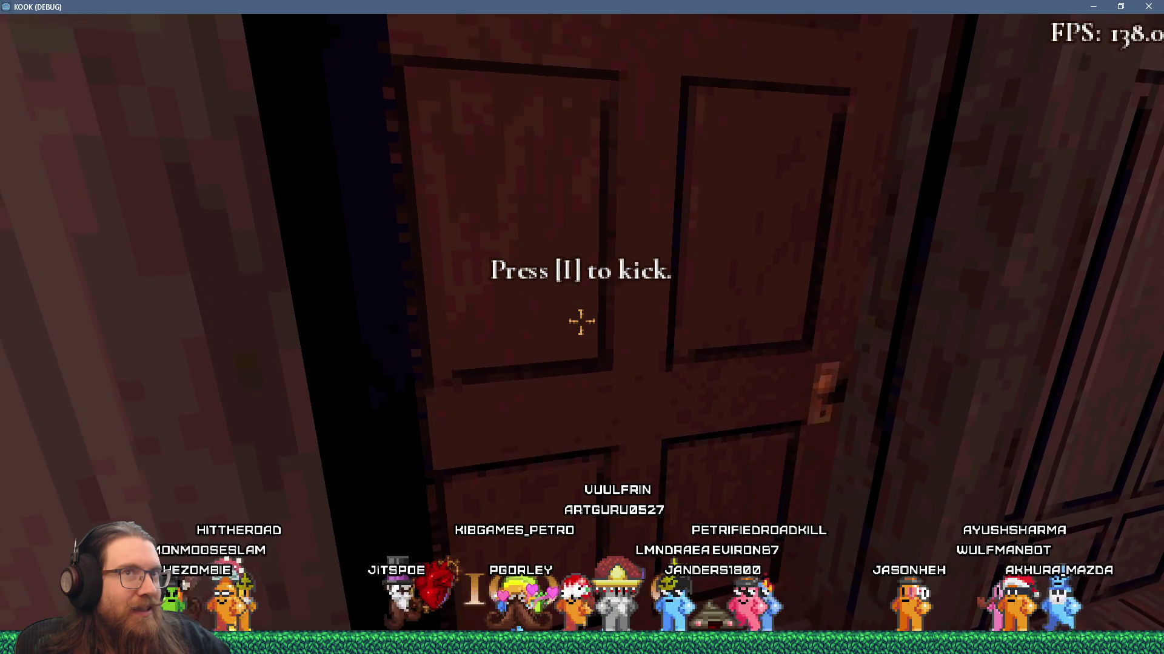
key(w)
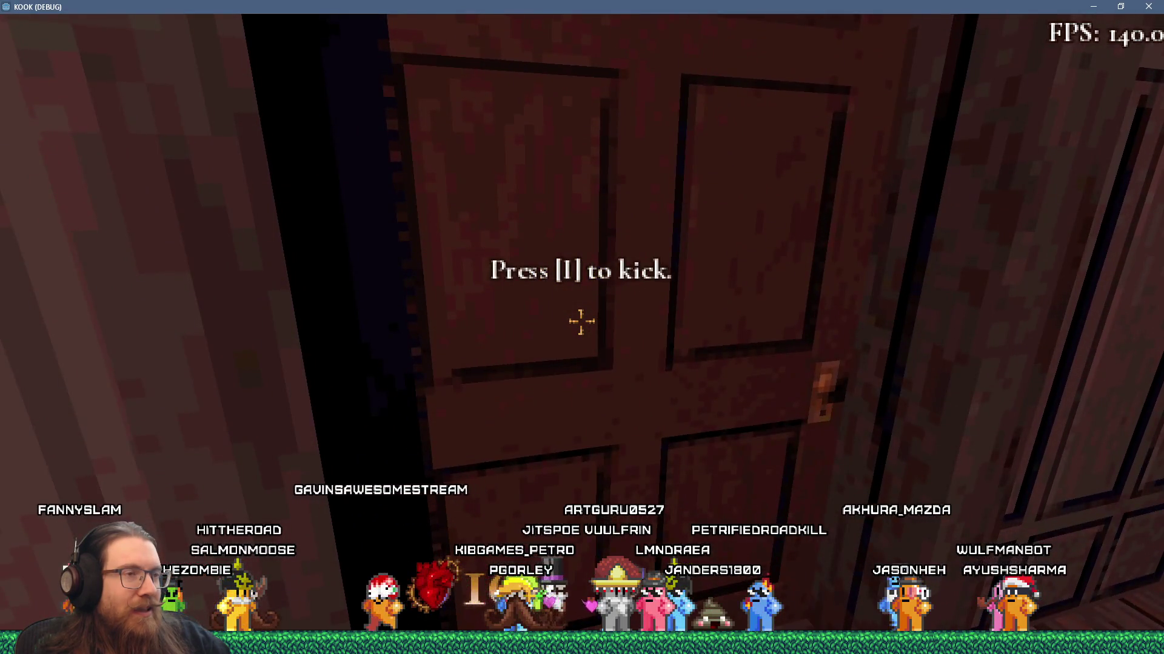
key(s)
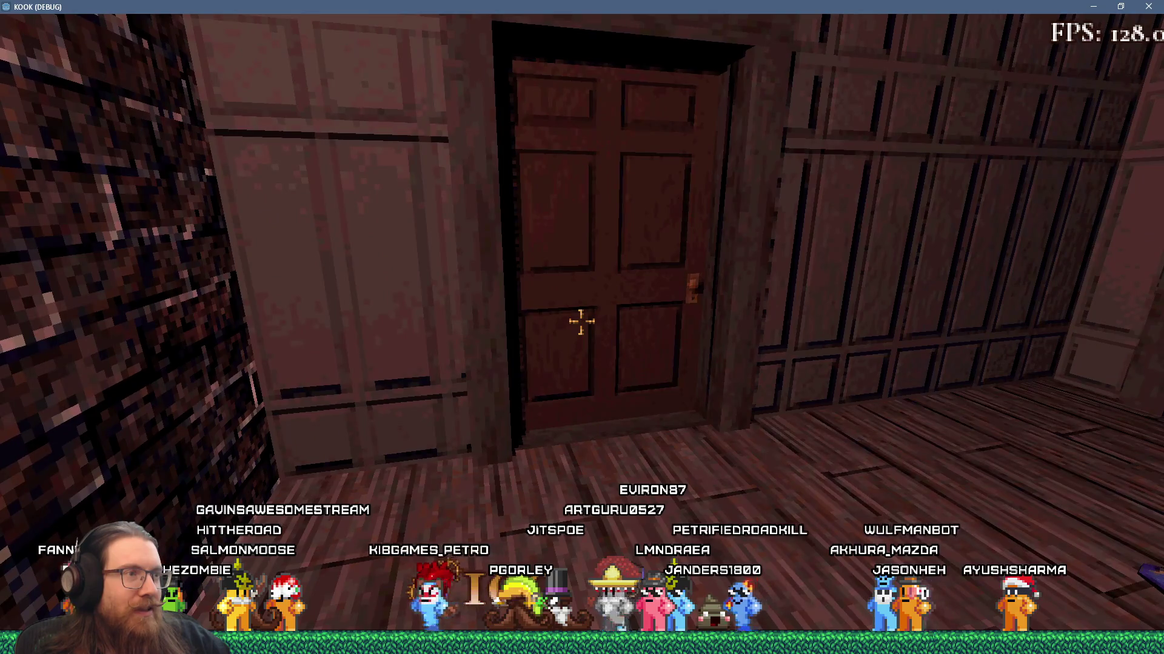
key(w)
Explore the room beyond, viewing the globe, chest, blue character and book table
key(e)
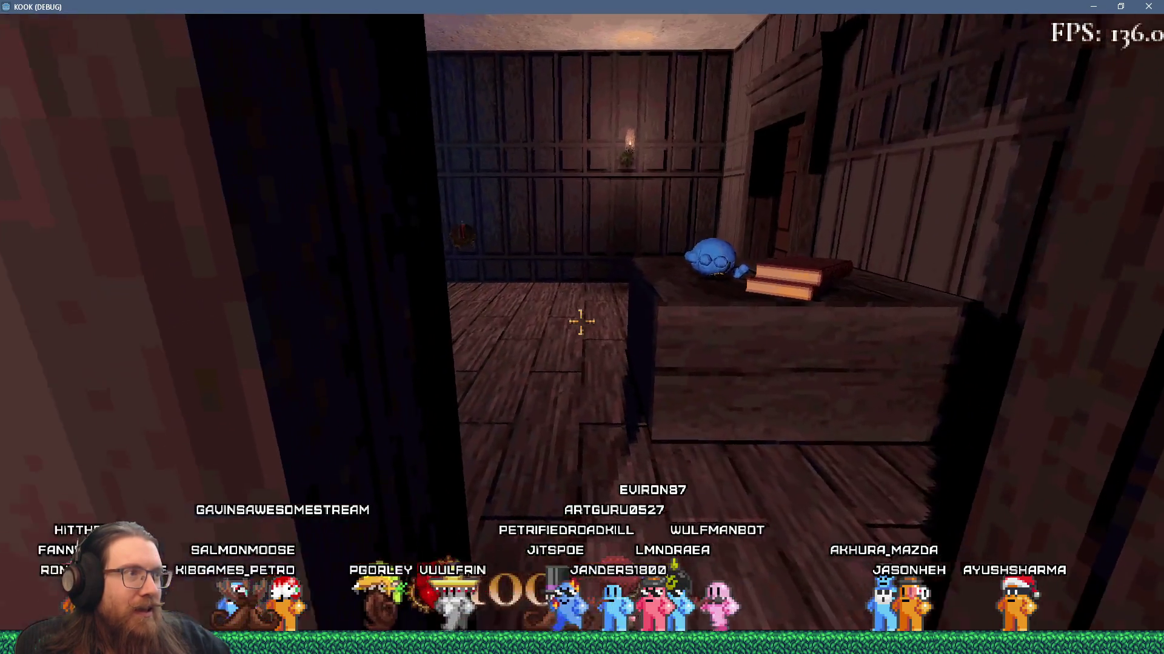
key(w)
key(d)
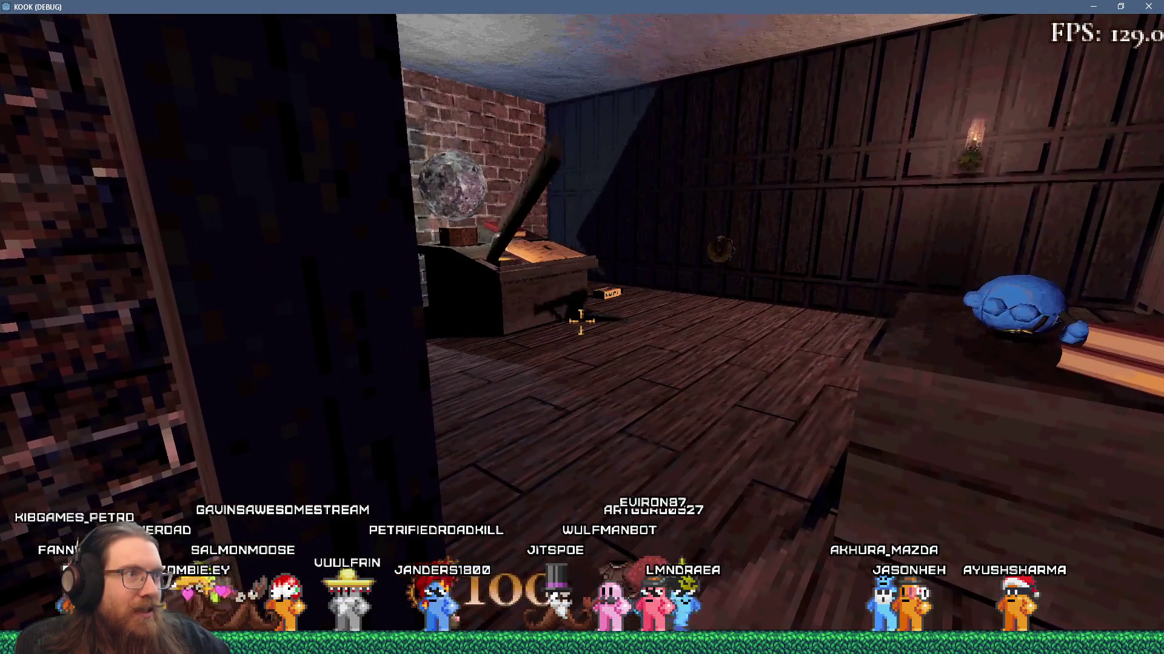
key(w)
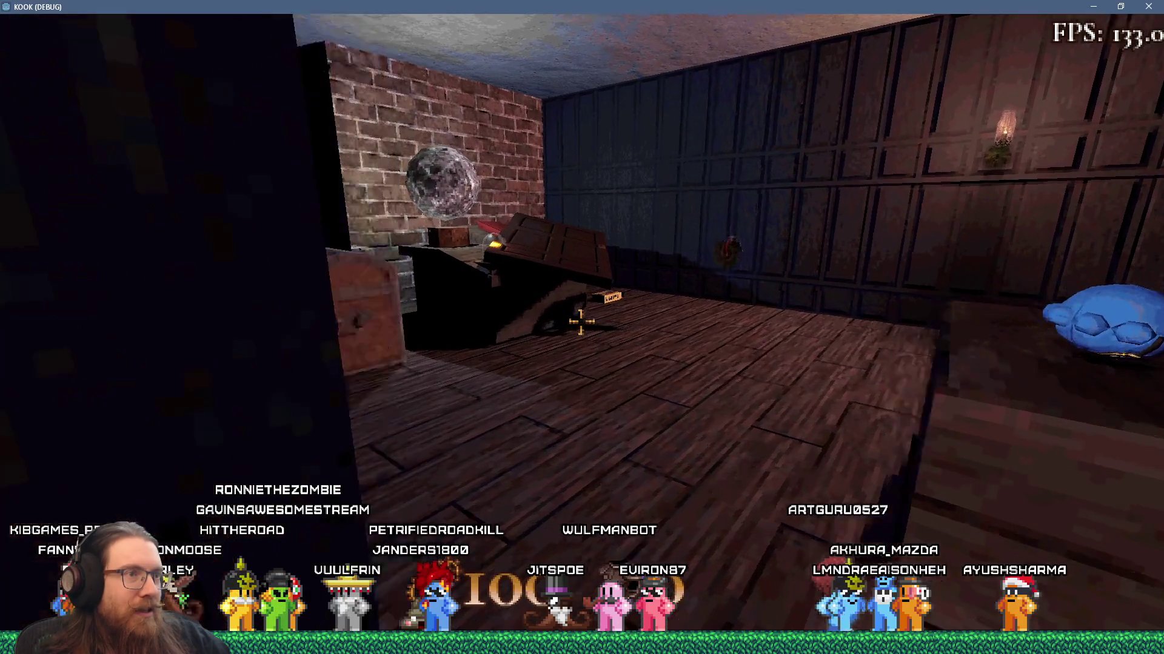
key(s)
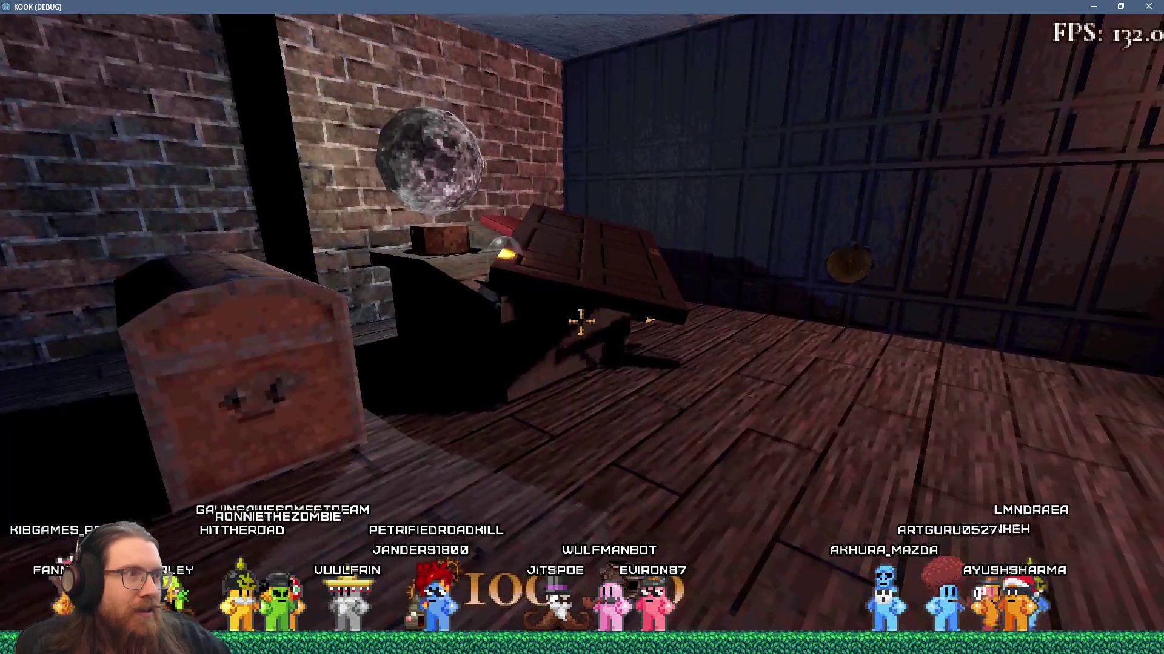
key(w)
key(w)
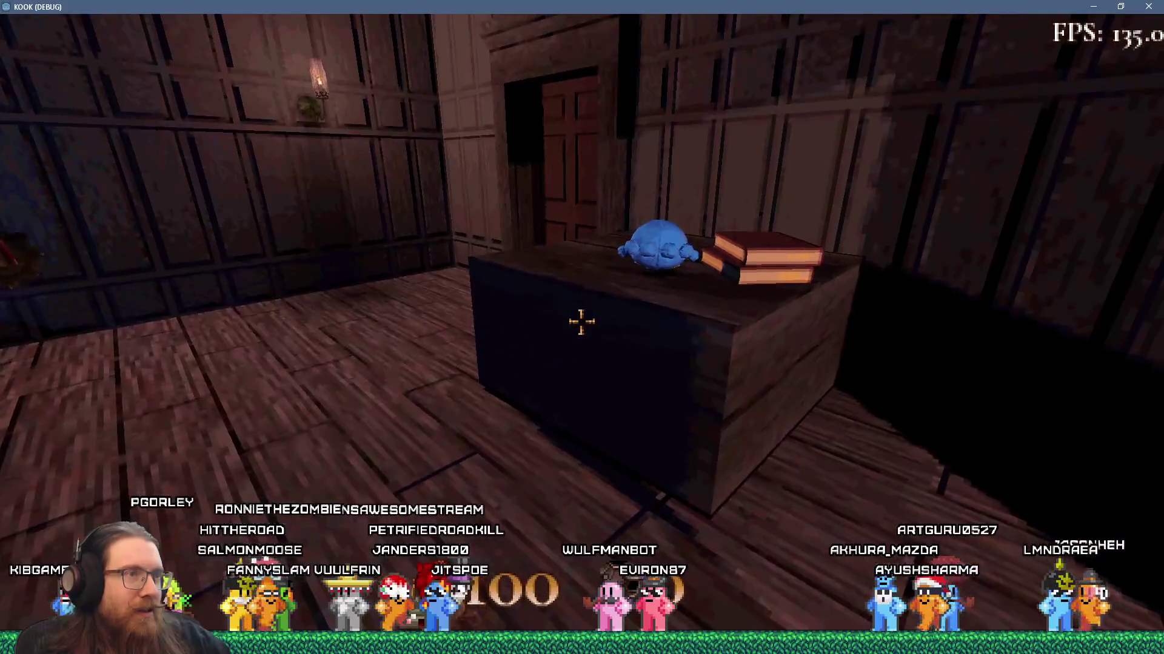
key(s)
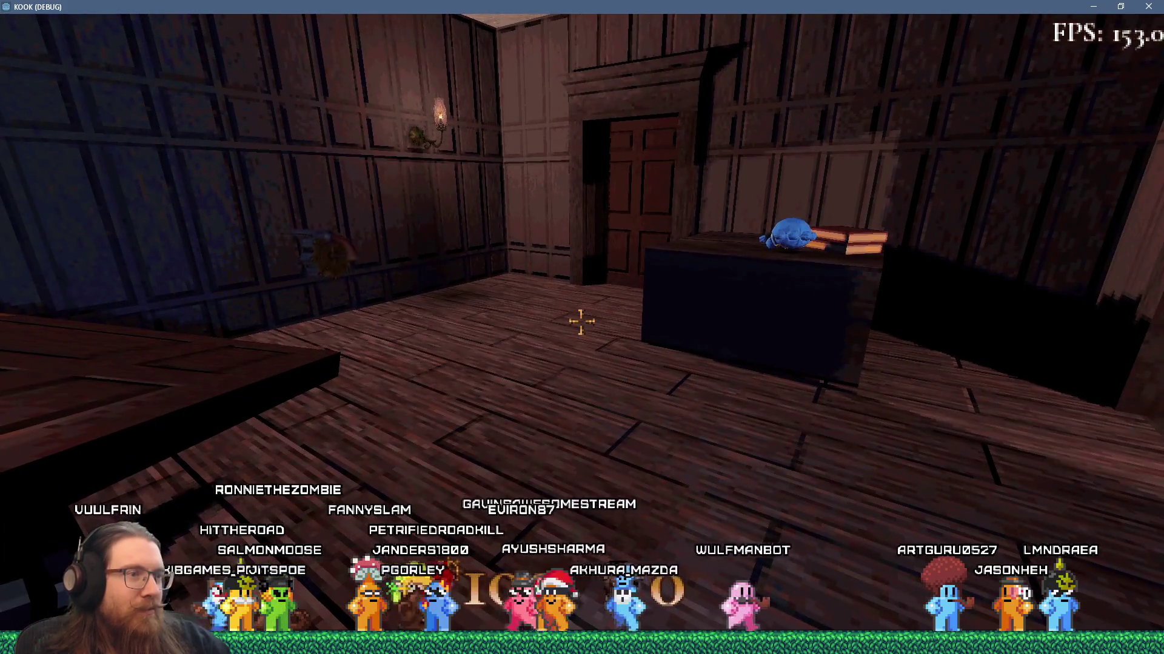
key(w)
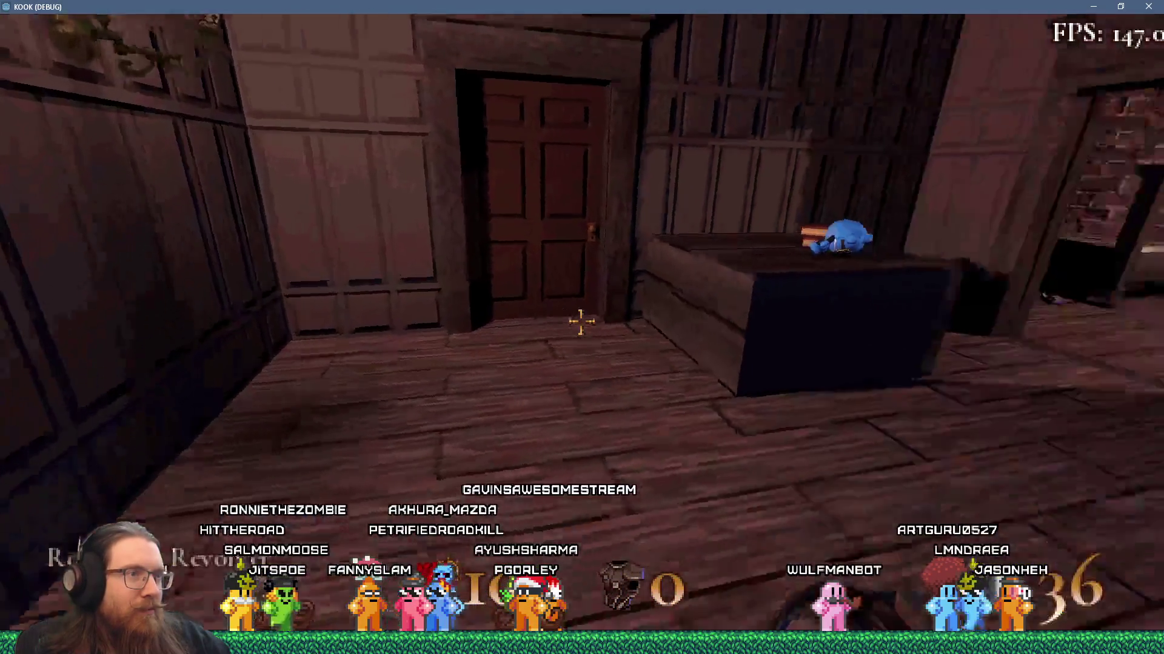
key(alt+Tab)
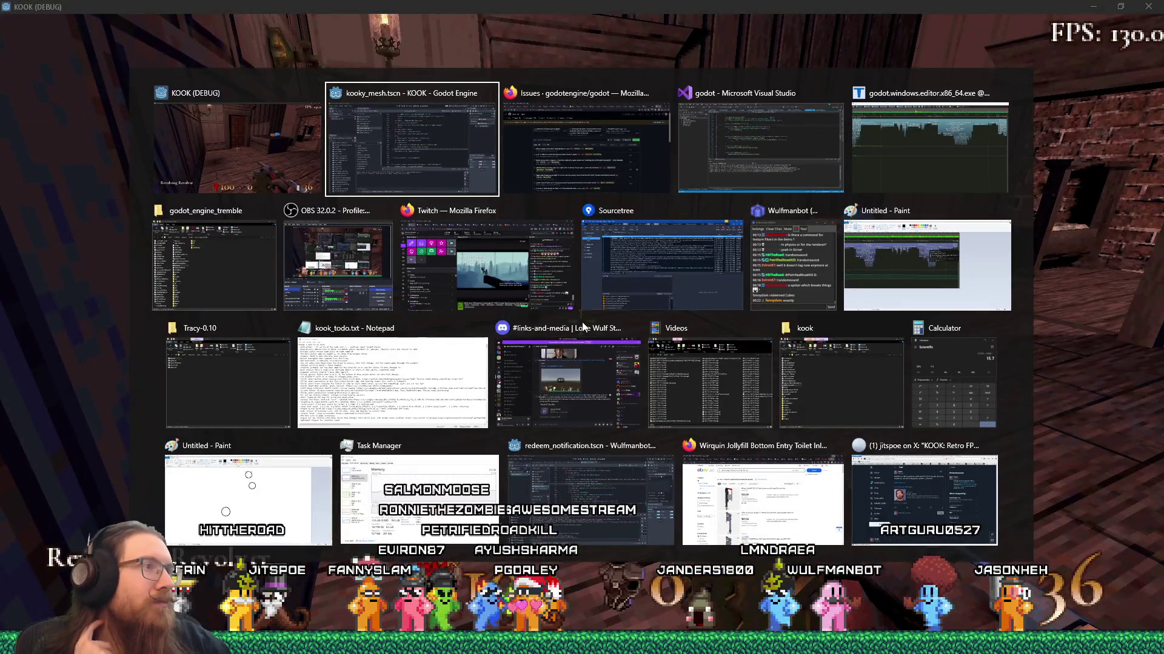
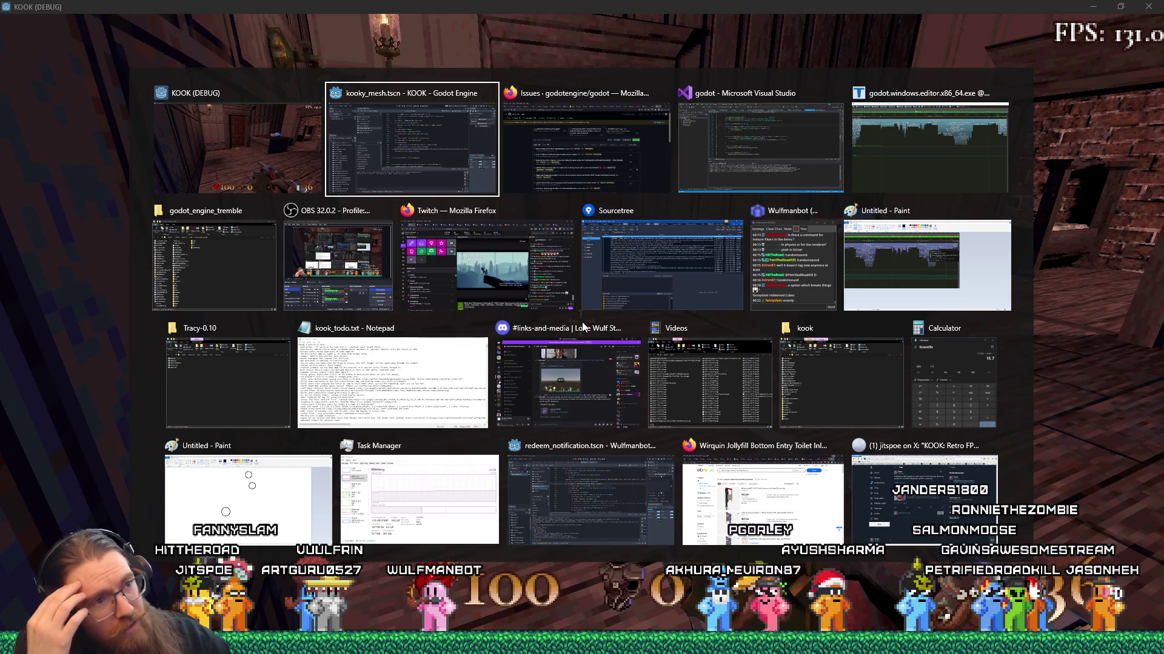
Load the phys_bodies_test save from the game's pause menu
key(grave)
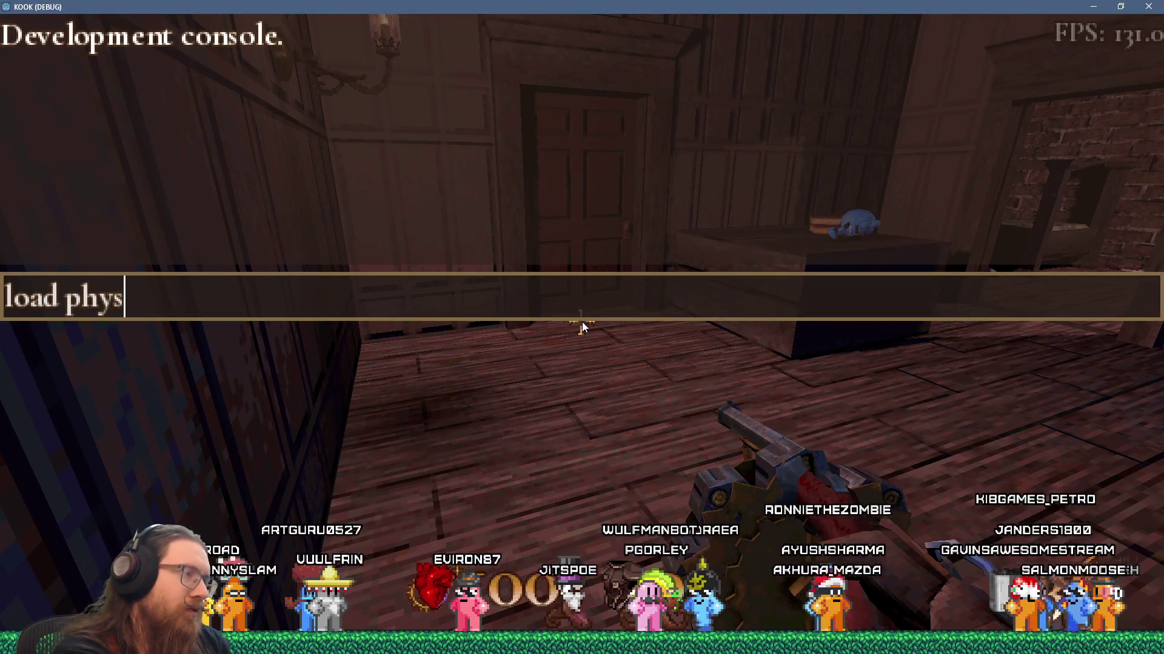
key(Escape)
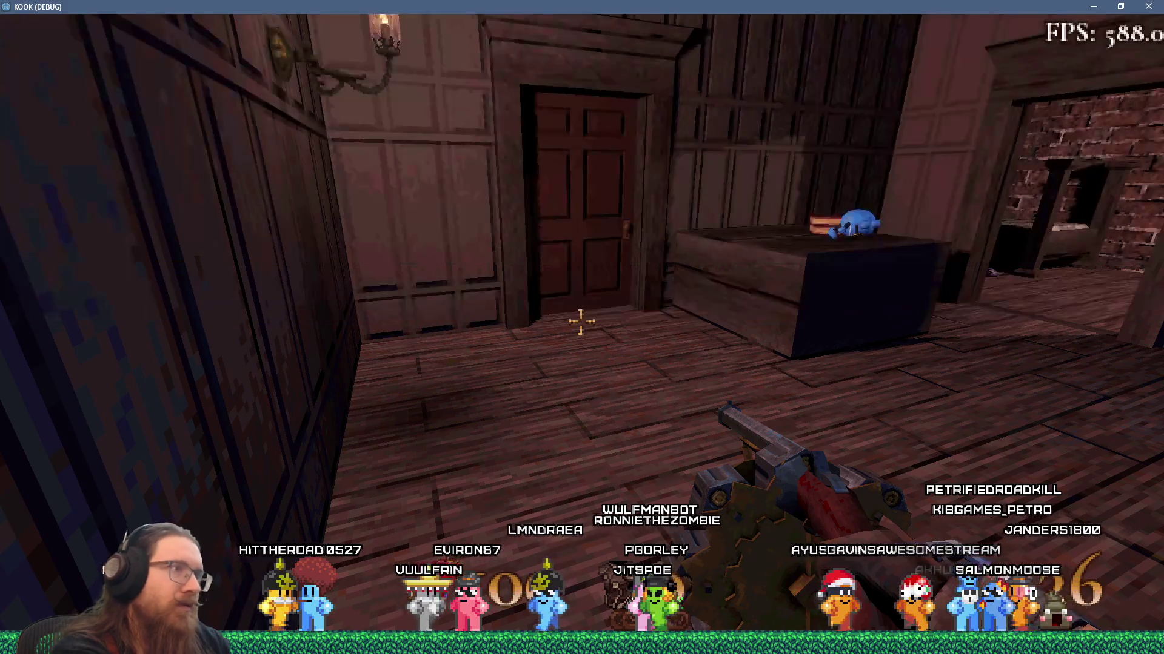
key(Escape)
click(550, 331)
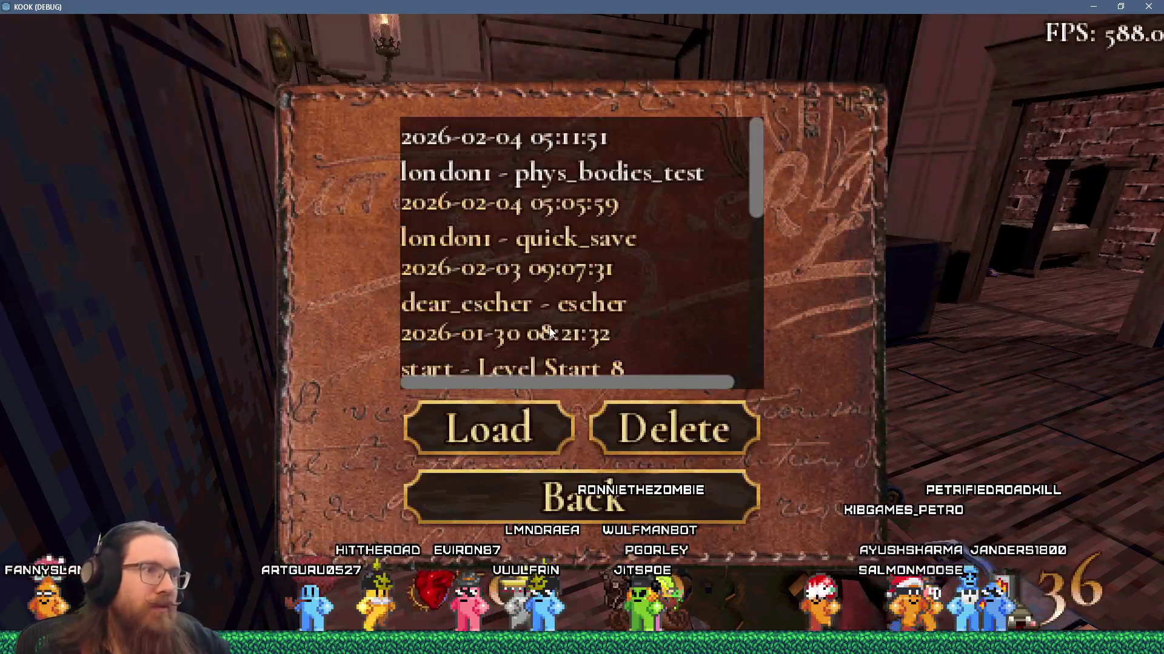
double_click(586, 173)
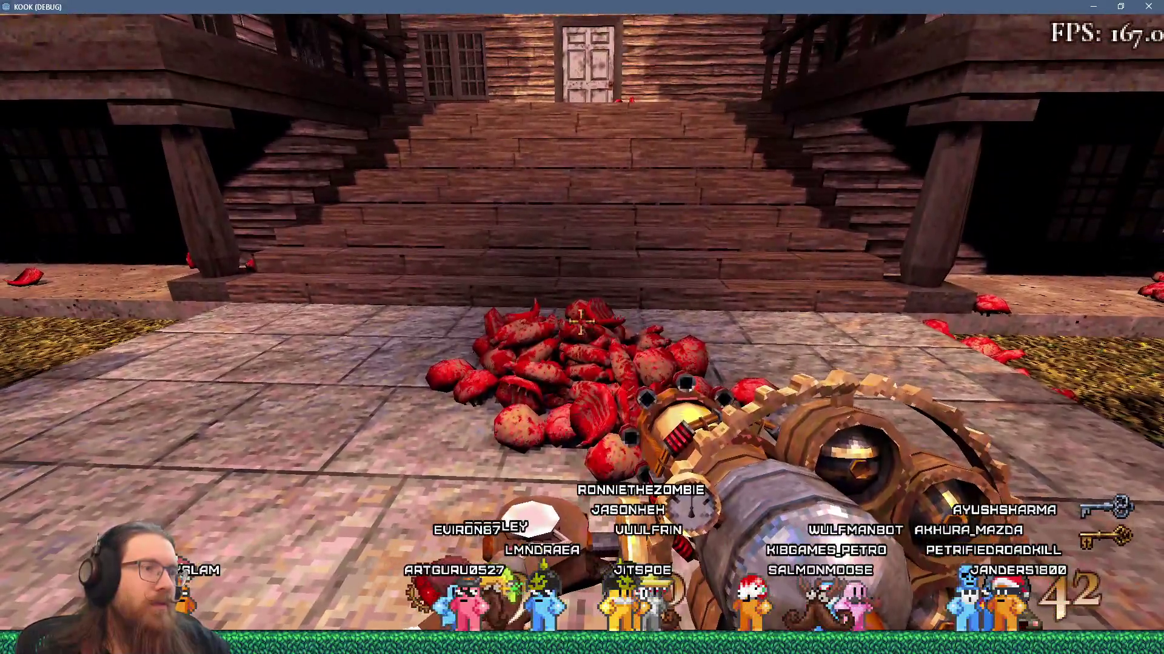
Walk around the courtyard to face the stairs and gib pile, then return to Tracy Profiler
key(s)
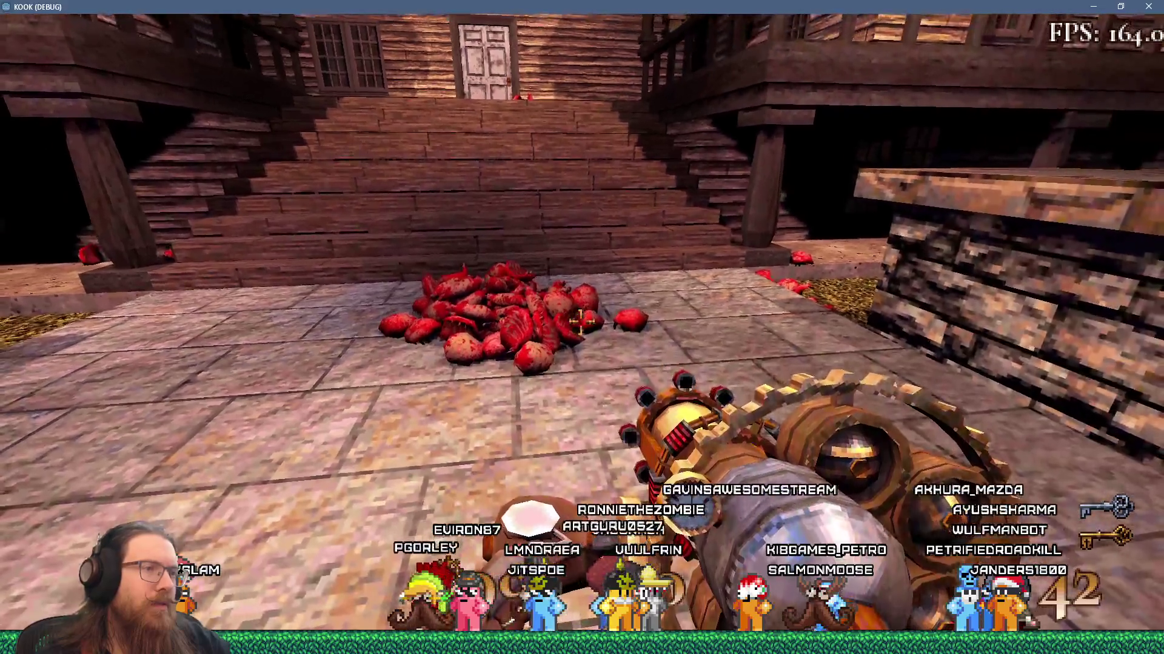
key(a)
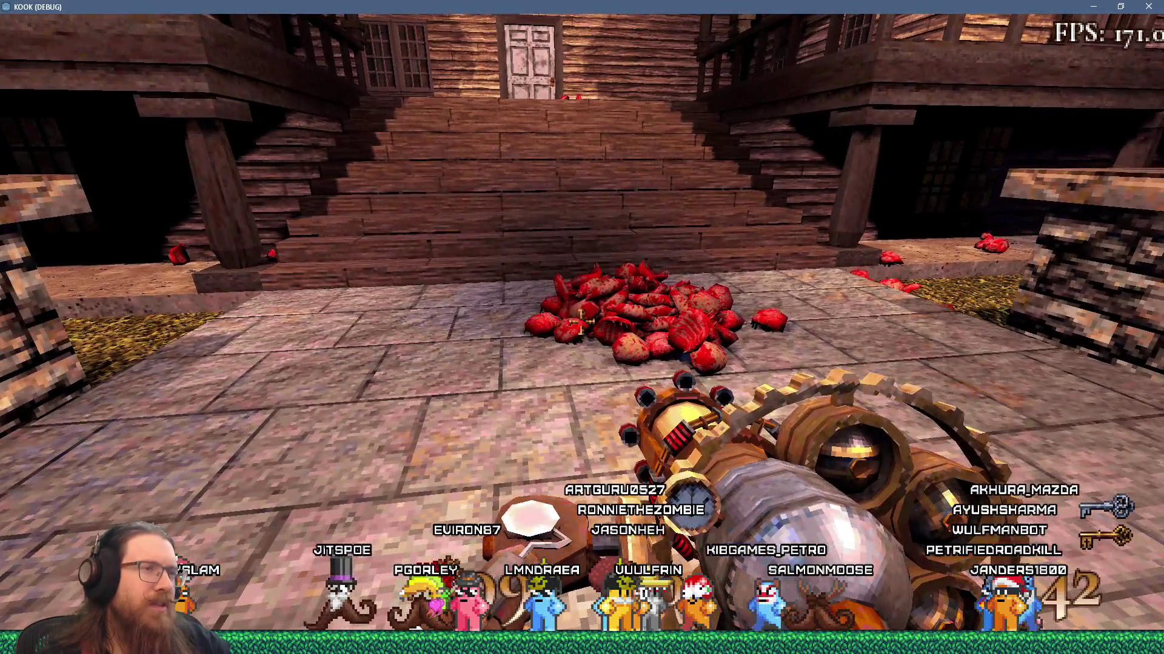
key(w)
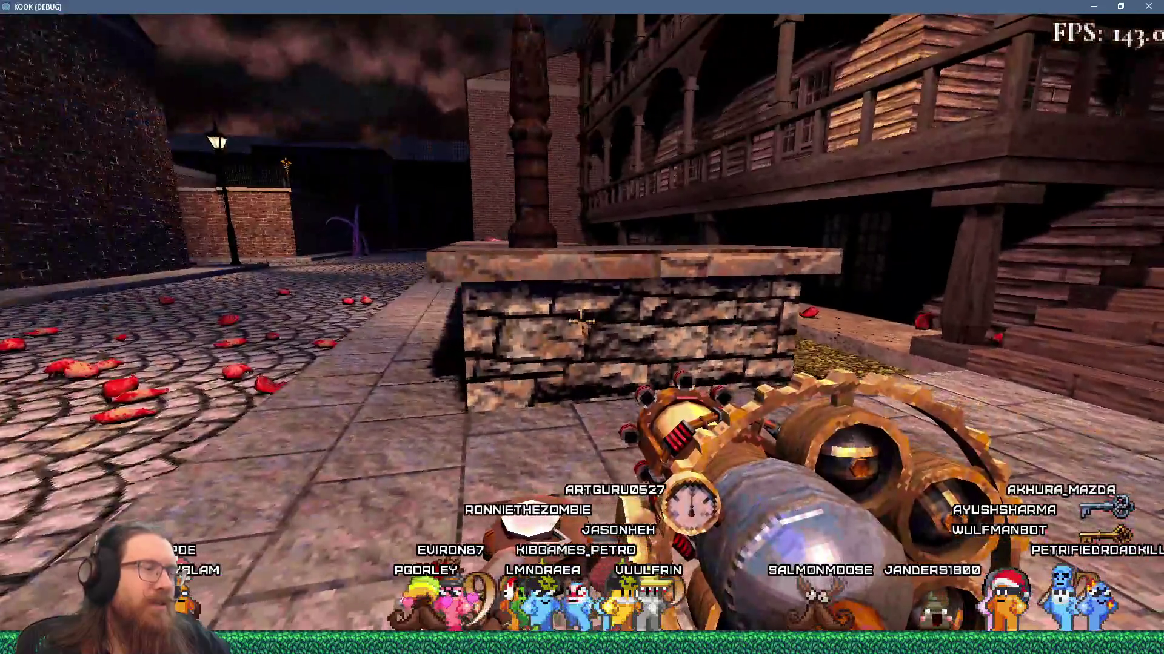
mouse_move(581, 327)
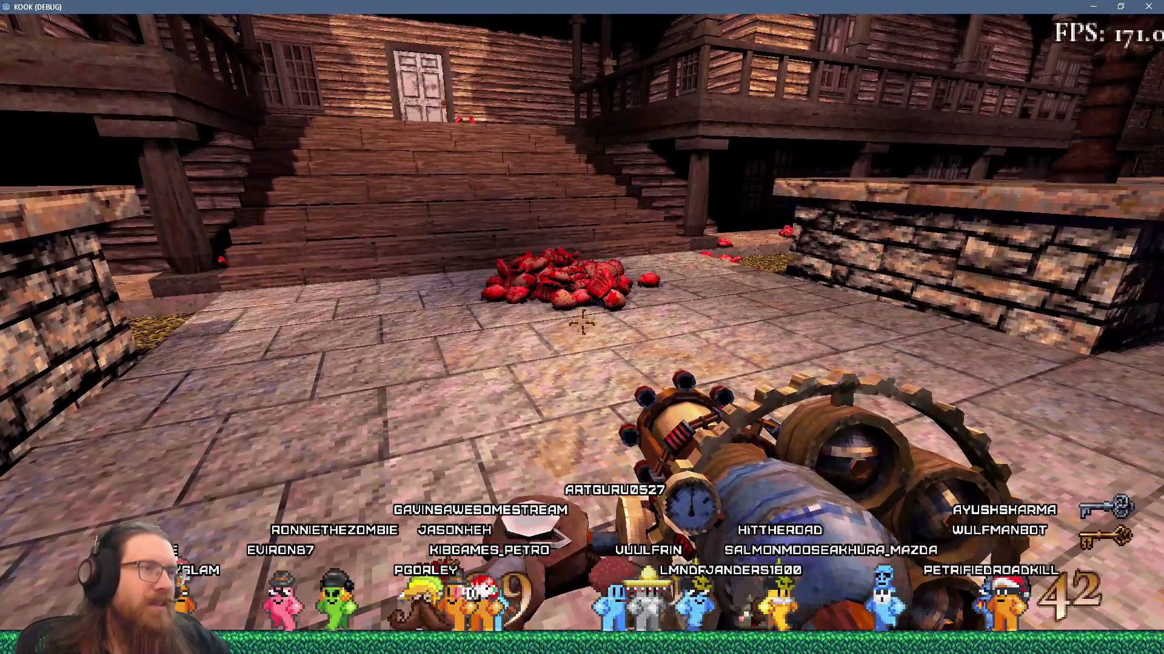
key(d)
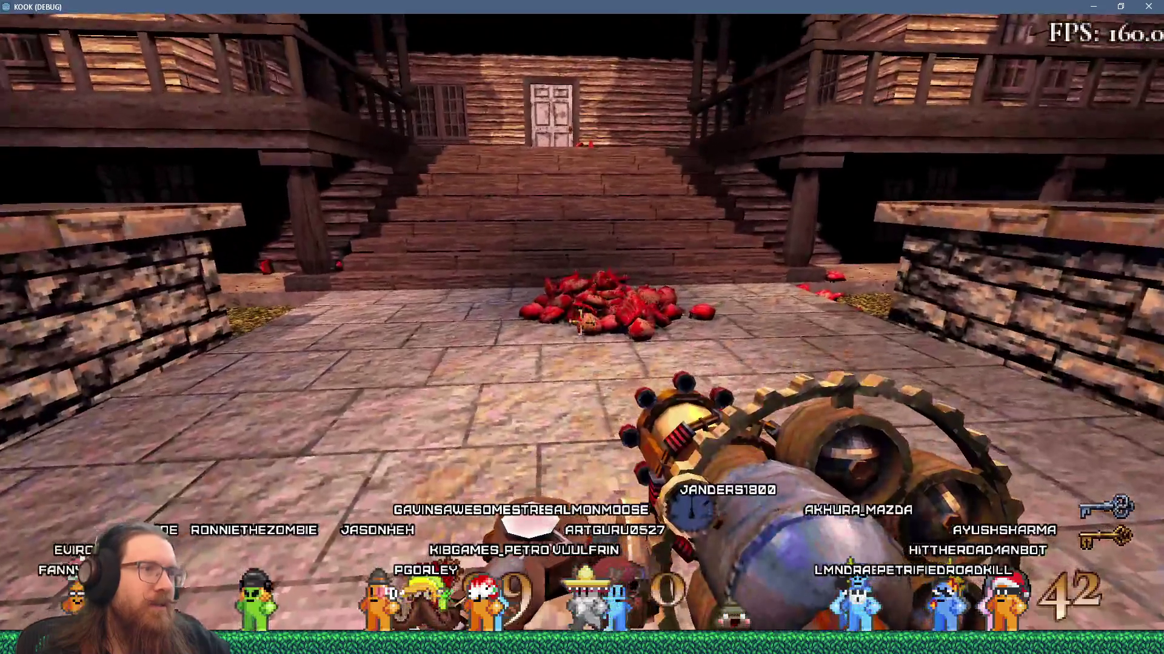
key(alt+Tab)
key(alt+Tab)
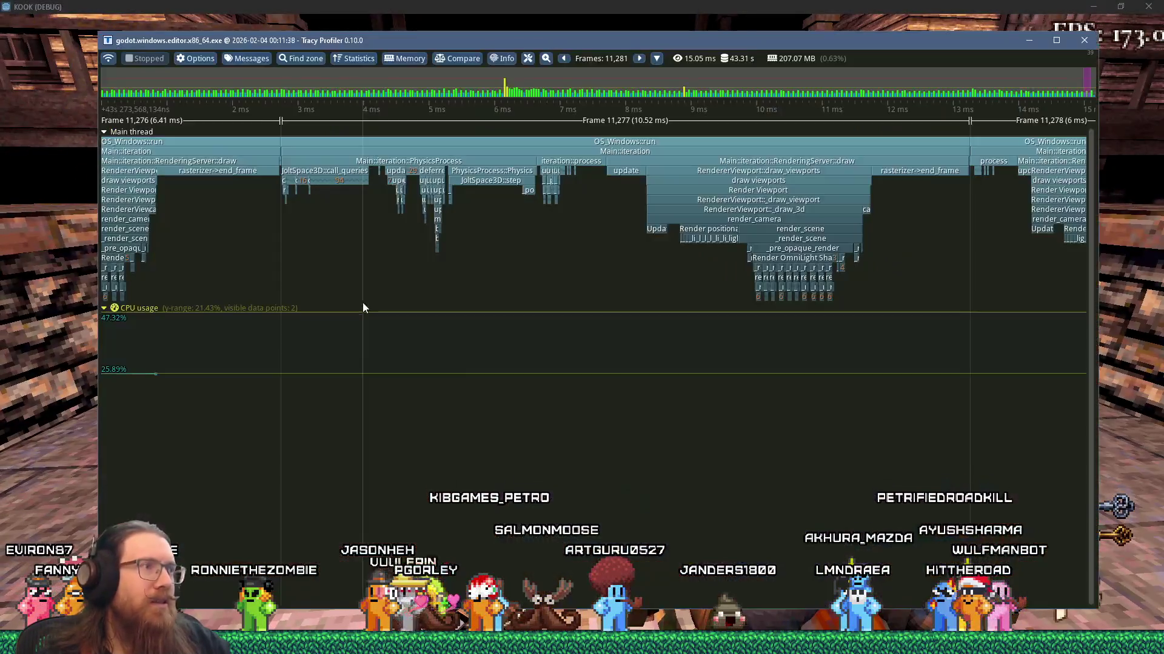
Discard the old trace and connect to the discovered Godot client for a new live capture
mouse_move(509, 177)
scroll(515, 209, down, 3)
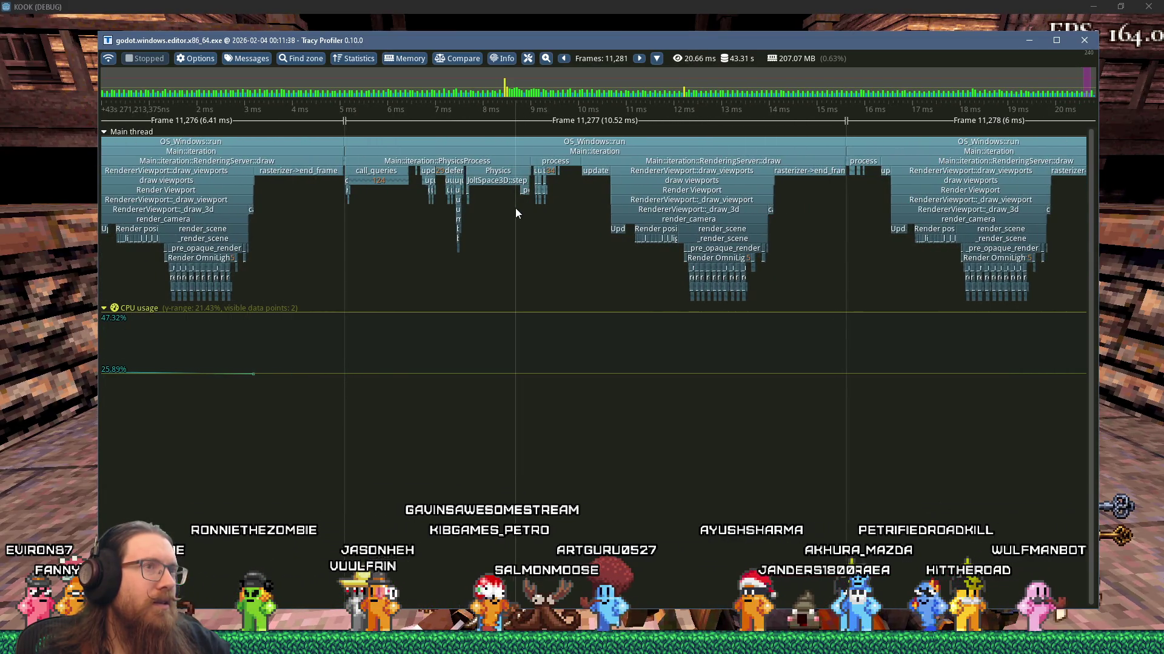
click(107, 60)
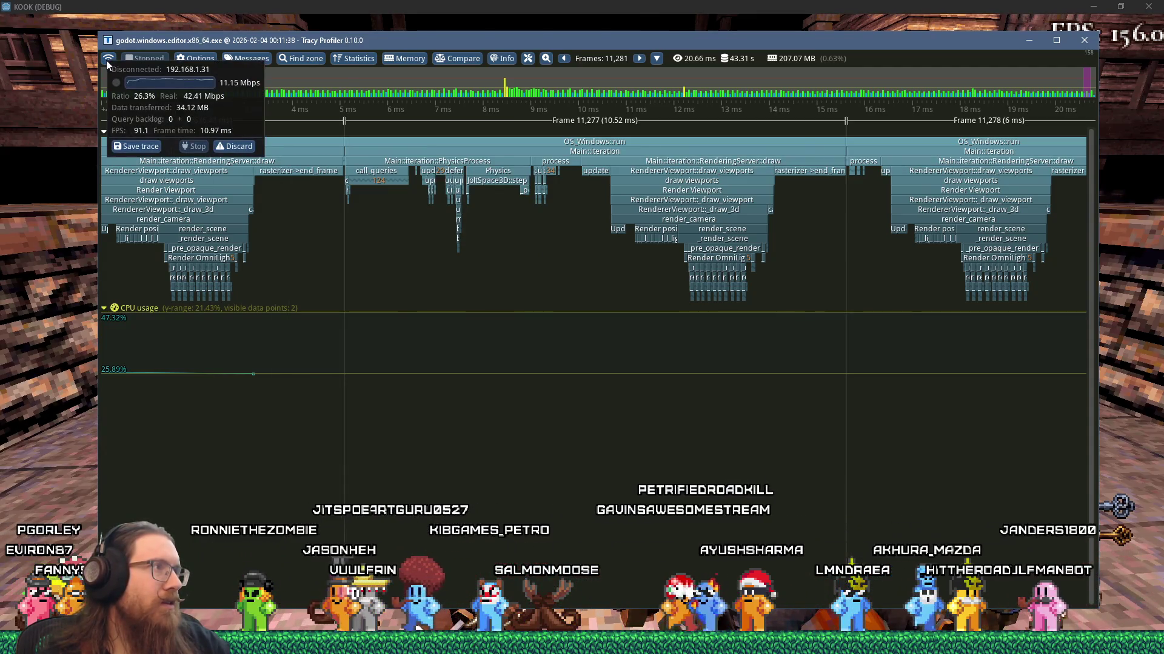
click(237, 147)
click(527, 370)
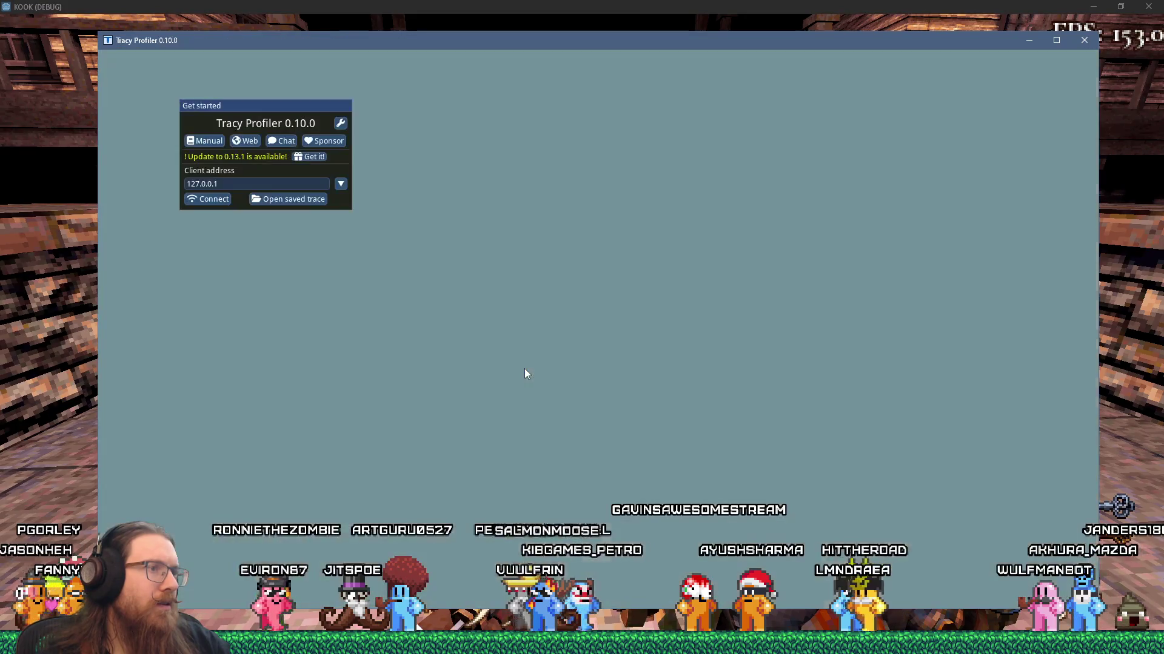
click(212, 199)
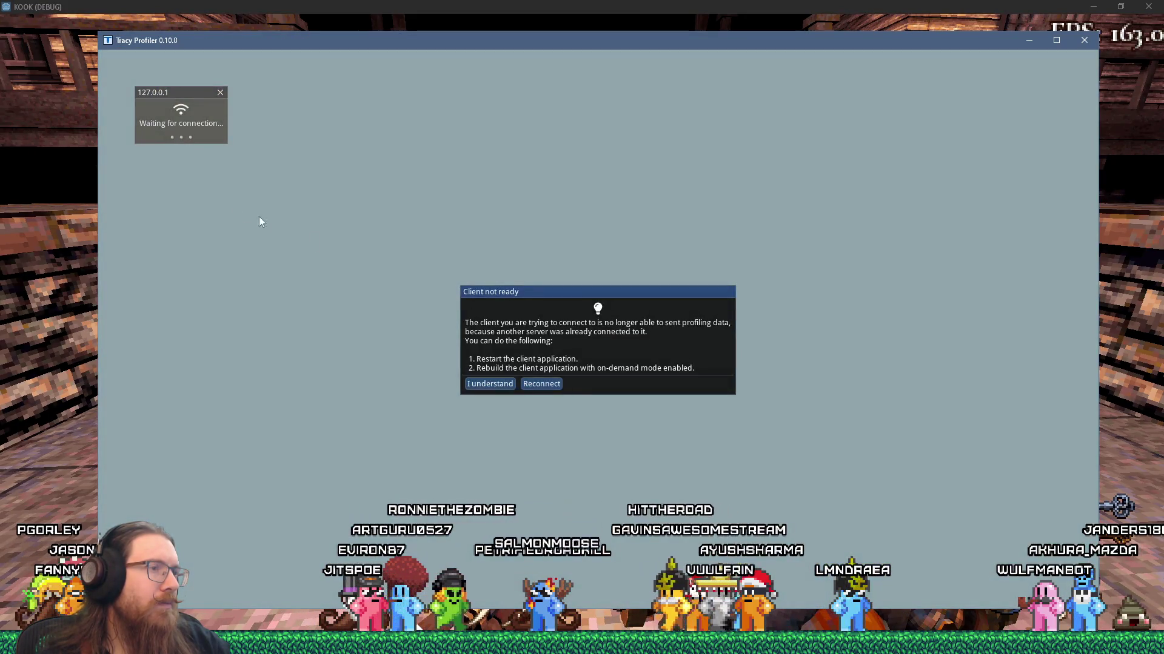
click(503, 388)
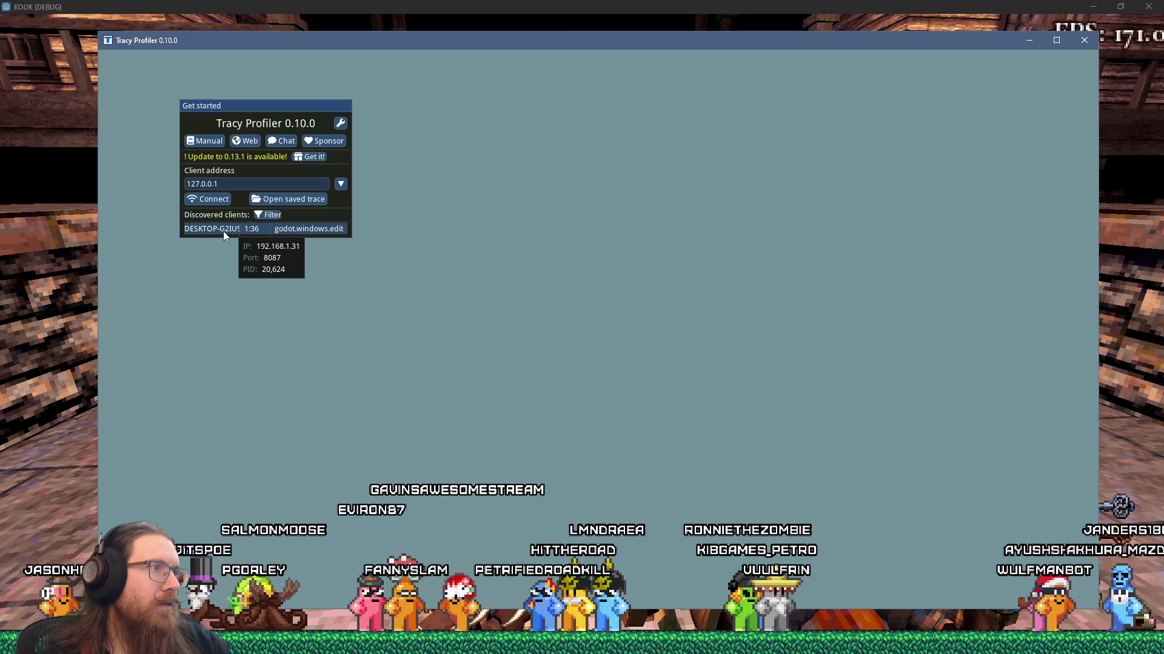
click(223, 231)
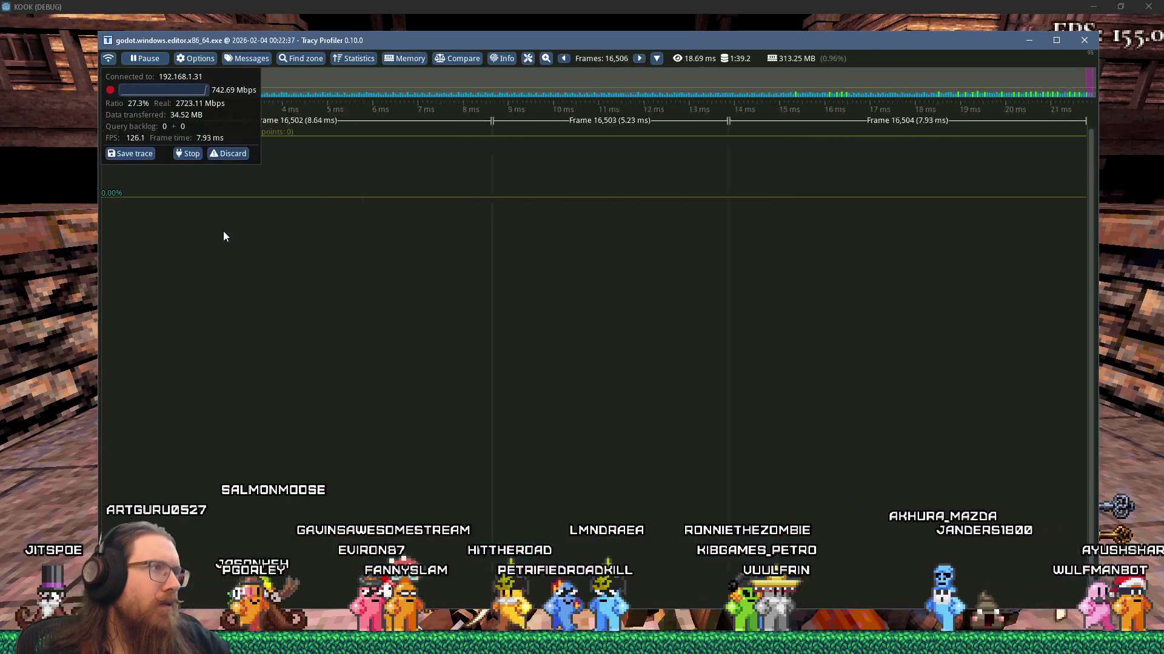
Walk across the courtyard to the stairs in KOOK to record frames, then return to the profiler
key(alt+Tab)
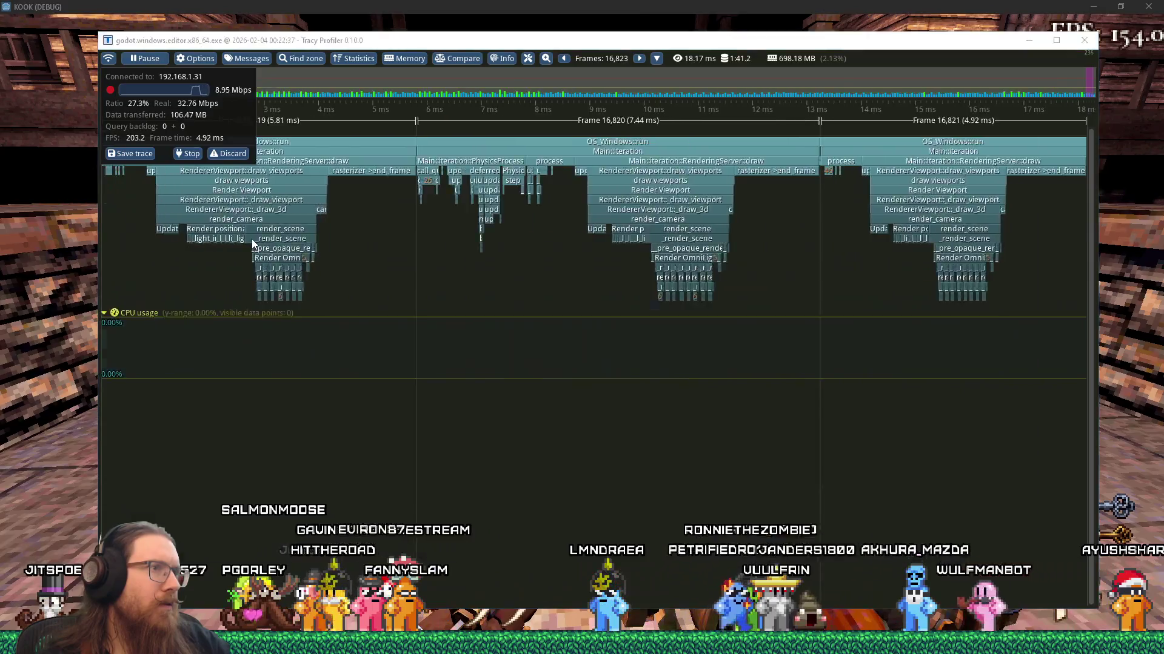
key(w)
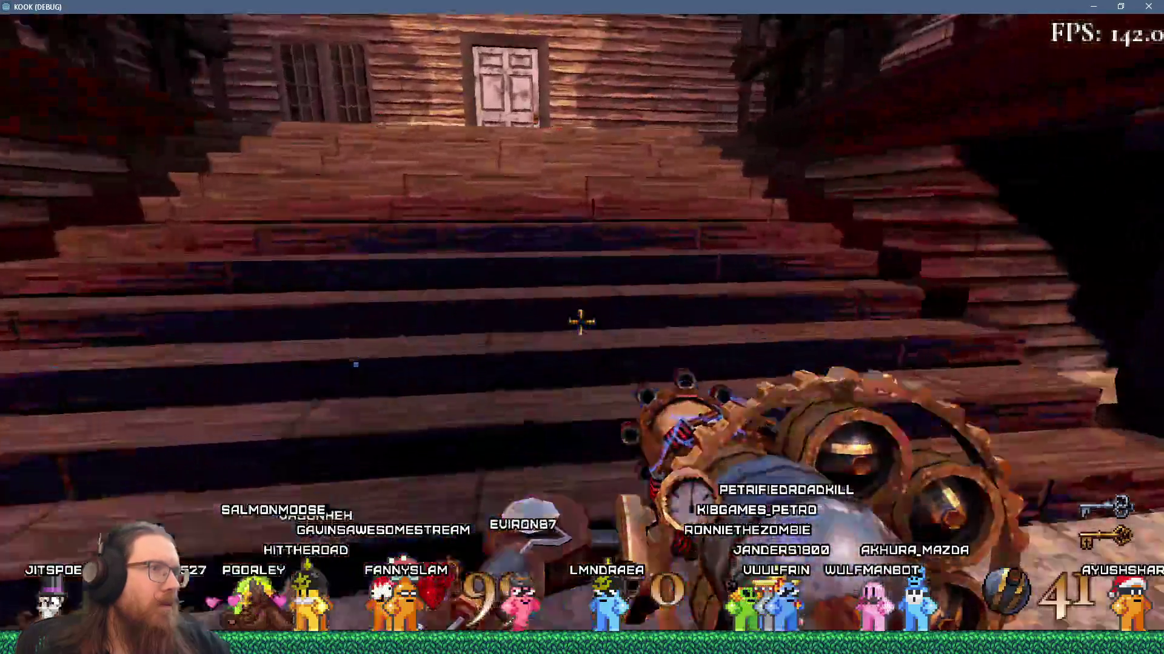
key(alt+Tab)
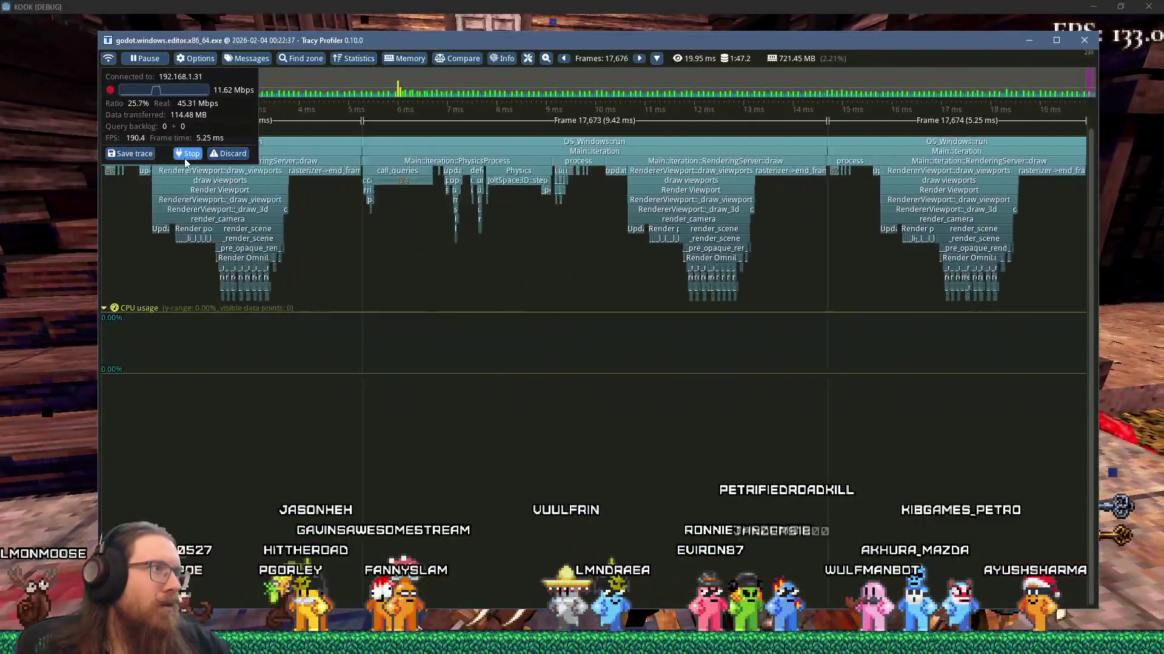
click(186, 154)
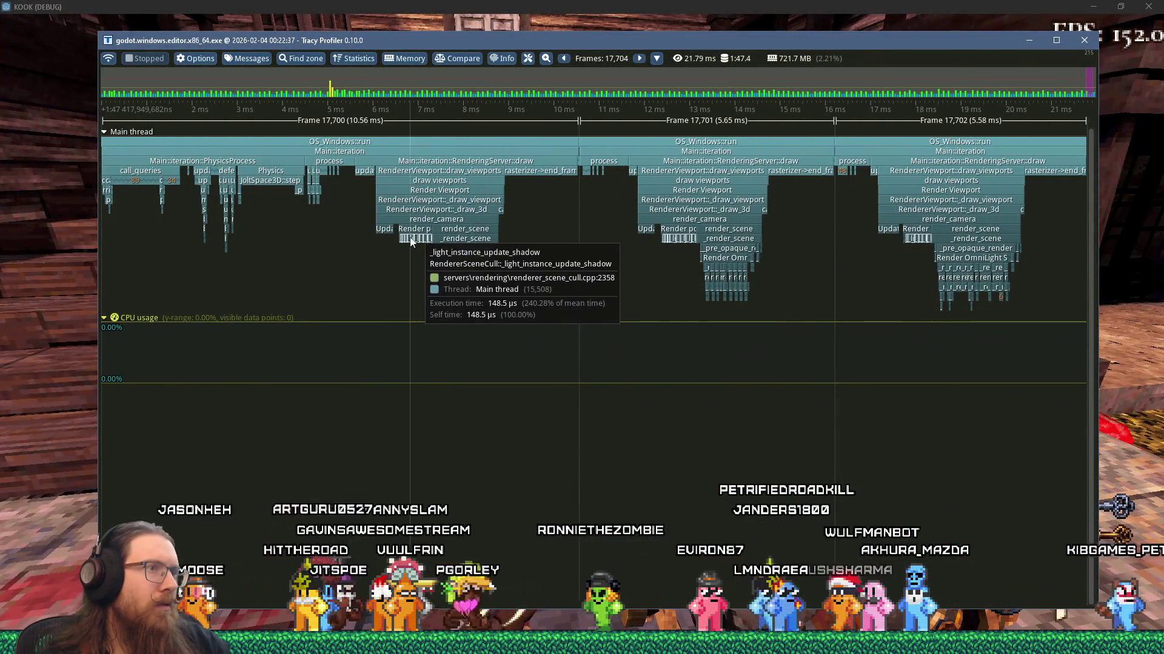
scroll(412, 236, down, 10)
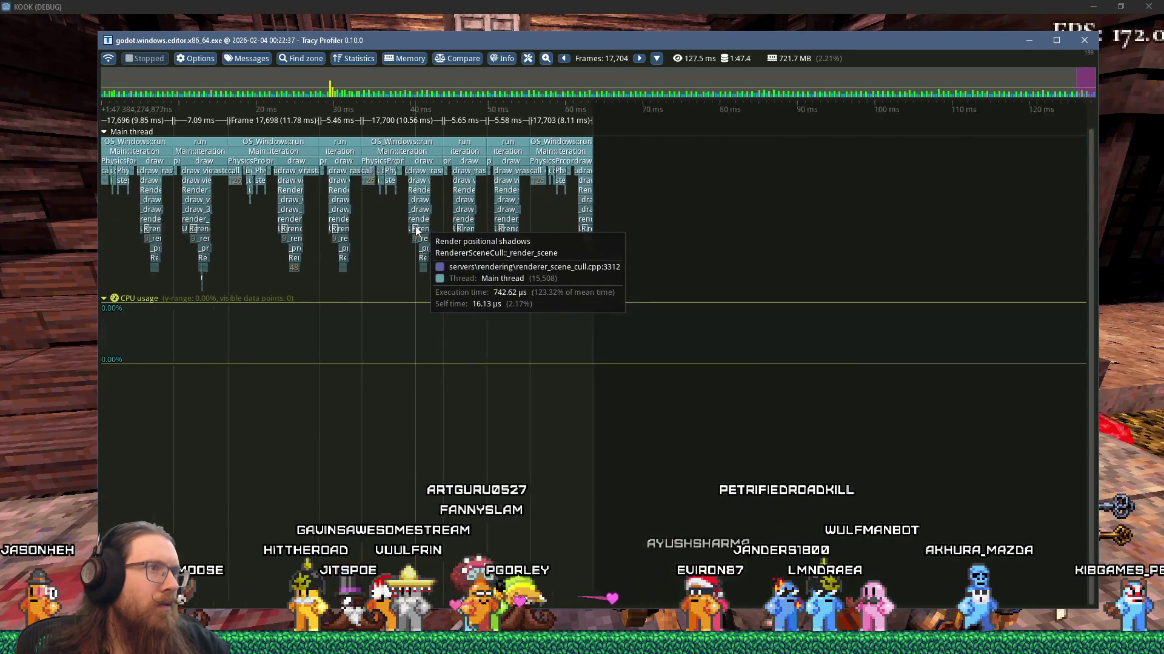
scroll(302, 170, up, 5)
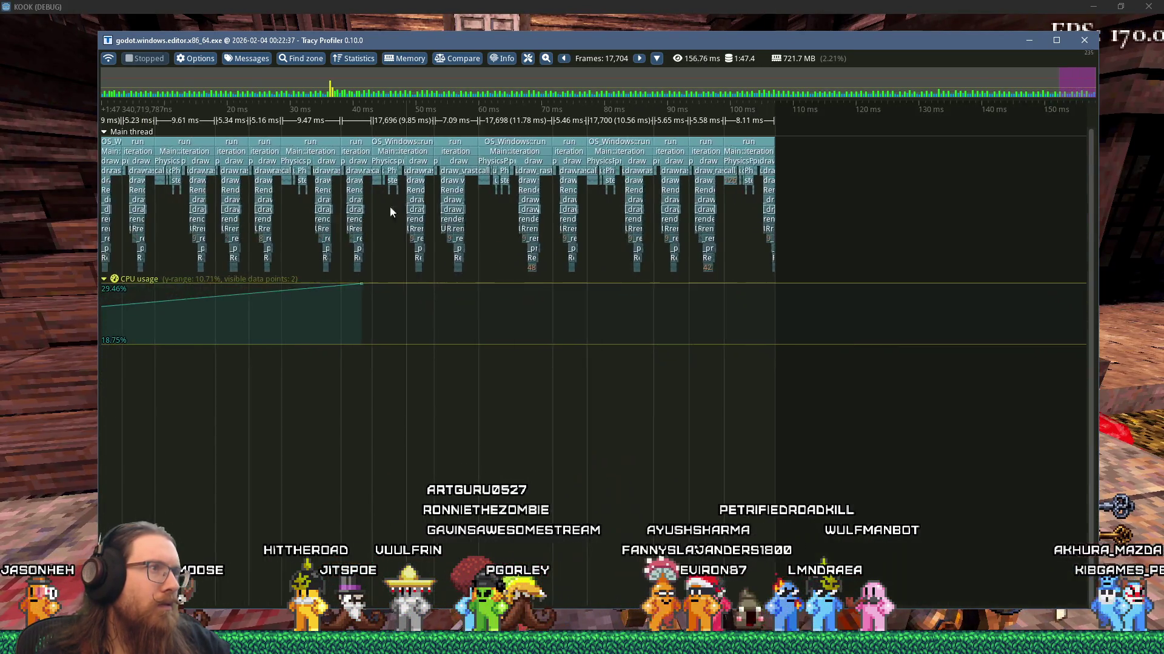
scroll(525, 244, up, 5)
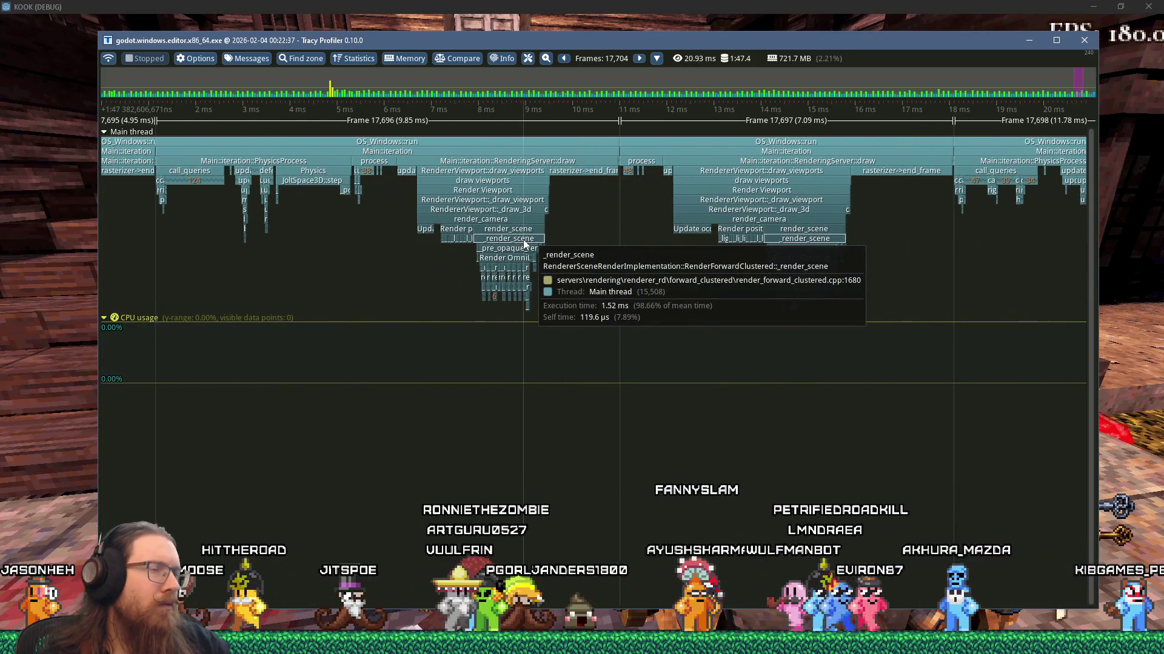
scroll(525, 243, down, 10)
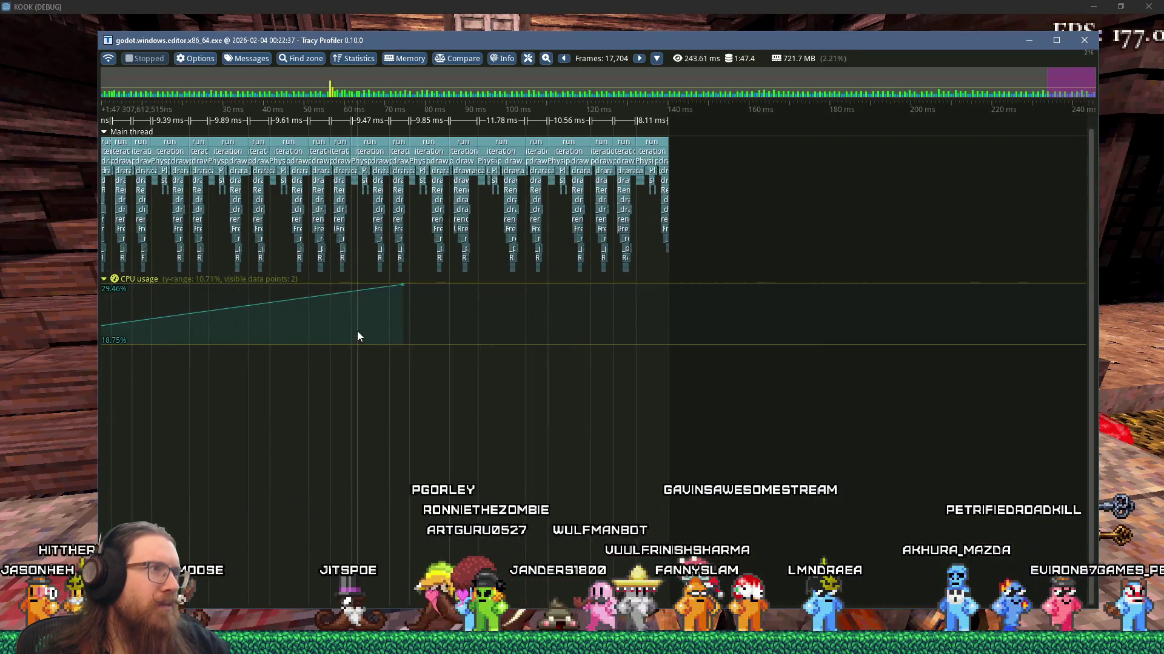
scroll(358, 337, up, 15)
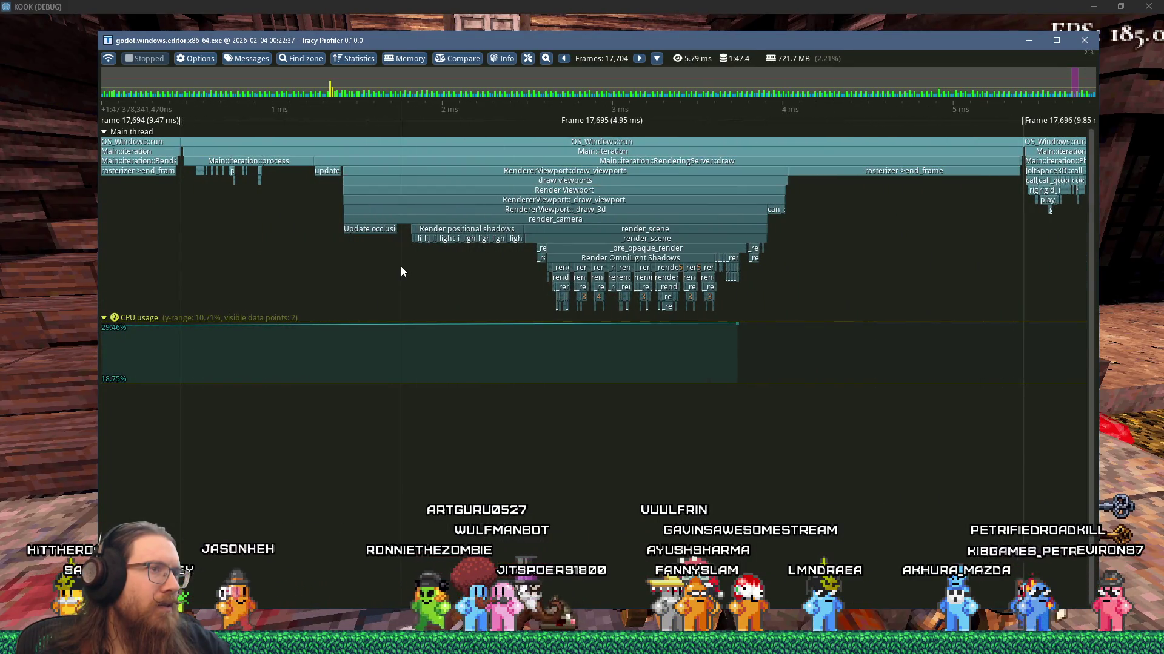
scroll(401, 267, down, 5)
scroll(309, 170, up, 8)
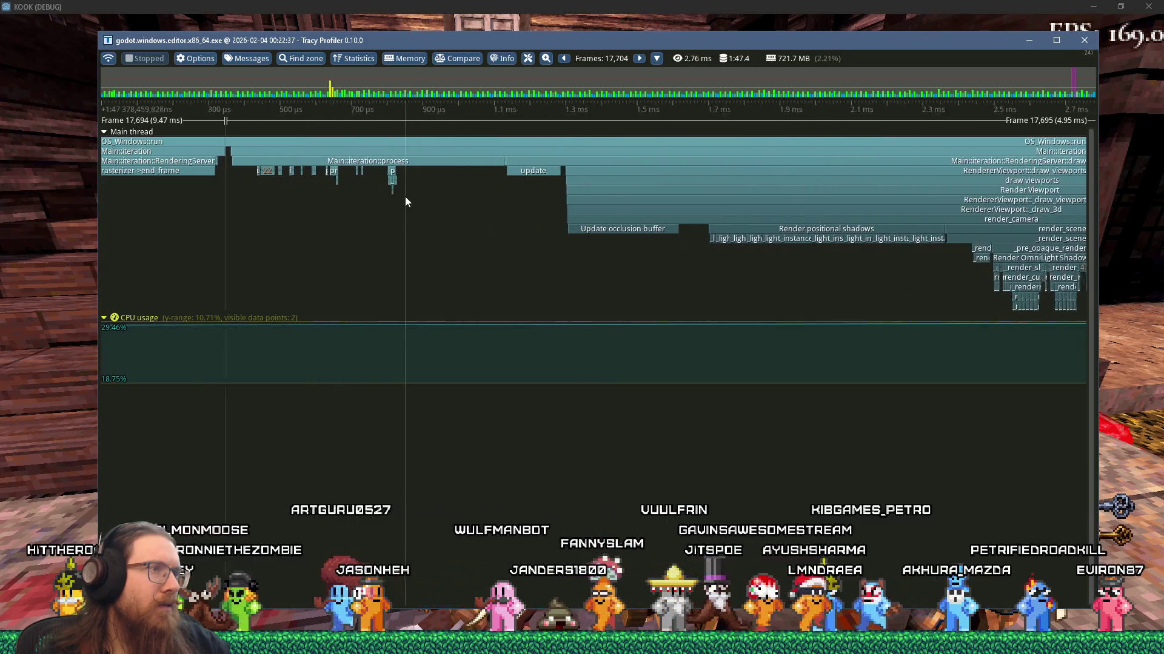
scroll(404, 196, up, 3)
mouse_move(386, 171)
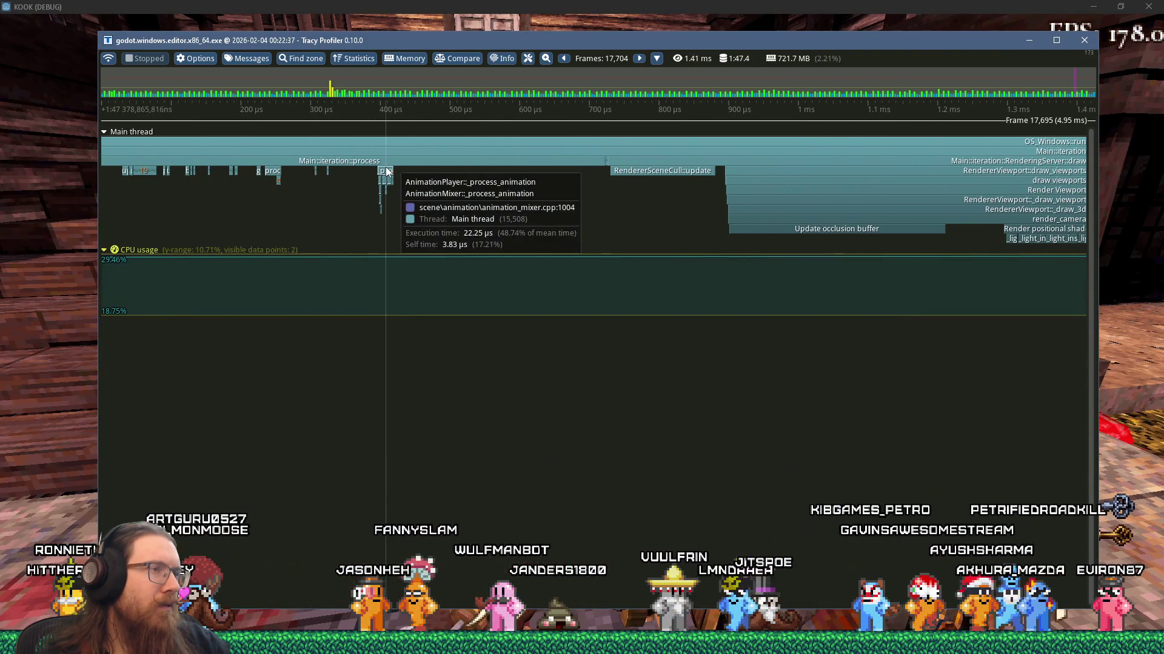
scroll(337, 166, down, 4)
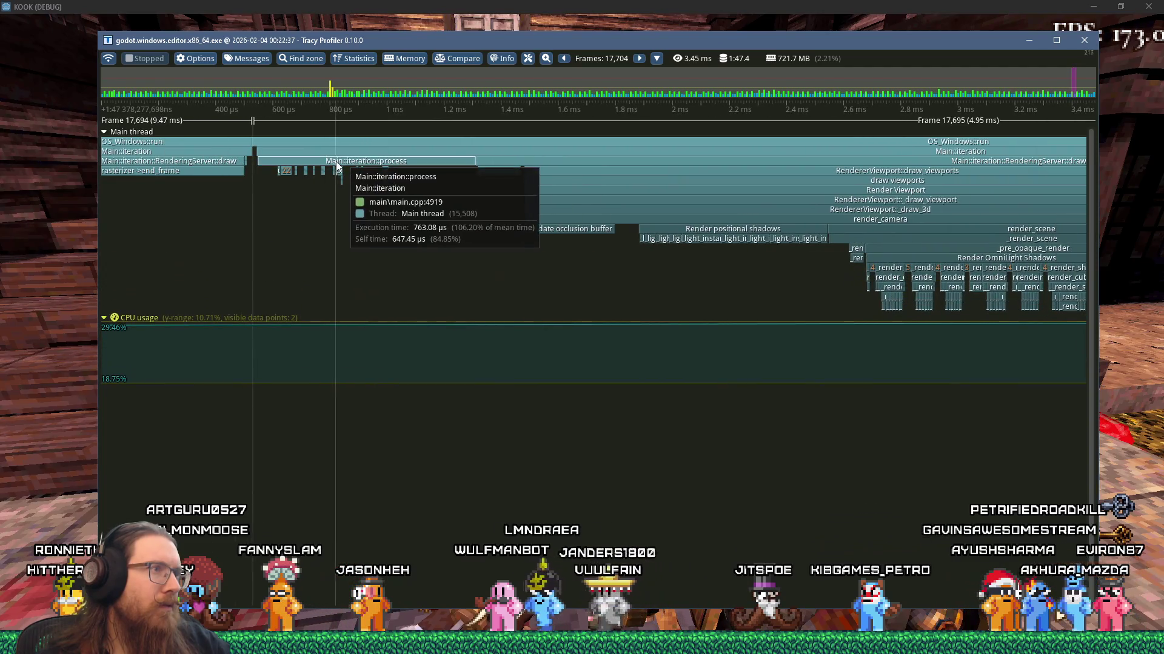
scroll(388, 175, up, 4)
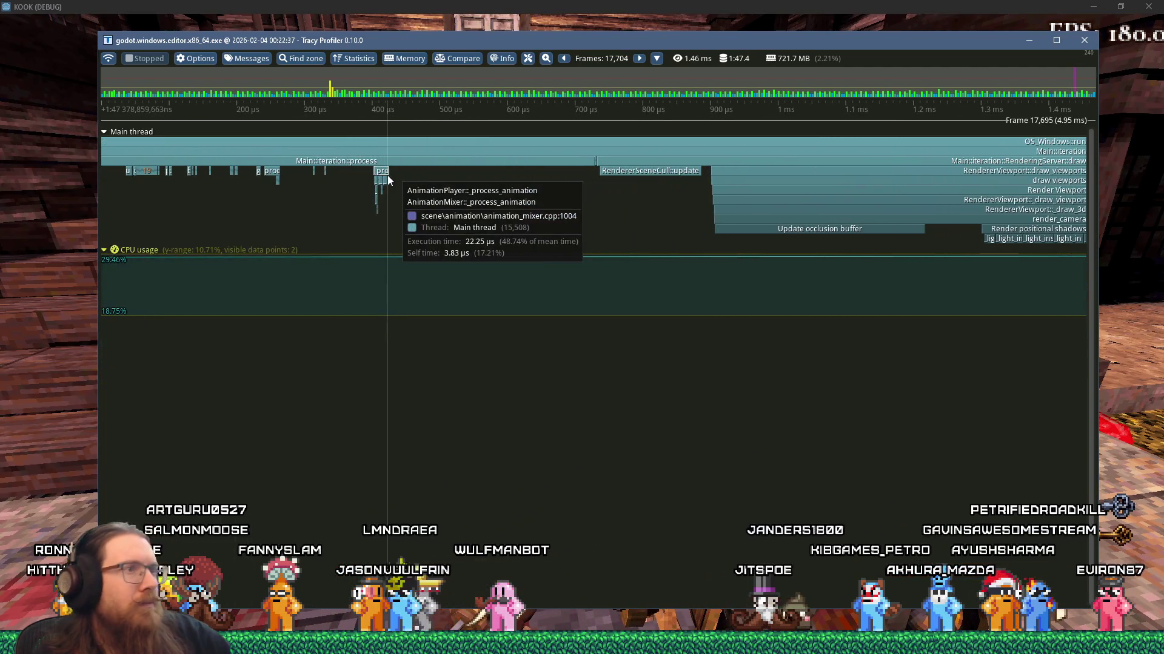
scroll(387, 176, down, 8)
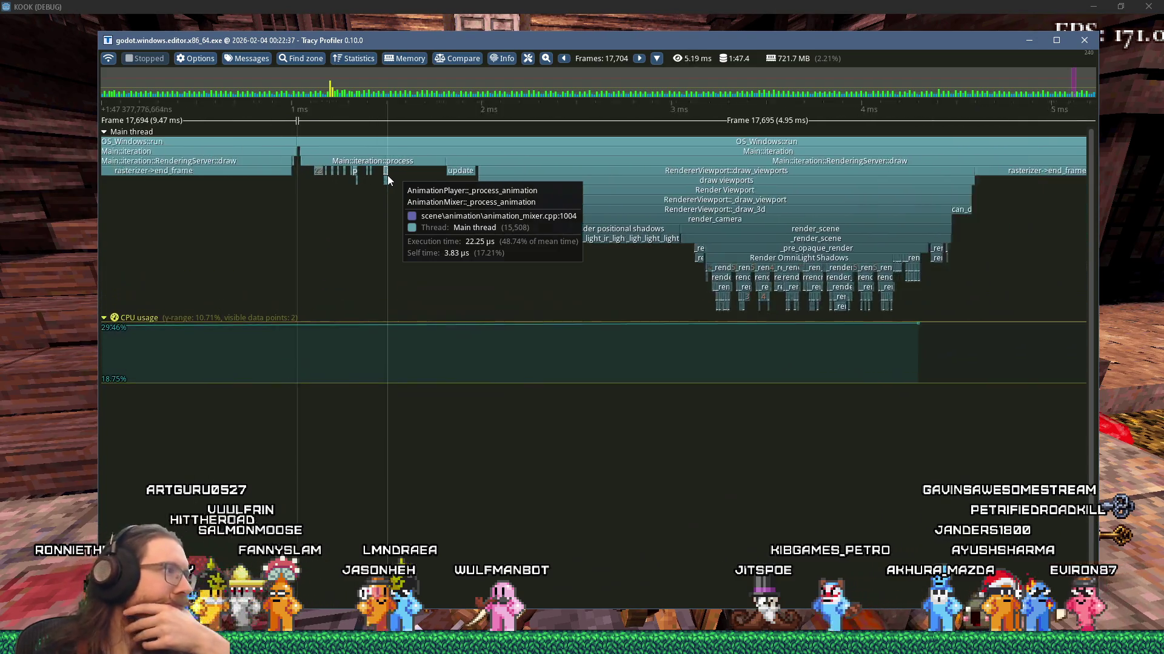
scroll(403, 206, down, 7)
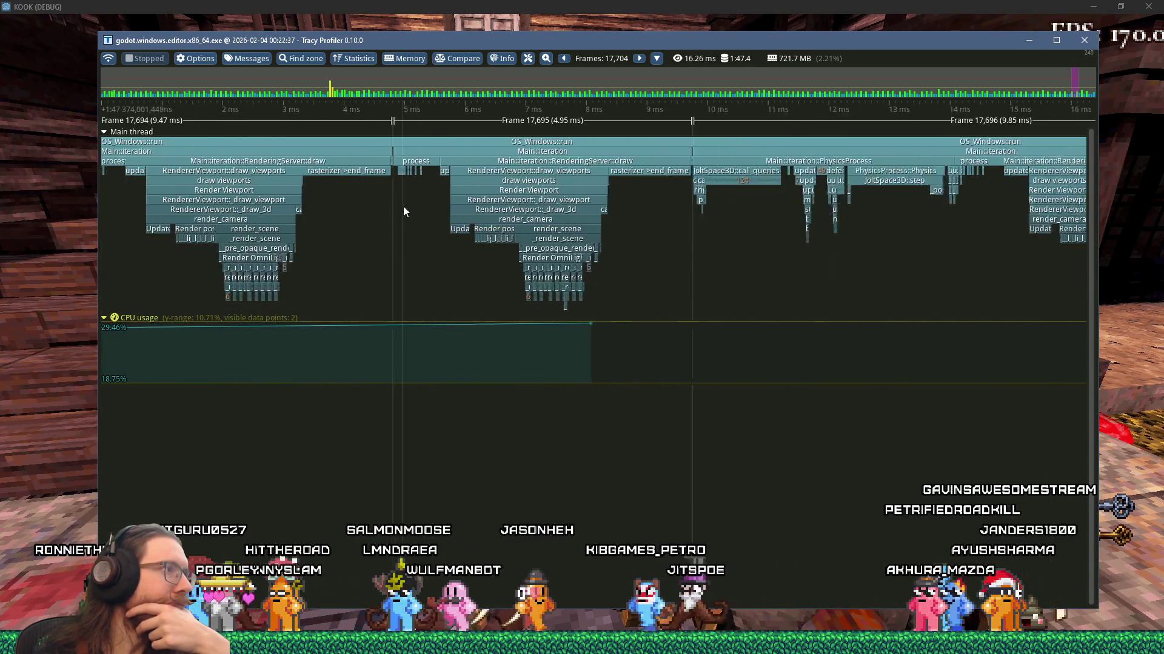
scroll(333, 194, up, 6)
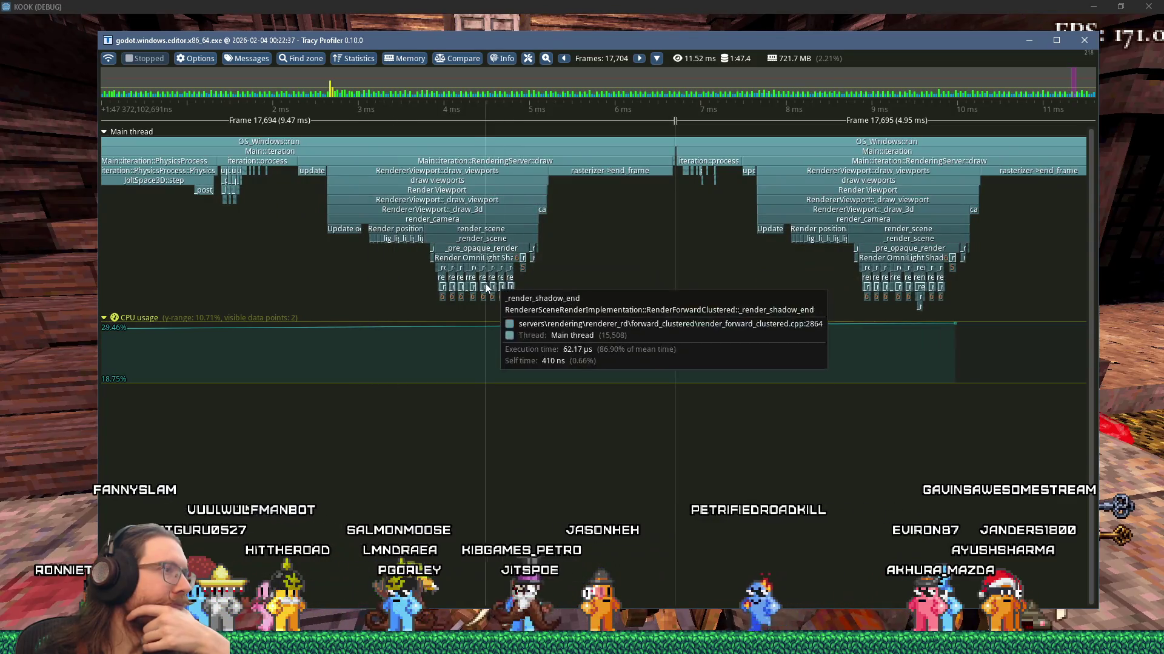
scroll(482, 296, up, 1)
scroll(477, 280, up, 5)
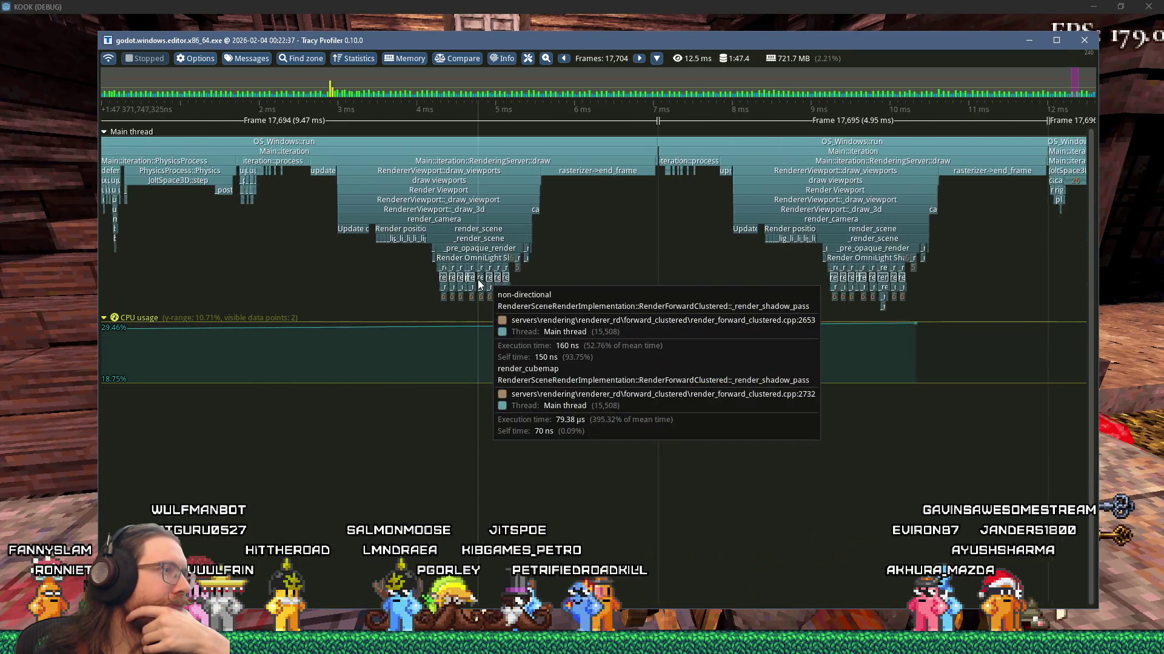
scroll(478, 279, up, 3)
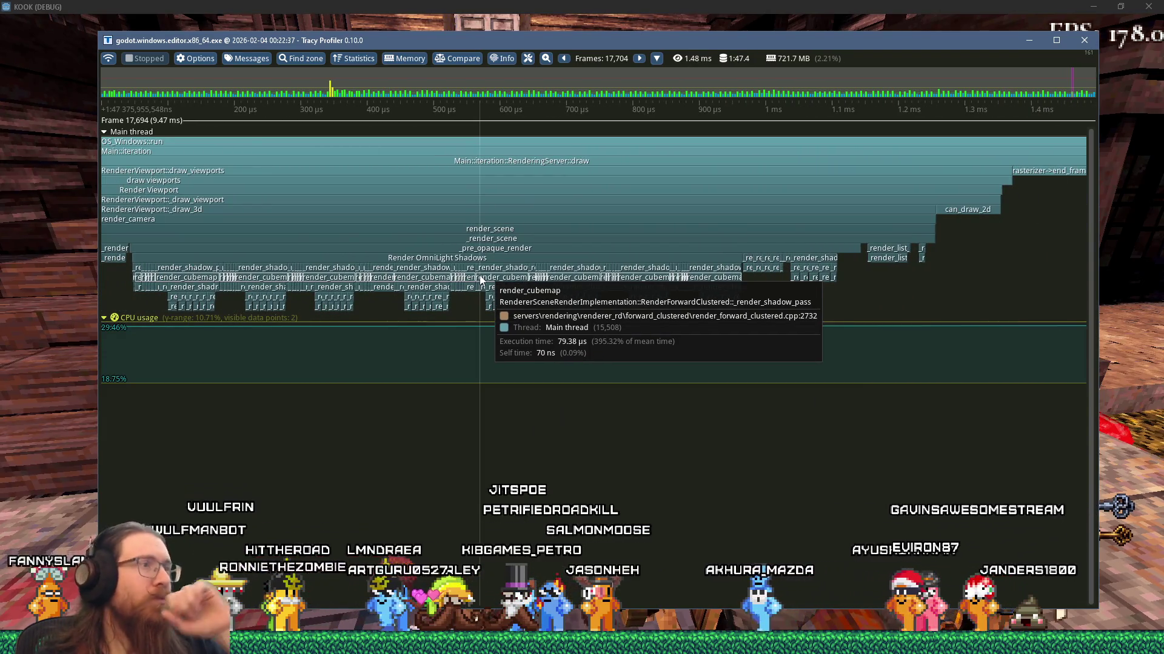
scroll(480, 280, down, 1)
scroll(481, 280, down, 5)
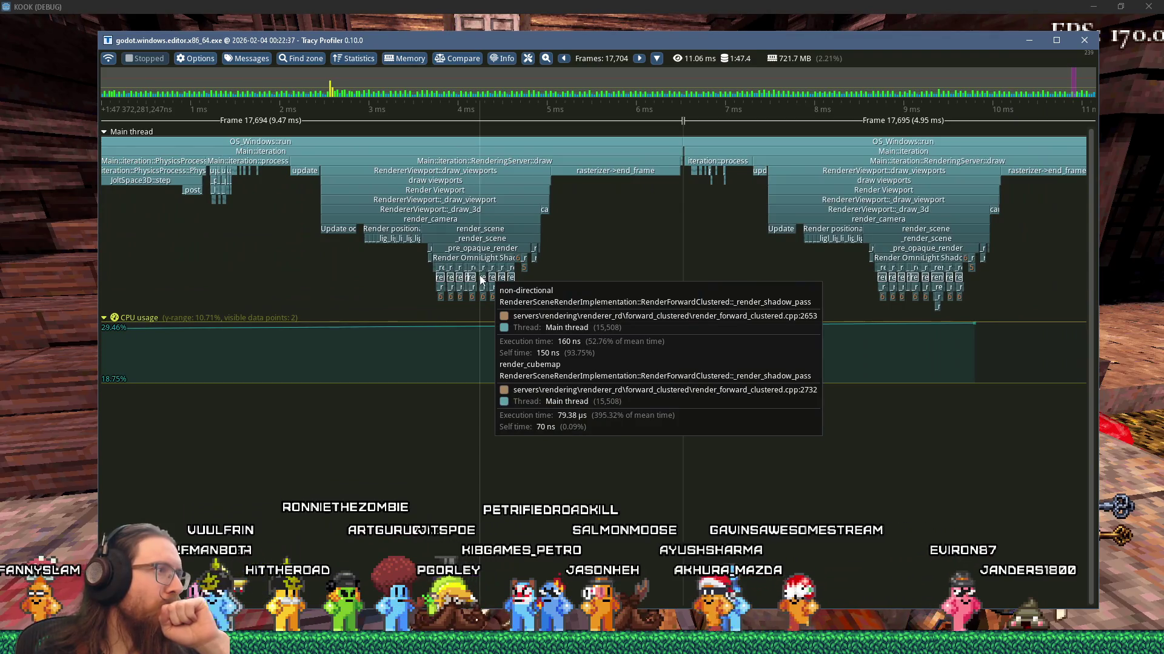
scroll(243, 176, up, 3)
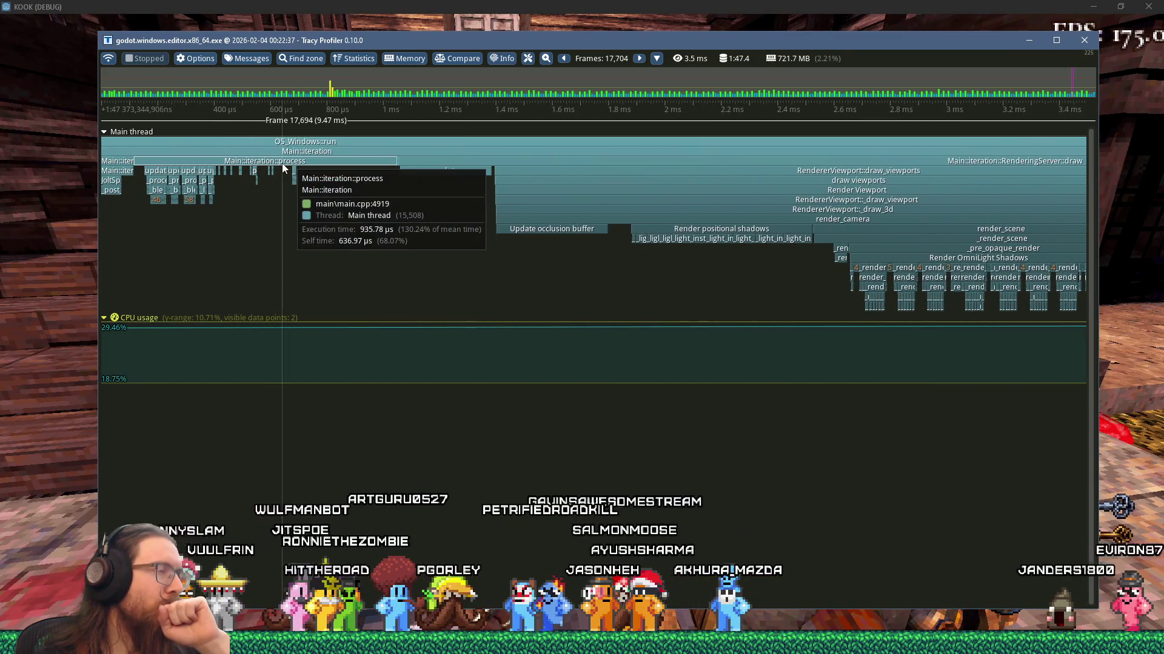
scroll(282, 165, down, 7)
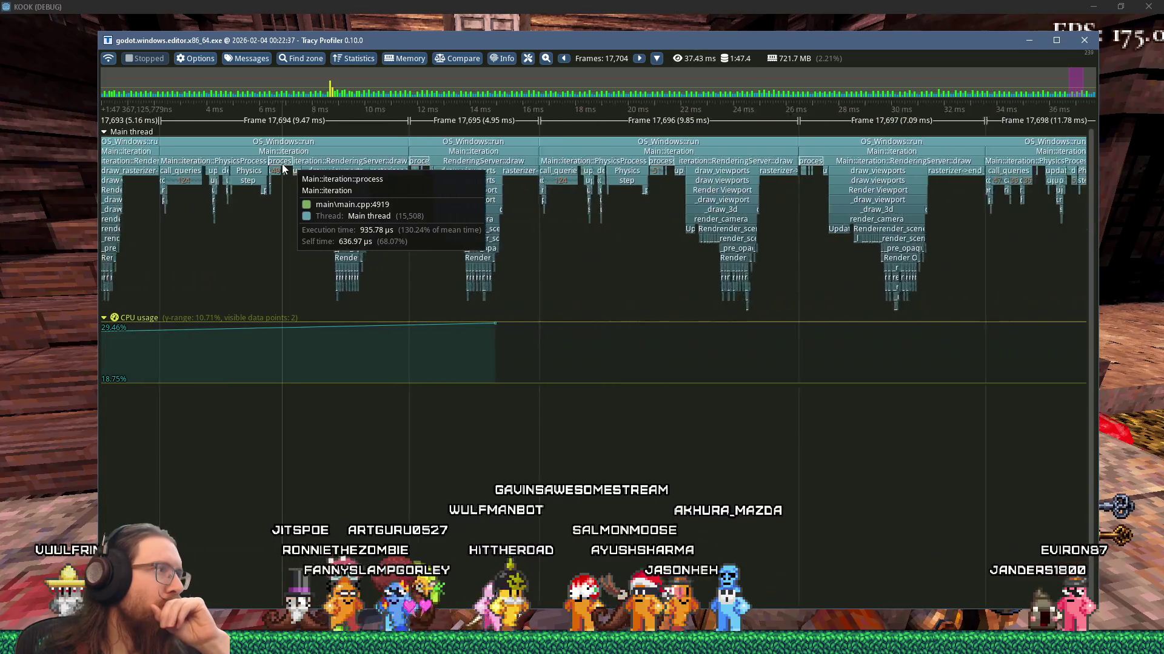
scroll(264, 173, up, 5)
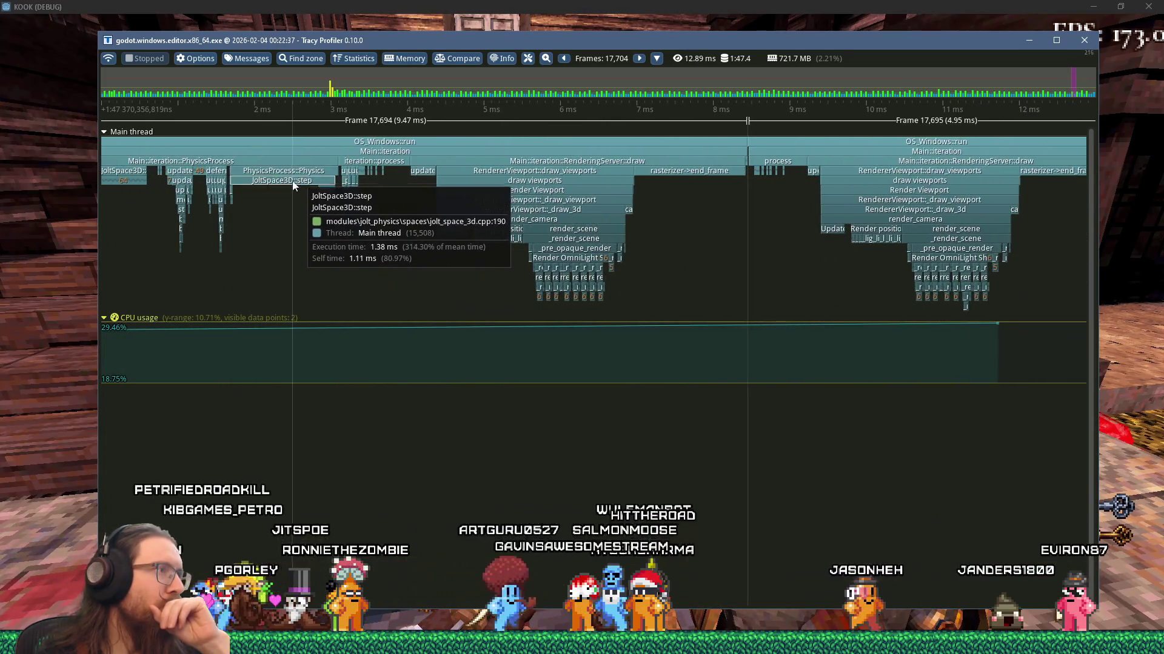
scroll(214, 189, down, 5)
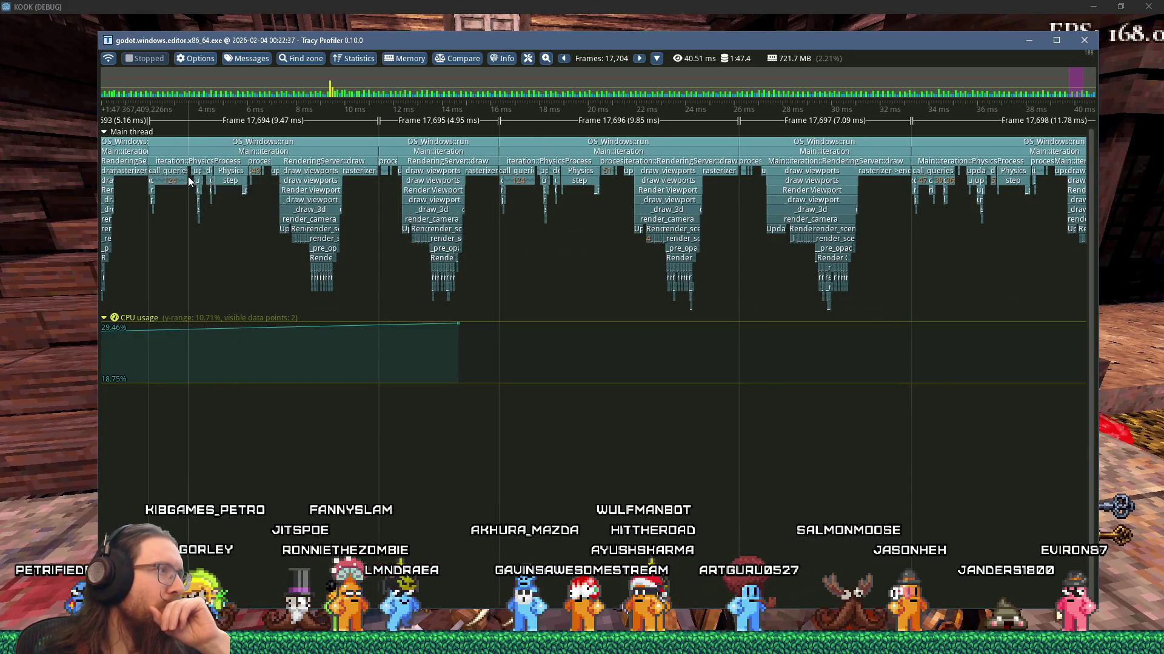
scroll(188, 180, up, 3)
scroll(188, 181, up, 2)
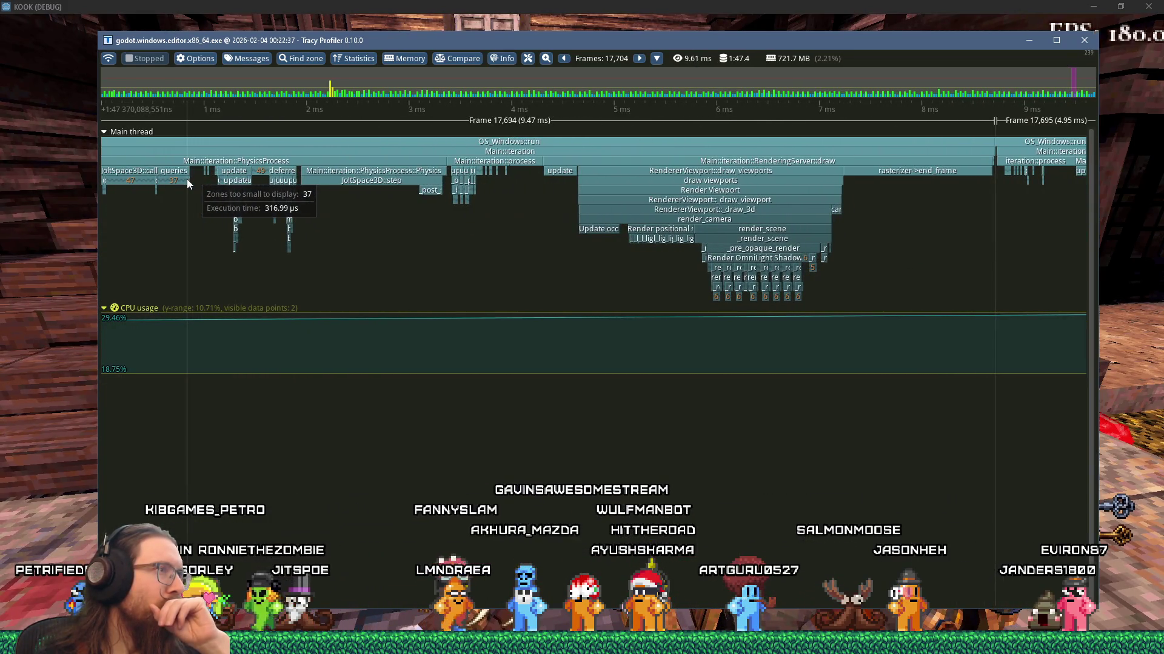
scroll(186, 179, up, 5)
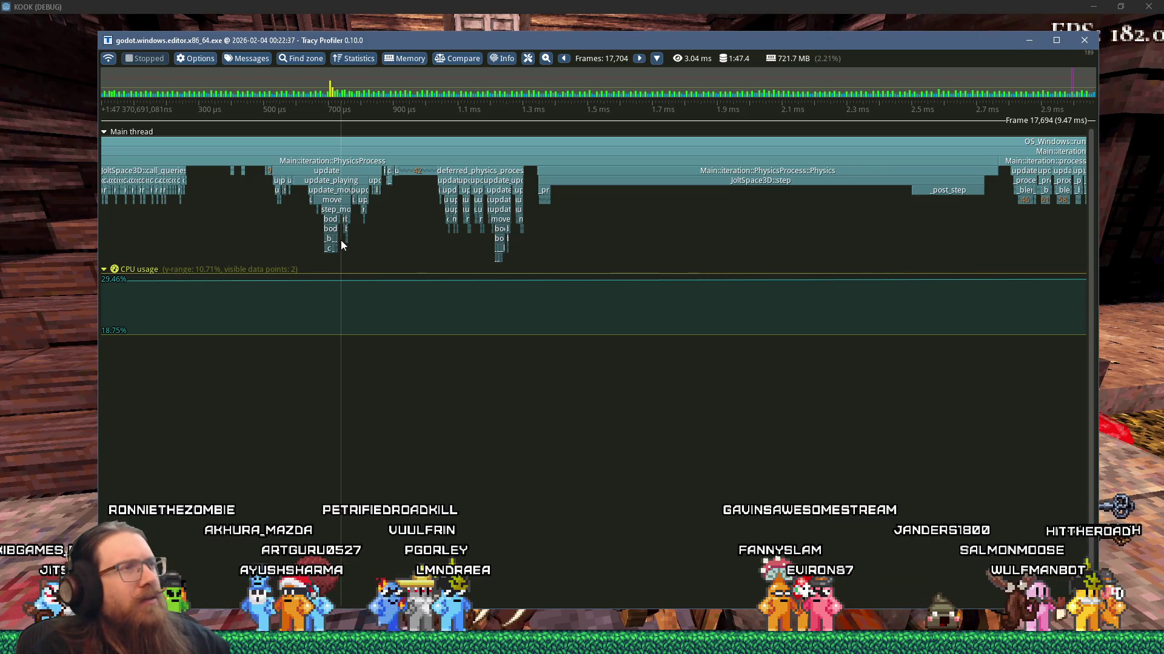
Zoom the Tracy main-thread timeline out to about 443 ms, showing dozens of frames
key(alt+Tab)
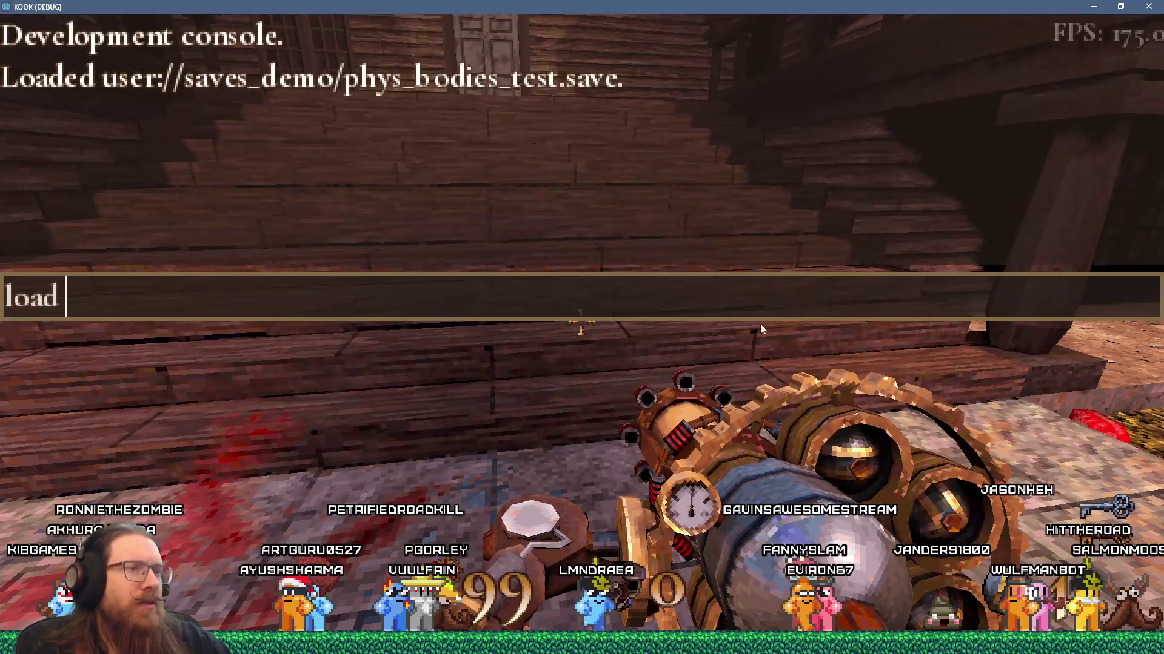
key(alt+Tab)
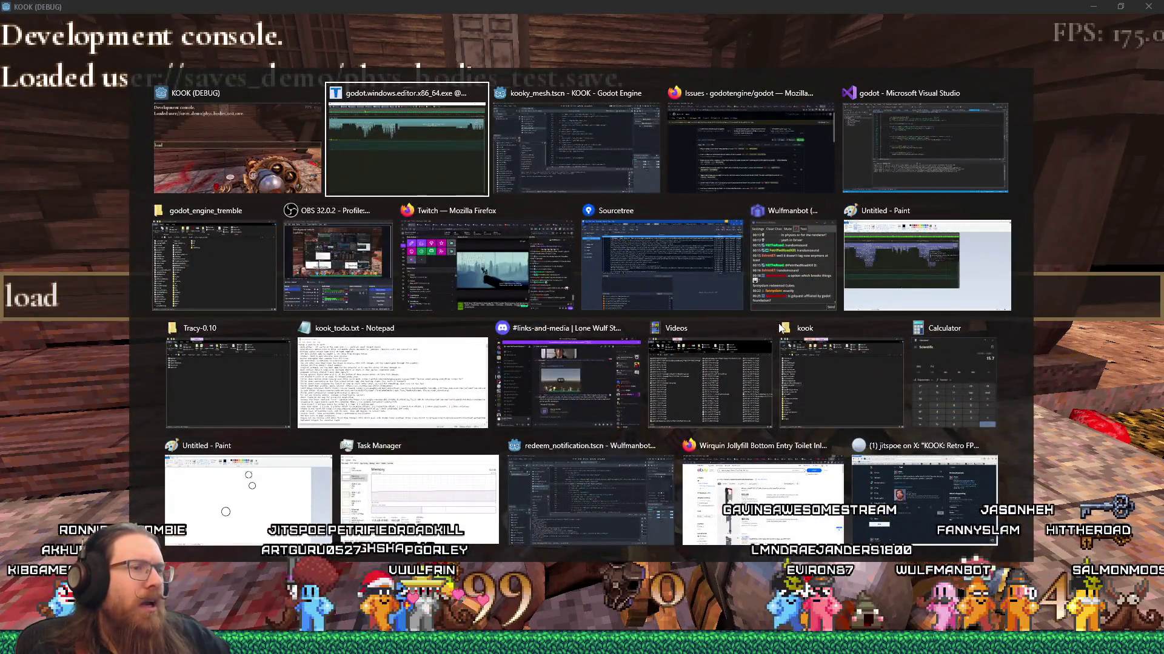
key(alt+Tab)
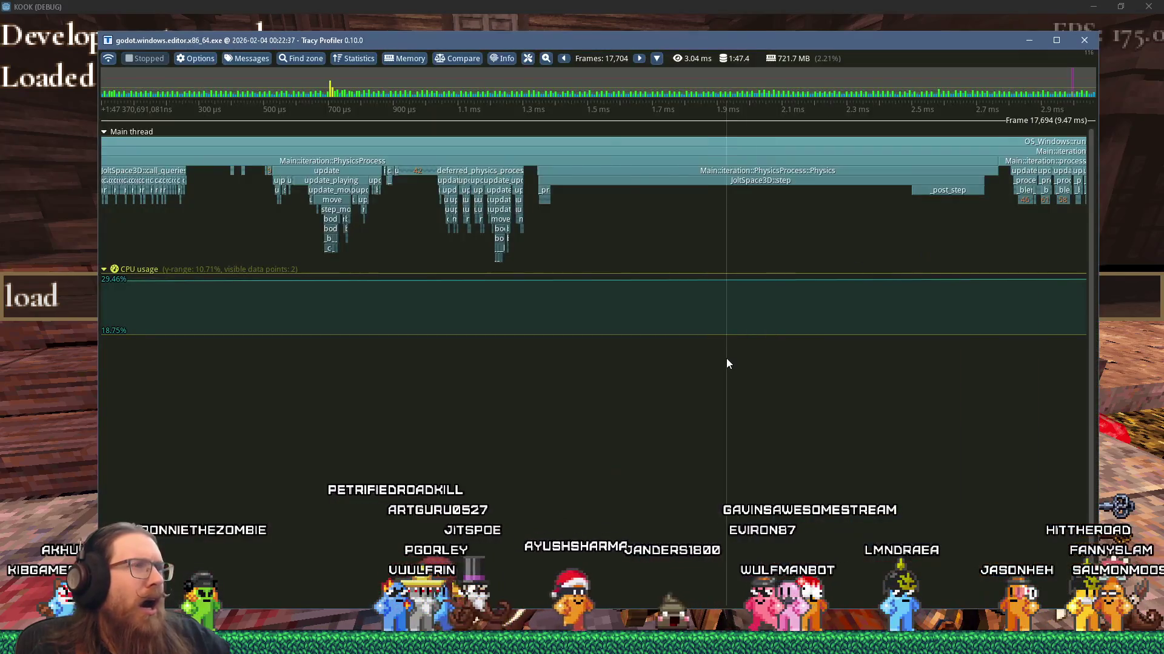
scroll(722, 355, up, 5)
scroll(836, 243, up, 5)
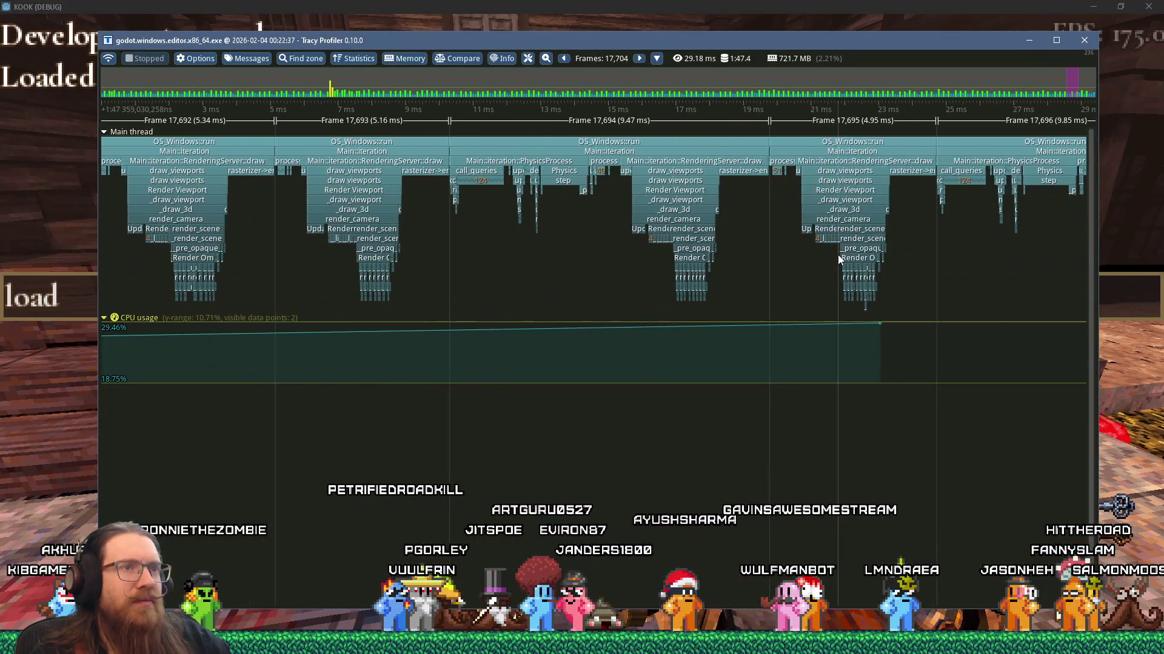
scroll(843, 250, up, 1)
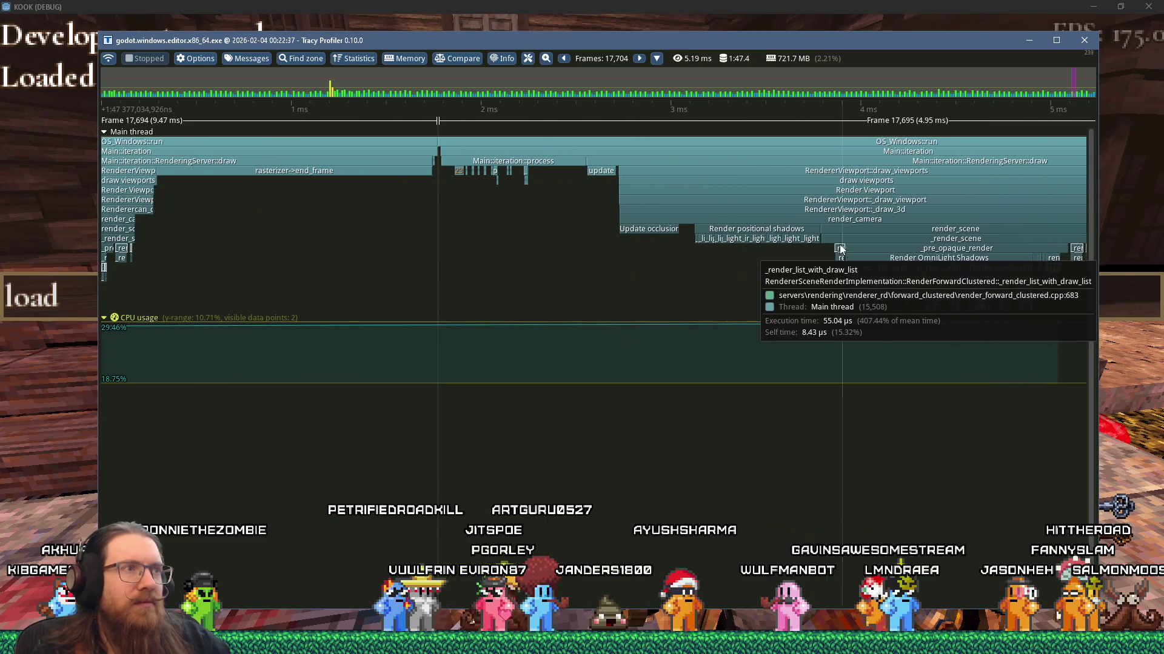
scroll(526, 167, down, 4)
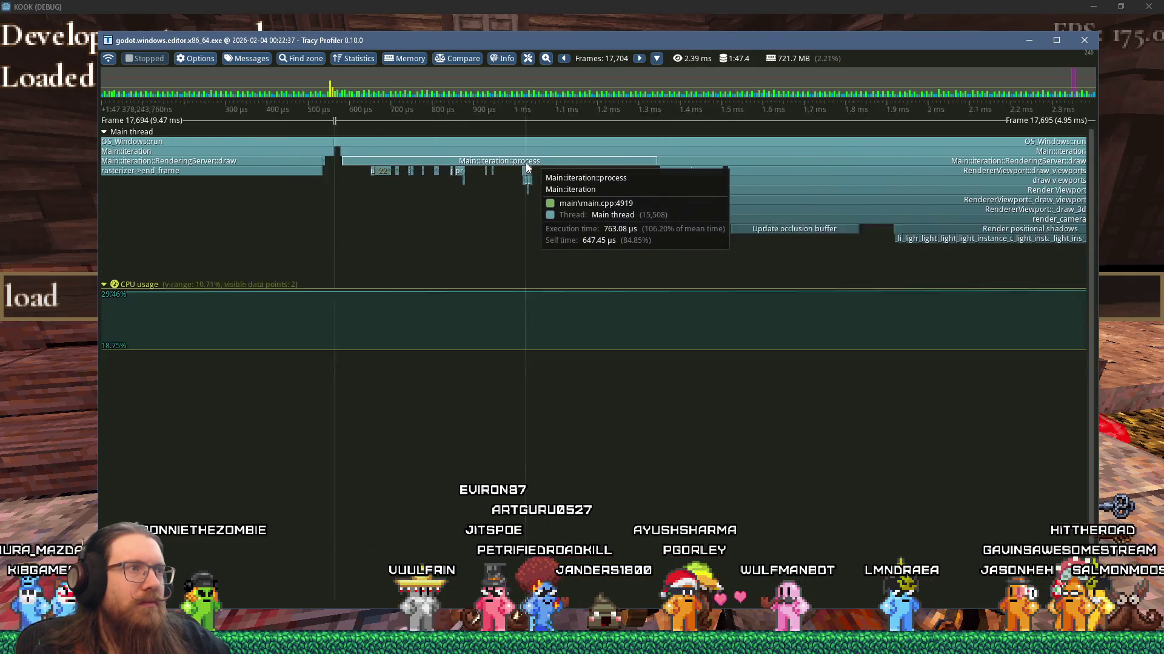
scroll(526, 167, up, 4)
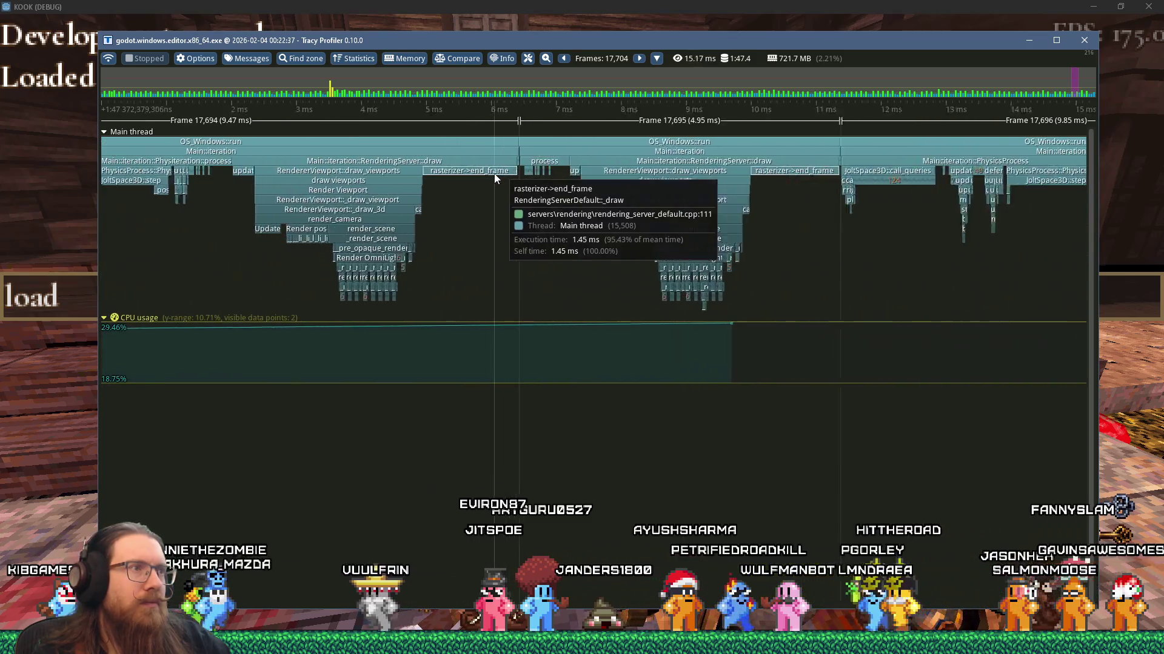
scroll(573, 171, up, 2)
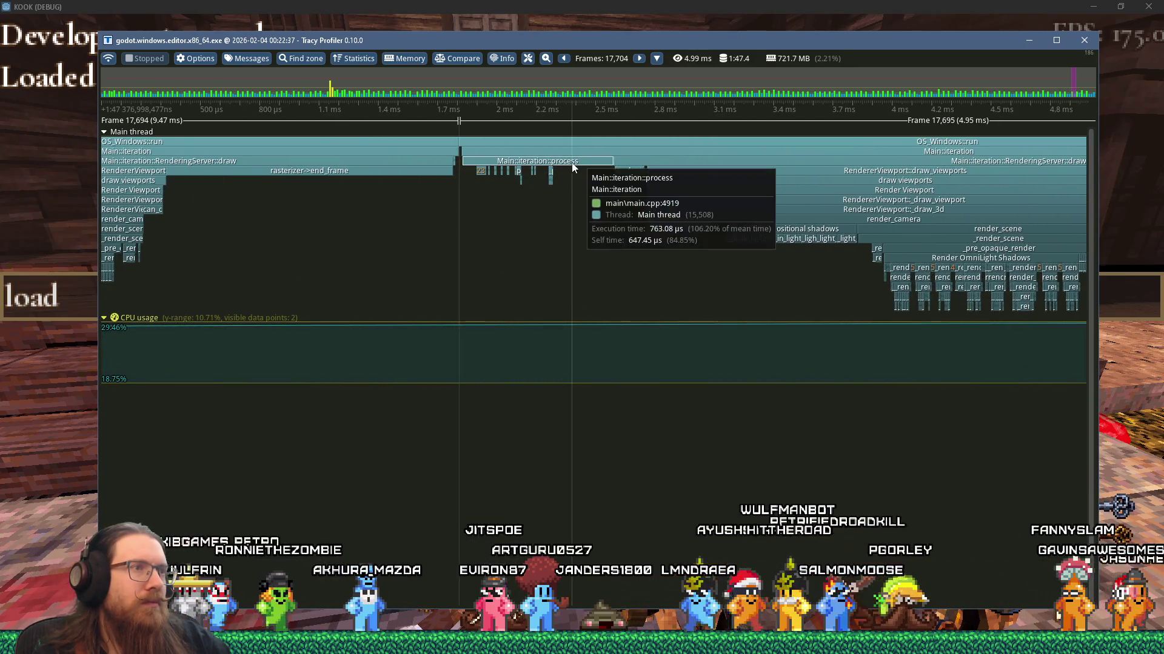
scroll(634, 173, down, 4)
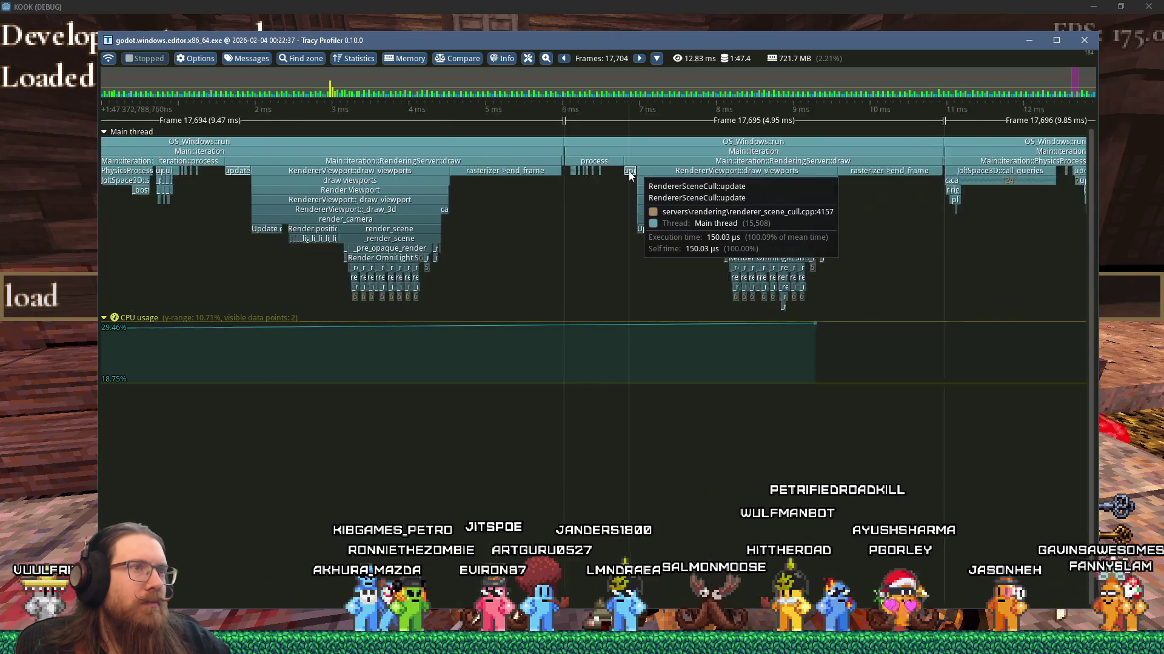
scroll(789, 180, up, 2)
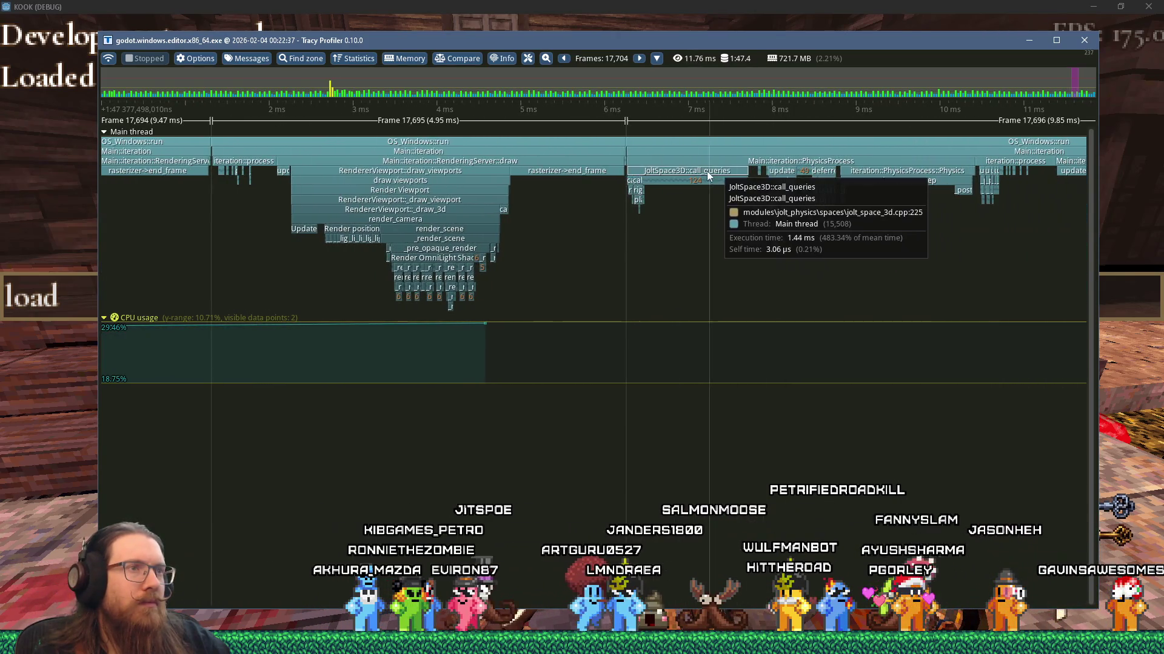
scroll(697, 175, down, 1)
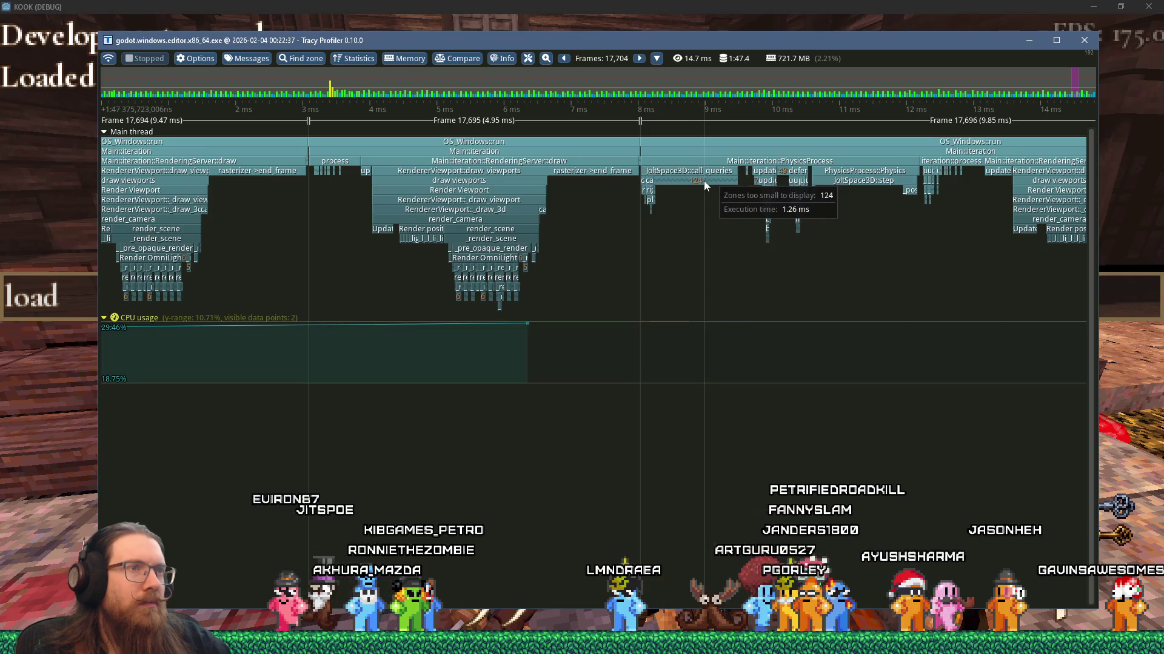
scroll(721, 184, up, 4)
scroll(835, 192, down, 4)
scroll(788, 199, down, 15)
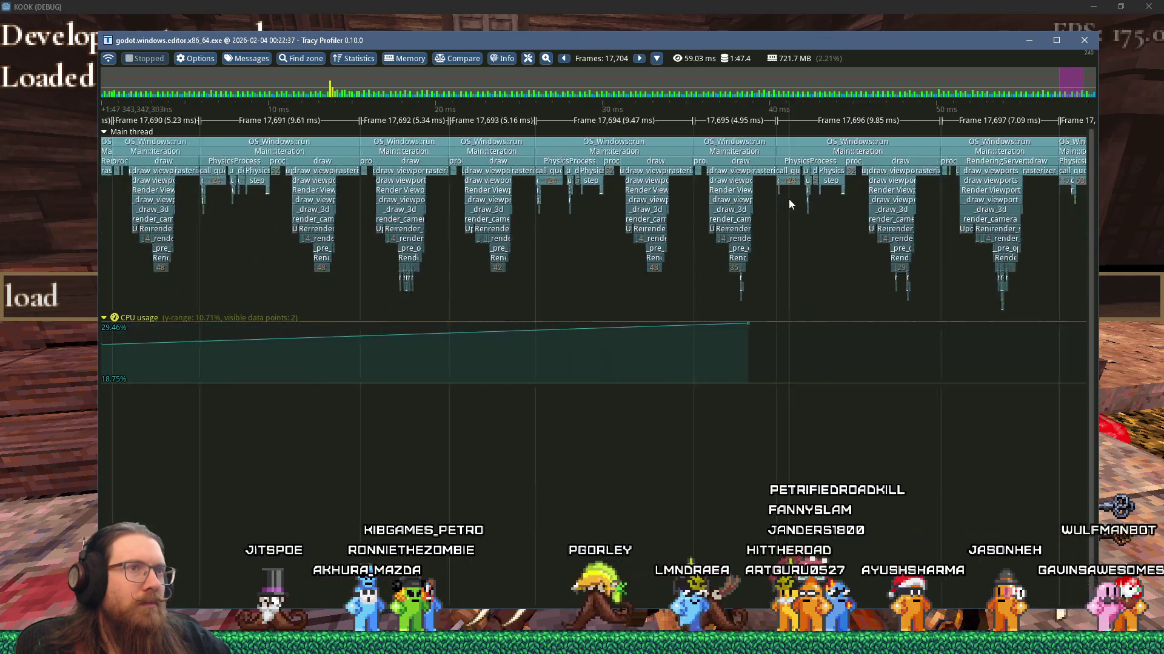
scroll(695, 189, up, 1)
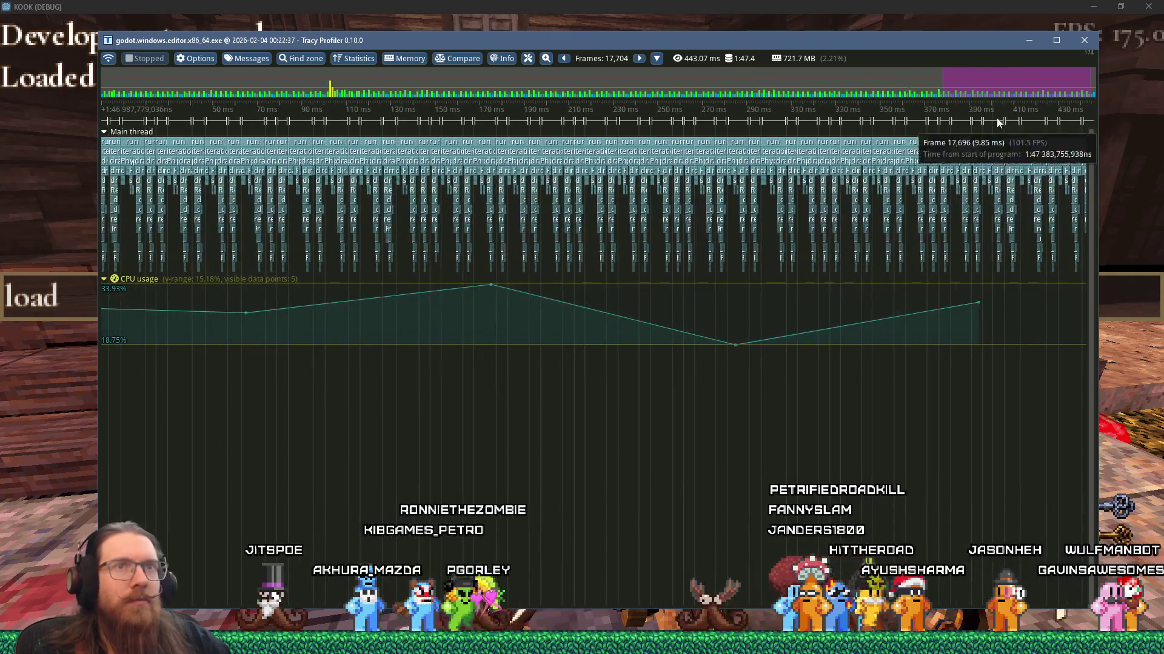
Quit the KOOK game by running 'quit' in its console
click(1028, 39)
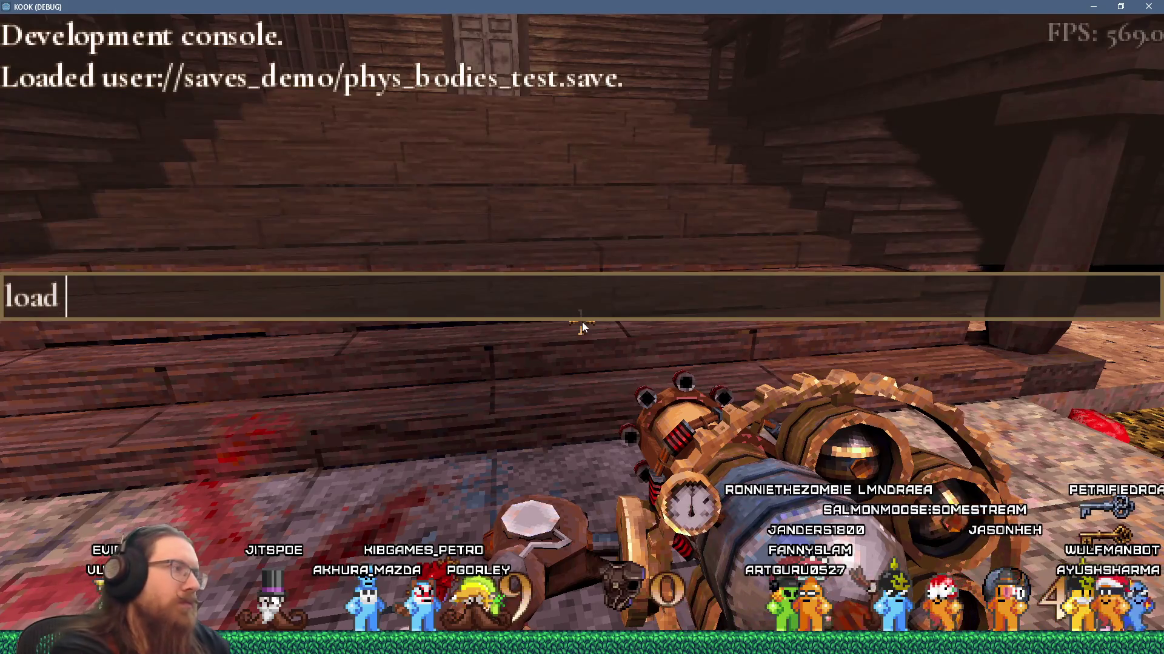
key(BackSpace)
key(BackSpace)
key(BackSpace)
text(quit)
key(Return)
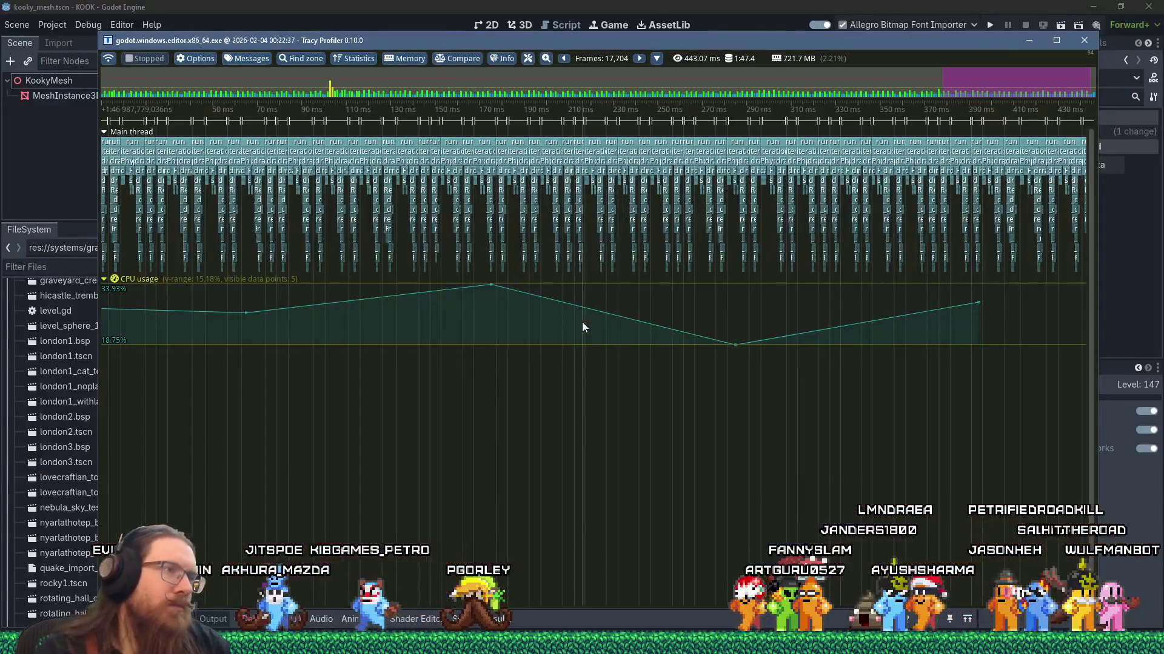
In Godot's Project Settings, set the rendering Thread Model to Separate and close the dialog
click(630, 5)
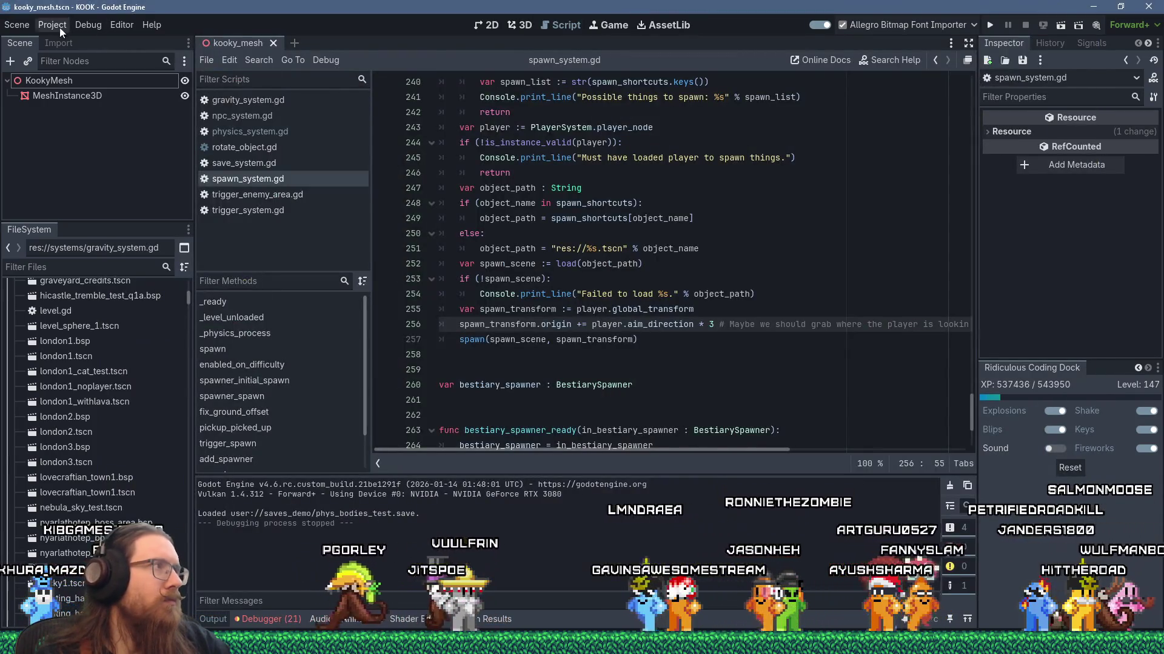
click(60, 27)
click(63, 42)
click(780, 155)
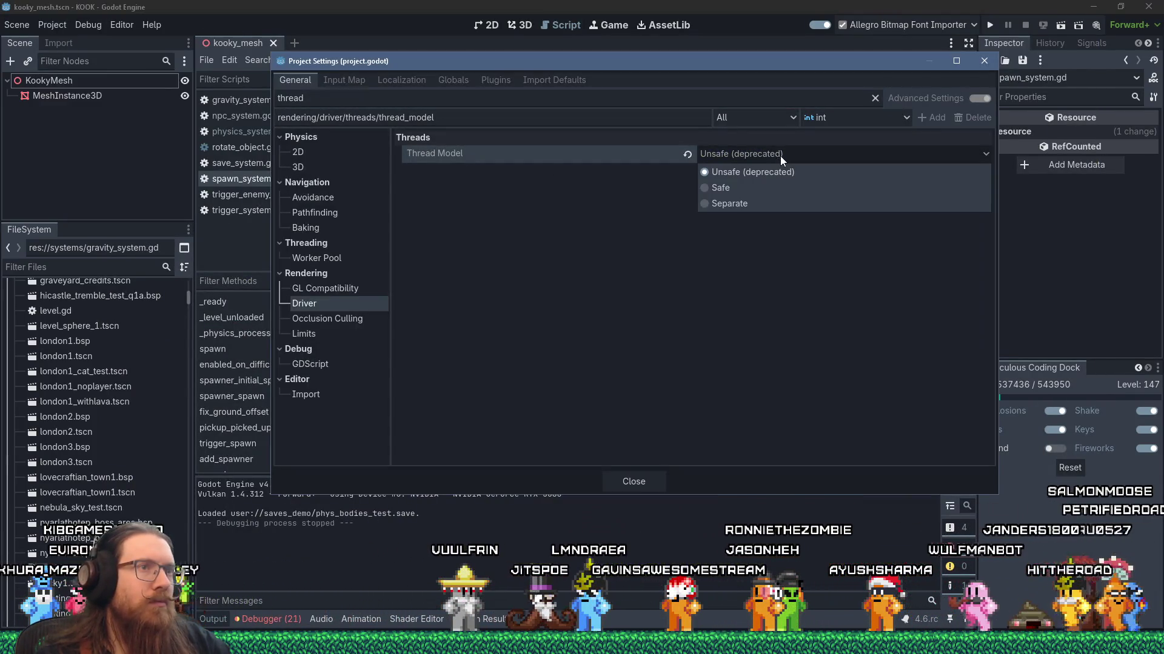
click(772, 200)
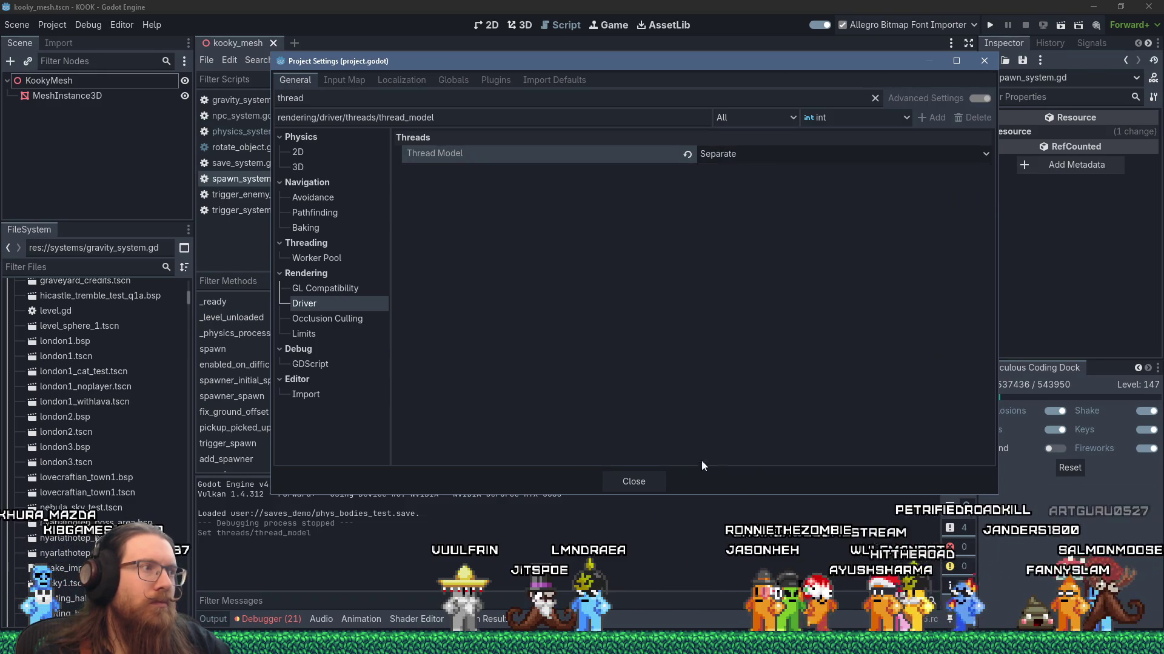
click(641, 478)
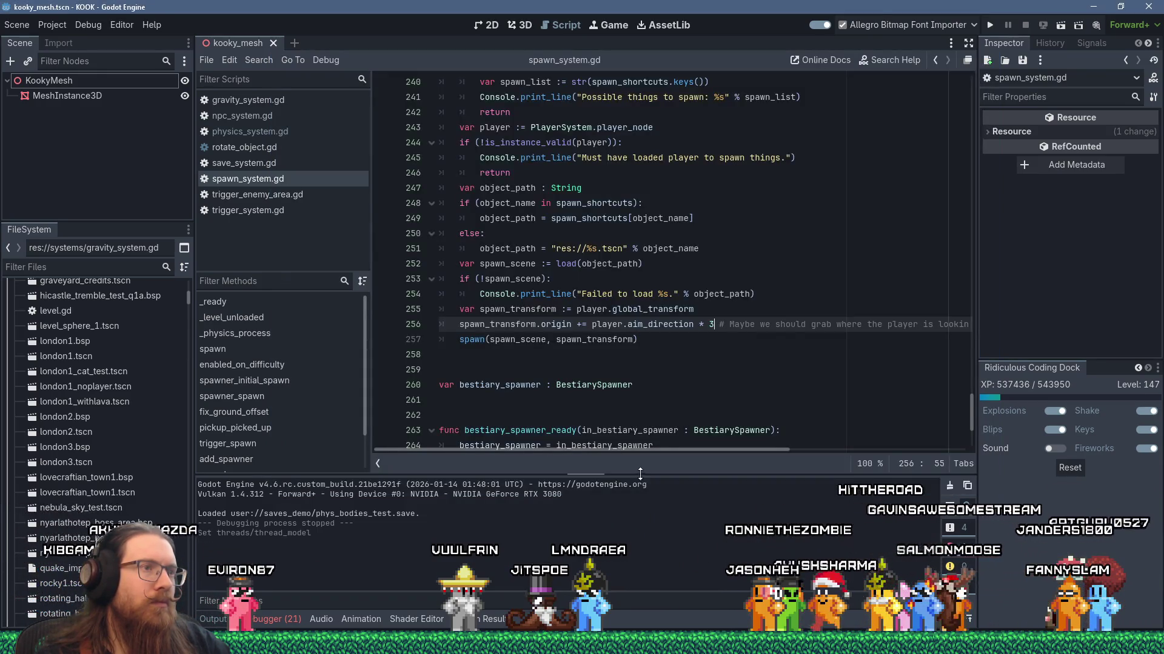
key(alt+Tab)
Bring up the 'Allow physics to update in rasterizer->end_frame()' proposal and scroll to the comment box
key(Tab)
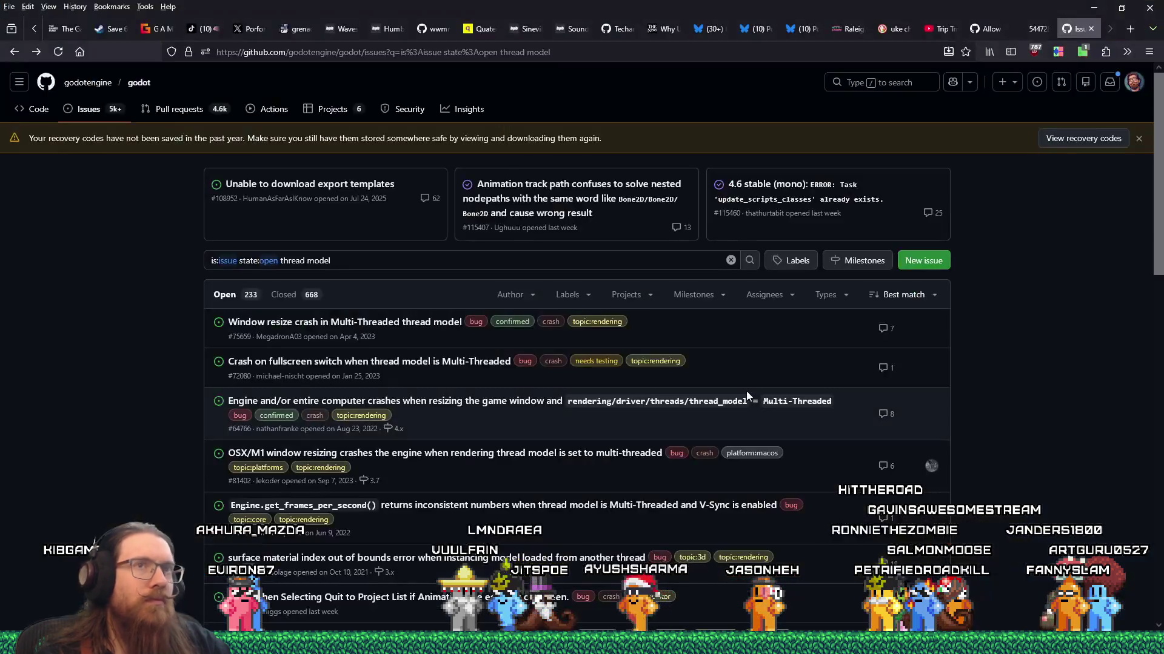
click(988, 31)
scroll(590, 431, down, 4)
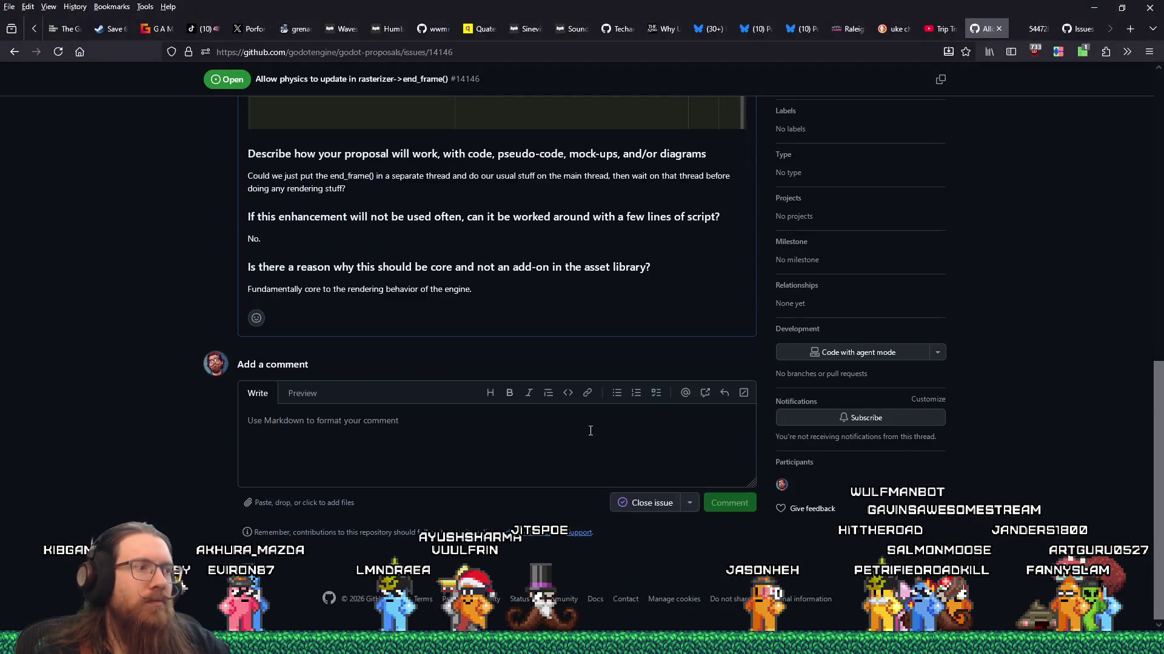
Type the comment 'Just occurred to me that Thread Model: Separate might do this, but I can't test it as my game immediately deadlocks on launch.'
text(Just)
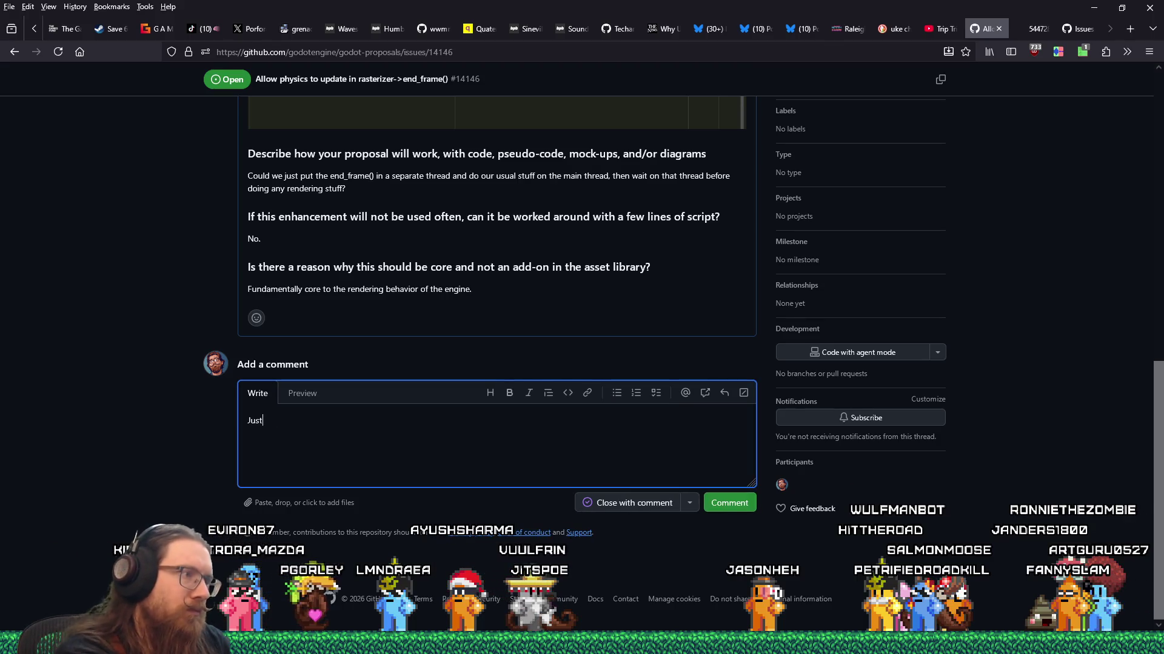
text( occurred to me that Threa)
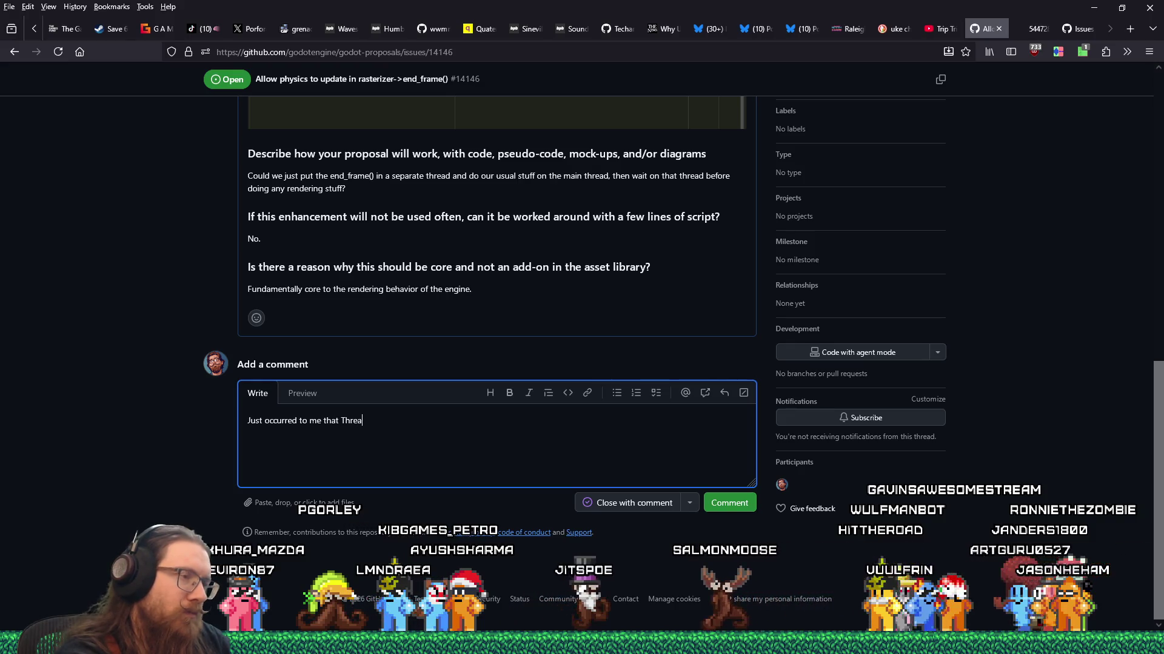
text(d Model: Sepaa)
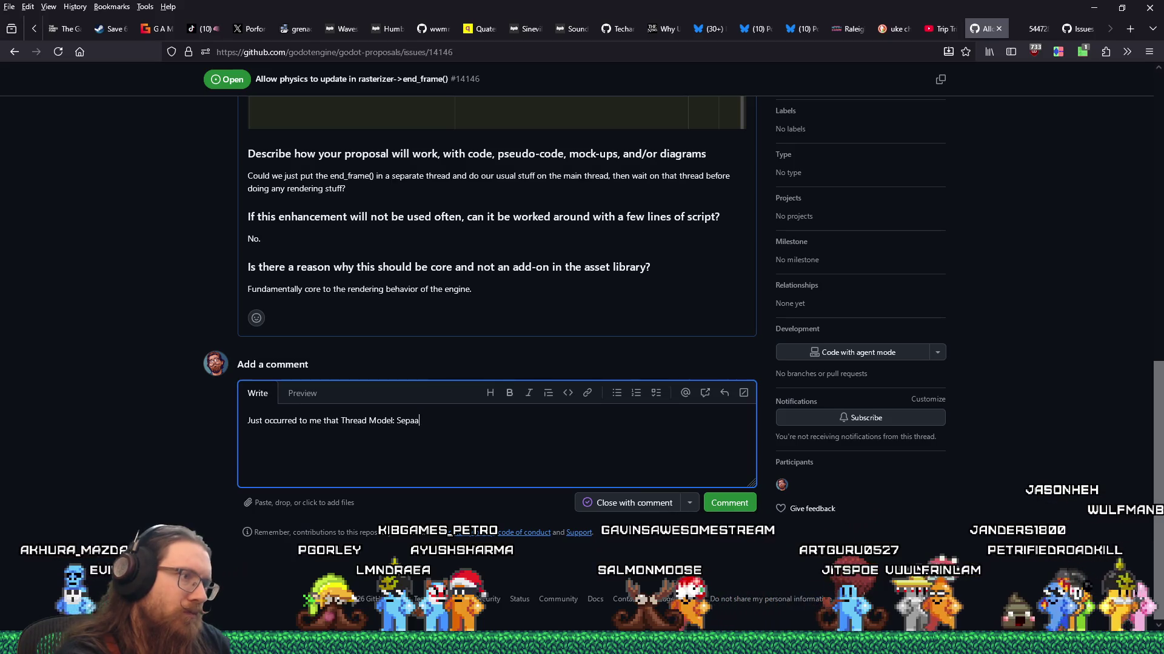
key(BackSpace)
text(rate might do this)
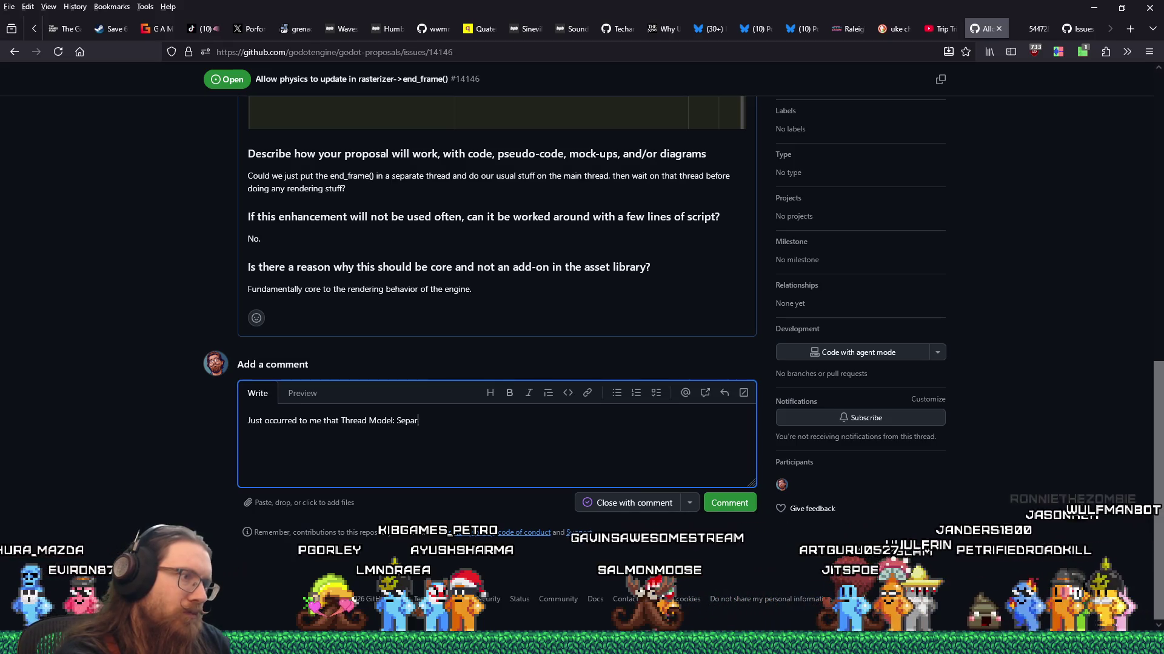
text(, but )
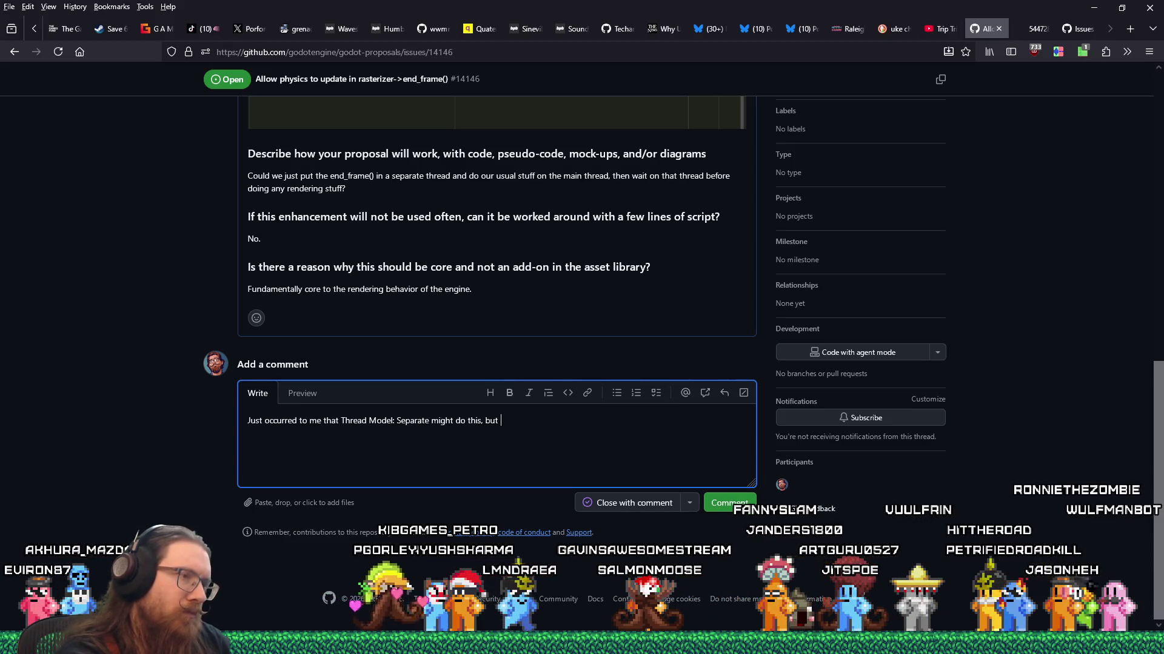
text(I can't test it as my game immediately deadlocks on launch.)
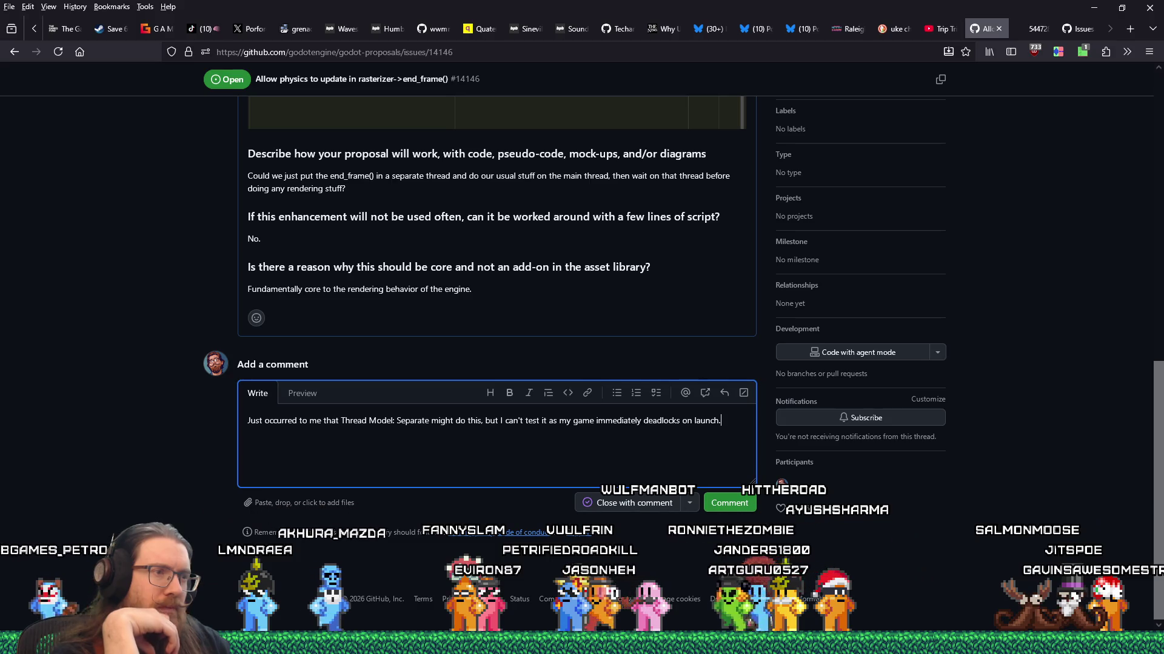
Post the Thread Model: Separate comment on proposal #14146
click(718, 508)
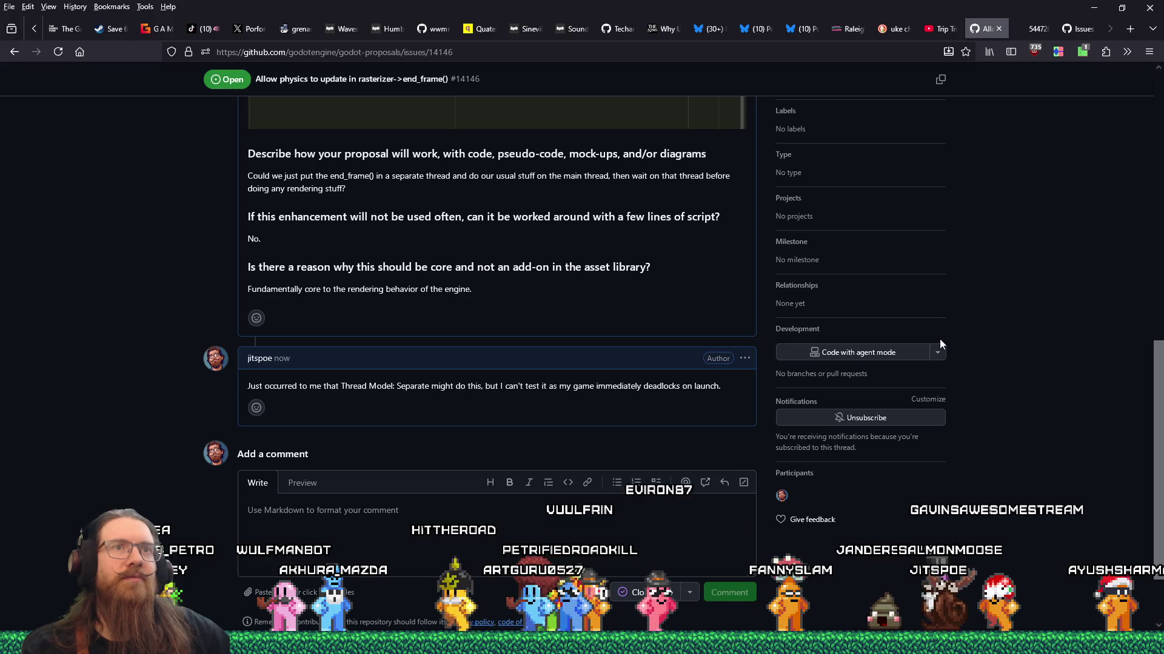
key(alt+Tab)
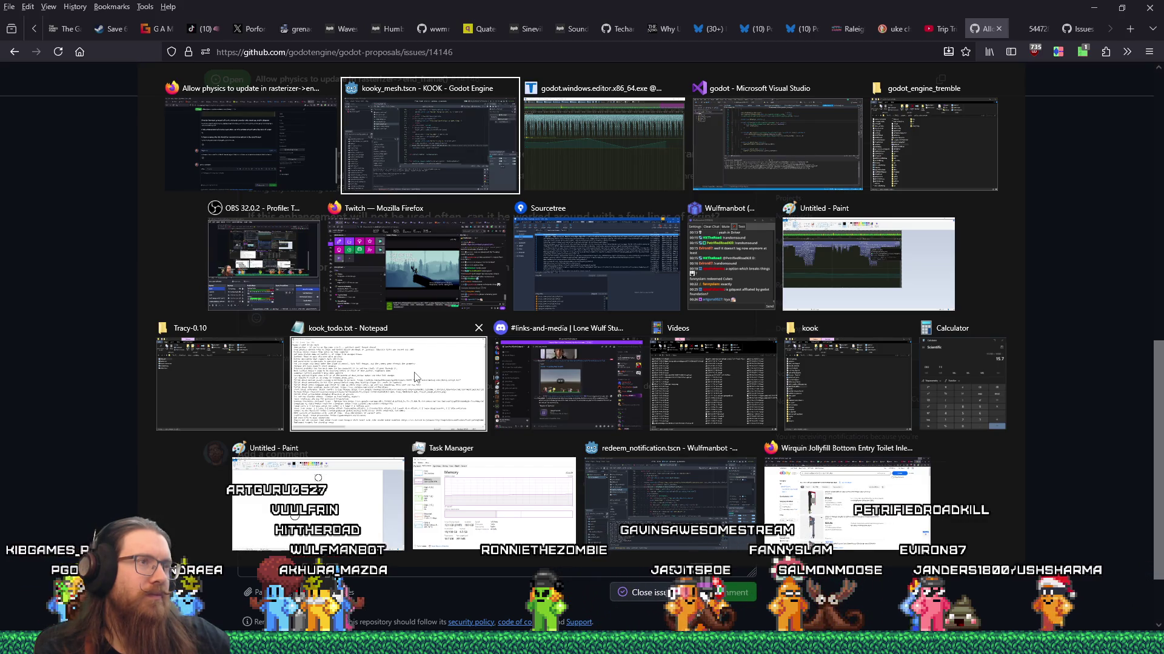
click(563, 159)
scroll(598, 219, down, 3)
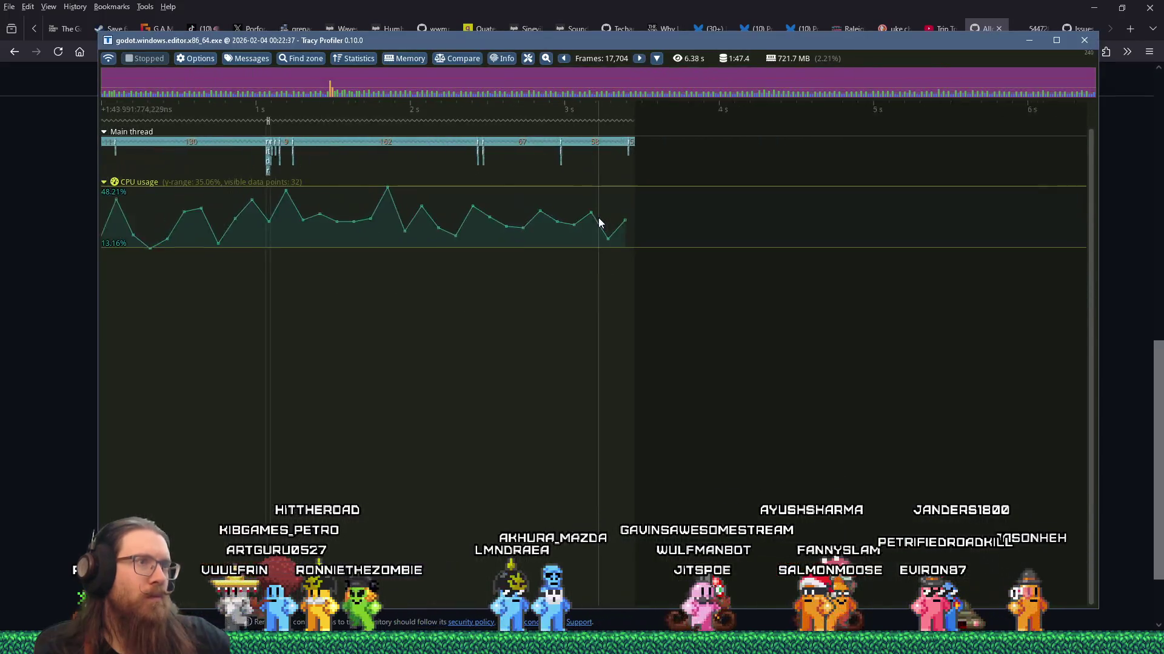
scroll(674, 226, up, 8)
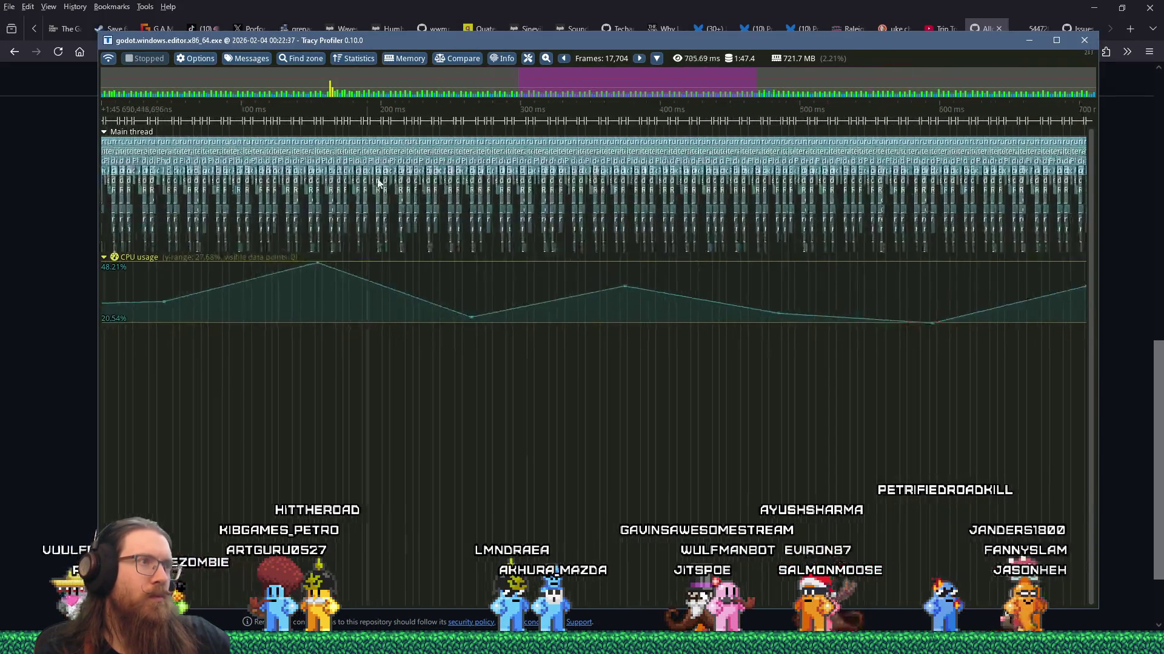
scroll(460, 194, up, 4)
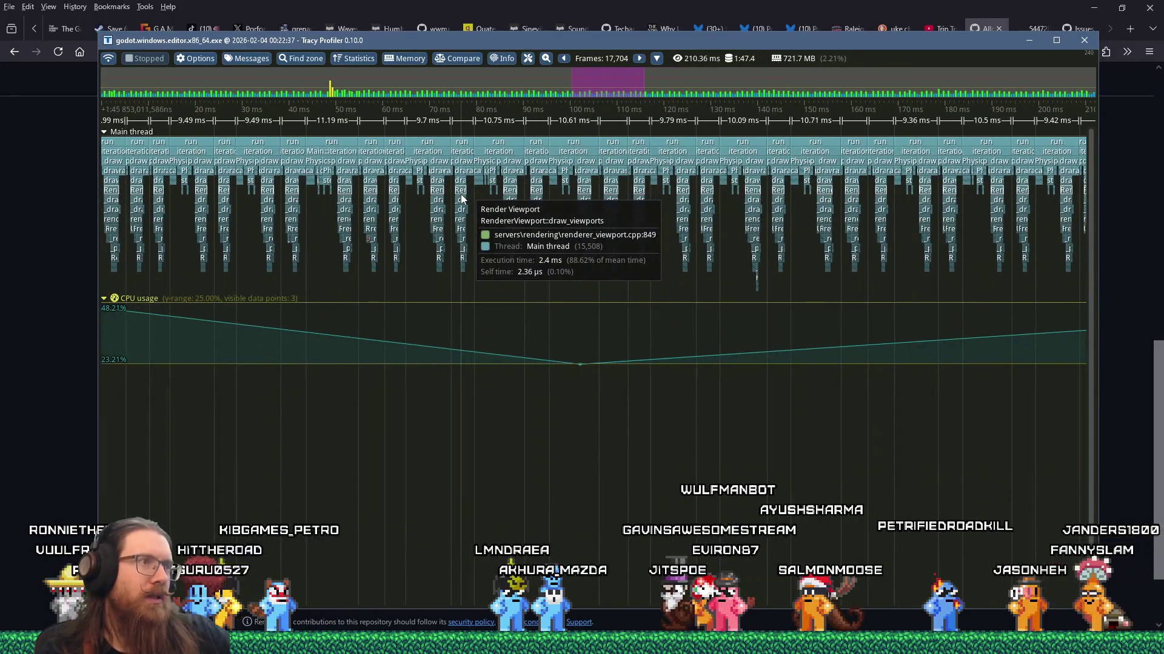
scroll(461, 197, up, 5)
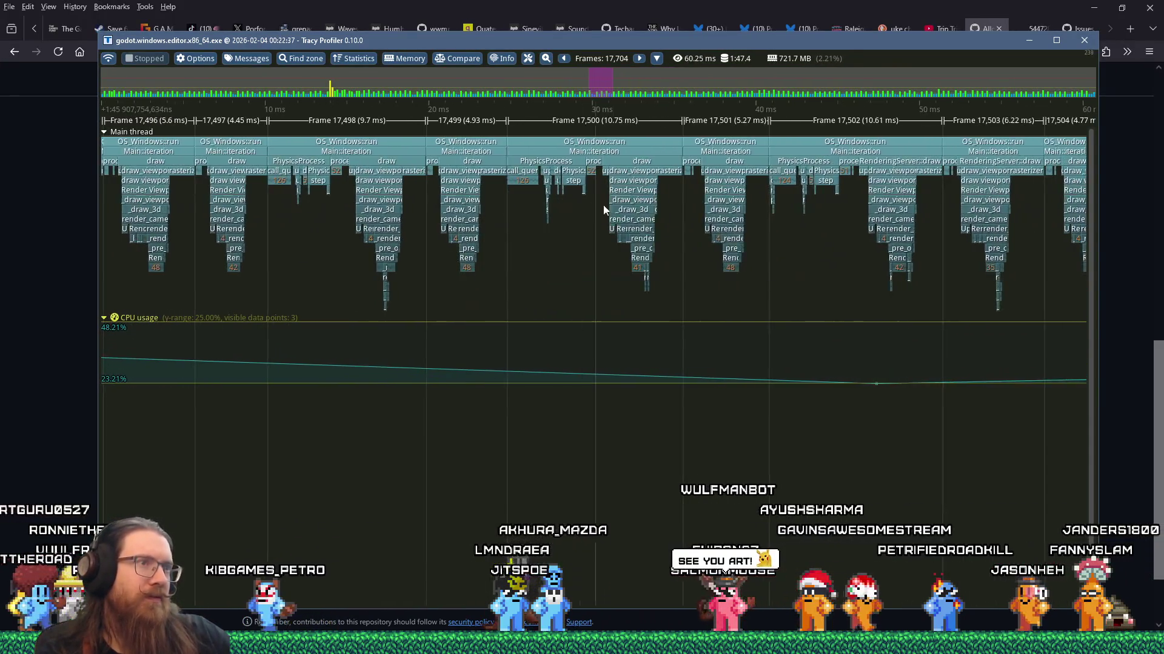
scroll(606, 208, up, 4)
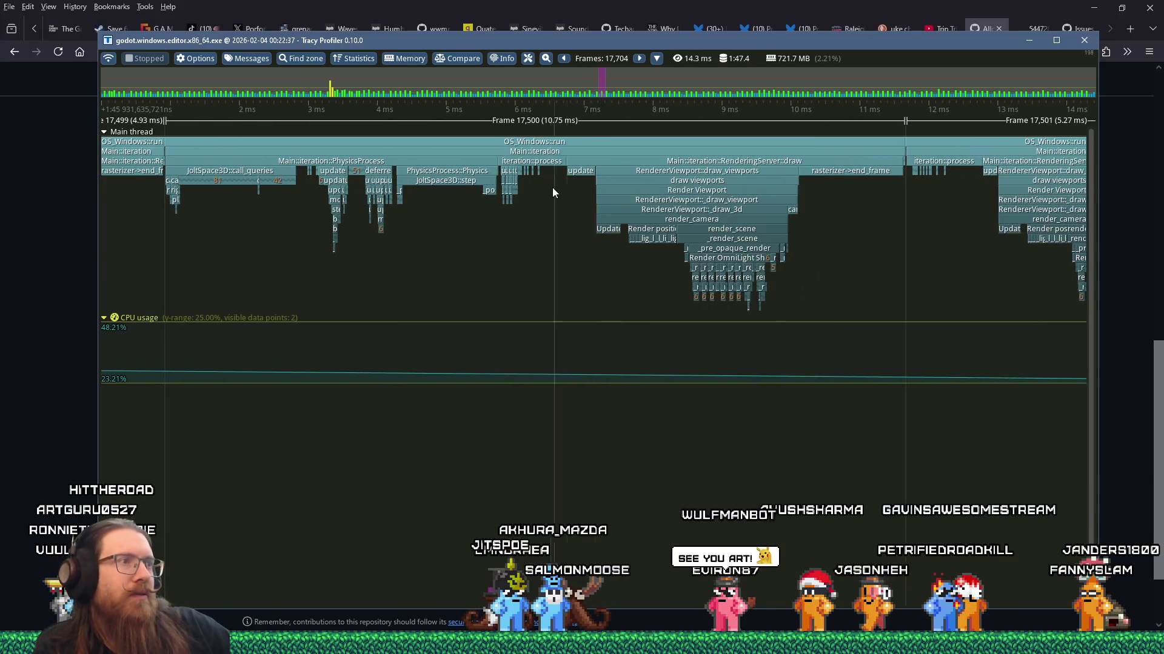
scroll(452, 187, up, 4)
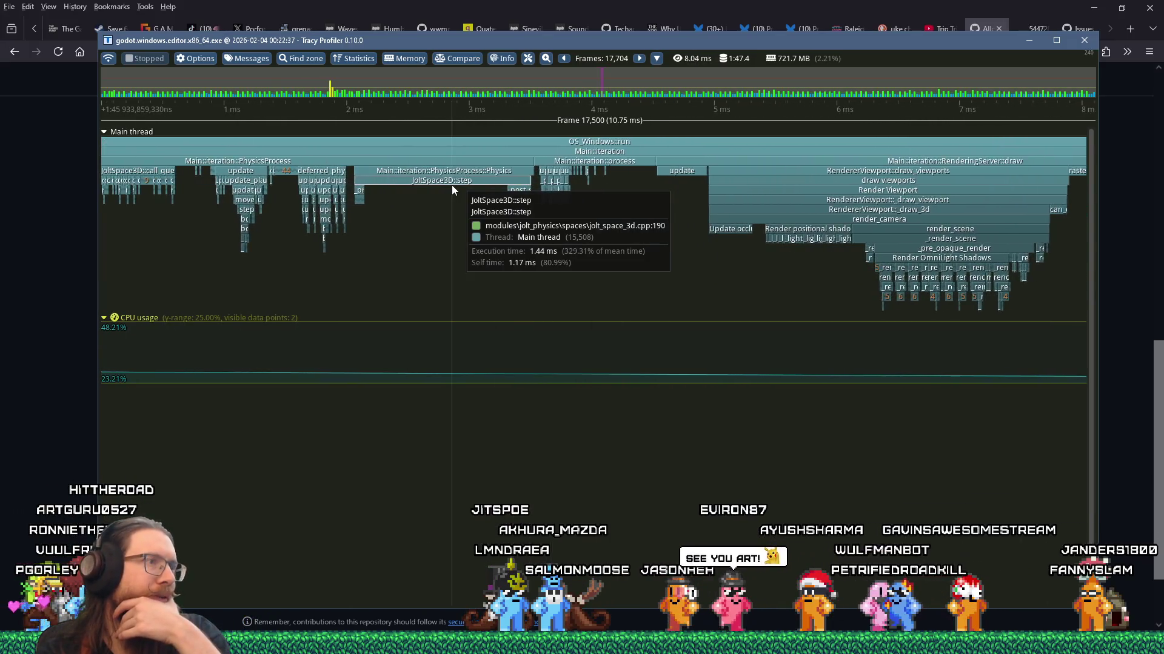
scroll(452, 189, down, 2)
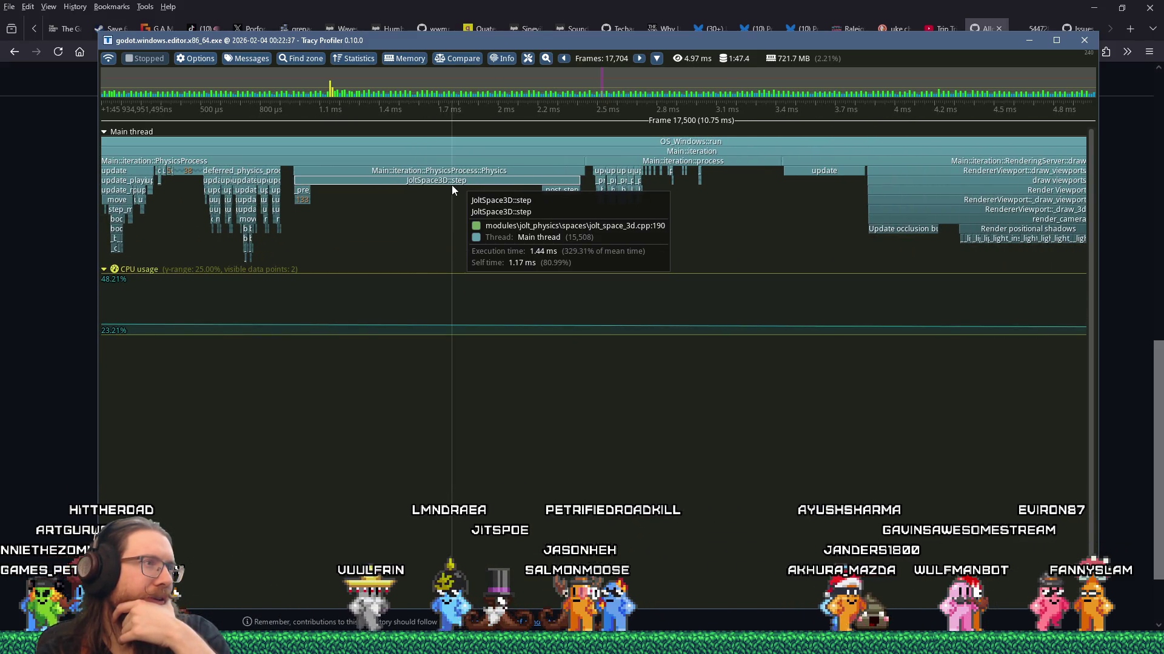
scroll(452, 190, down, 2)
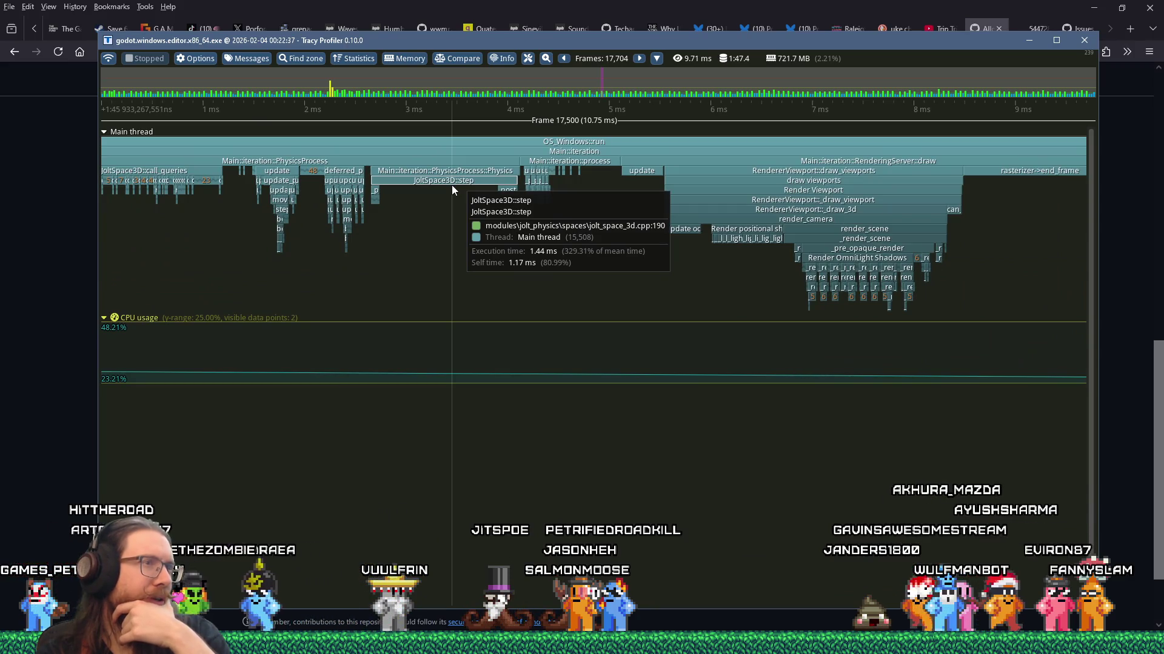
scroll(452, 189, up, 3)
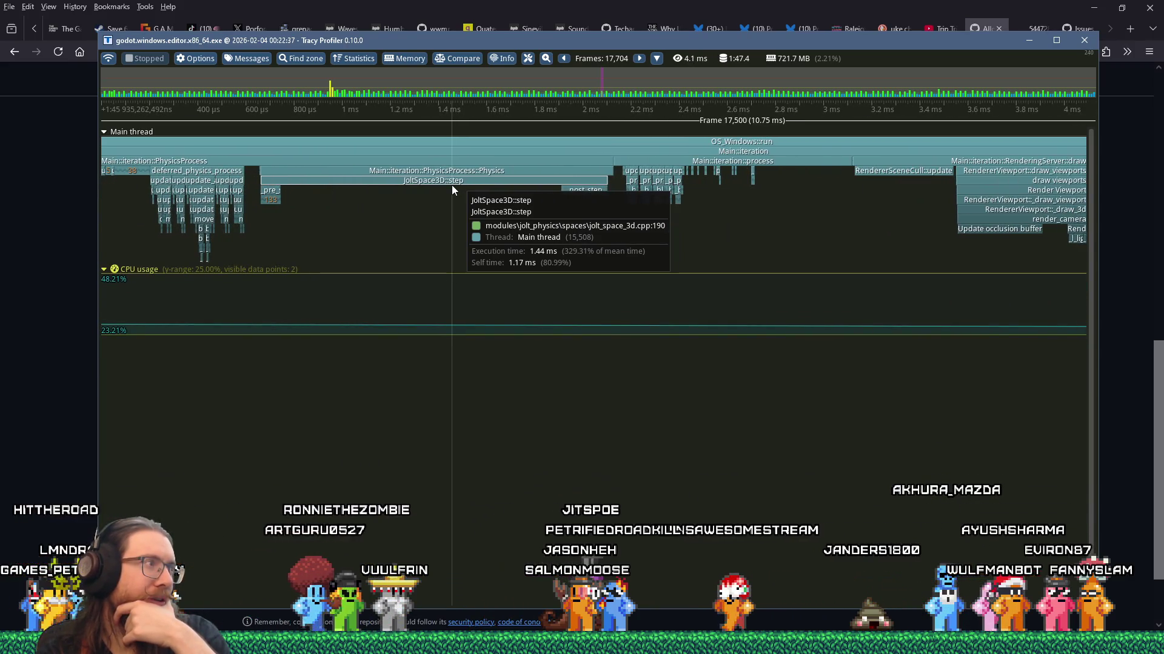
scroll(452, 188, down, 3)
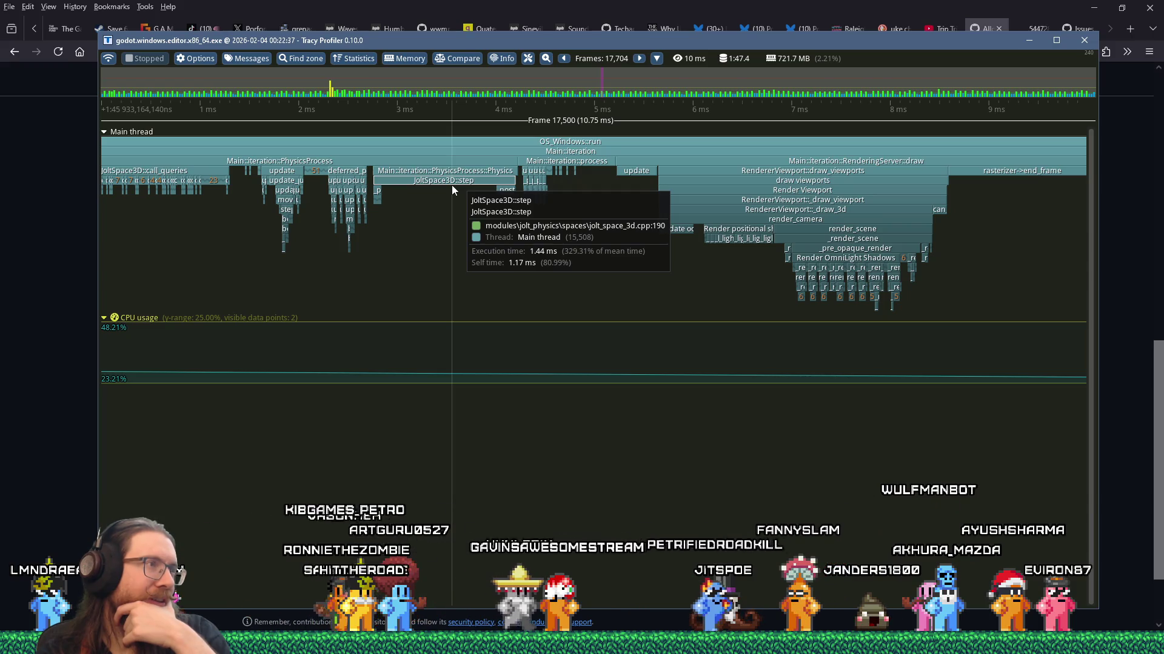
scroll(452, 184, down, 2)
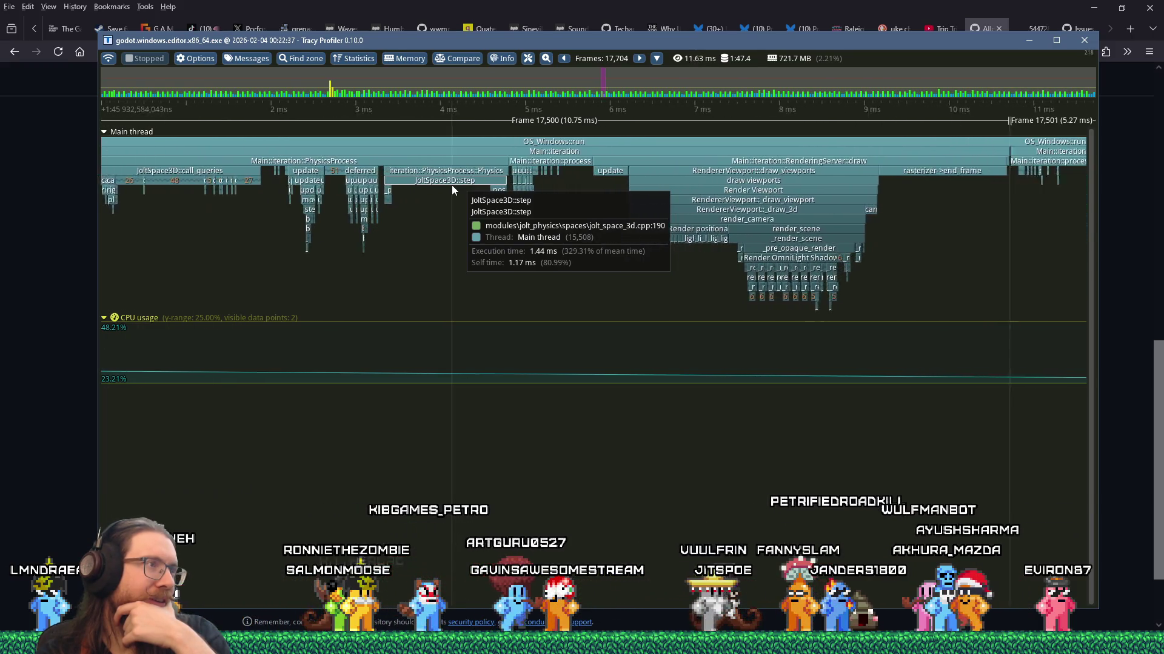
scroll(452, 185, down, 1)
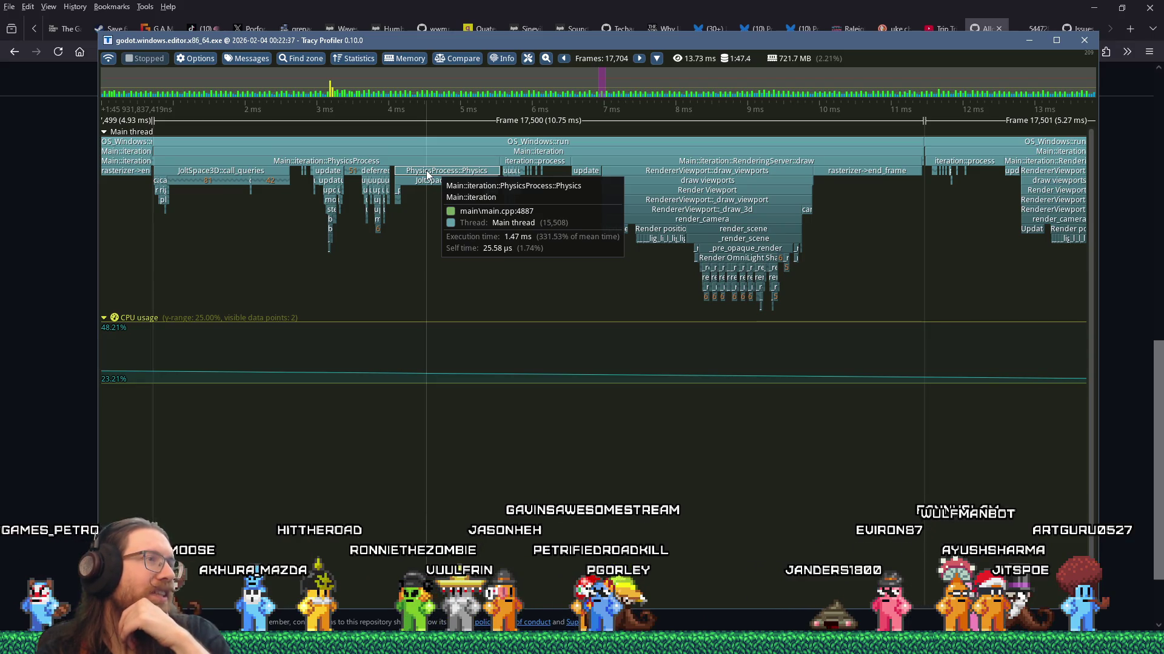
scroll(515, 190, up, 3)
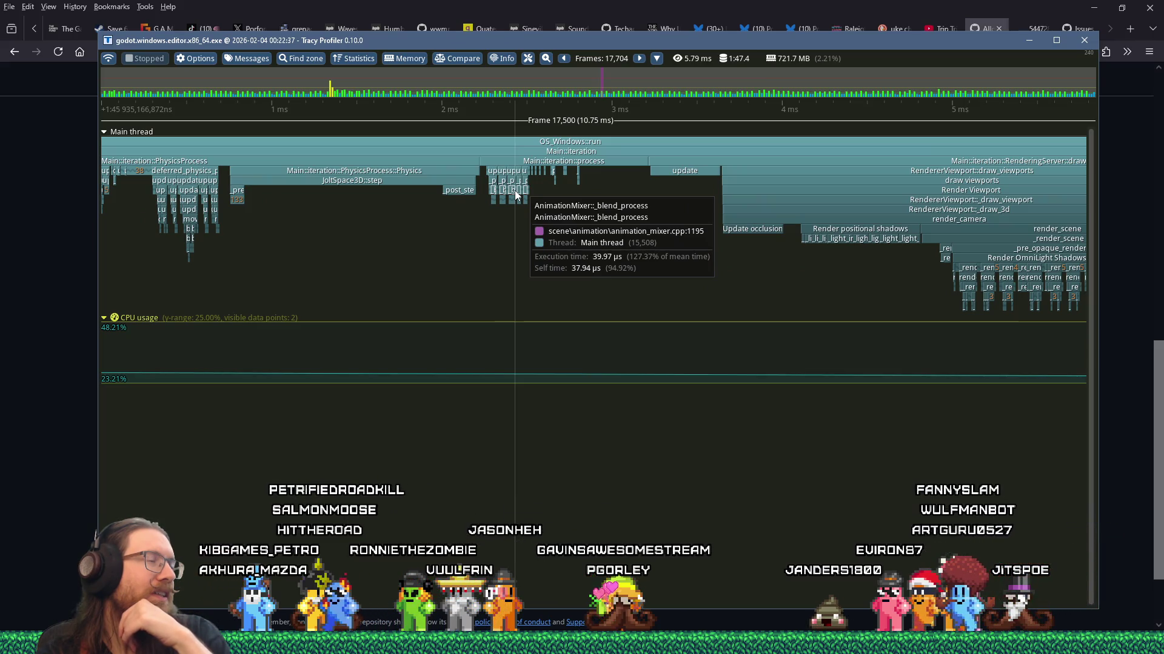
scroll(515, 190, down, 5)
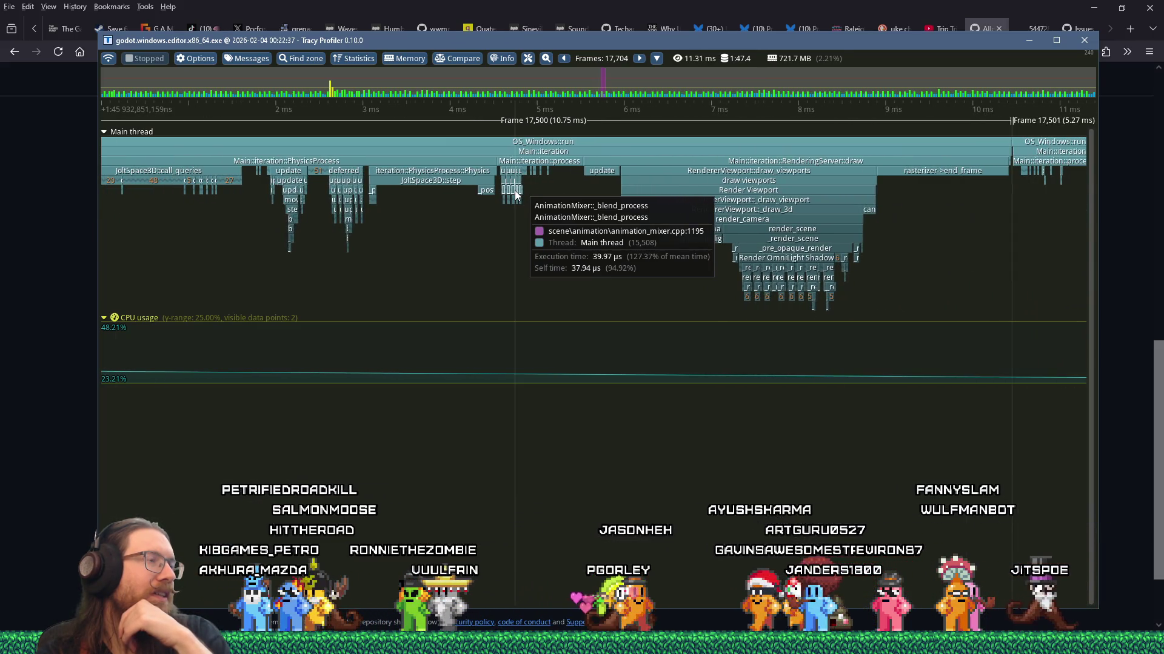
scroll(515, 190, up, 2)
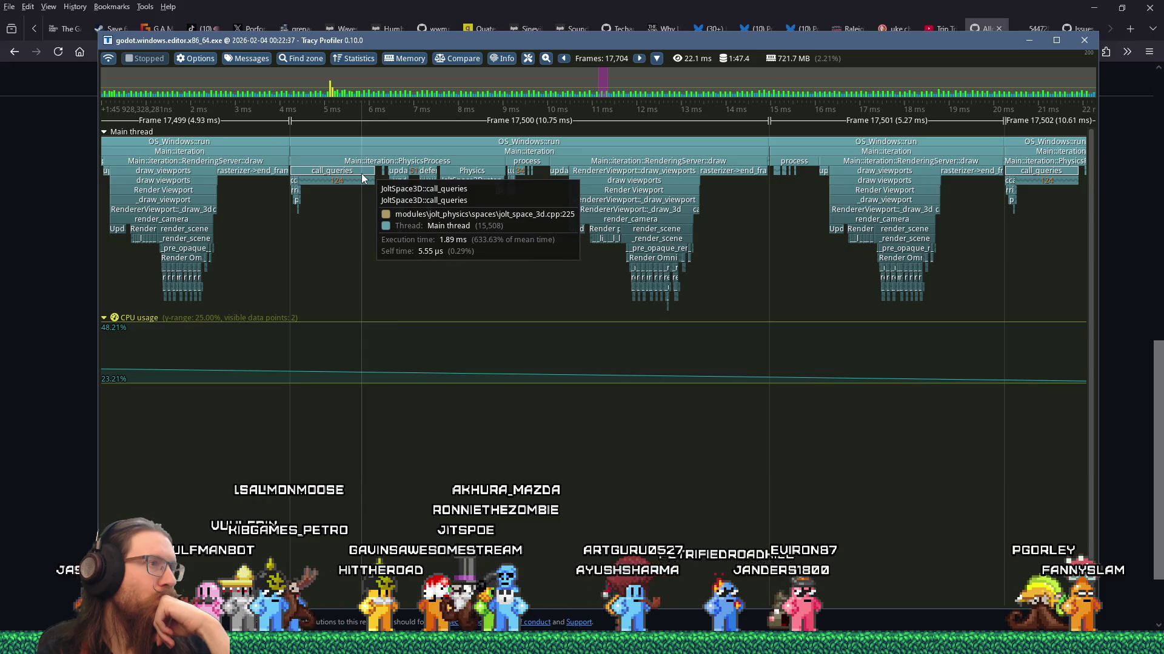
scroll(362, 177, up, 2)
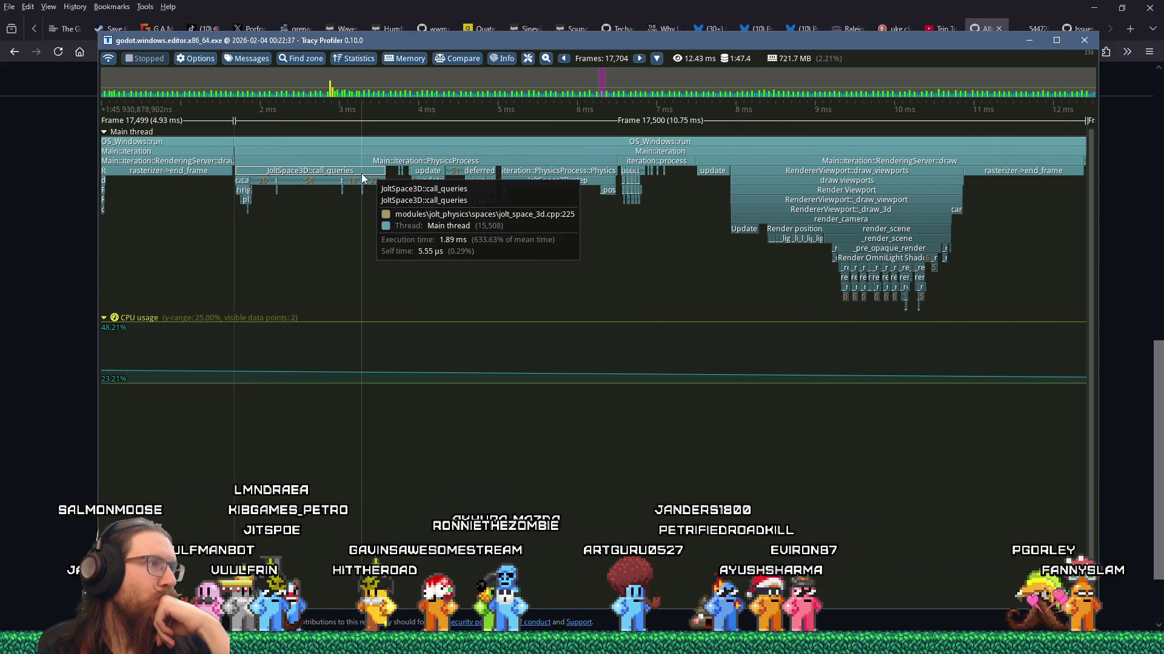
scroll(362, 175, down, 2)
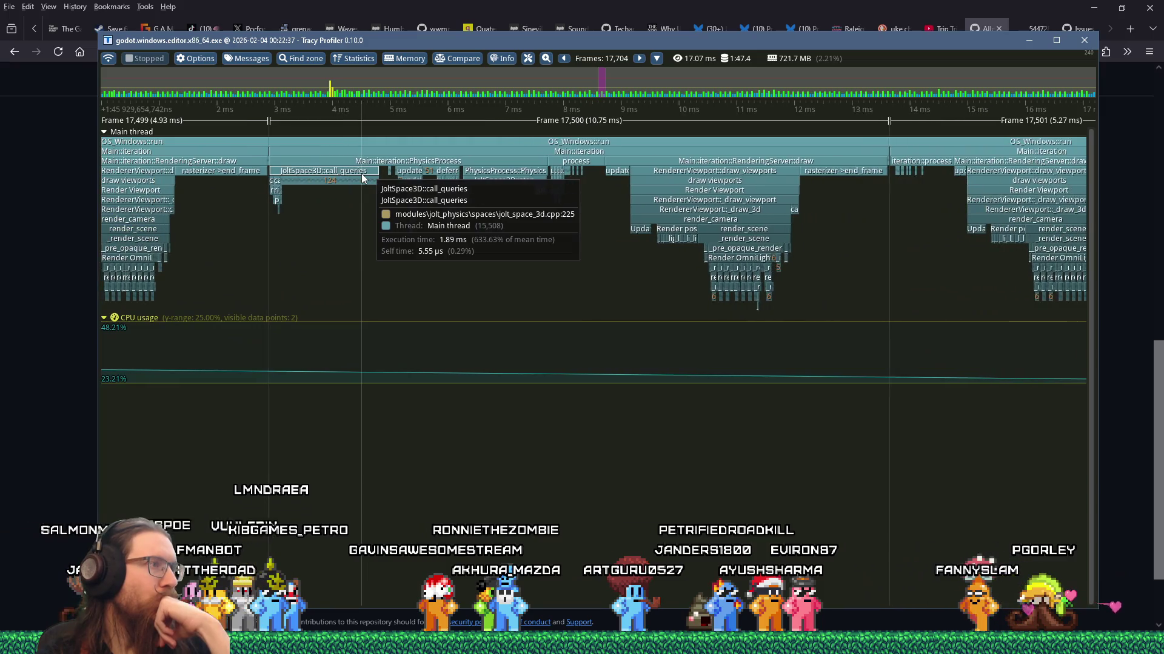
scroll(363, 178, down, 3)
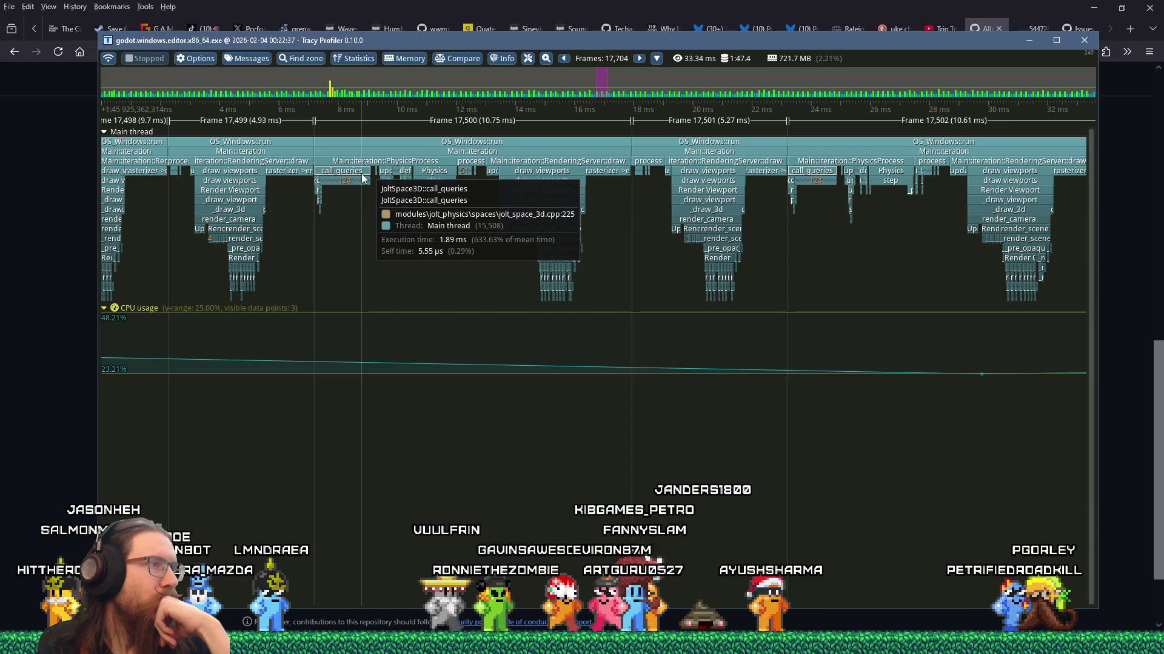
scroll(362, 175, down, 3)
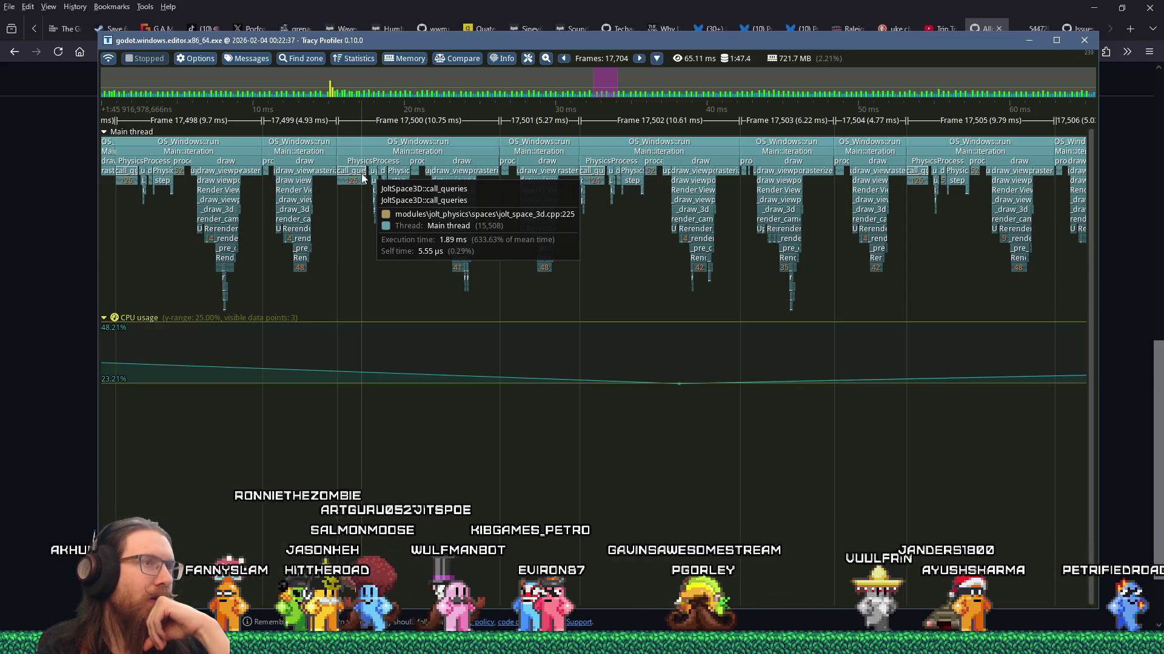
Switch to the KOOK Godot editor and check that Project Settings still shows Thread Model Separate
scroll(753, 177, up, 3)
scroll(753, 174, up, 8)
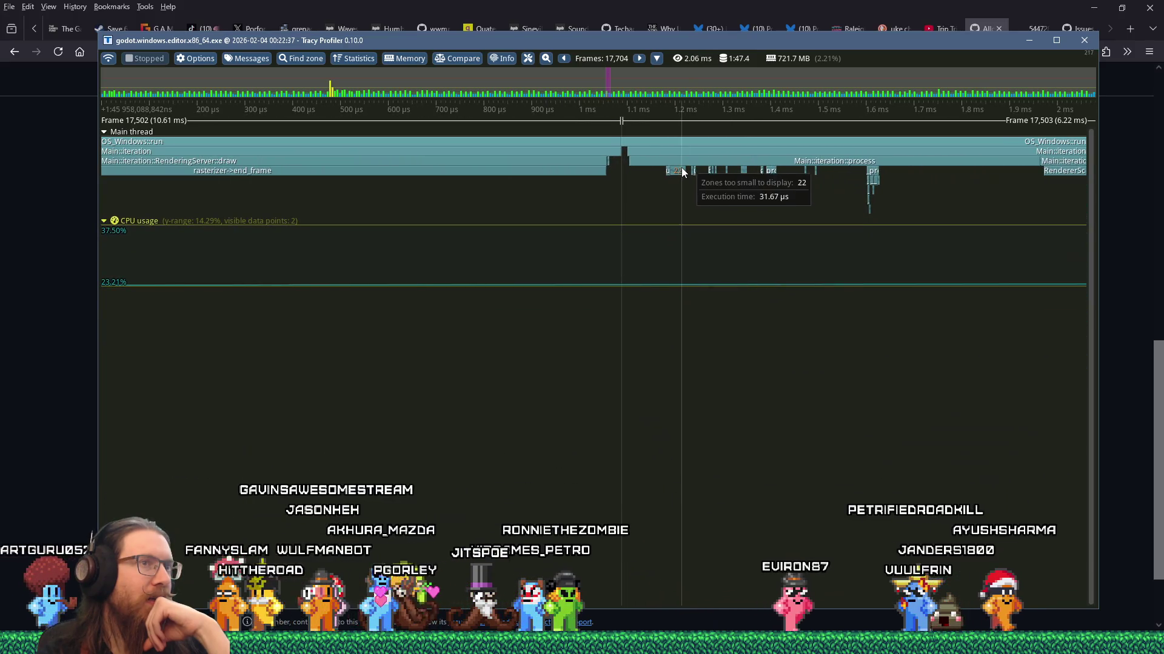
scroll(682, 166, down, 6)
scroll(687, 167, down, 2)
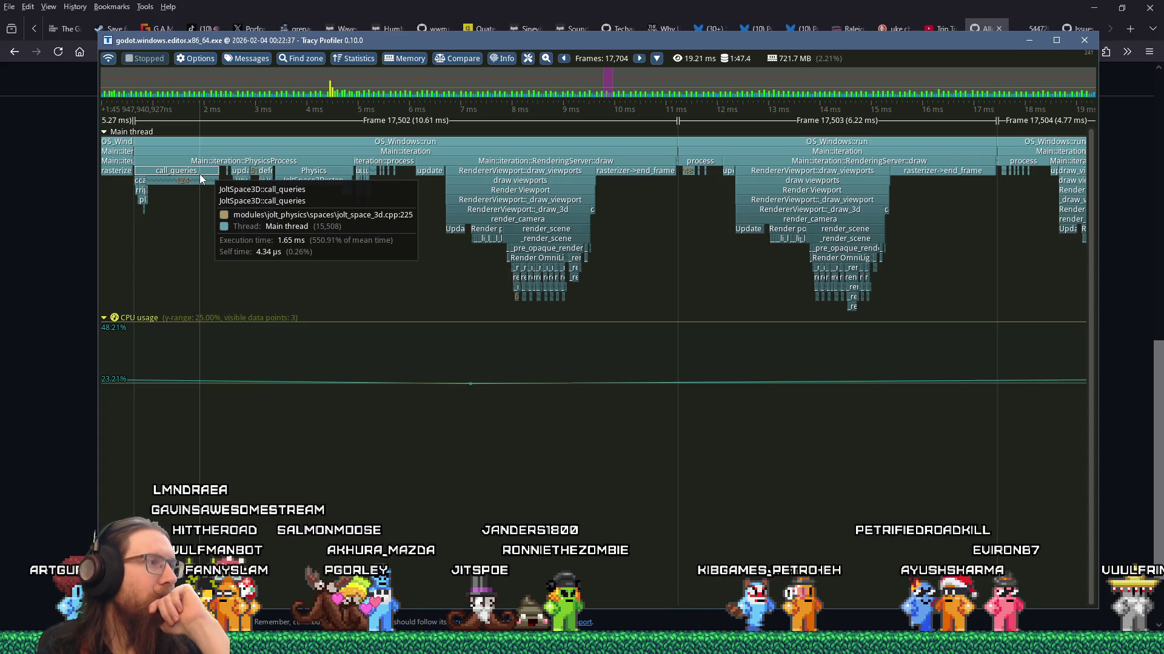
scroll(200, 179, up, 3)
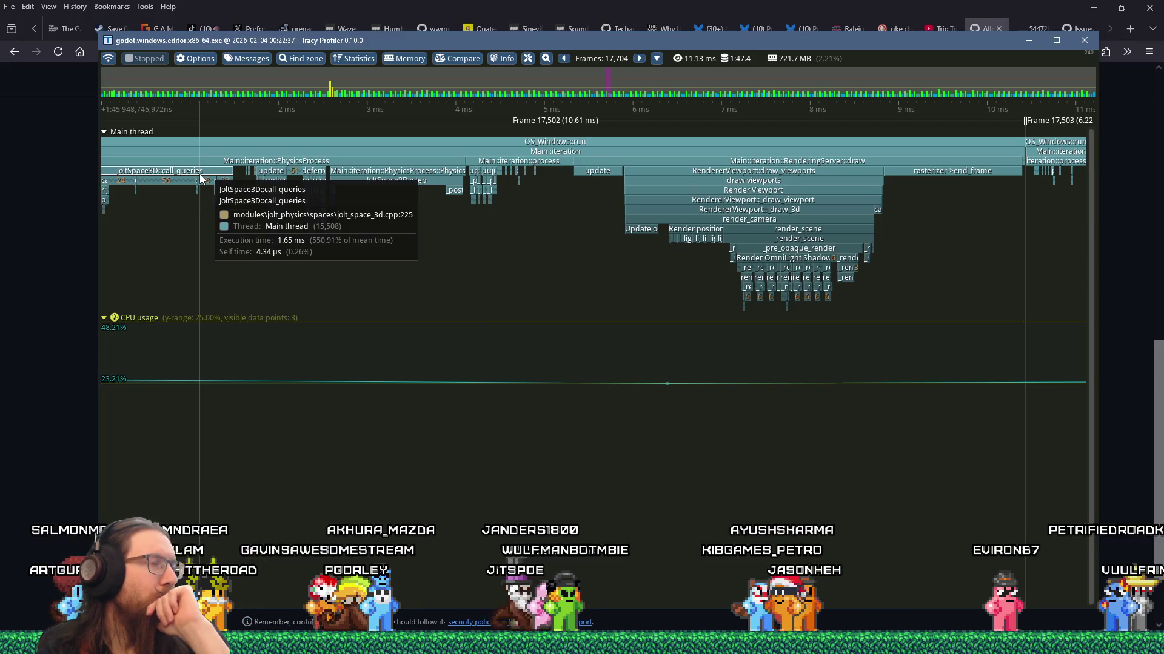
scroll(200, 179, up, 4)
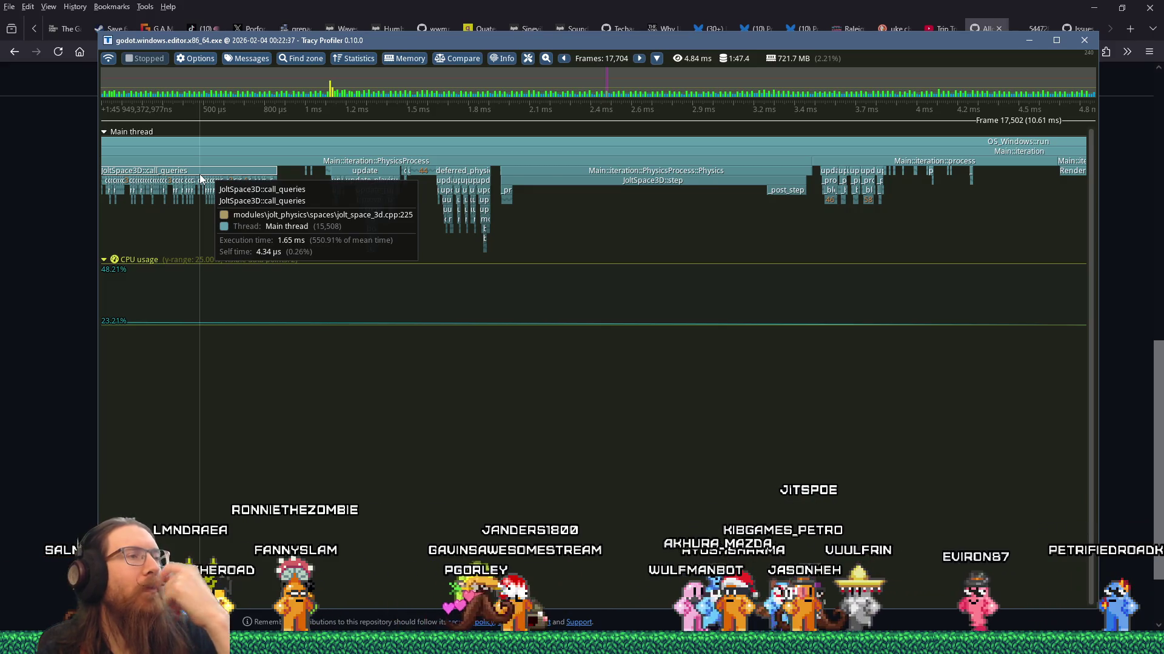
scroll(200, 178, down, 3)
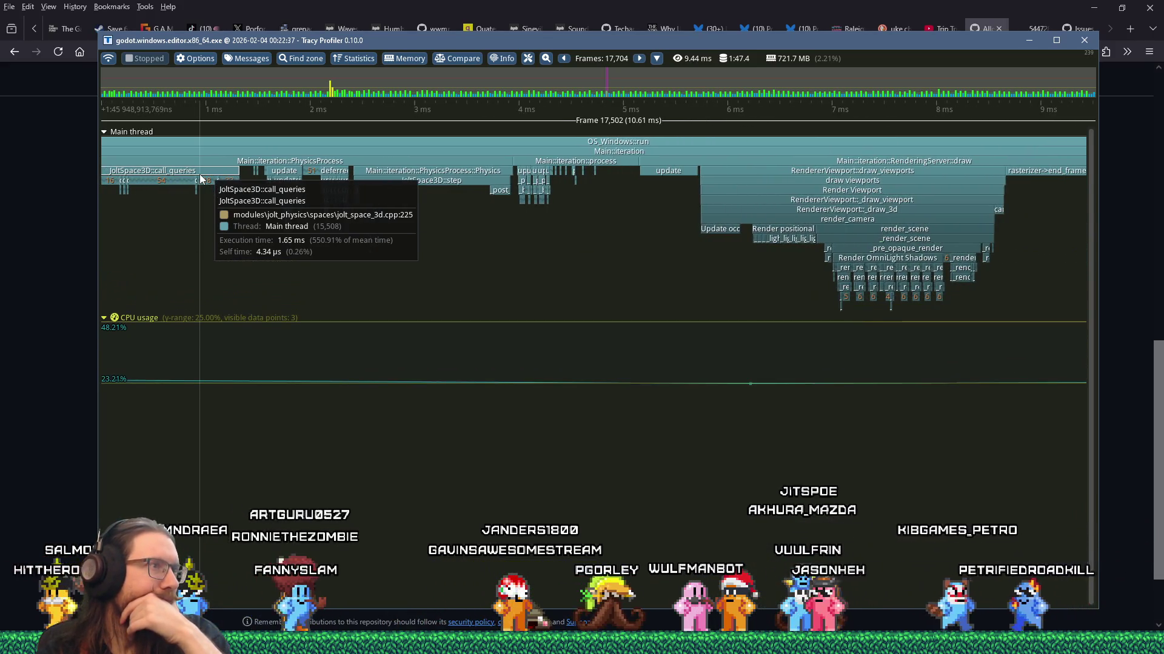
scroll(200, 179, down, 8)
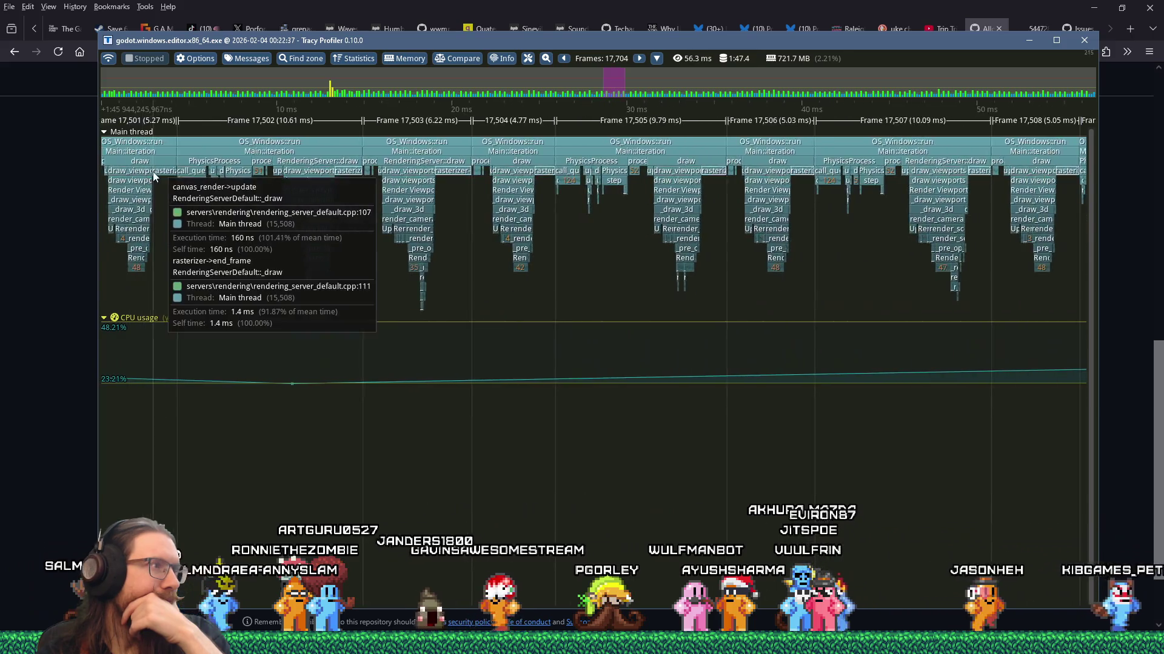
scroll(195, 181, up, 4)
scroll(247, 198, up, 3)
scroll(312, 206, up, 3)
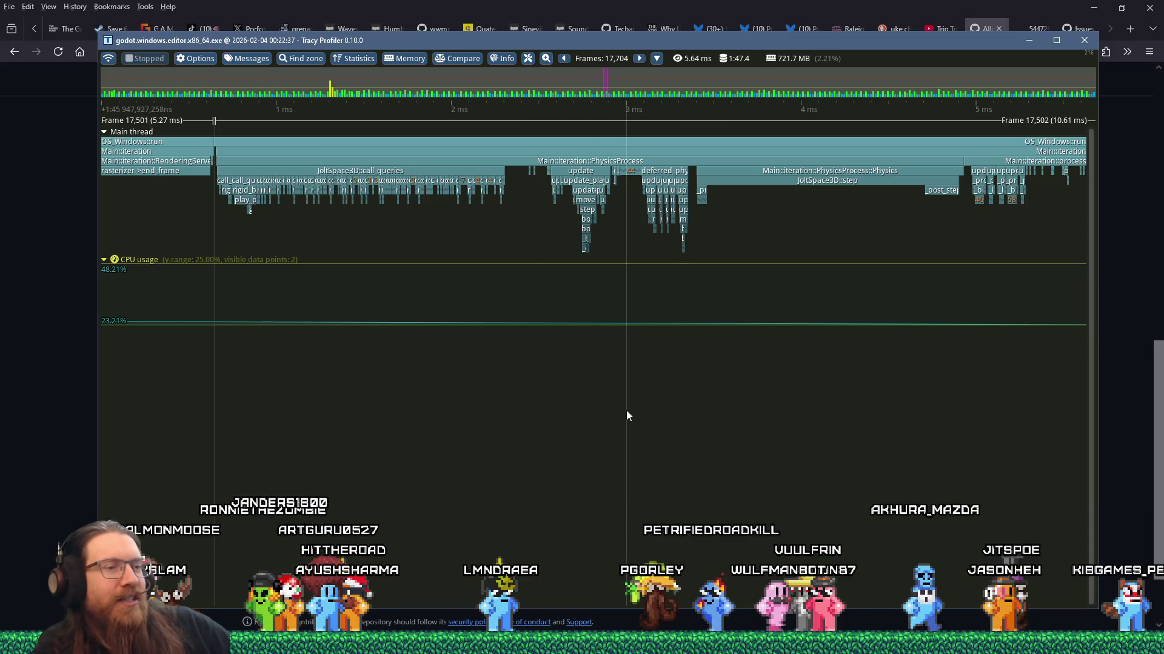
key(super+Tab)
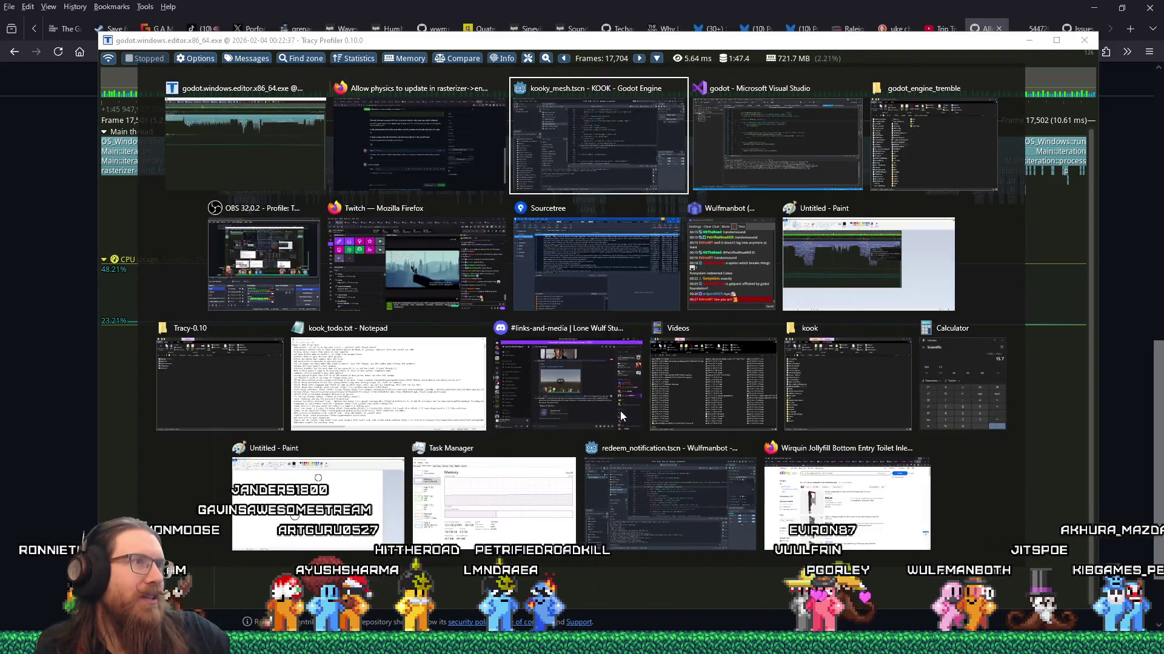
key(Return)
click(61, 25)
click(66, 44)
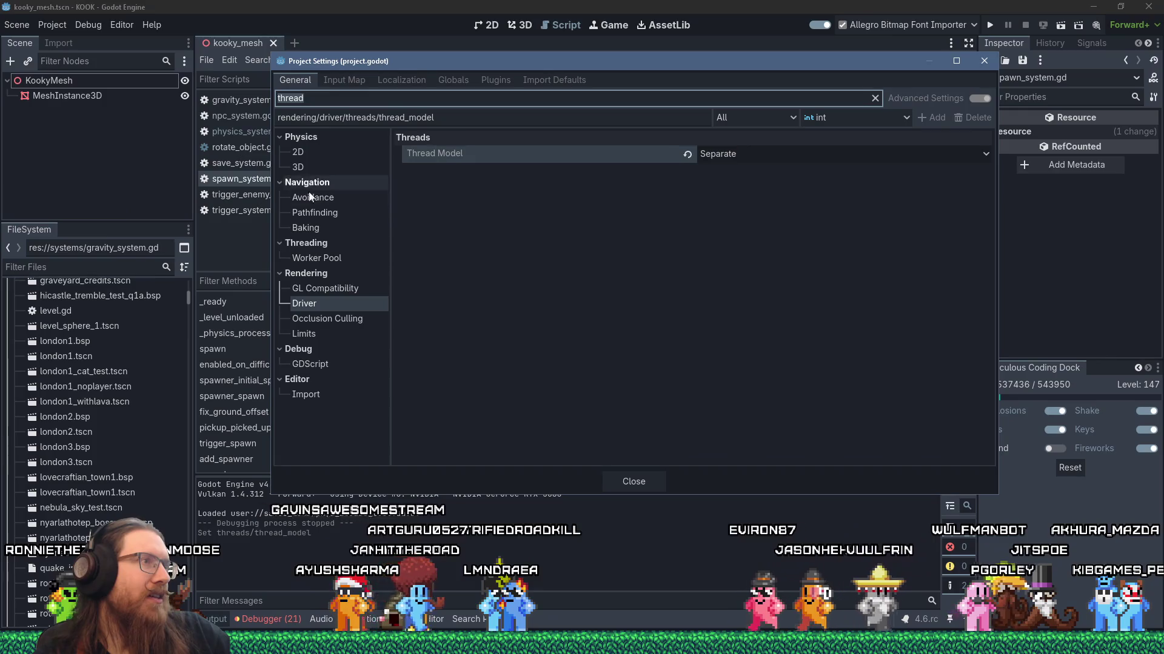